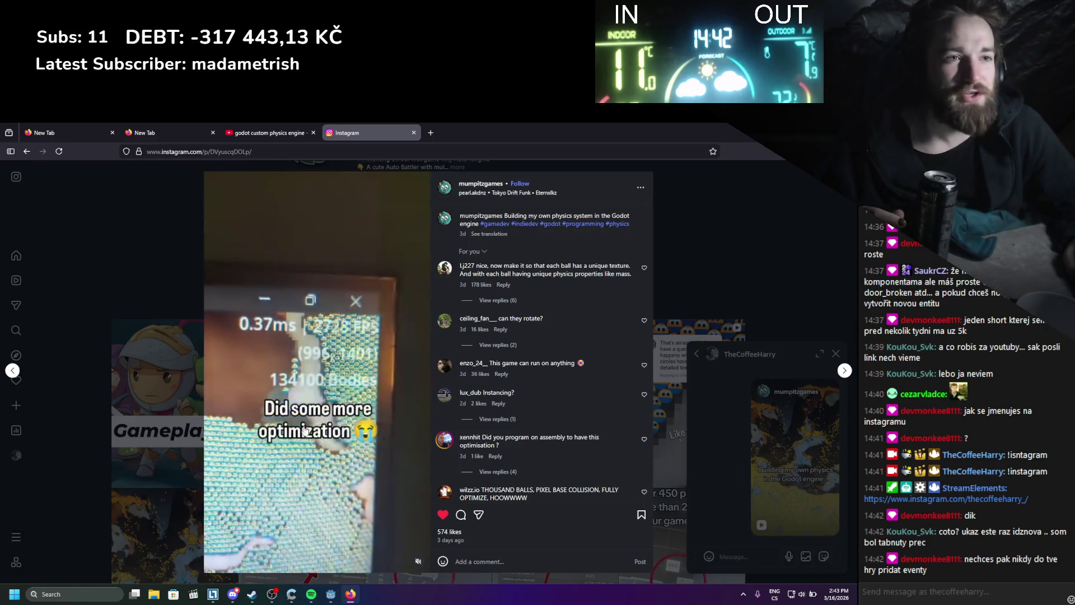
# - Close the post and chat, open the 'Building my own physics in the Godot engine' post, then close Instagram
pyautogui.click(670, 244)
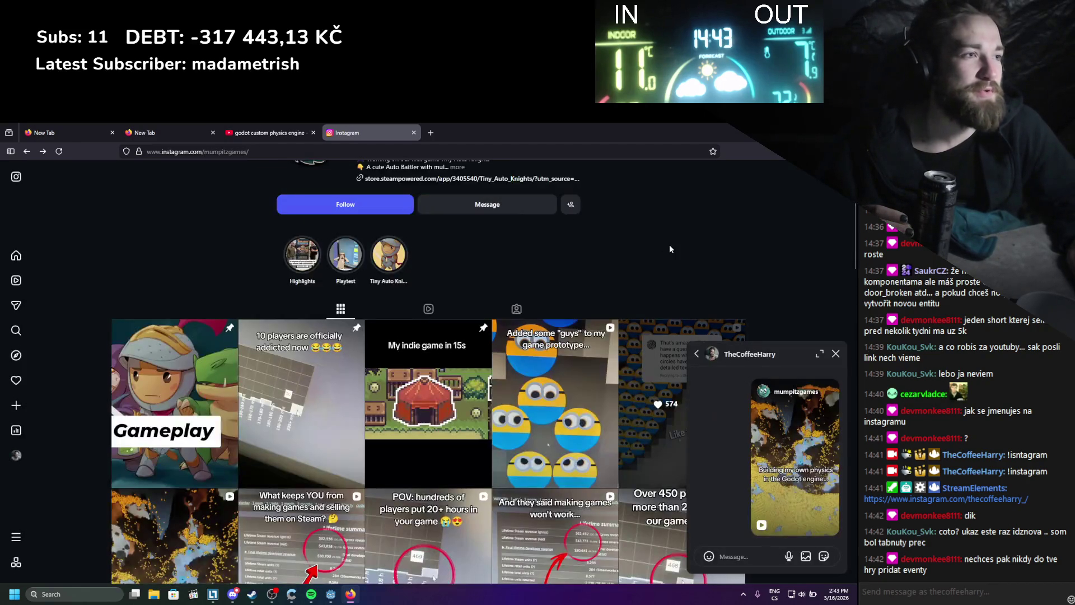
pyautogui.click(836, 354)
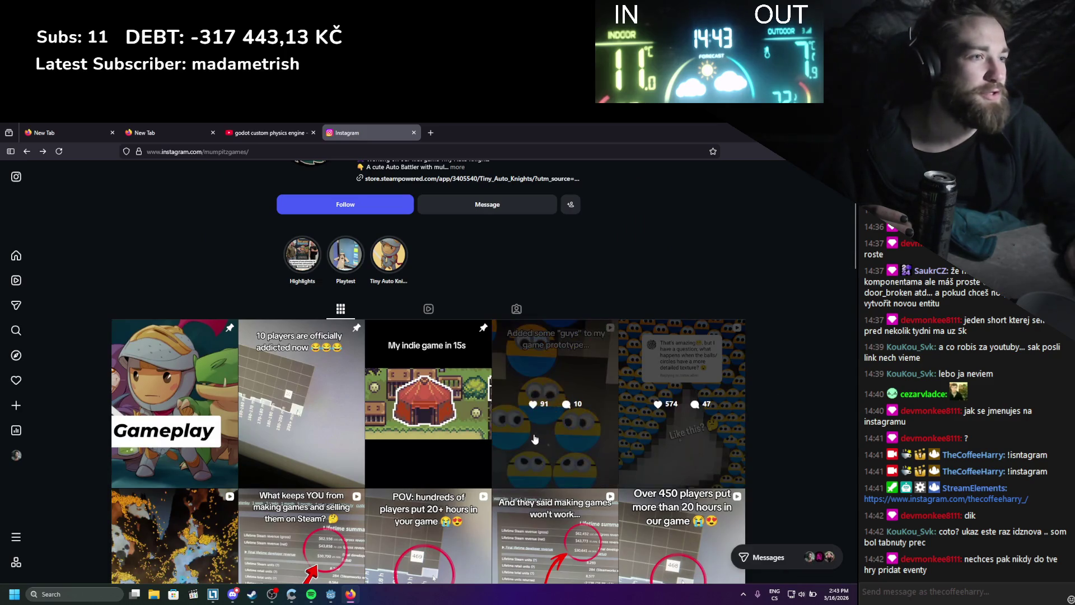
pyautogui.scroll(-2, 541, 444)
pyautogui.click(168, 481)
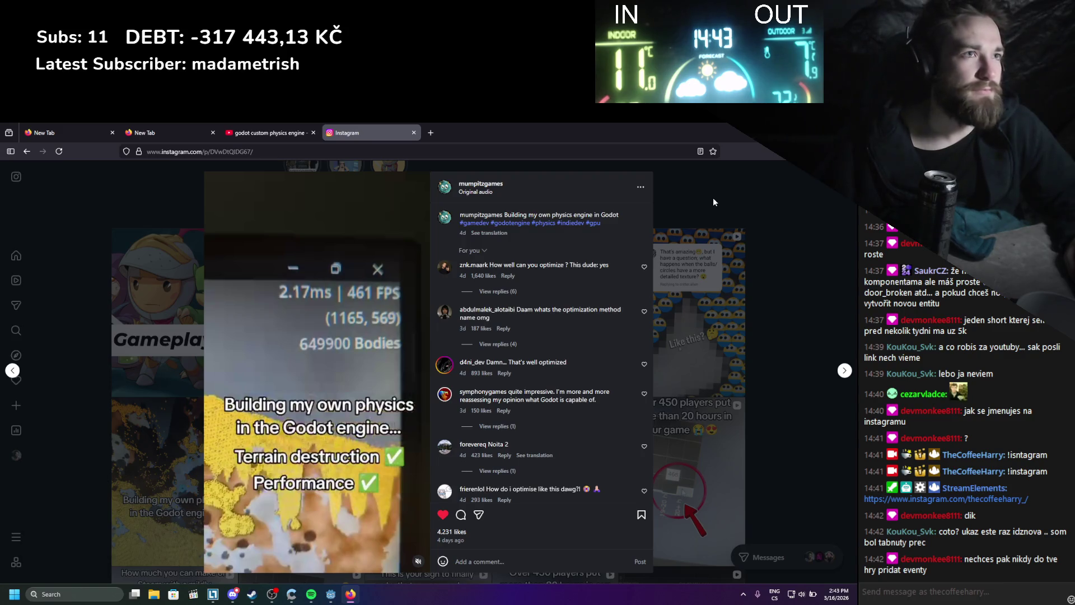
pyautogui.click(413, 133)
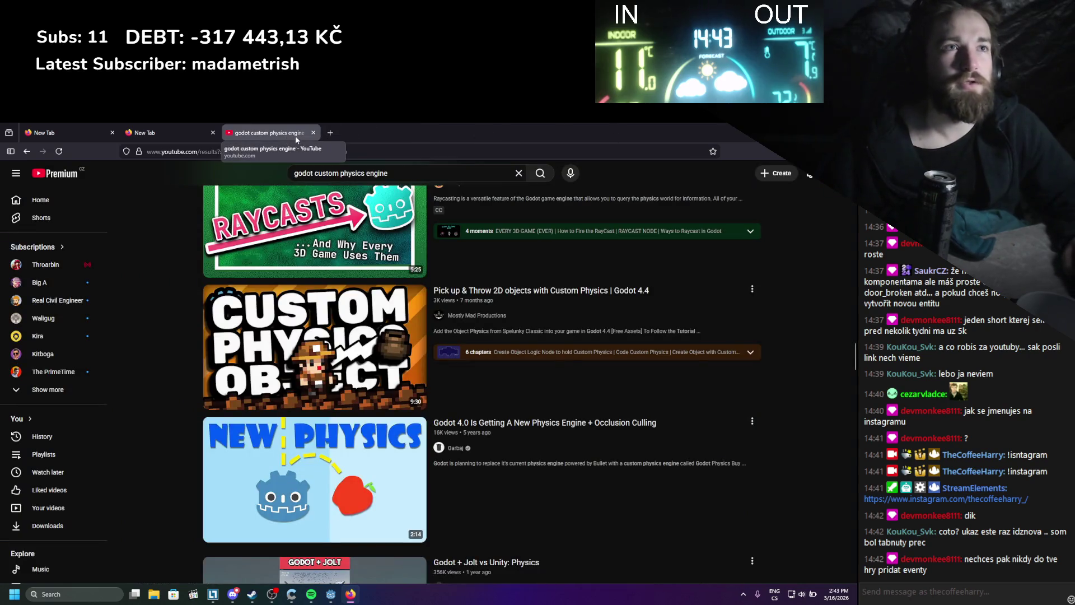
# - Close the YouTube tab and Google-search 'godot custom editor tool'
pyautogui.click(313, 133)
pyautogui.click(212, 151)
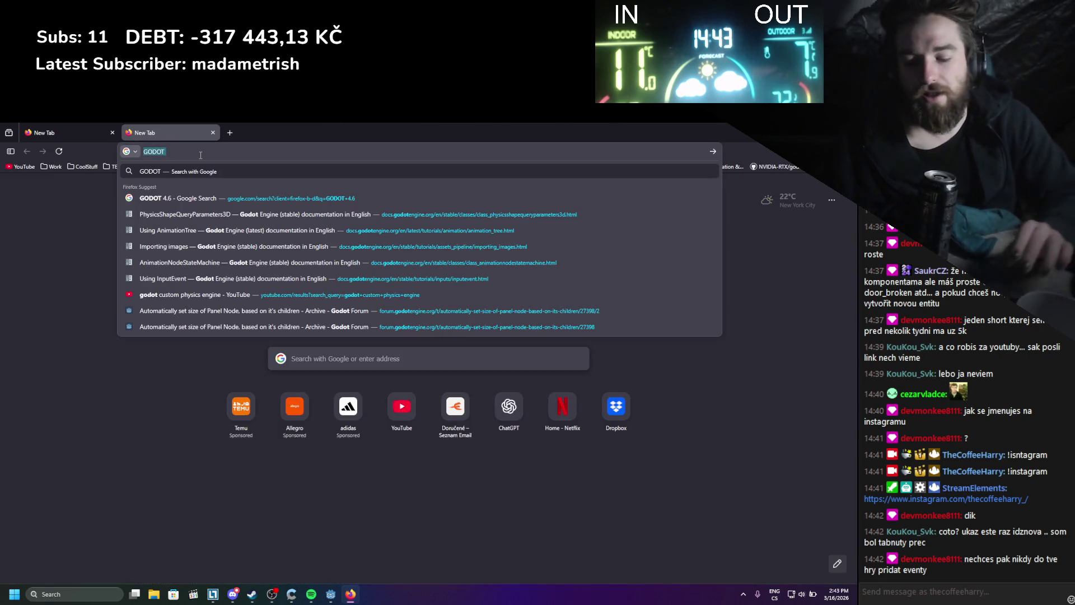
pyautogui.write('godot custom edi')
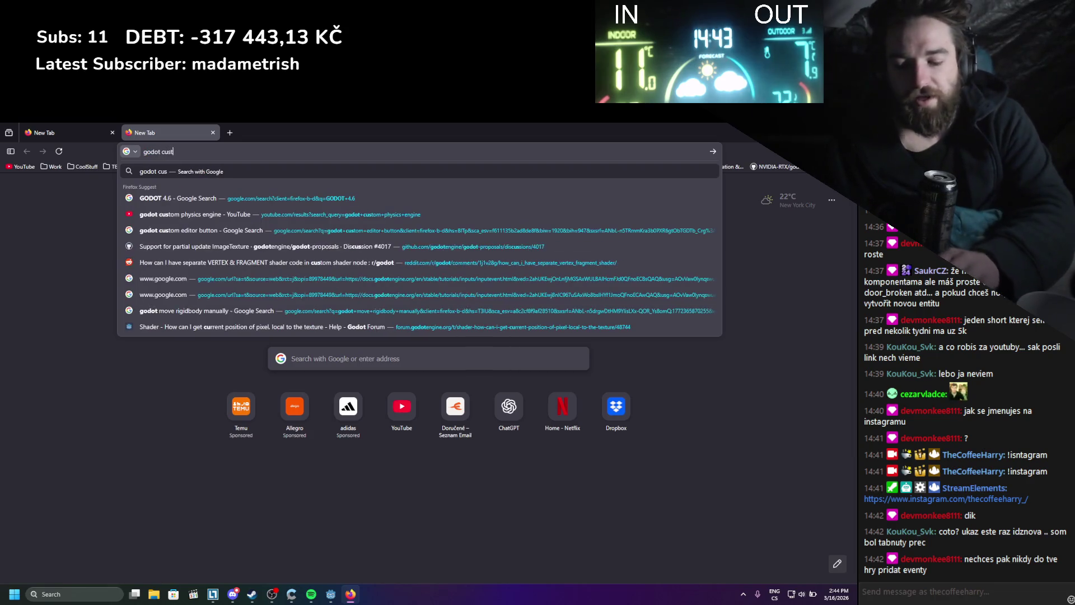
pyautogui.write('tor tool')
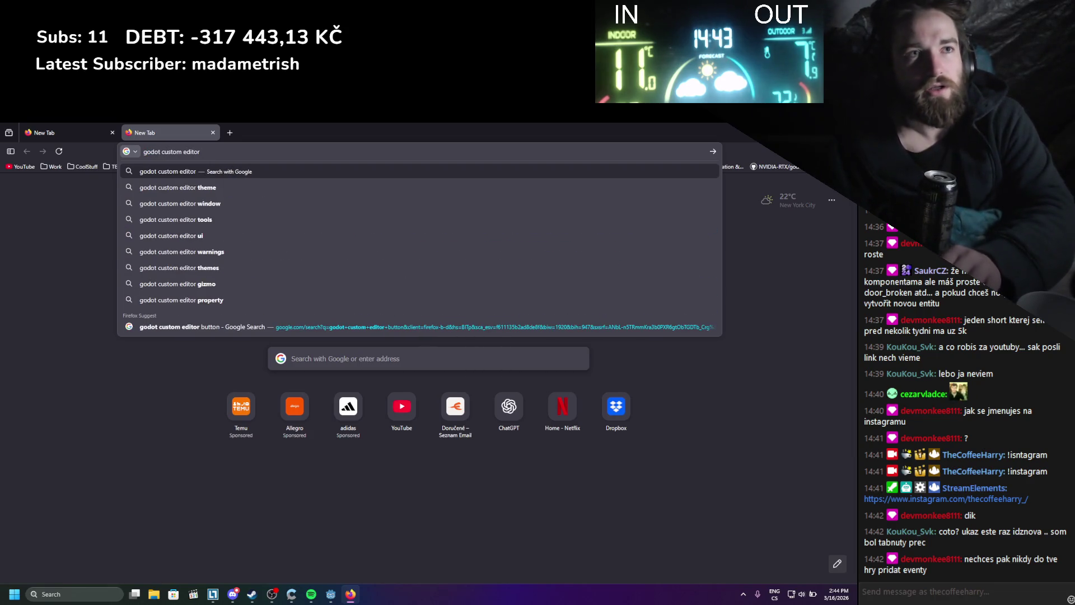
pyautogui.press('Return')
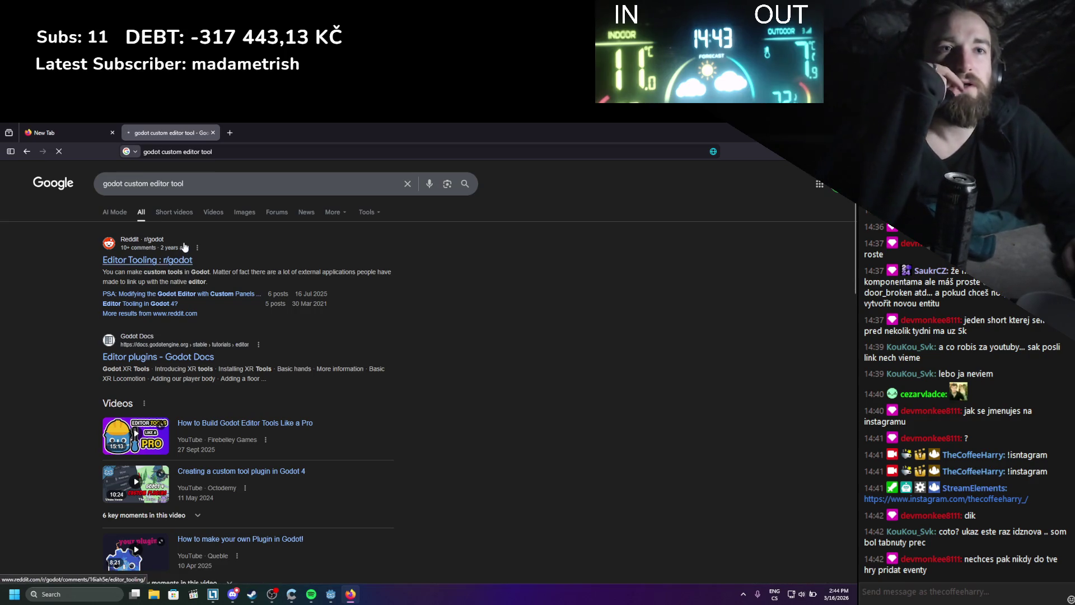
# - Open the 'Editor Tooling : r/godot' result in a new tab and switch to it
pyautogui.middleClick(185, 260)
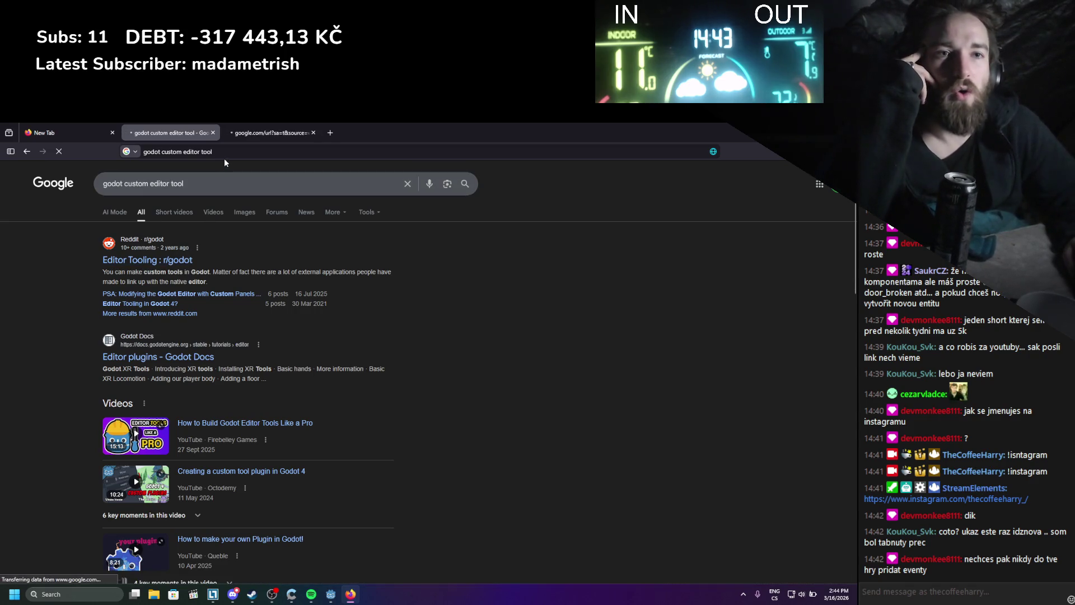
pyautogui.scroll(-3, 225, 232)
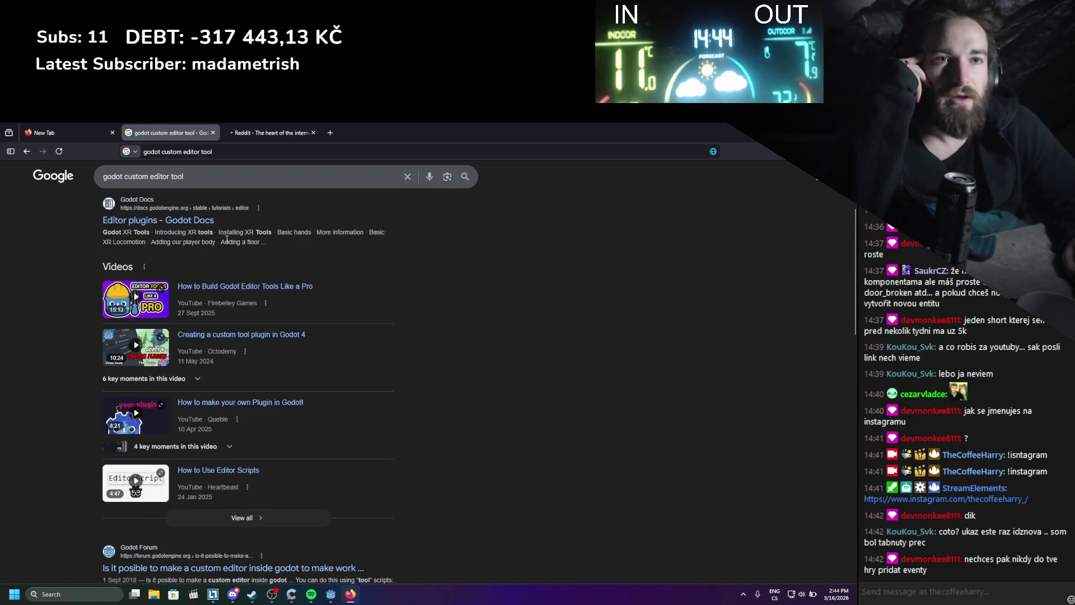
pyautogui.scroll(-3, 226, 240)
pyautogui.scroll(2, 227, 243)
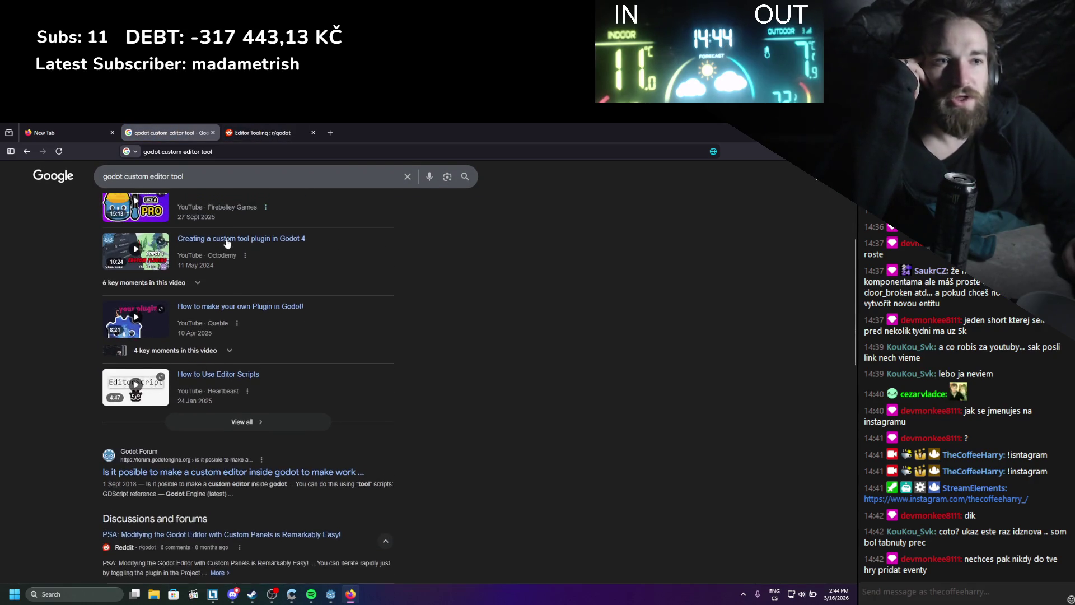
pyautogui.click(262, 133)
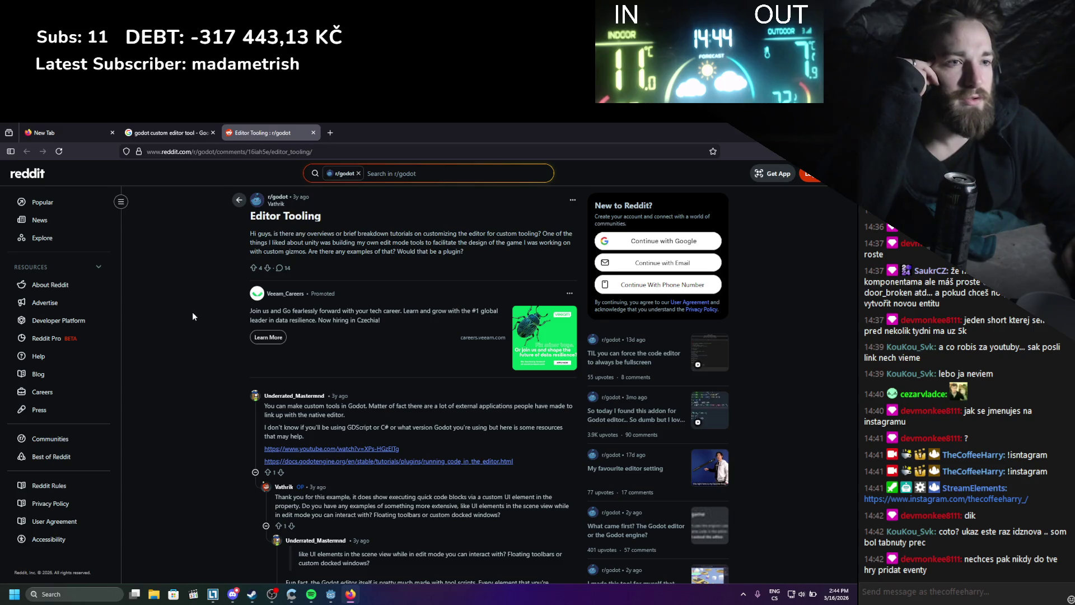
# - Open the thread's linked docs.godotengine.org 'Running code in the editor' page in a new tab
pyautogui.middleClick(299, 462)
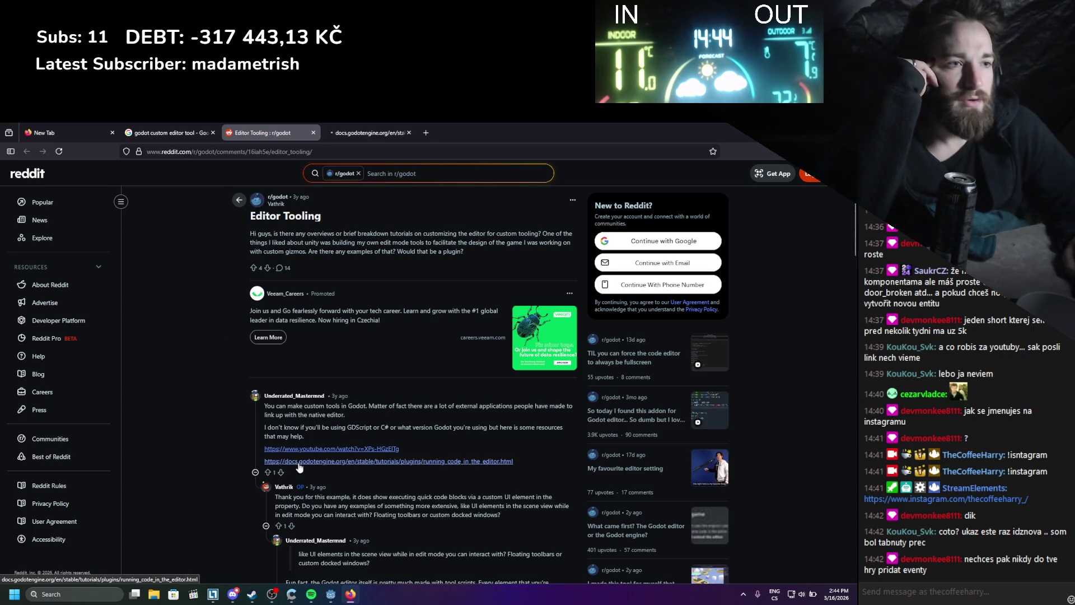
pyautogui.click(358, 130)
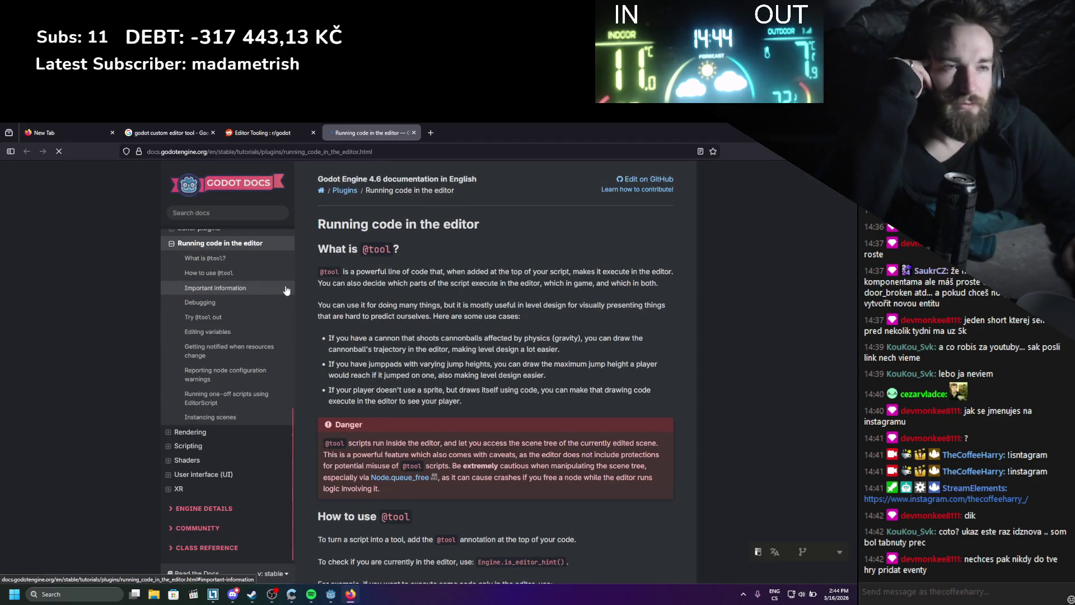
pyautogui.scroll(-5, 303, 297)
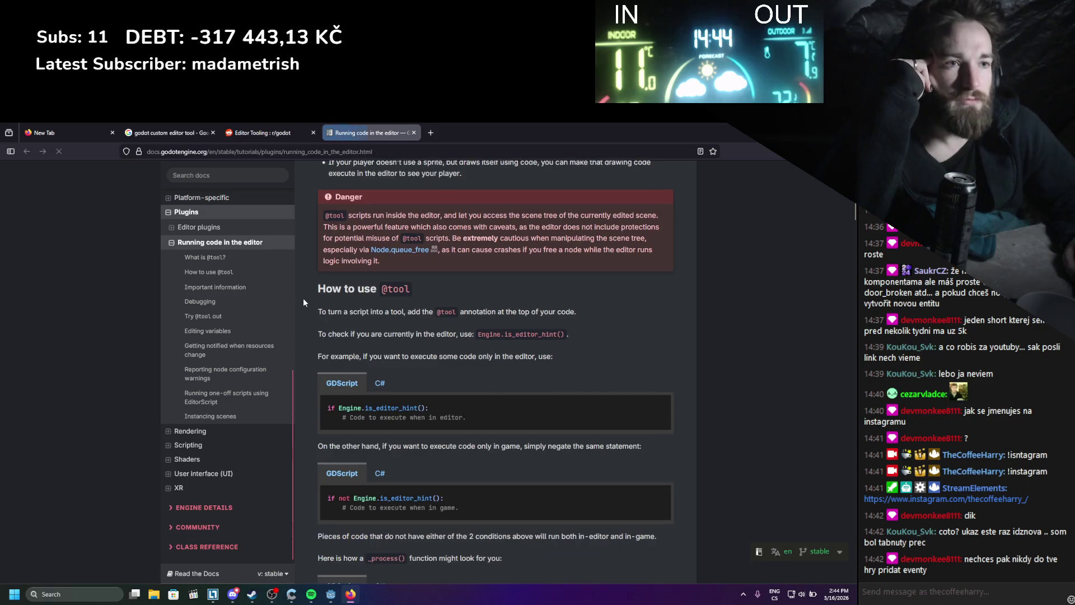
pyautogui.click(381, 384)
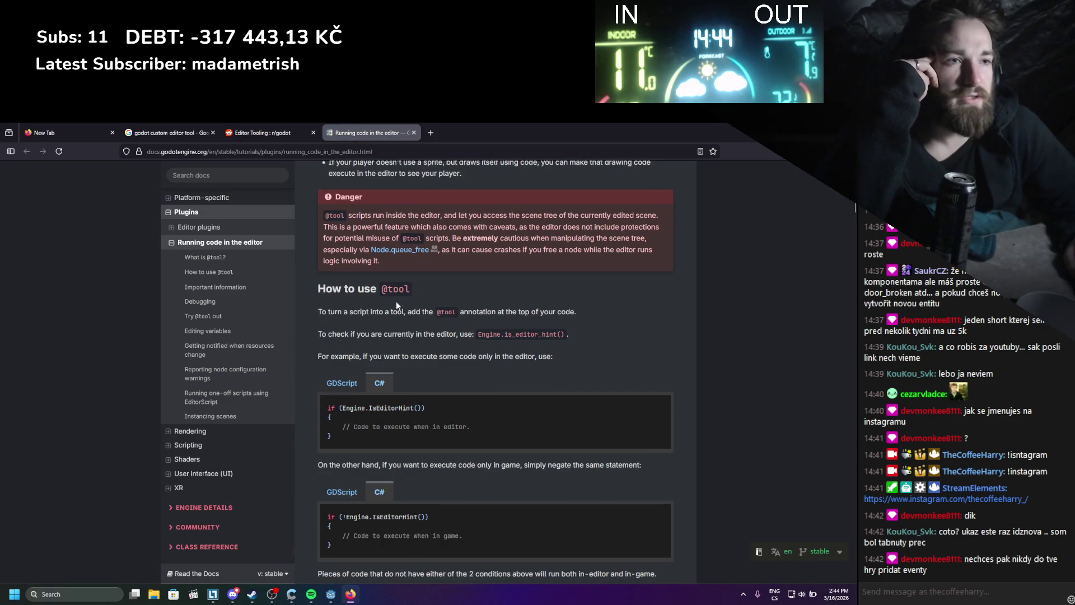
pyautogui.scroll(-10, 397, 305)
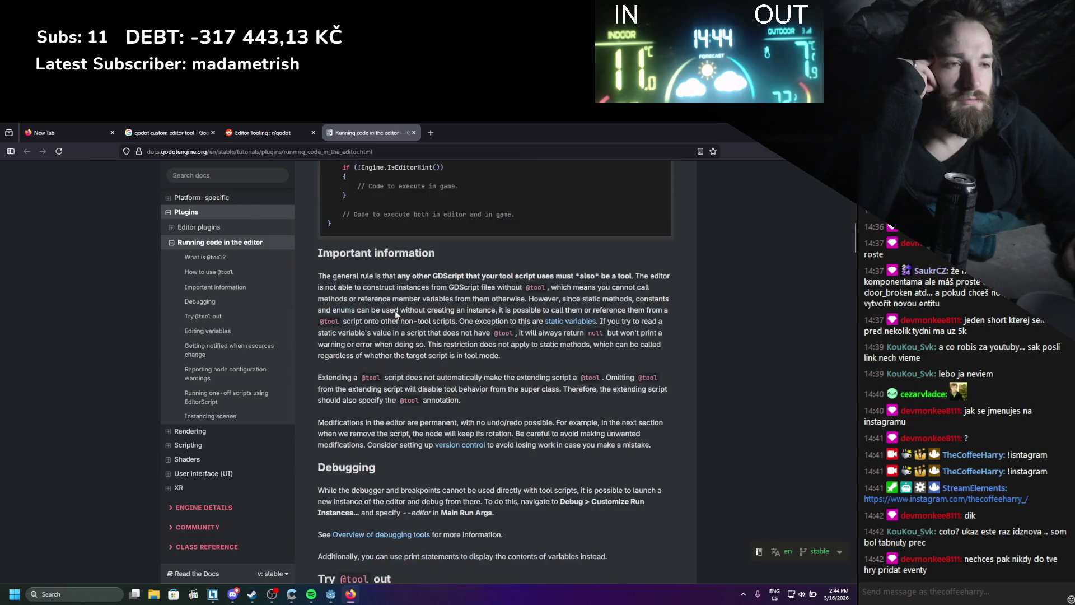
pyautogui.scroll(-8, 395, 310)
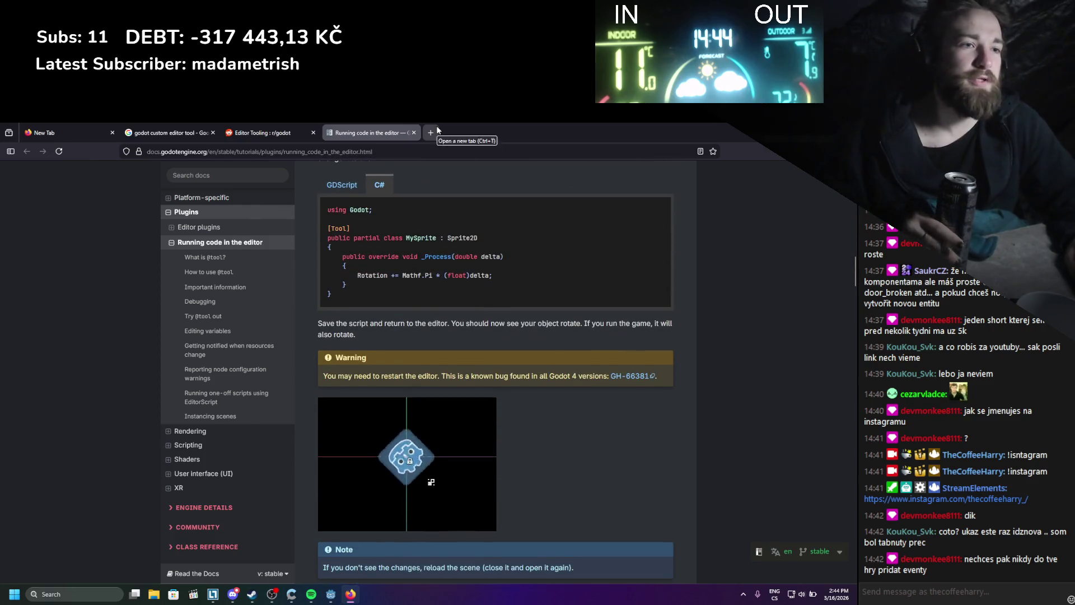
# - Load chatgpt.com in a new browser tab
pyautogui.click(438, 130)
pyautogui.write('chatgpt.com')
pyautogui.press('Return')
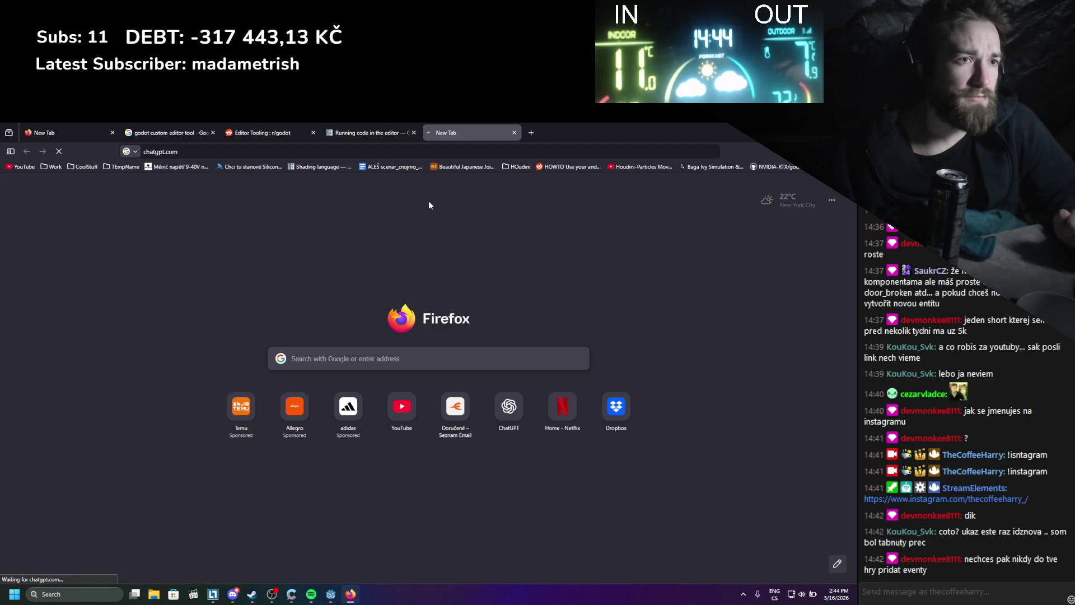
# - Ask ChatGPT for docs on building a Godot custom item editor, then open YouTube in a new tab
pyautogui.write('hi ')
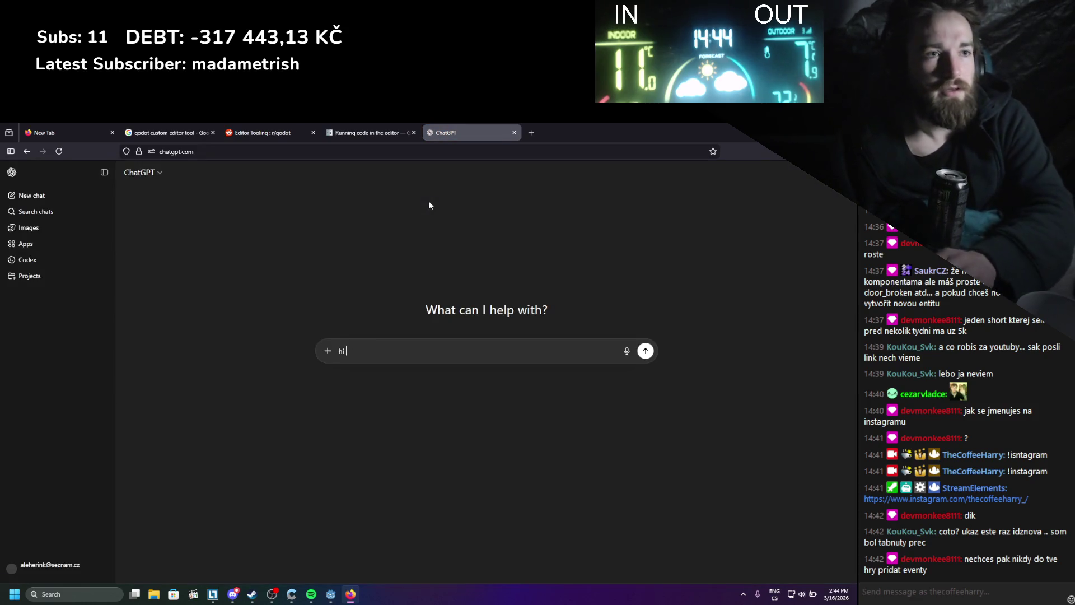
pyautogui.write('I wanna creat')
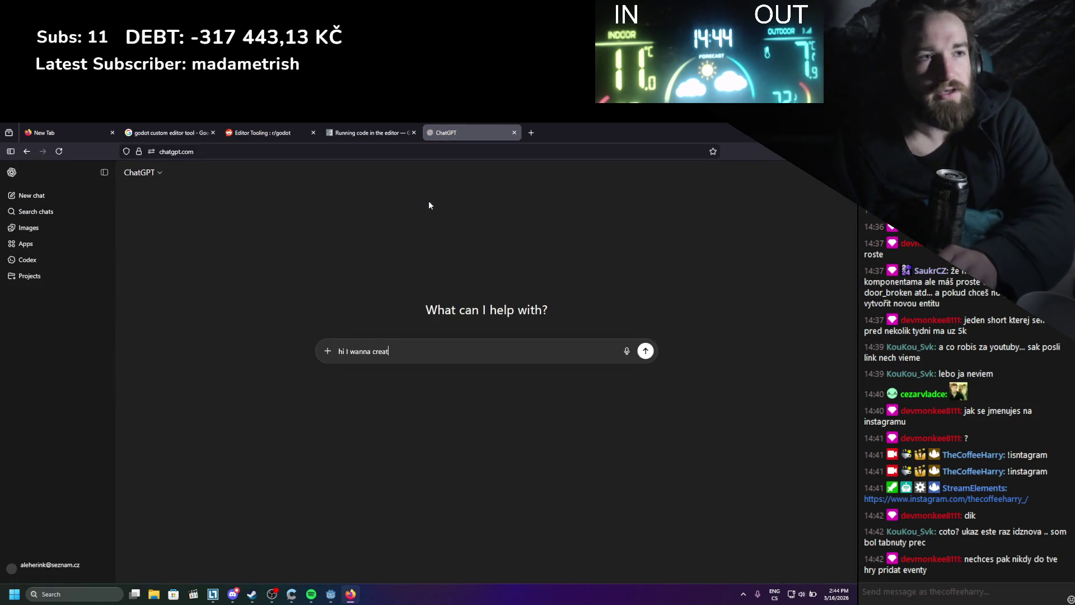
pyautogui.write('e godot cu')
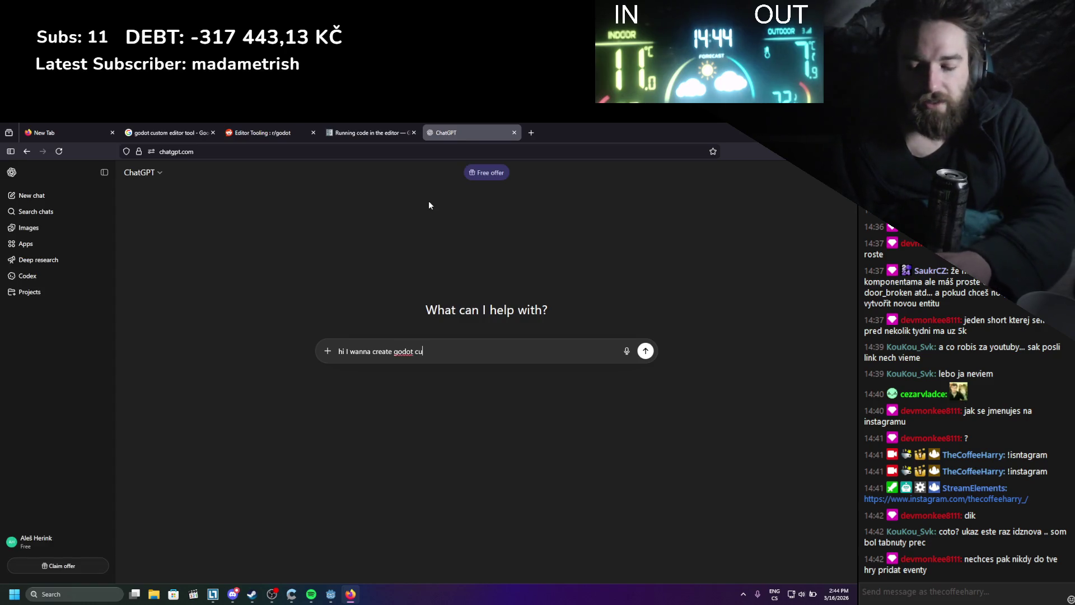
pyautogui.write('stom item ed')
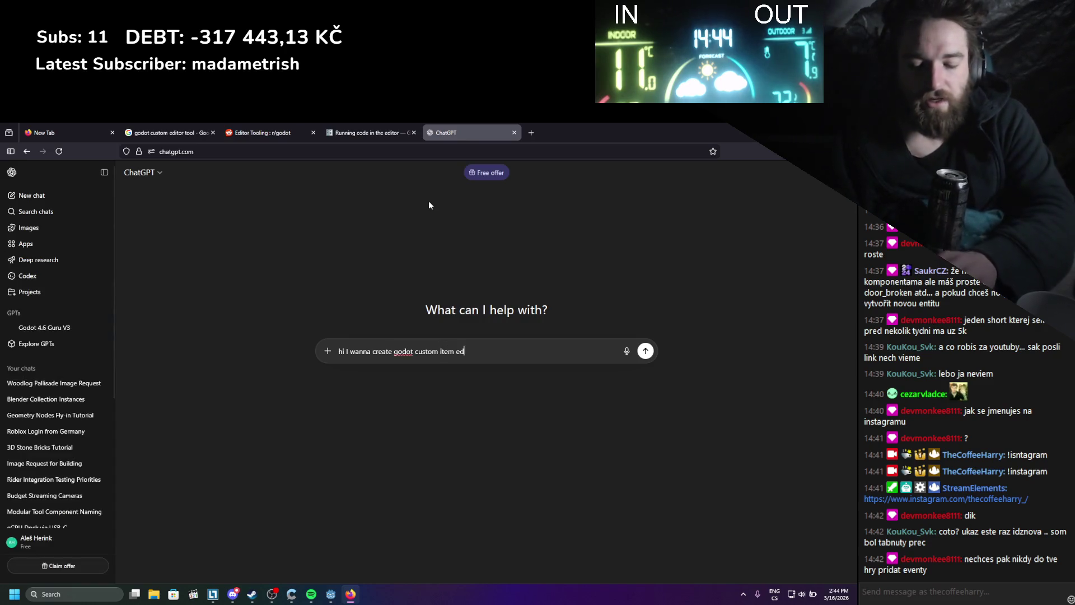
pyautogui.write('itor, for better manageme')
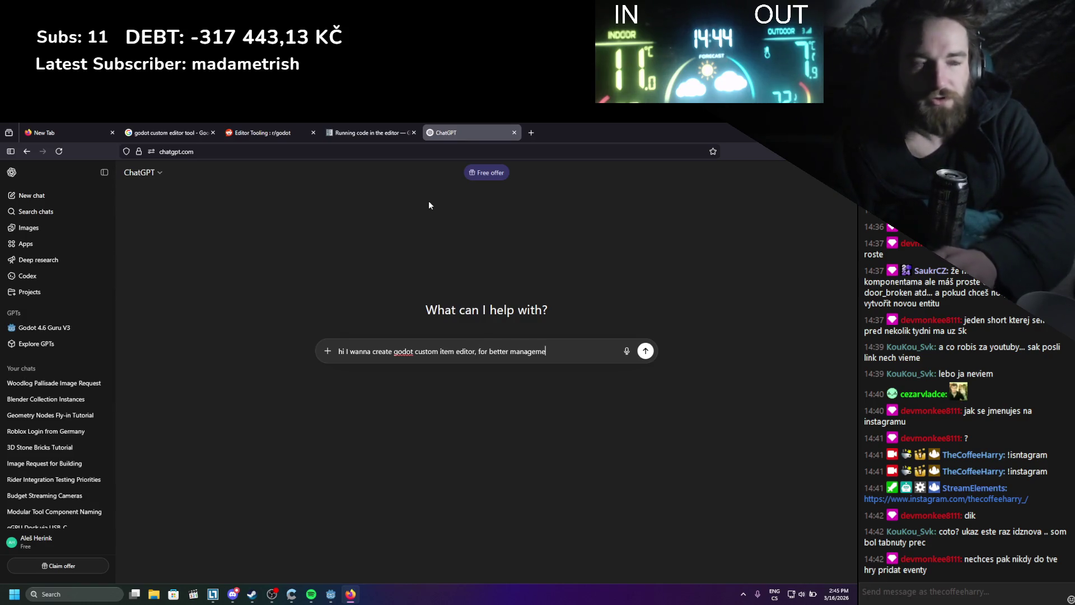
pyautogui.write('nt and editing')
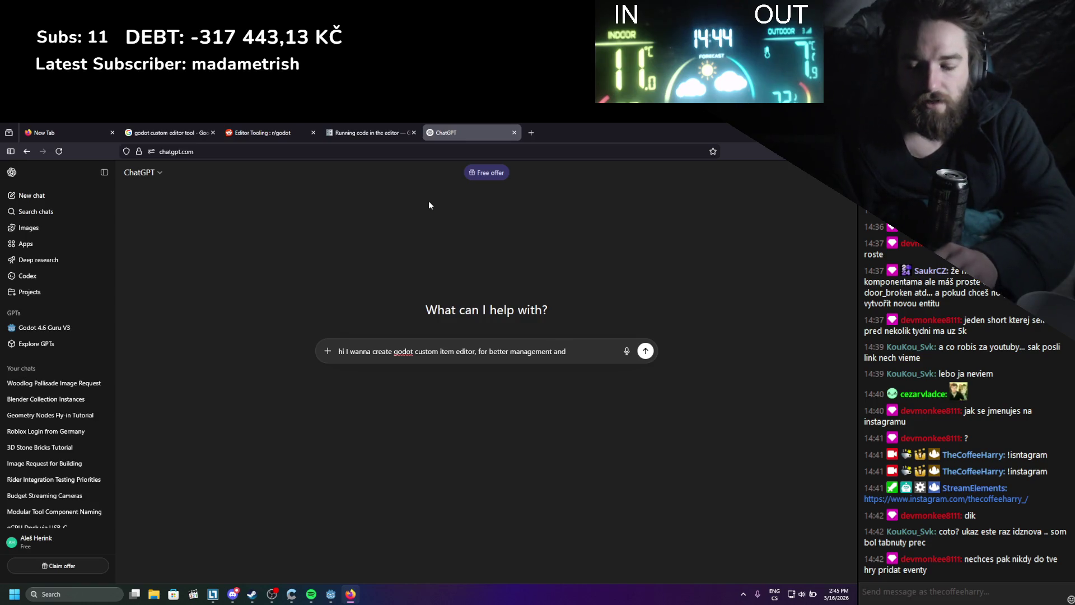
pyautogui.write(',')
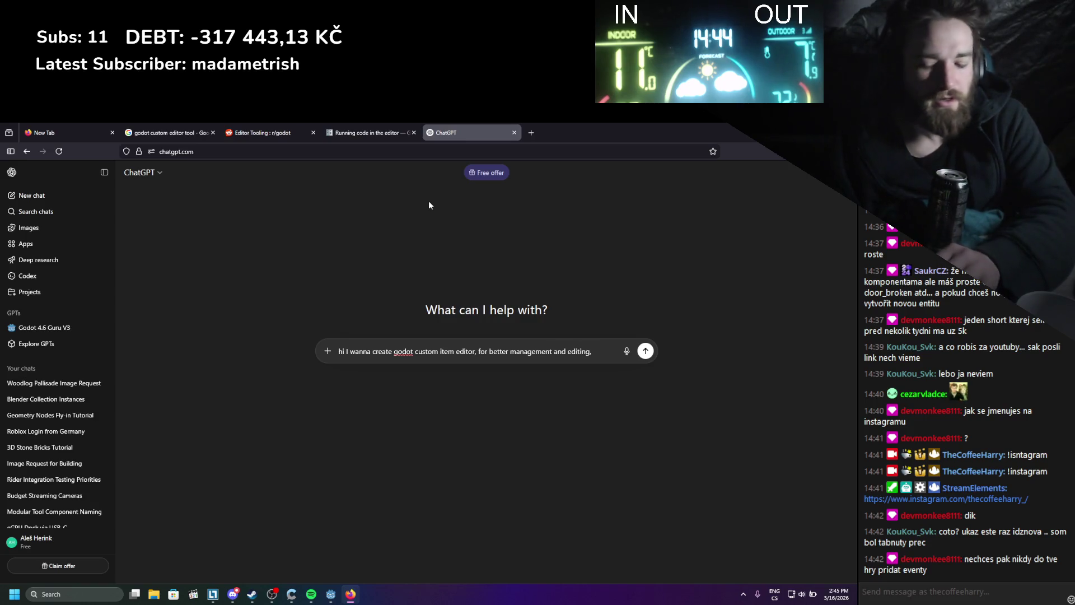
pyautogui.write(' like open new window')
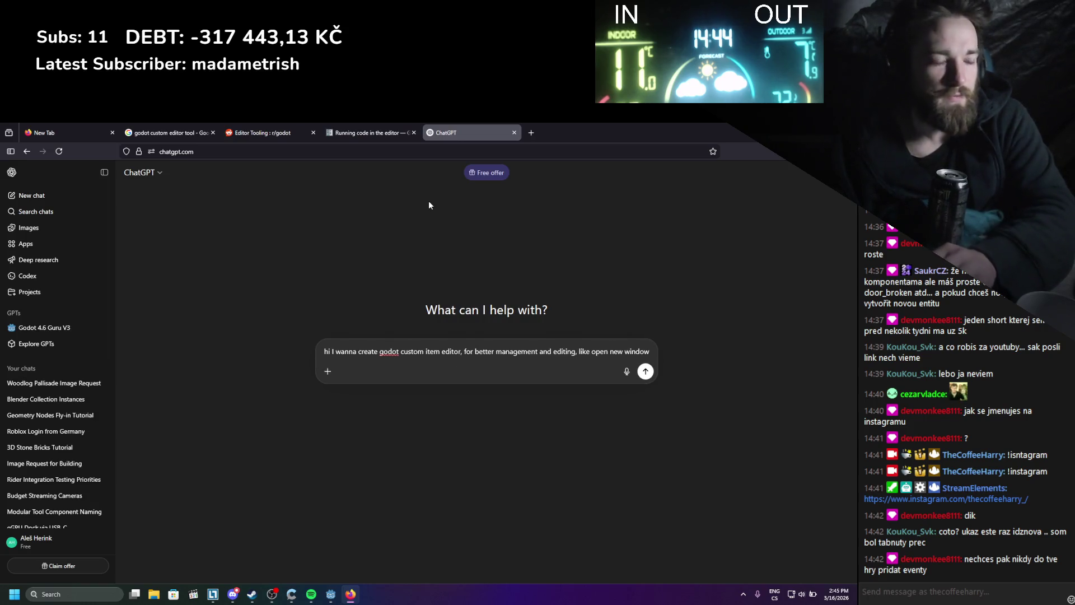
pyautogui.write(' and there will be ')
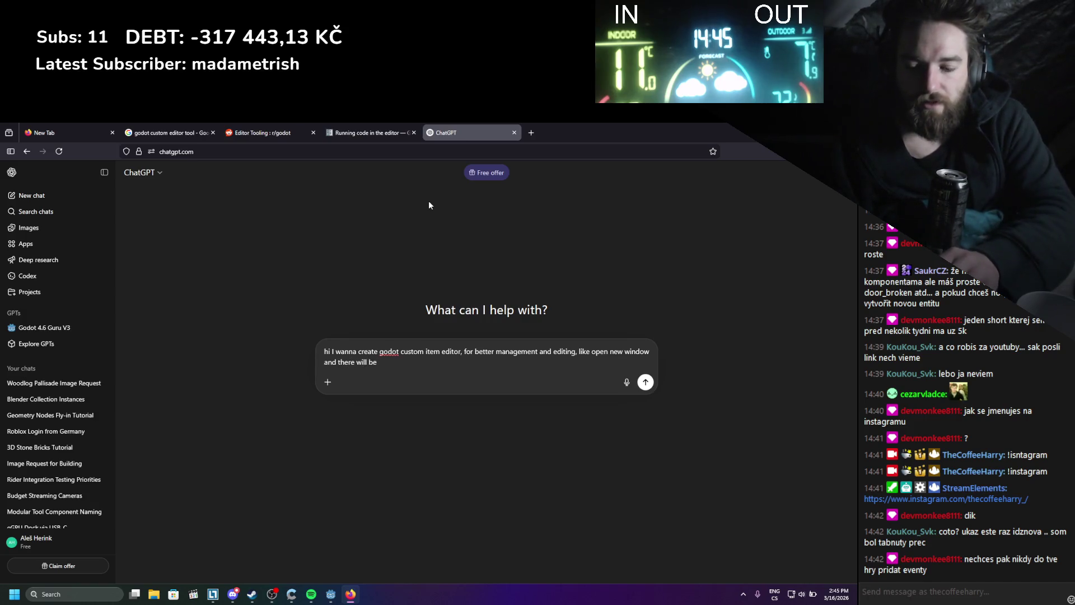
pyautogui.write('a way to')
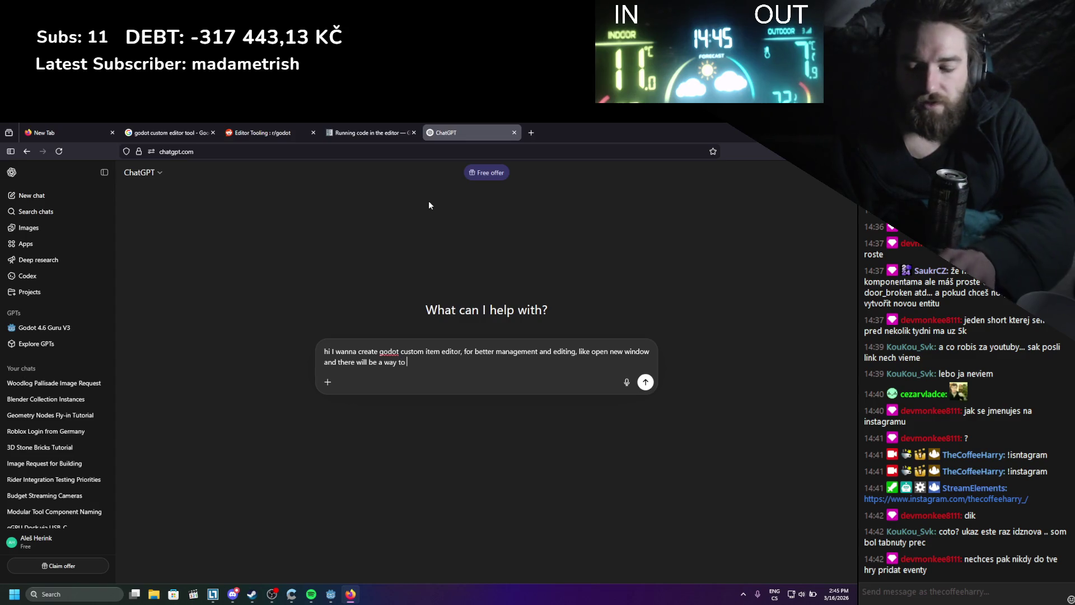
pyautogui.write(' just add remove edit ')
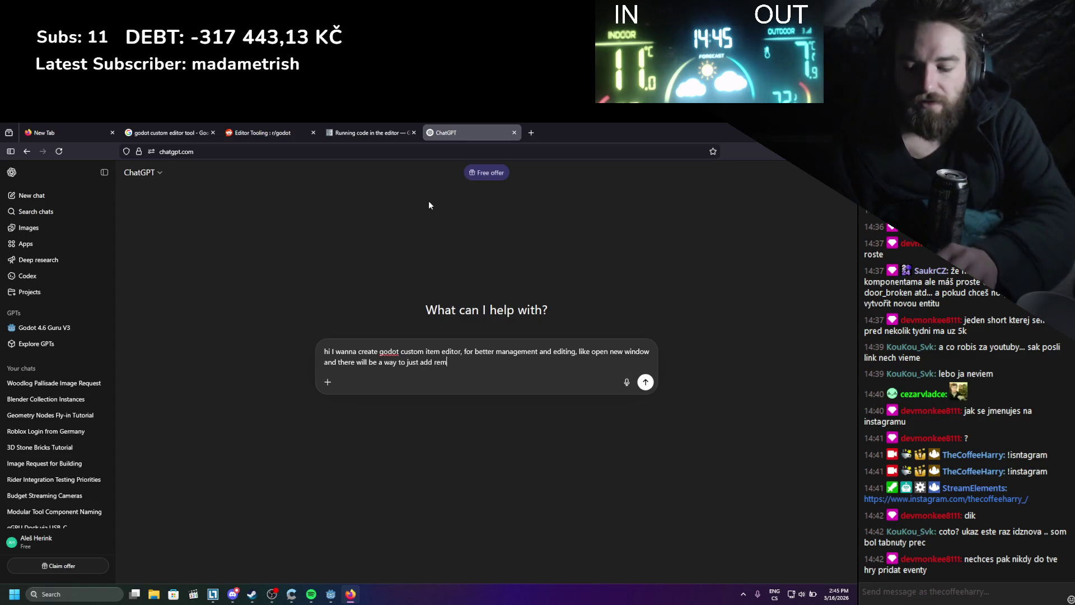
pyautogui.write('items in t')
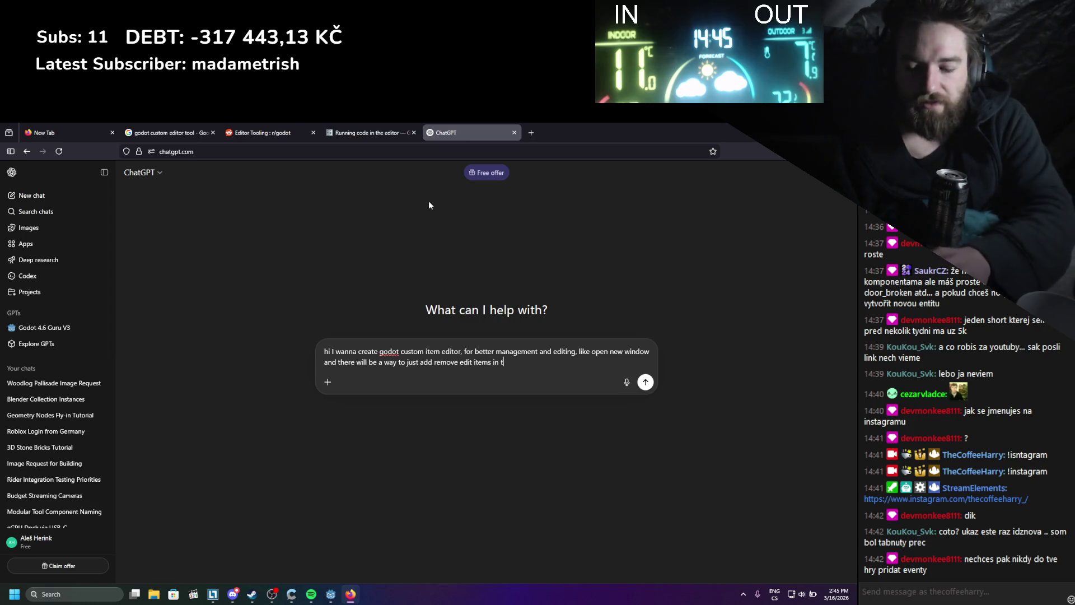
pyautogui.write('he game,')
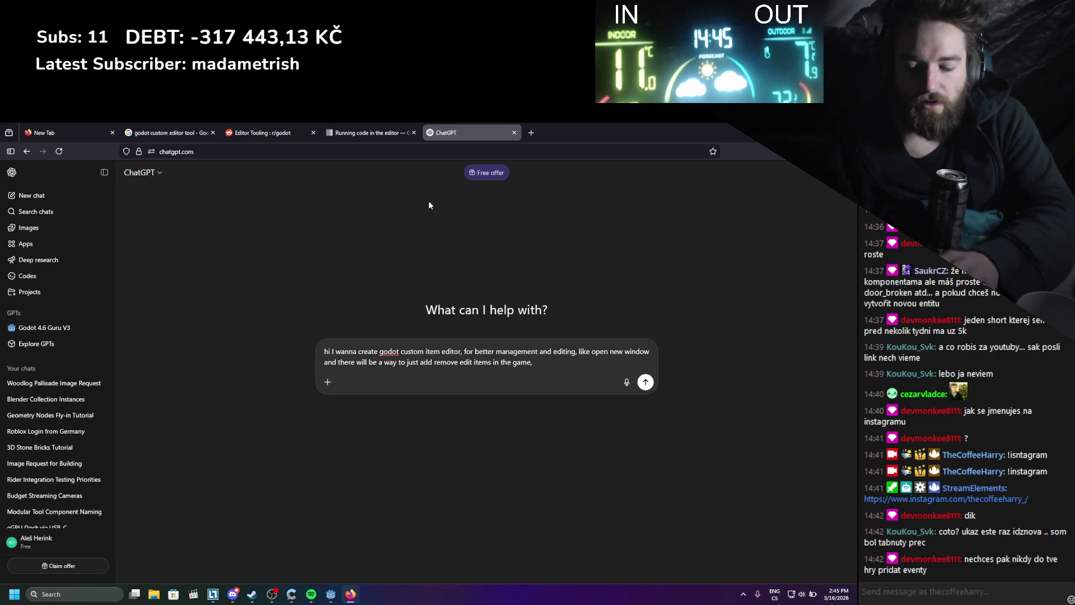
pyautogui.write(' can u give me docume')
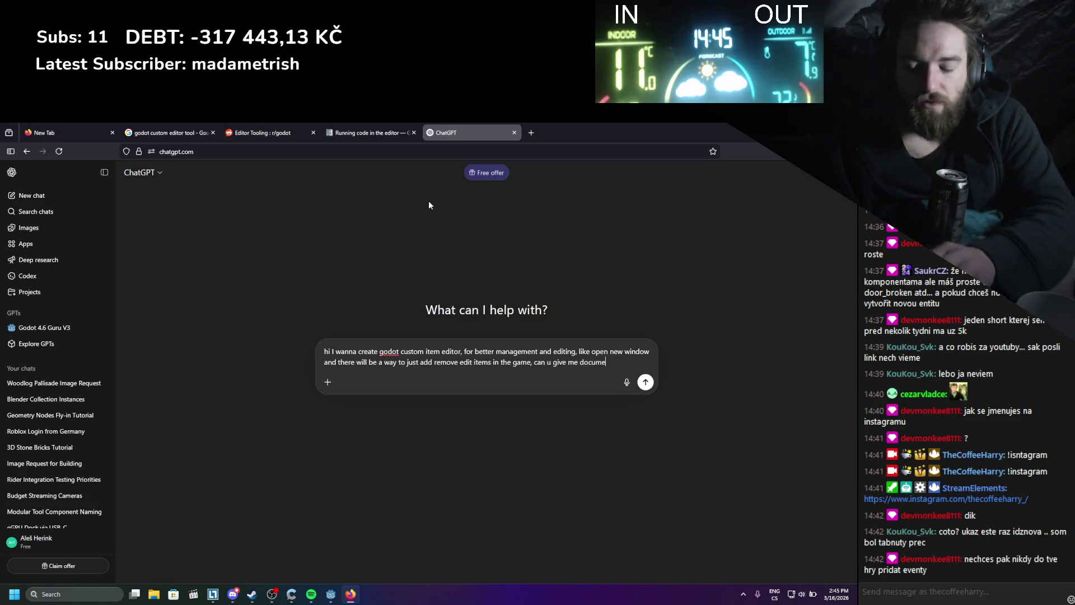
pyautogui.write('ntation link')
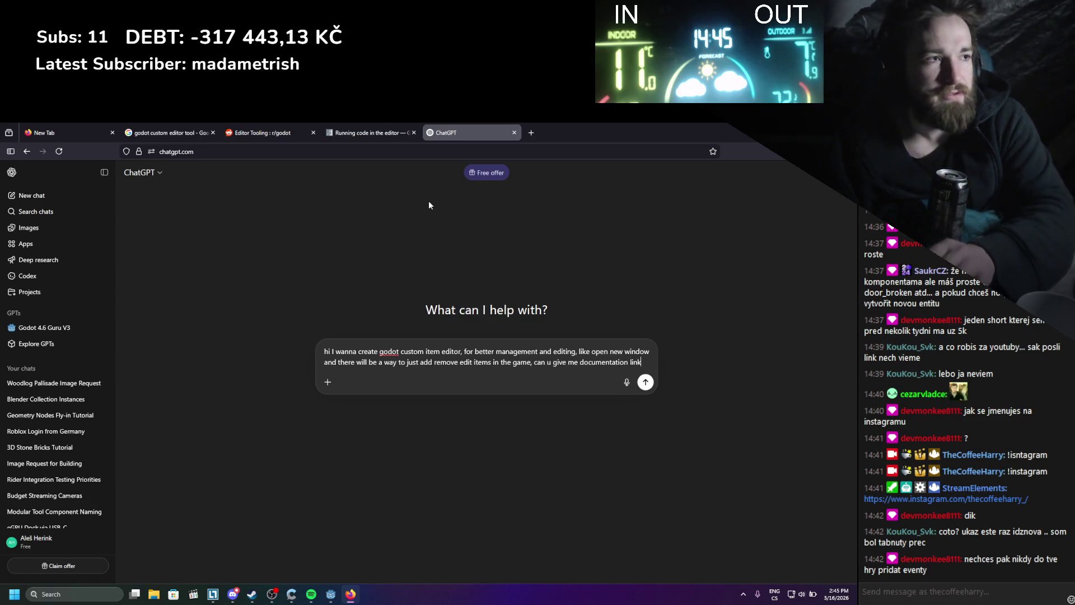
pyautogui.write('s on what to ')
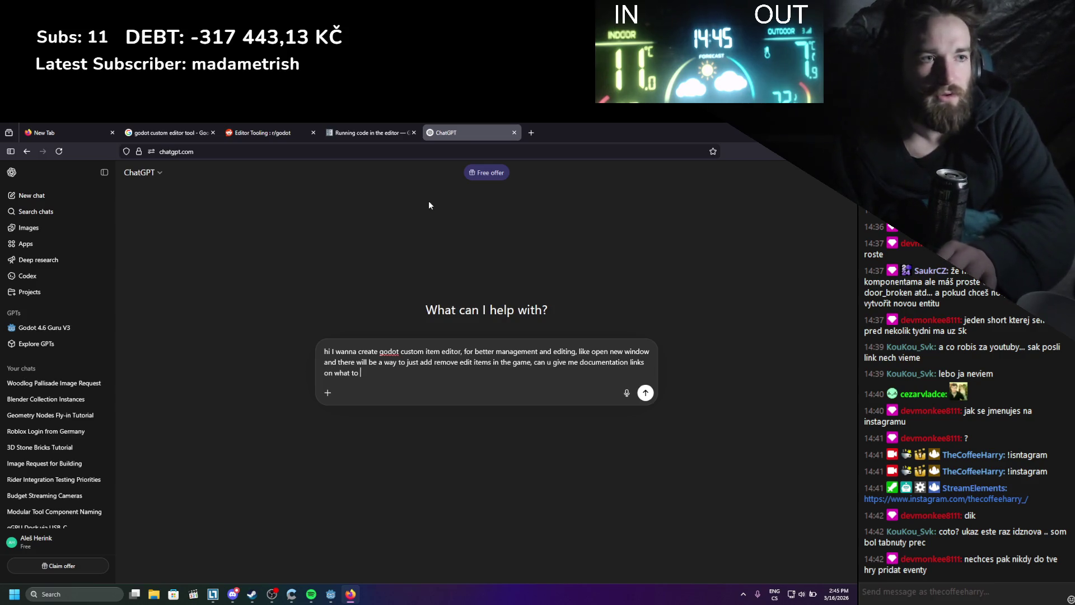
pyautogui.write('look at')
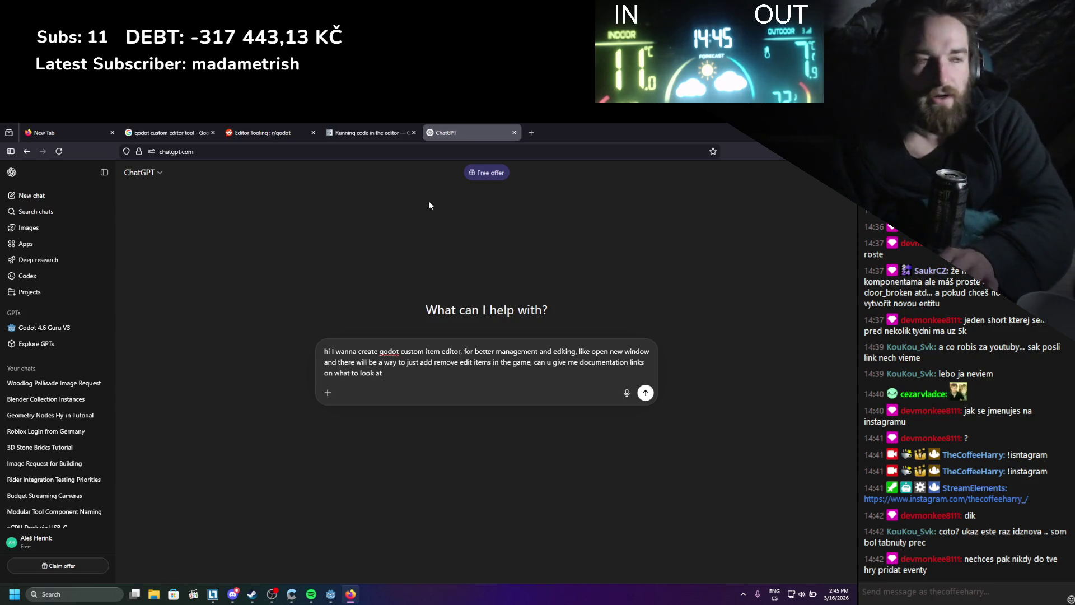
pyautogui.press('Return')
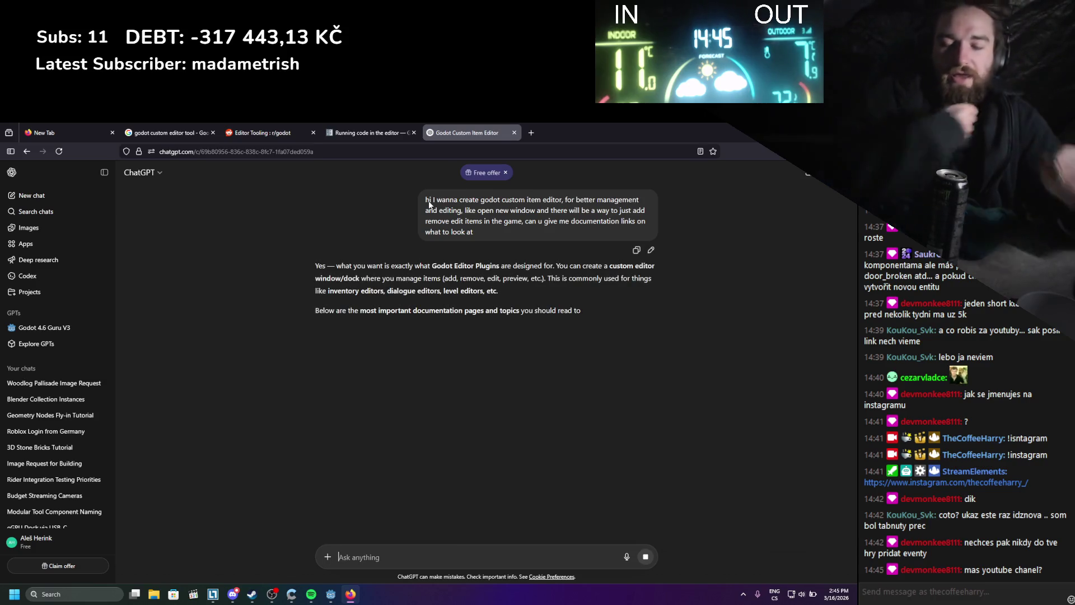
pyautogui.click(530, 136)
pyautogui.click(402, 406)
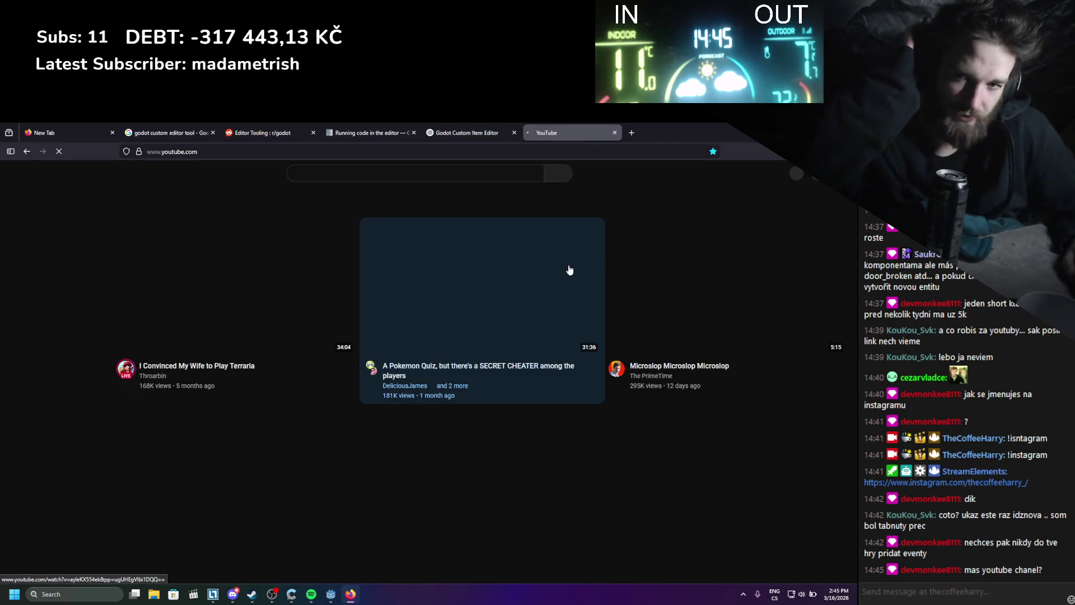
# - Switch to the gamedev channel account, open its channel page and post its link in the stream chat
pyautogui.click(809, 174)
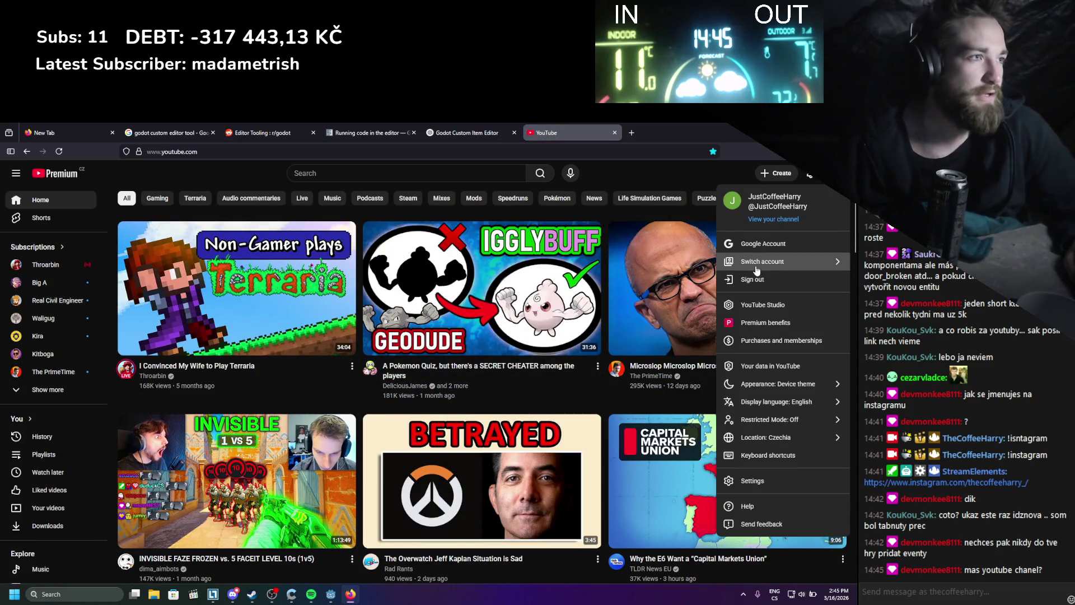
pyautogui.click(756, 271)
pyautogui.click(759, 408)
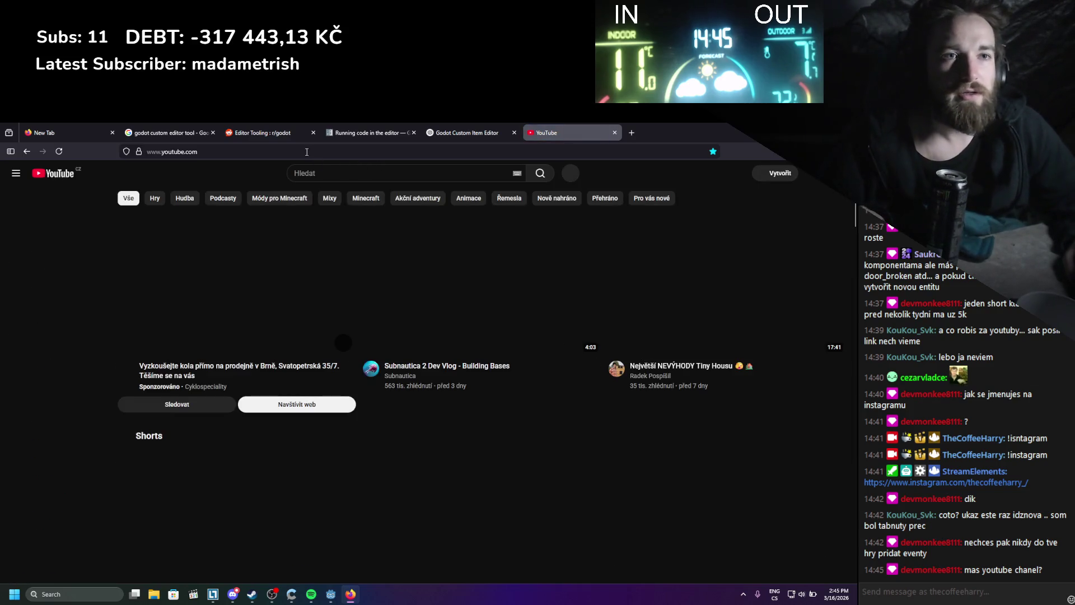
pyautogui.click(295, 152)
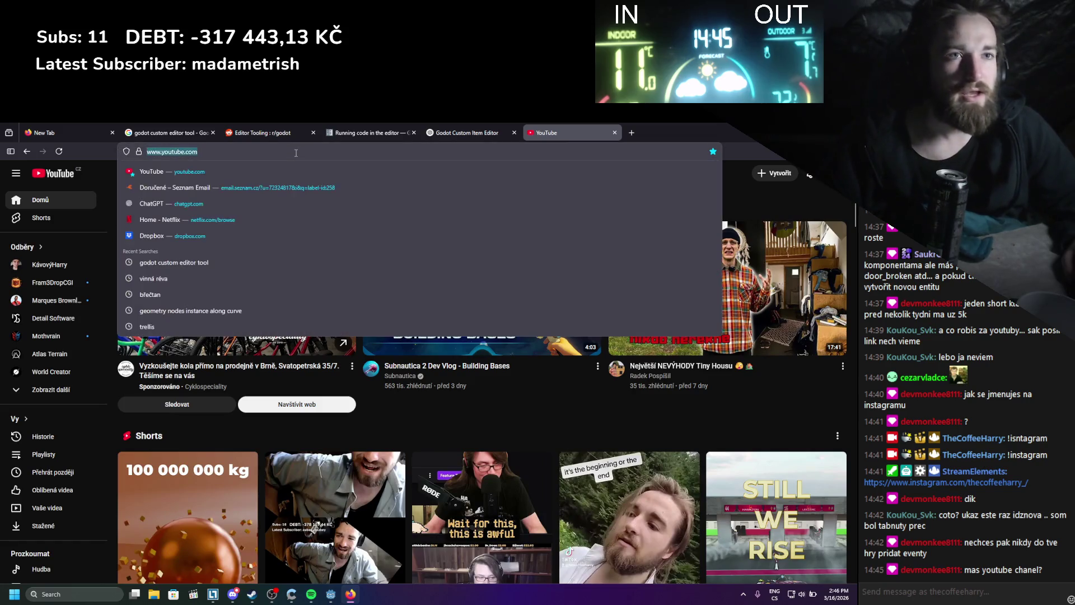
pyautogui.click(809, 174)
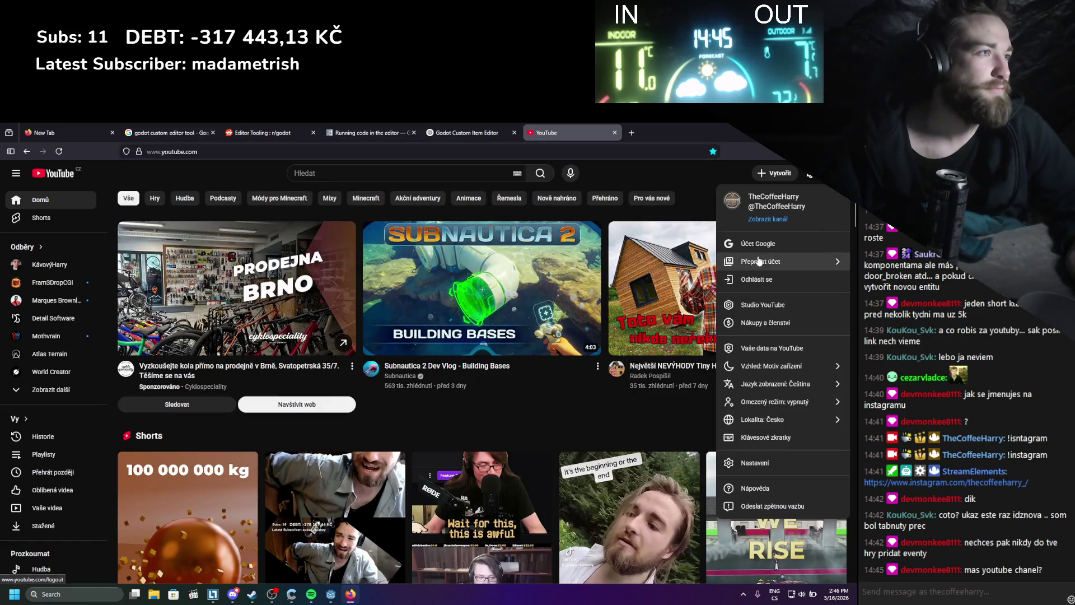
pyautogui.click(763, 222)
pyautogui.click(307, 153)
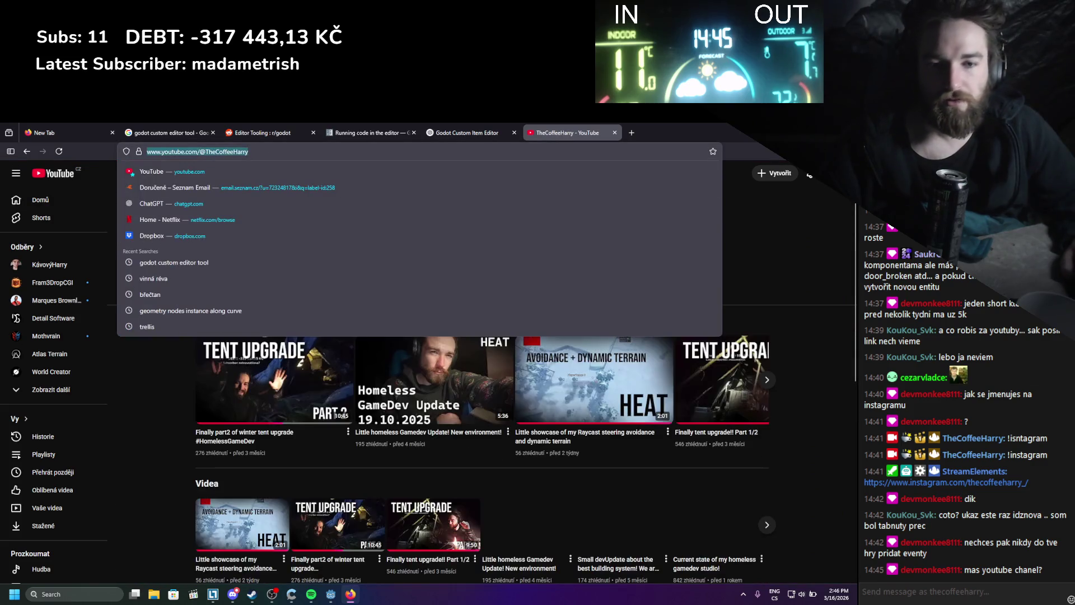
pyautogui.click(932, 584)
pyautogui.write('https://www.youtube.com/@TheCoffeeHarry')
pyautogui.press('Return')
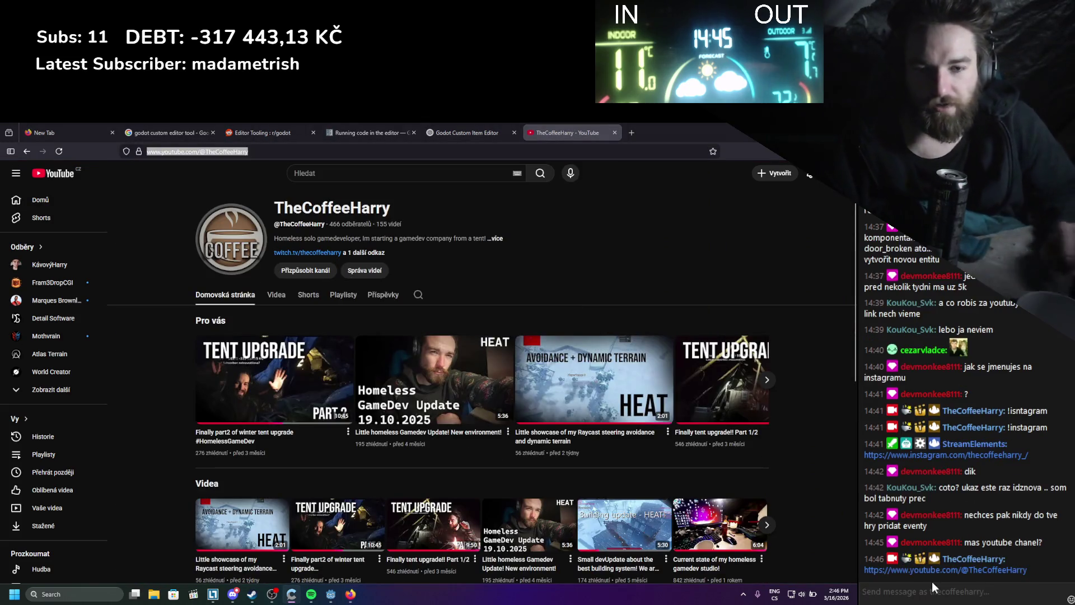
# - Switch to the other personal channel account and select its page address
pyautogui.click(809, 175)
pyautogui.click(751, 262)
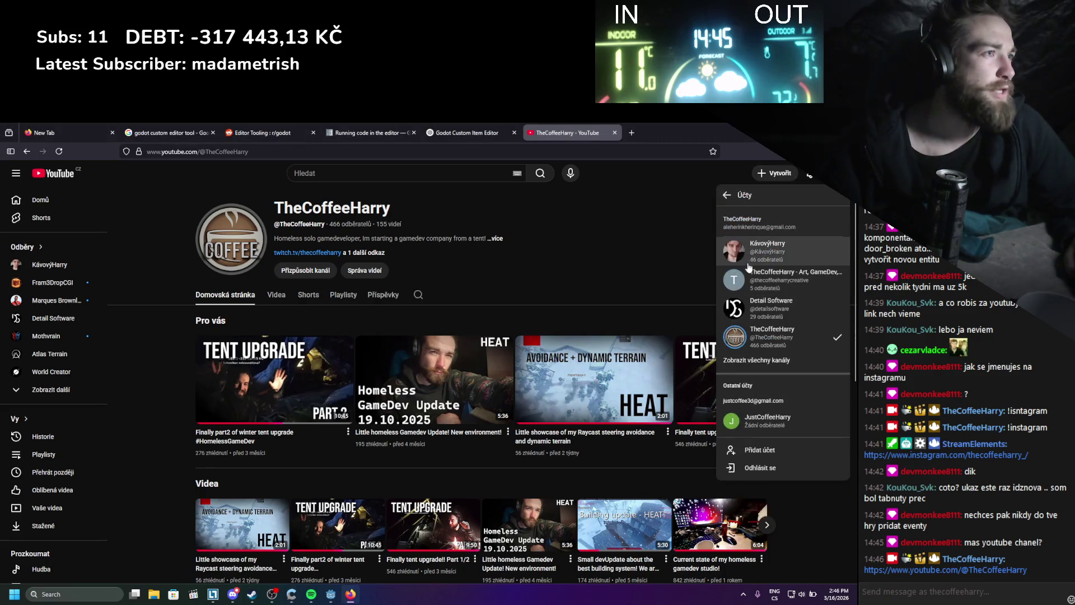
pyautogui.click(761, 252)
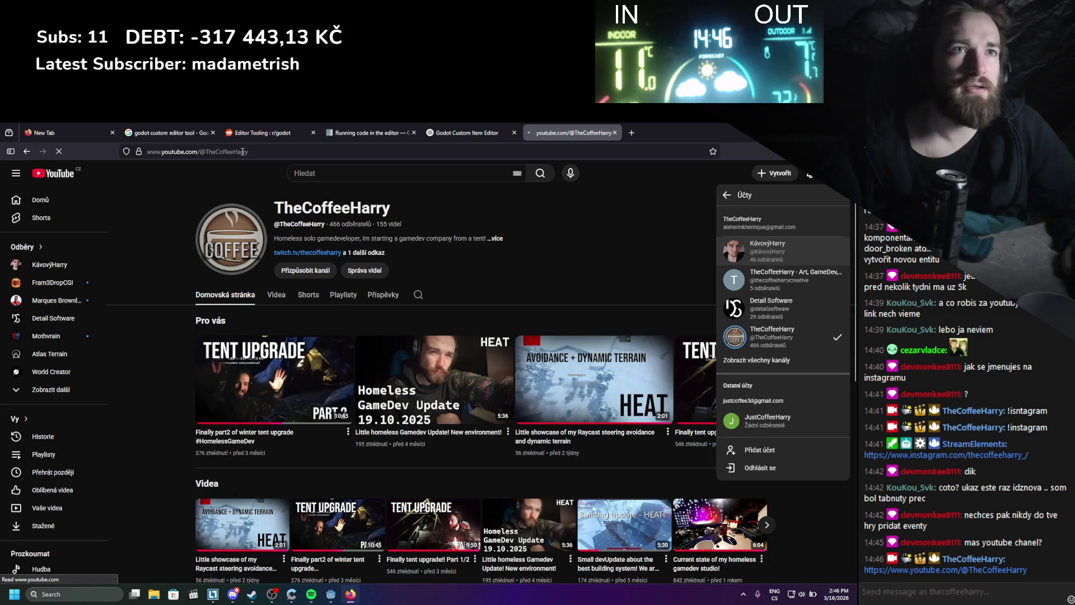
pyautogui.click(243, 151)
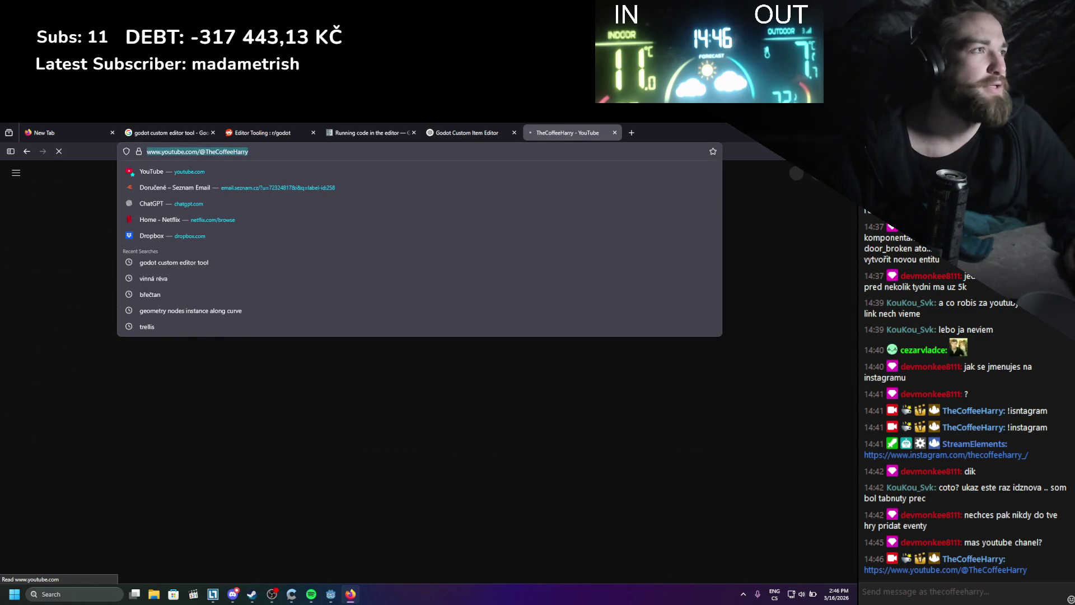
pyautogui.rightClick(732, 159)
pyautogui.click(680, 204)
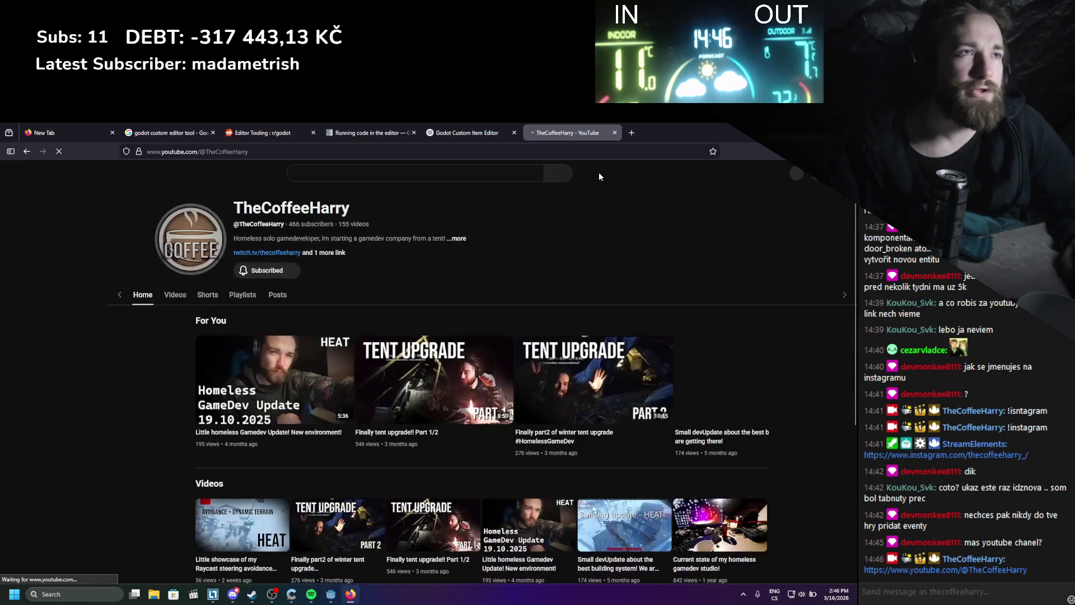
# - Switch again to the personal channel, open its channel page, copy its URL, and close YouTube
pyautogui.click(809, 173)
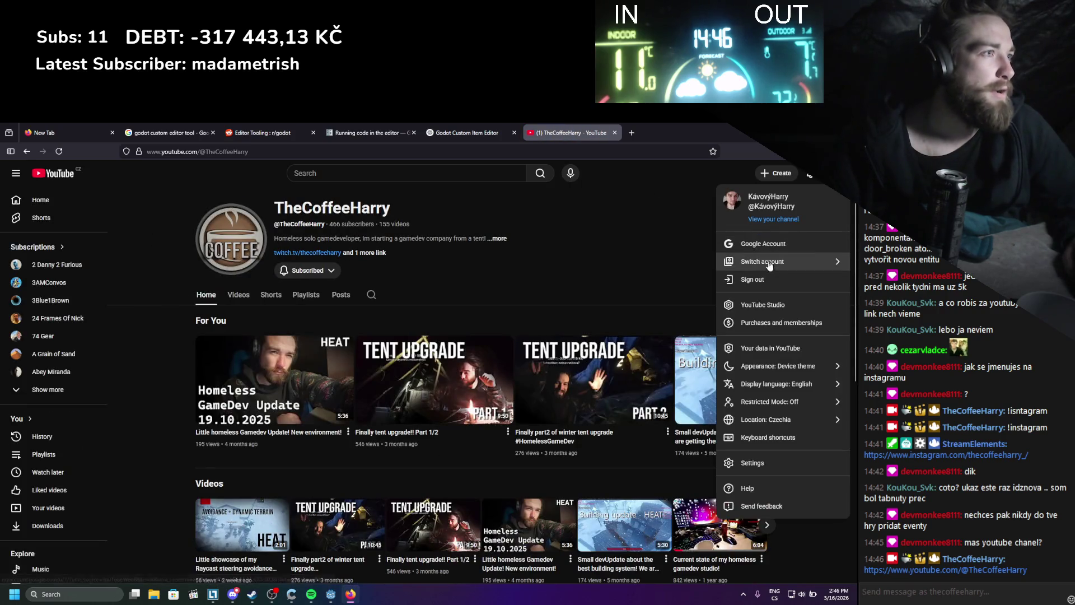
pyautogui.click(770, 263)
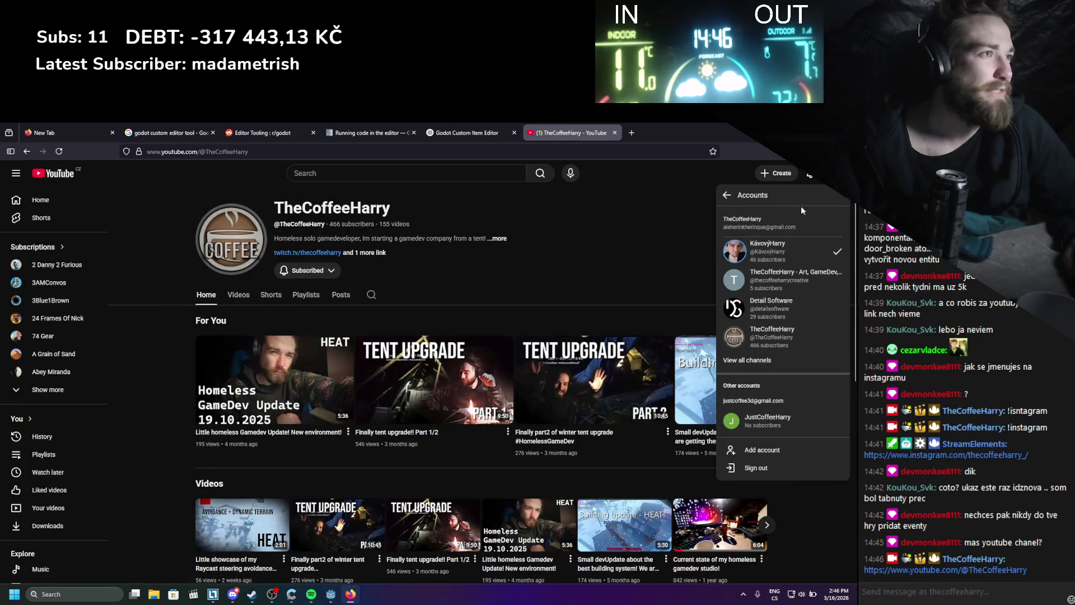
pyautogui.click(758, 253)
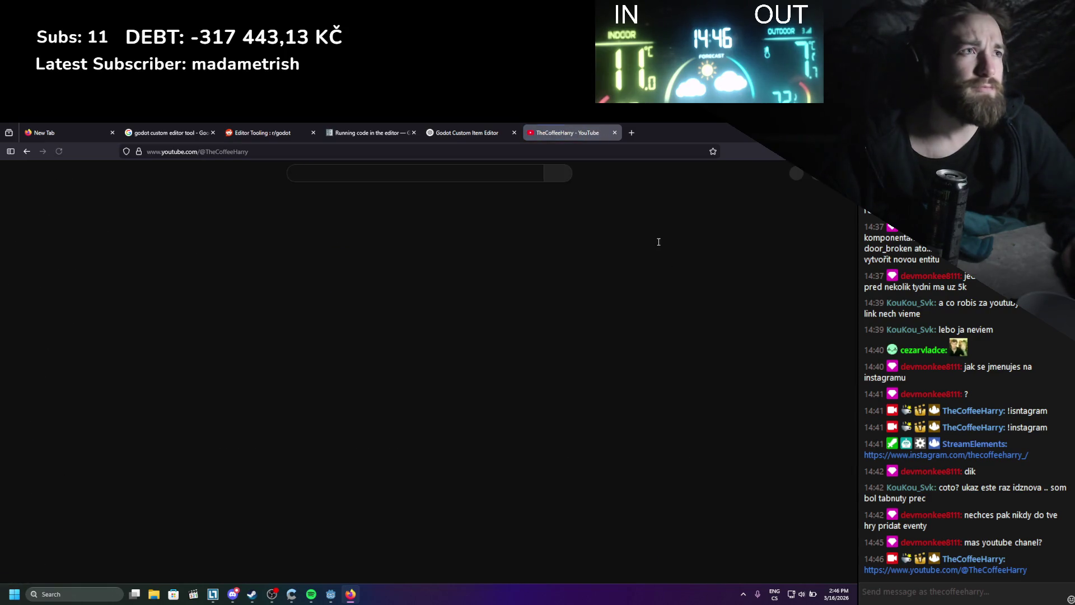
pyautogui.click(812, 173)
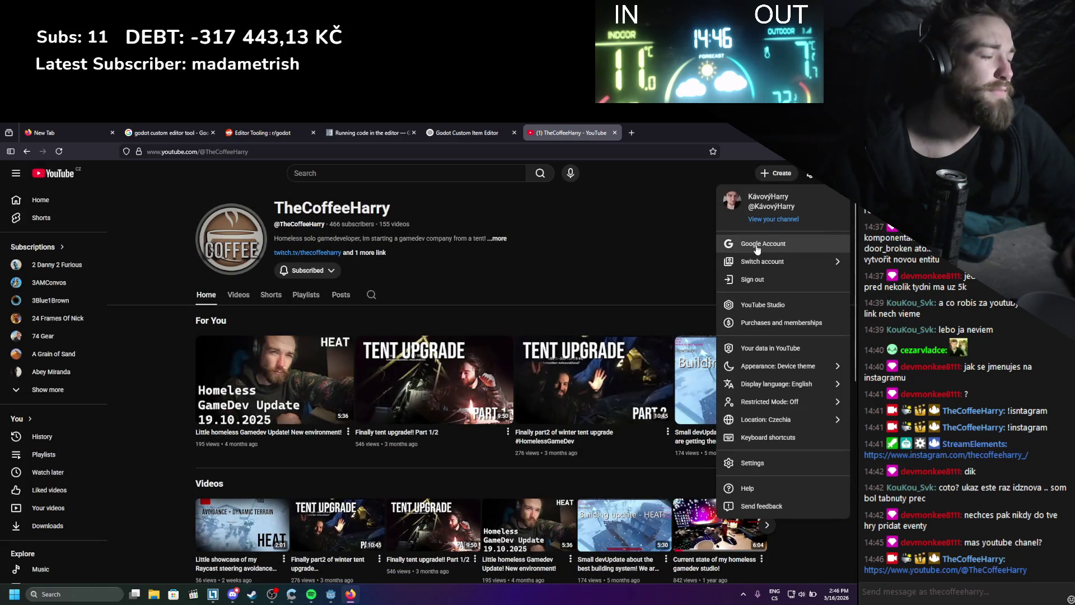
pyautogui.click(762, 219)
pyautogui.hotkey('ctrl', 'l')
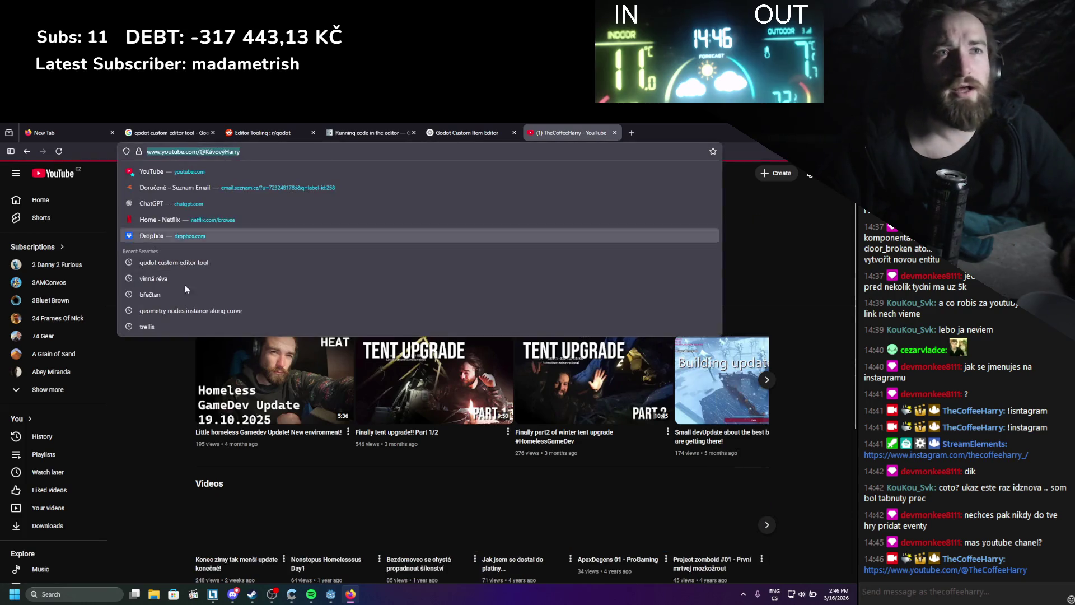
pyautogui.hotkey('ctrl', 'c')
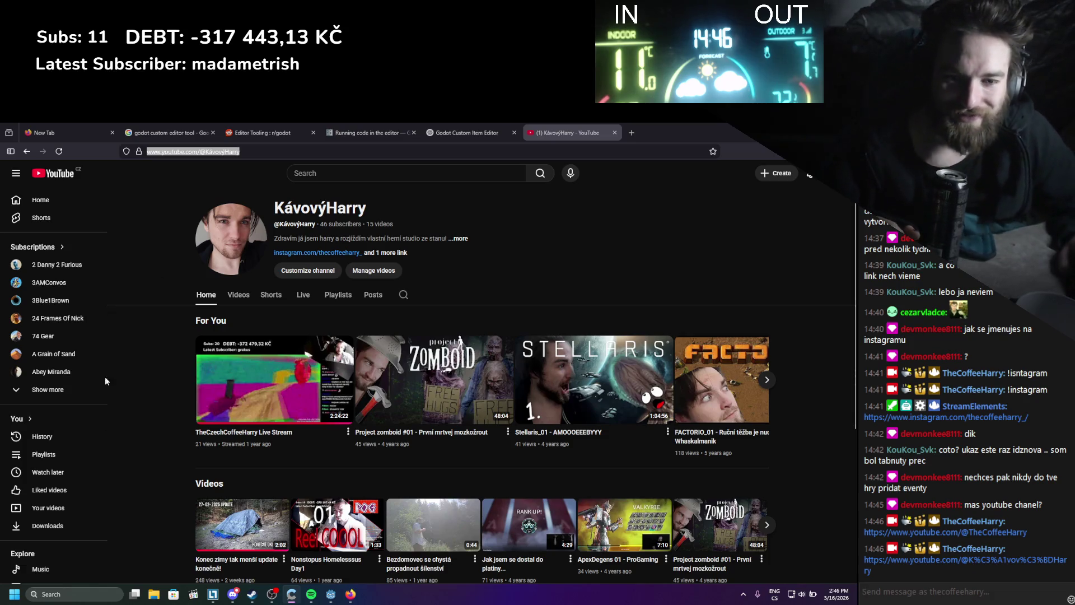
pyautogui.click(614, 133)
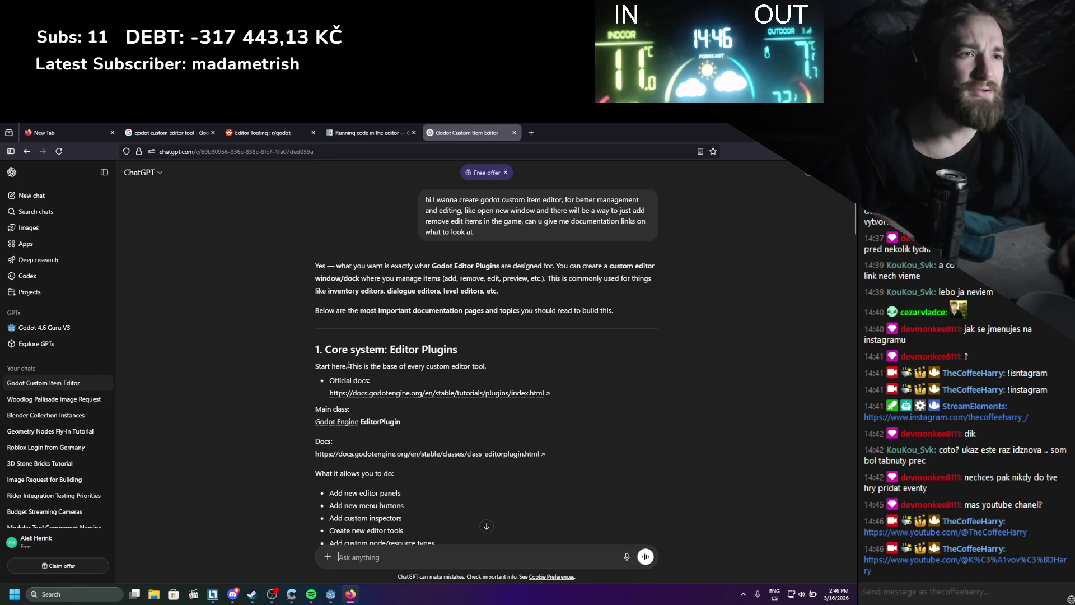
# - Open the Plugins docs and EditorPlugin class reference from ChatGPT's answer in background tabs
pyautogui.middleClick(358, 392)
pyautogui.scroll(-1, 278, 390)
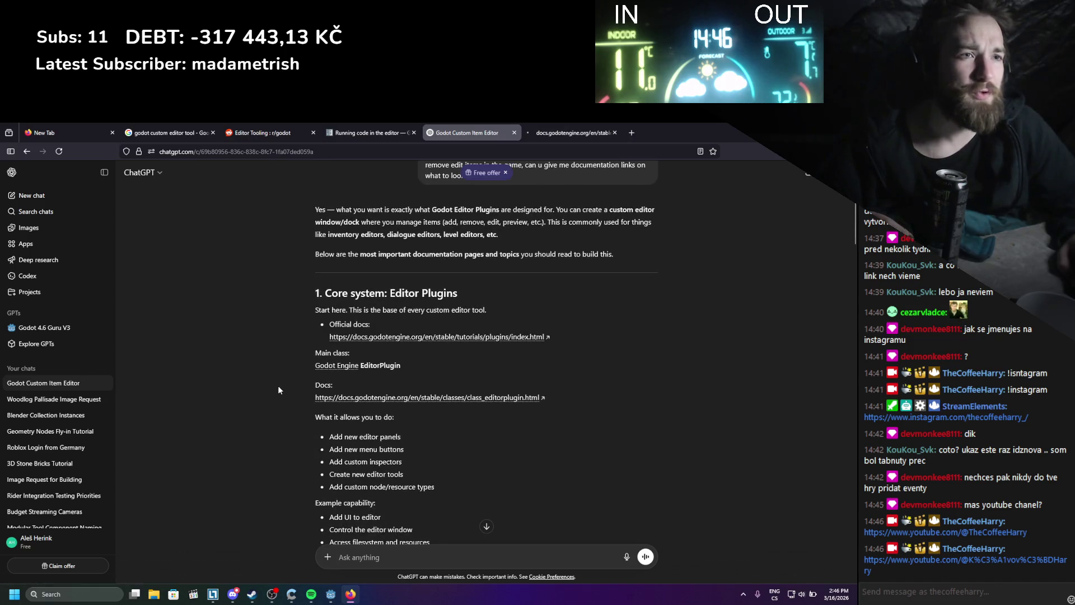
pyautogui.scroll(-2, 278, 387)
pyautogui.middleClick(339, 343)
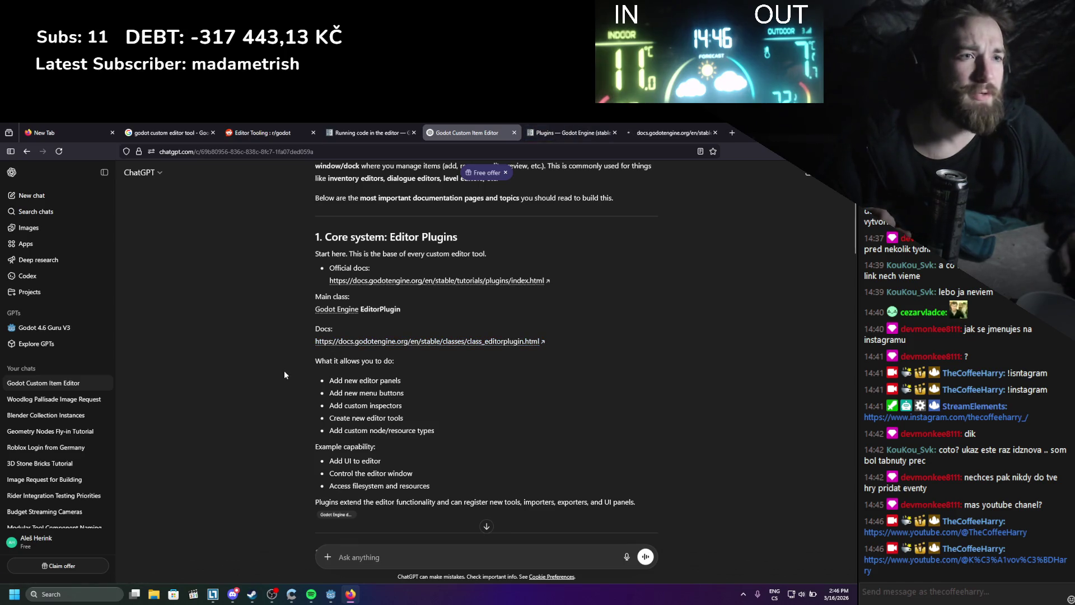
pyautogui.scroll(-1, 284, 372)
pyautogui.scroll(-3, 260, 375)
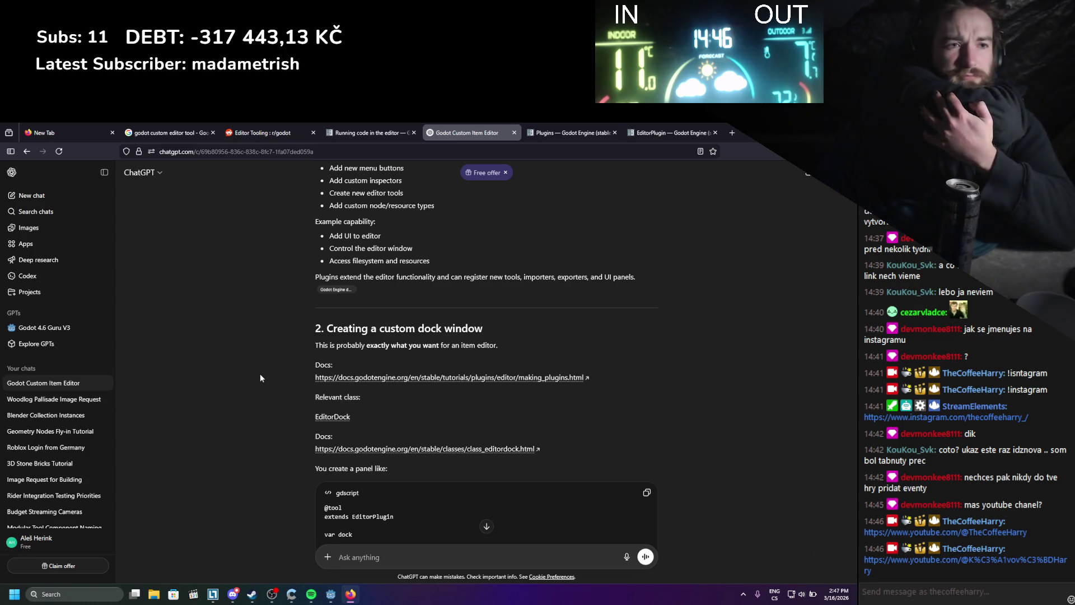
pyautogui.scroll(-3, 325, 318)
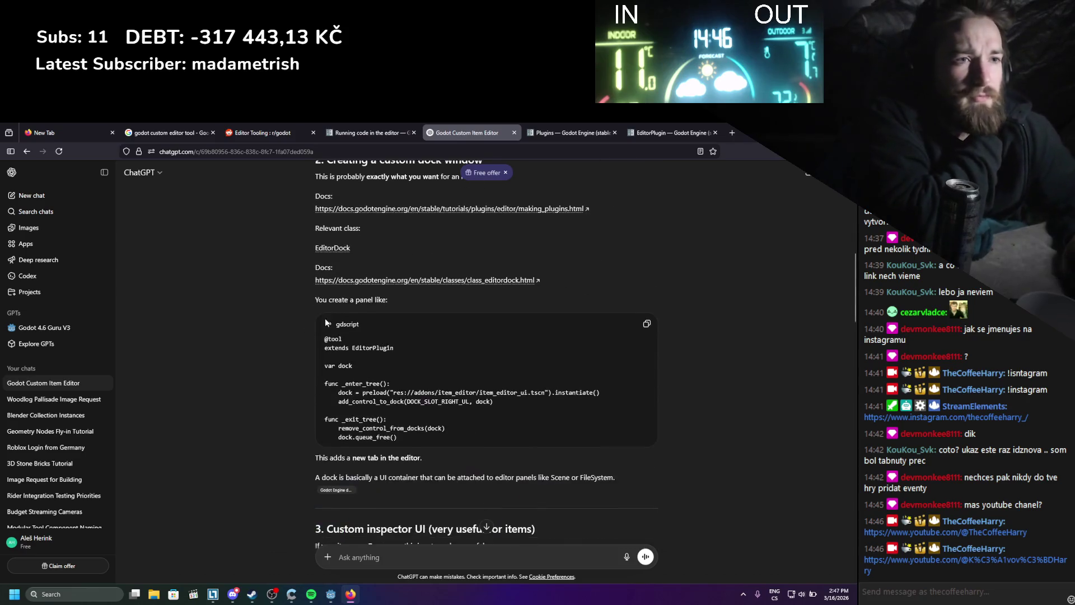
# - Open the EditorDock and Inspector plugins docs too, then switch to the Plugins page
pyautogui.middleClick(372, 283)
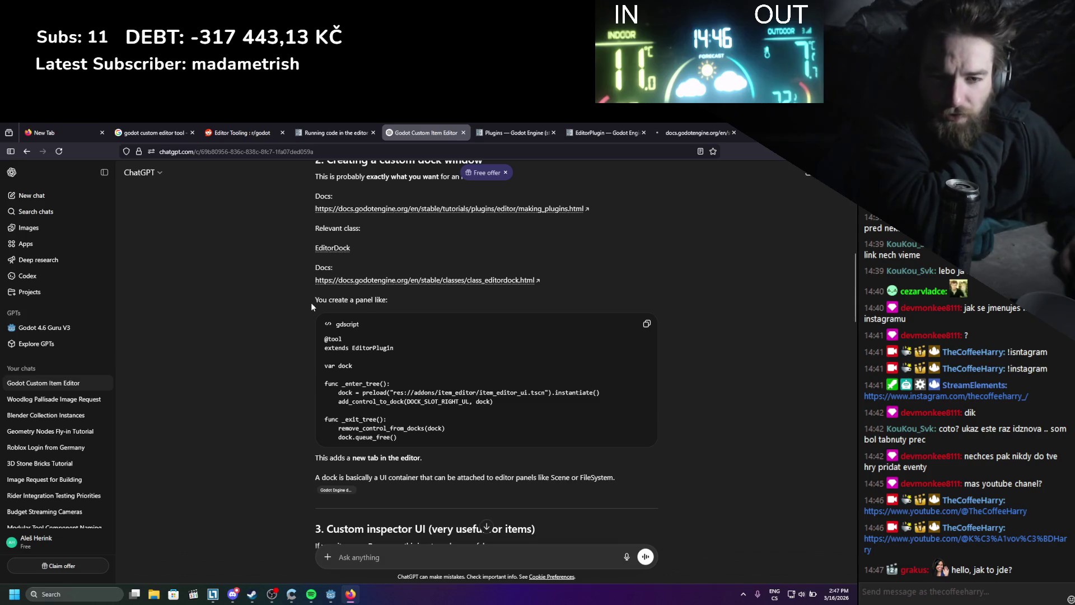
pyautogui.scroll(-3, 312, 303)
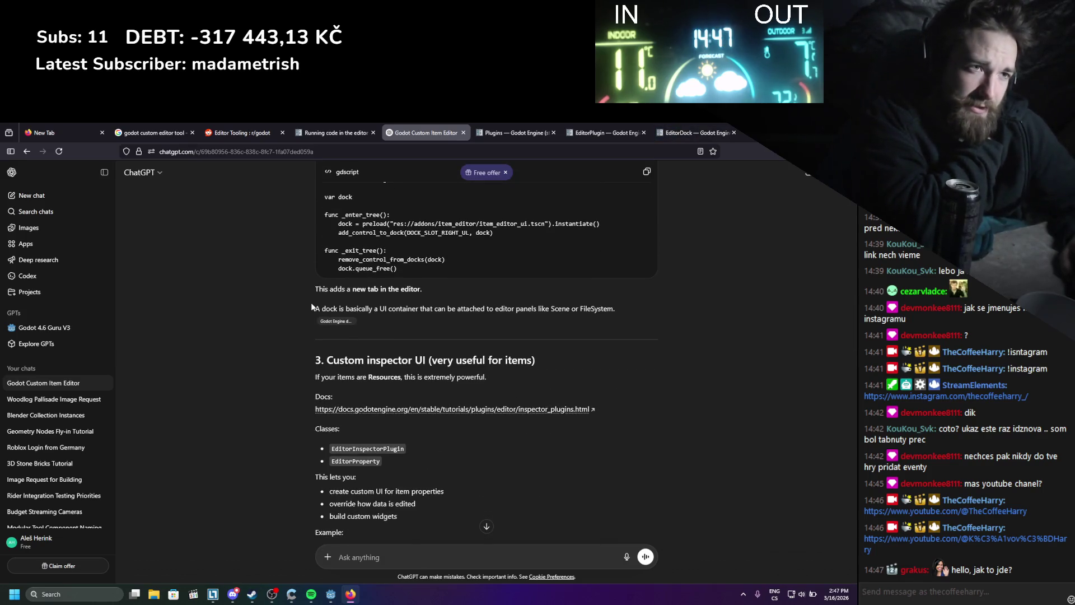
pyautogui.scroll(-1, 311, 306)
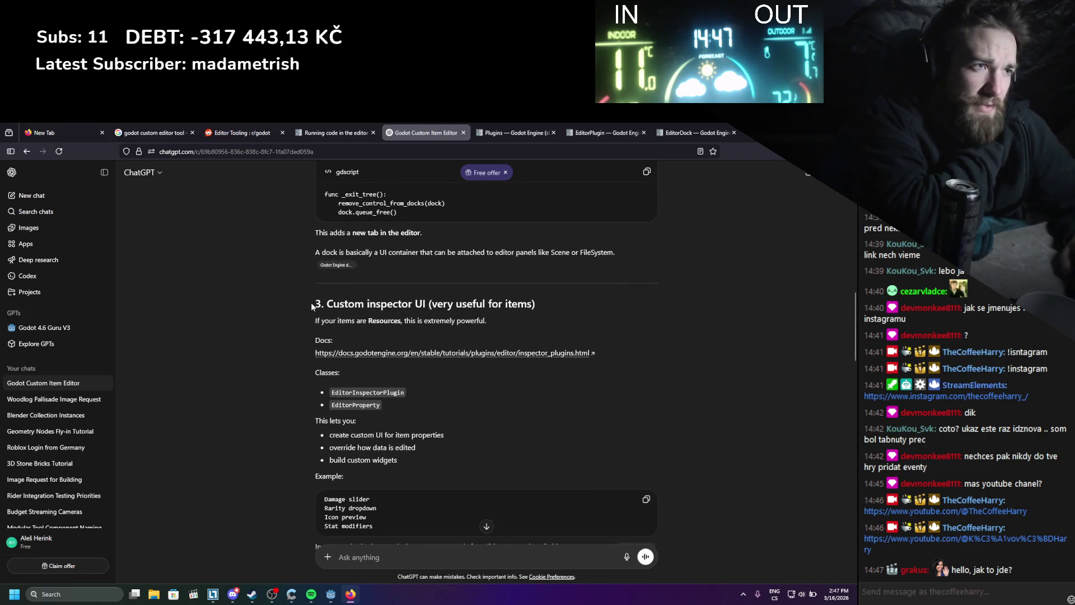
pyautogui.click(350, 358)
pyautogui.scroll(-4, 313, 374)
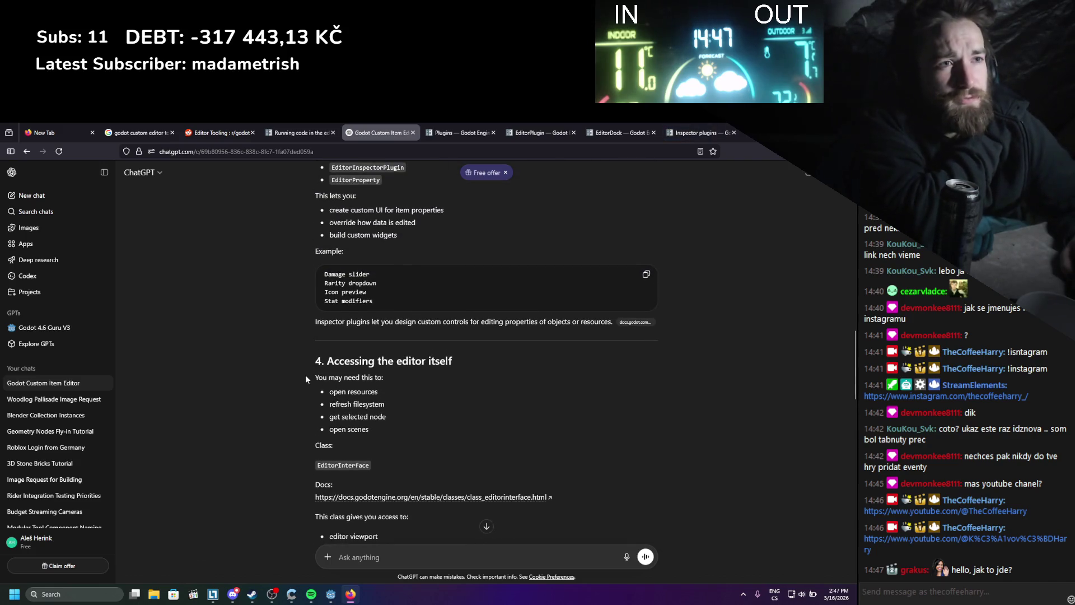
pyautogui.scroll(2, 306, 380)
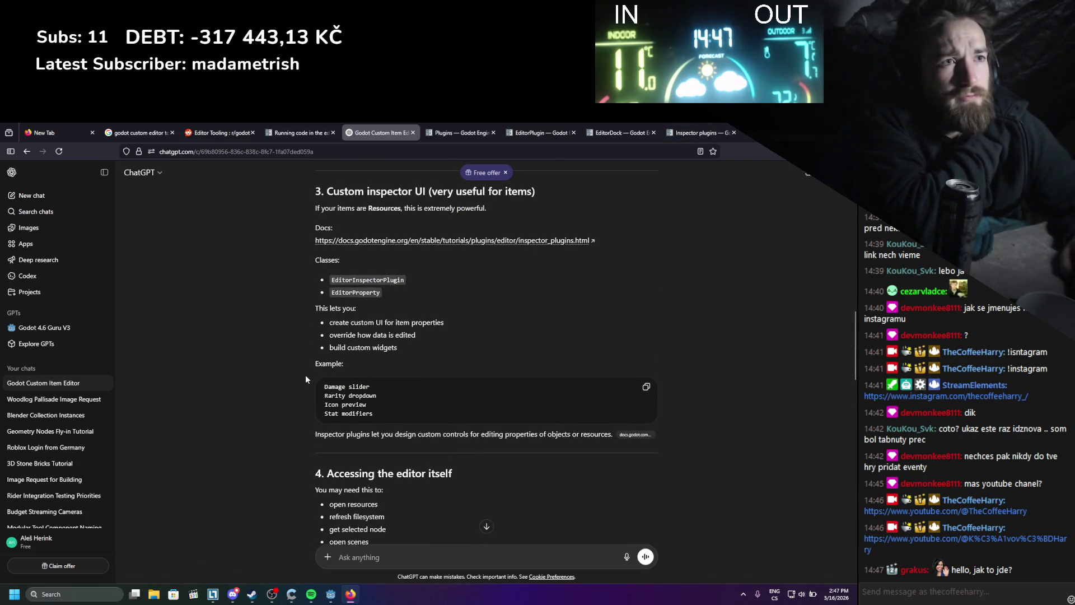
pyautogui.click(451, 133)
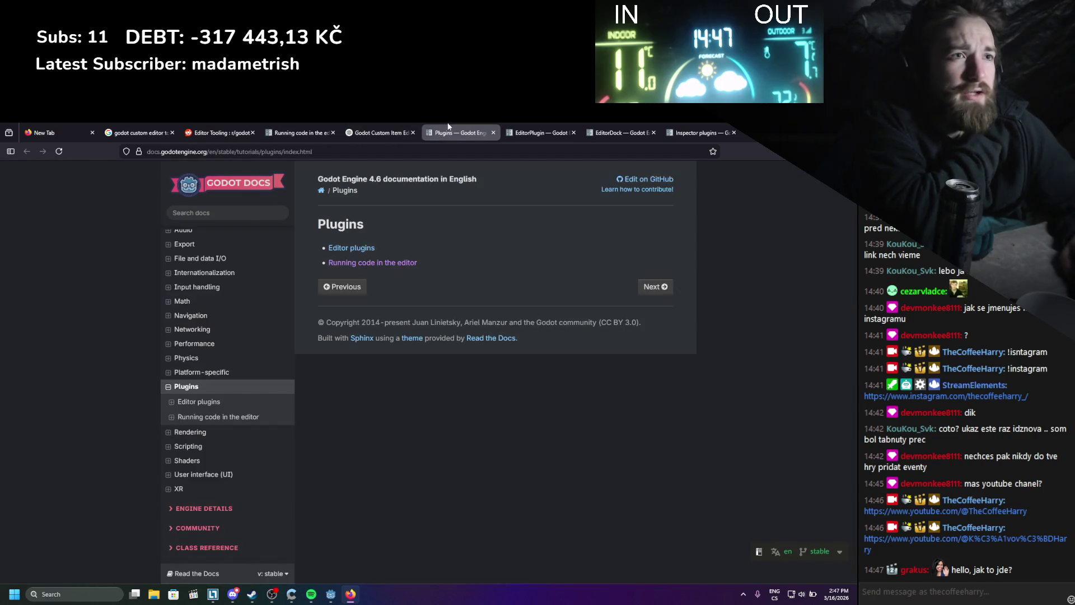
# - Scroll through the EditorPlugin Methods table, then switch to the EditorDock class reference
pyautogui.click(515, 131)
pyautogui.scroll(-5, 411, 292)
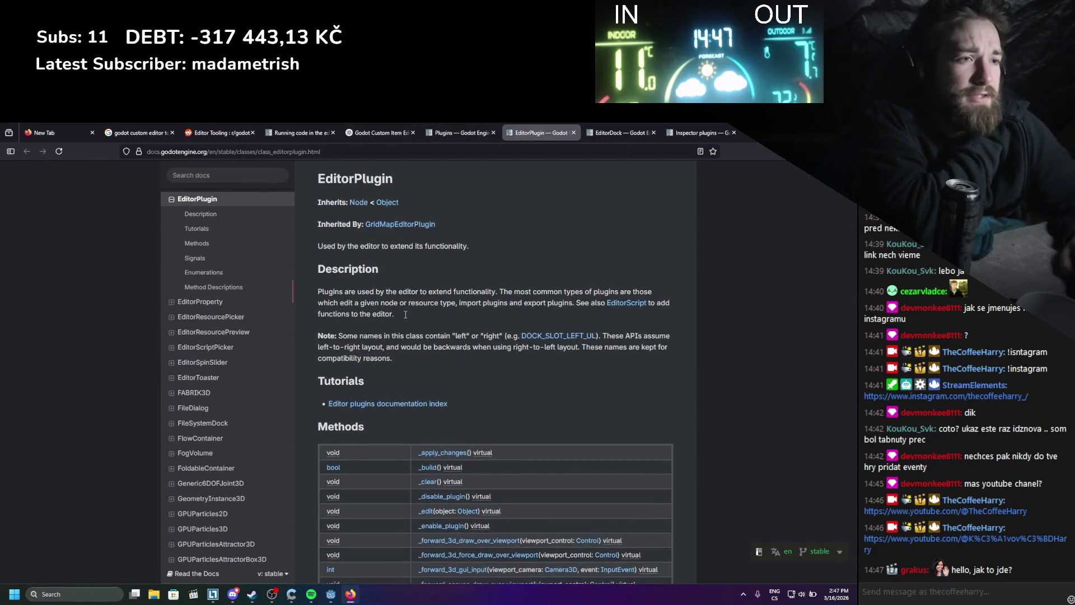
pyautogui.scroll(-1, 405, 318)
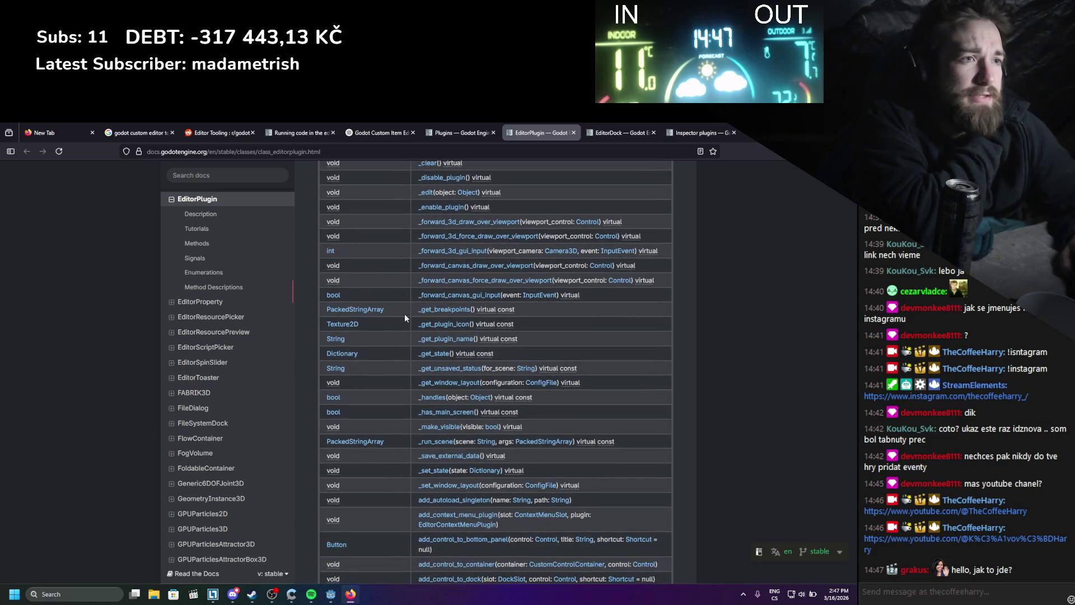
pyautogui.scroll(-2, 405, 317)
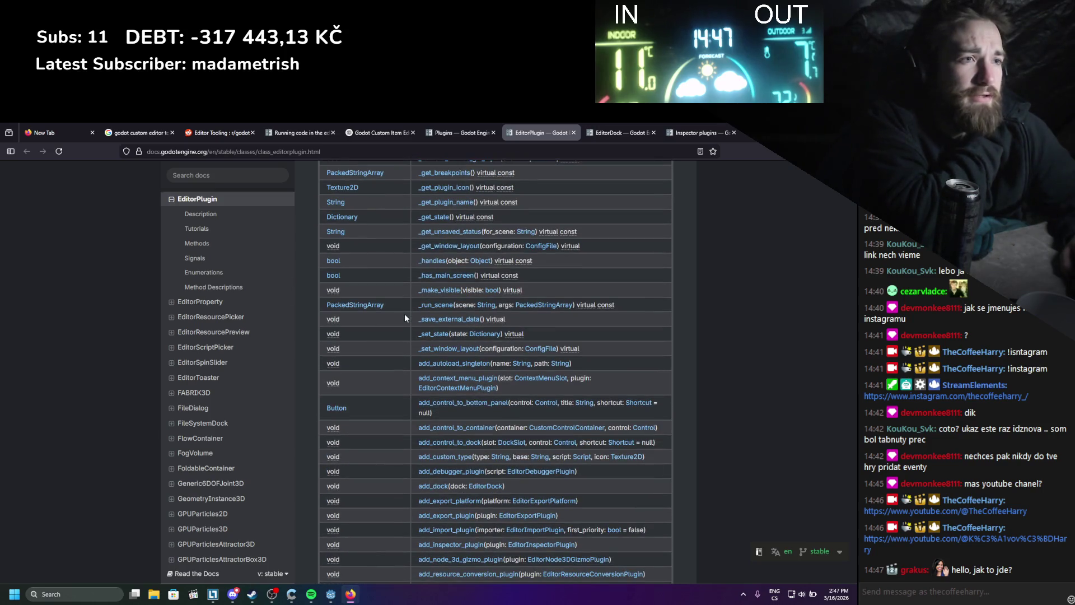
pyautogui.scroll(-9, 404, 313)
pyautogui.scroll(18, 405, 318)
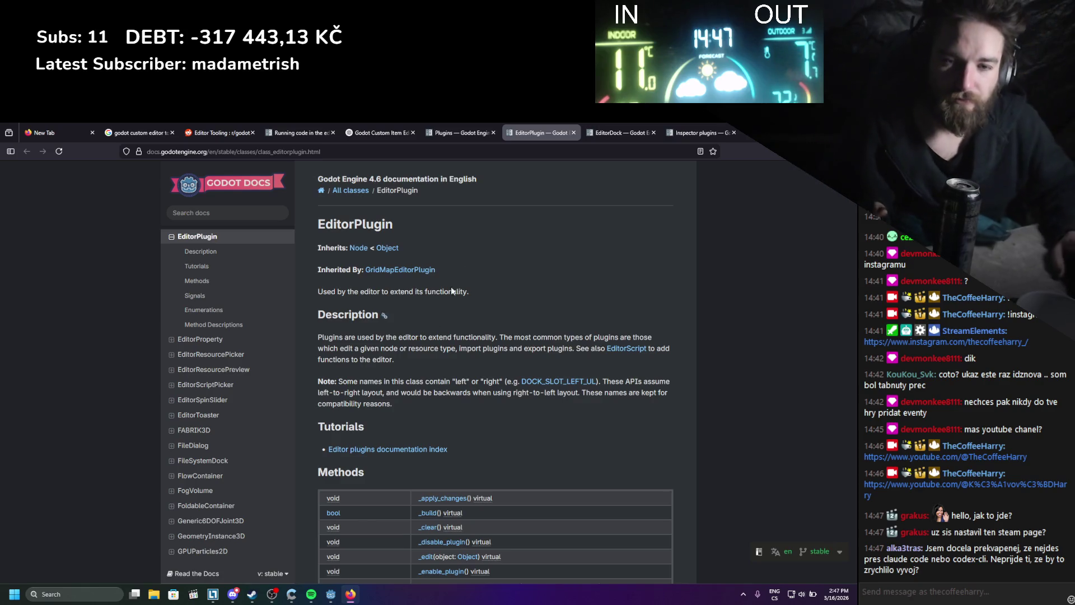
pyautogui.click(592, 128)
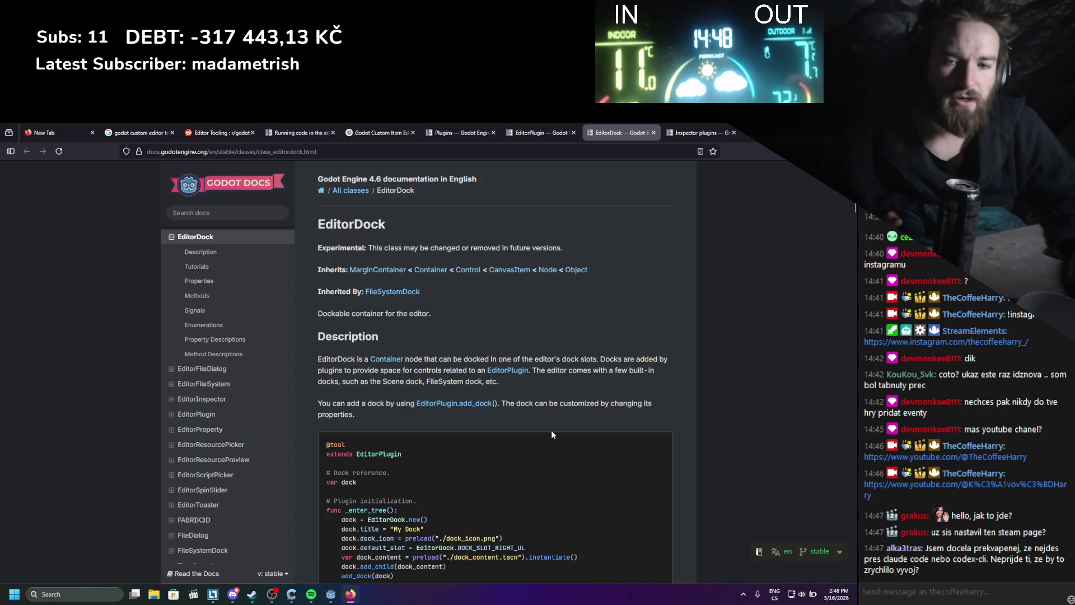
# - Read EditorDock's code sample and Properties, glance at Inspector plugins, then return to ChatGPT
pyautogui.scroll(-3, 394, 316)
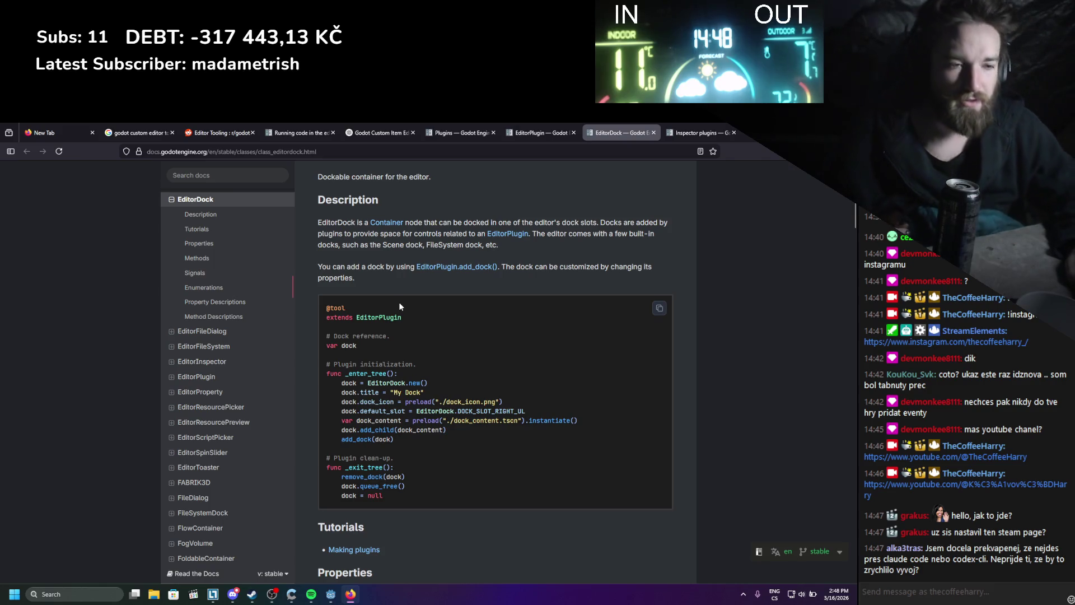
pyautogui.scroll(-2, 398, 301)
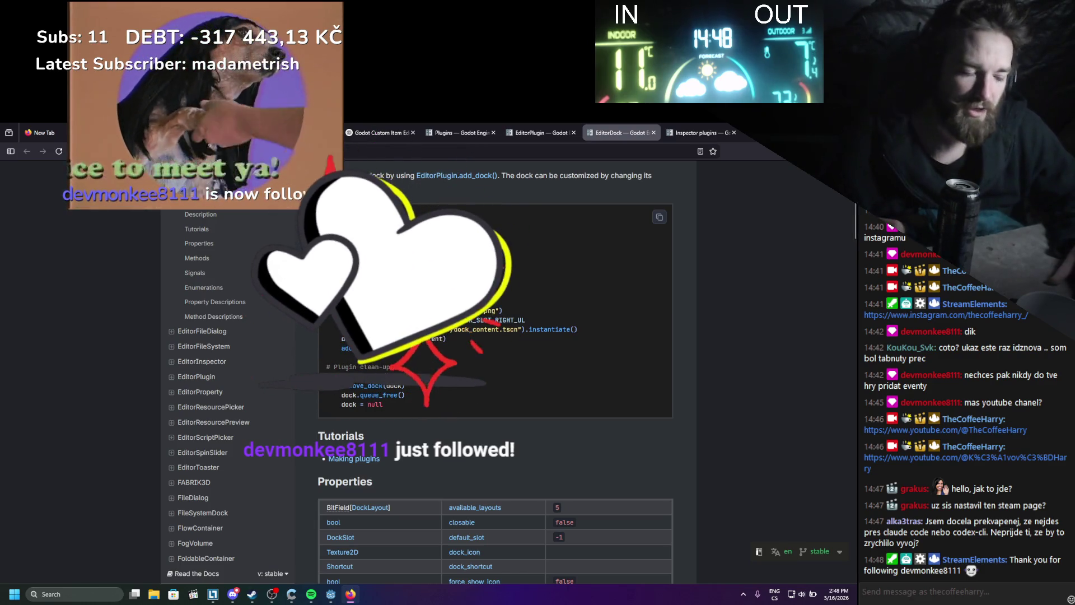
pyautogui.scroll(-4, 496, 370)
pyautogui.scroll(-5, 496, 370)
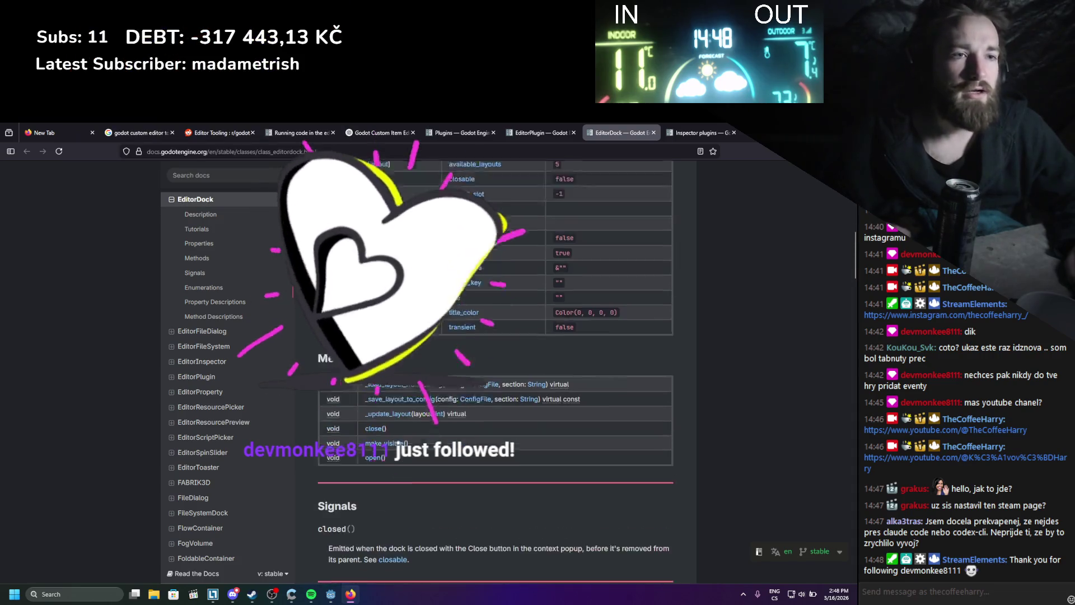
pyautogui.scroll(3, 495, 370)
pyautogui.scroll(4, 320, 326)
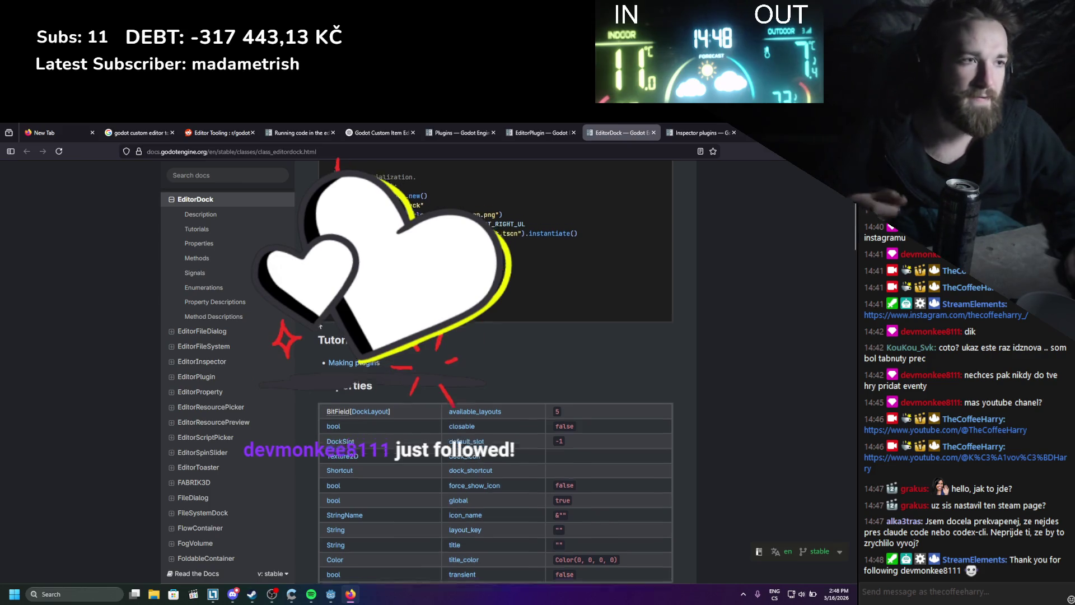
pyautogui.scroll(-3, 321, 326)
pyautogui.scroll(3, 320, 319)
pyautogui.scroll(2, 359, 370)
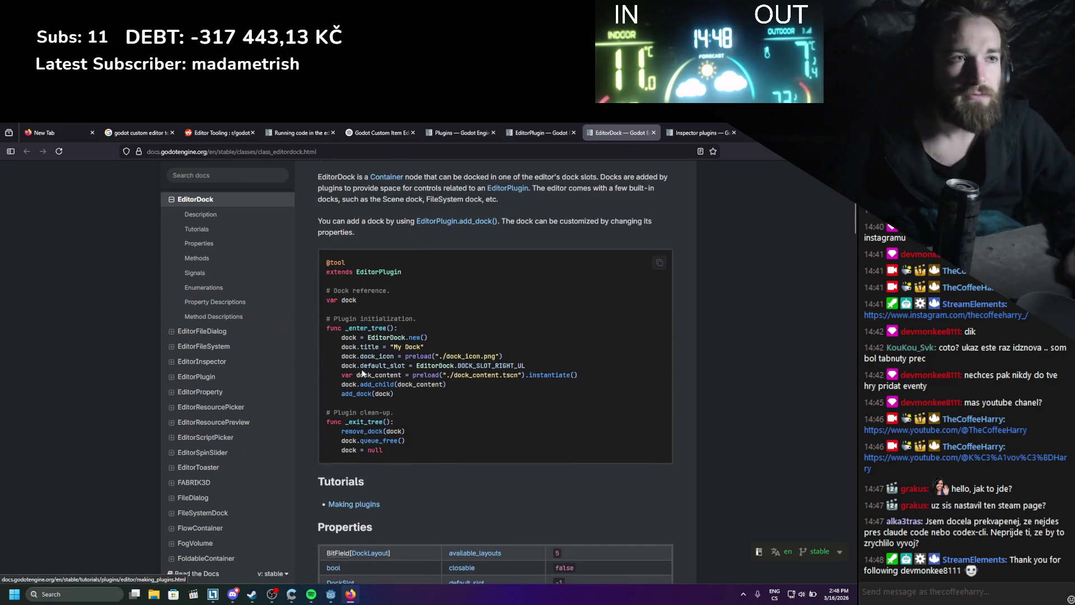
pyautogui.scroll(1, 359, 370)
pyautogui.scroll(3, 359, 370)
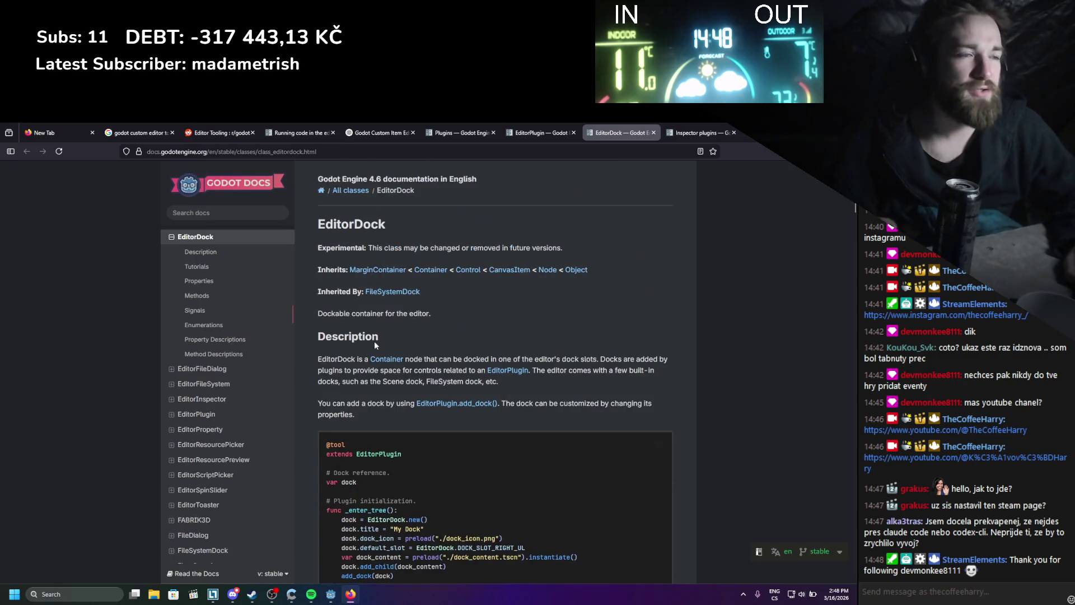
pyautogui.scroll(-5, 374, 341)
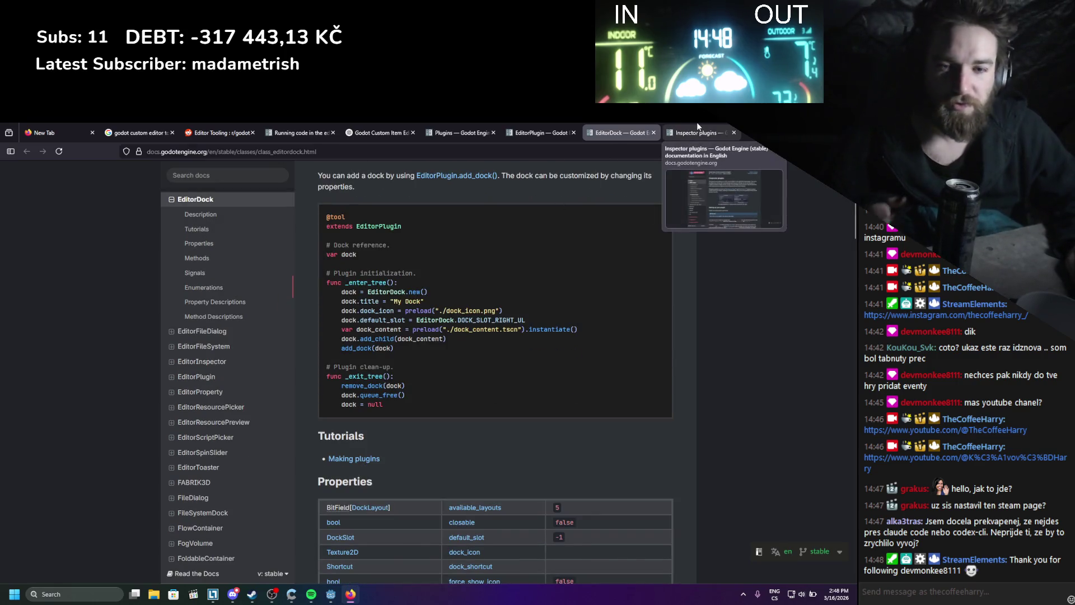
pyautogui.click(697, 125)
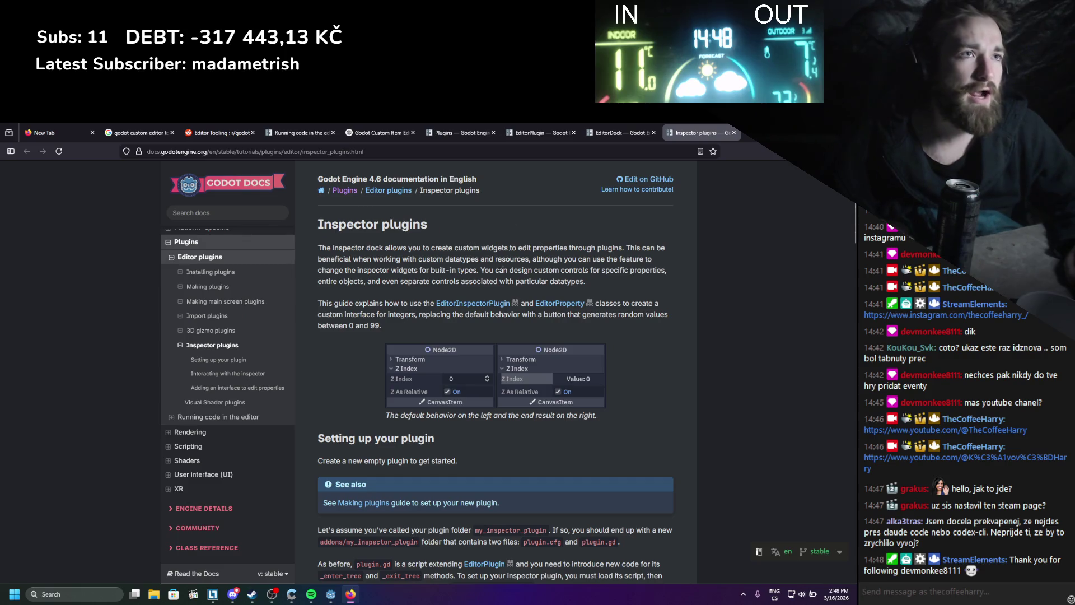
pyautogui.click(374, 130)
# - Review ChatGPT's EditorInterface and custom resource sections, then go back to the EditorDock reference
pyautogui.scroll(-5, 359, 303)
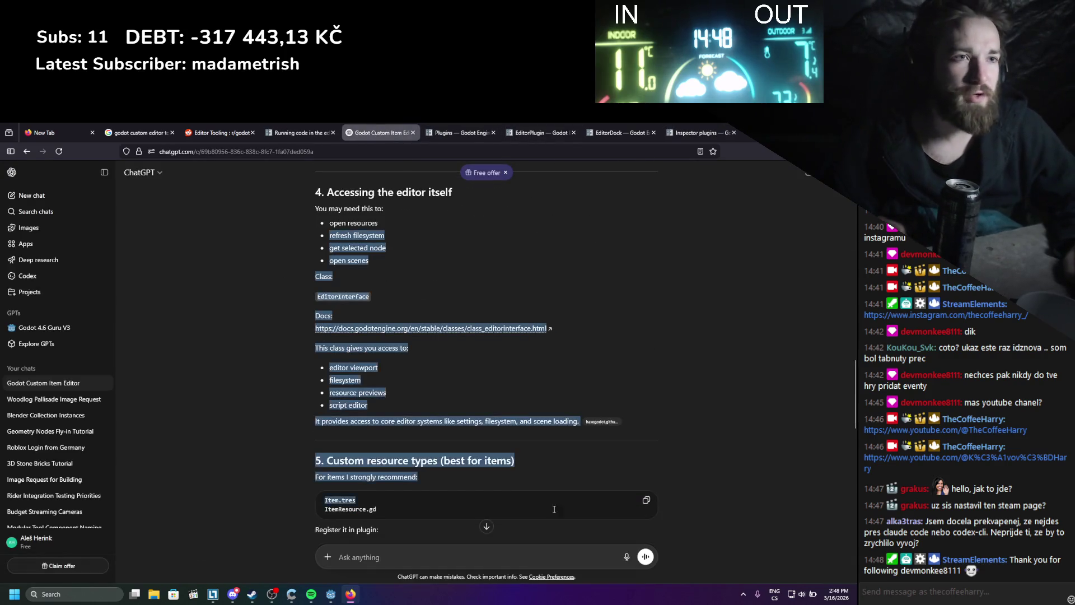
pyautogui.scroll(-3, 292, 342)
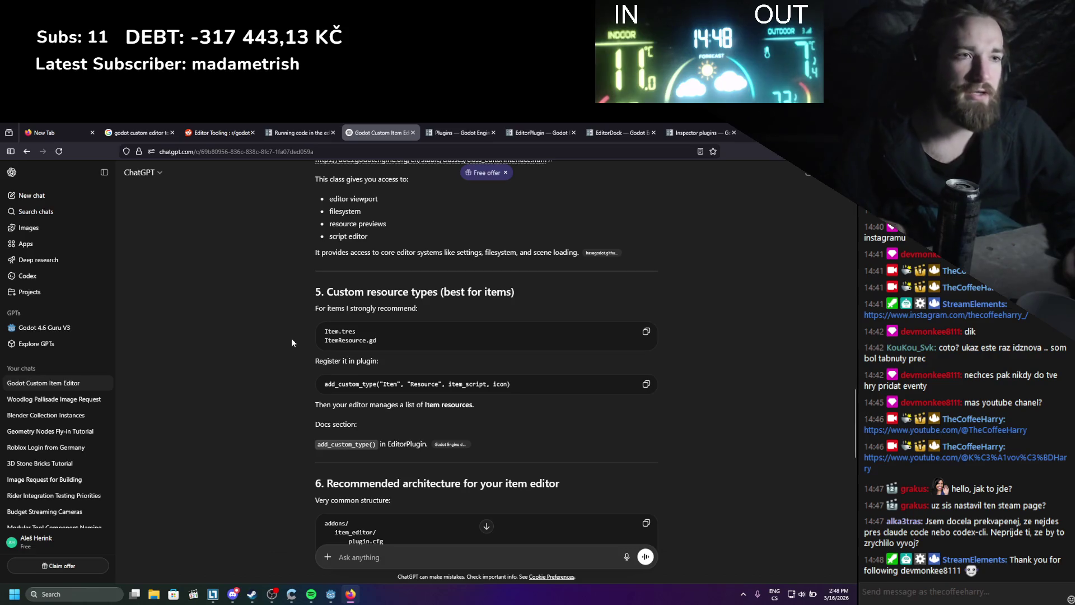
pyautogui.scroll(5, 291, 342)
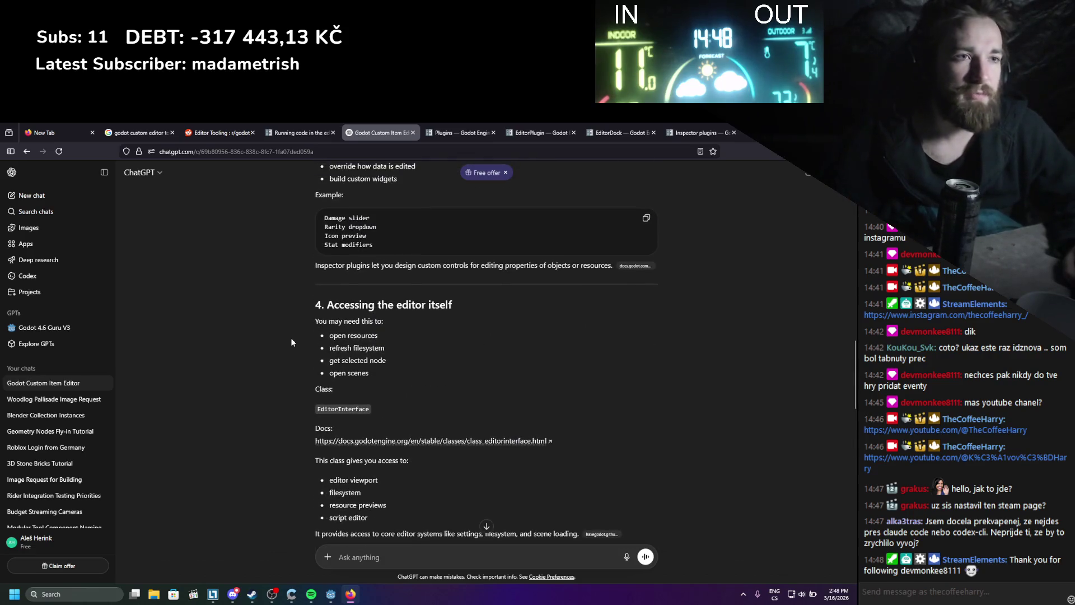
pyautogui.moveTo(291, 337)
pyautogui.mouseDown()
pyautogui.moveTo(290, 279)
pyautogui.moveTo(318, 463)
pyautogui.mouseUp()
pyautogui.scroll(-3, 317, 436)
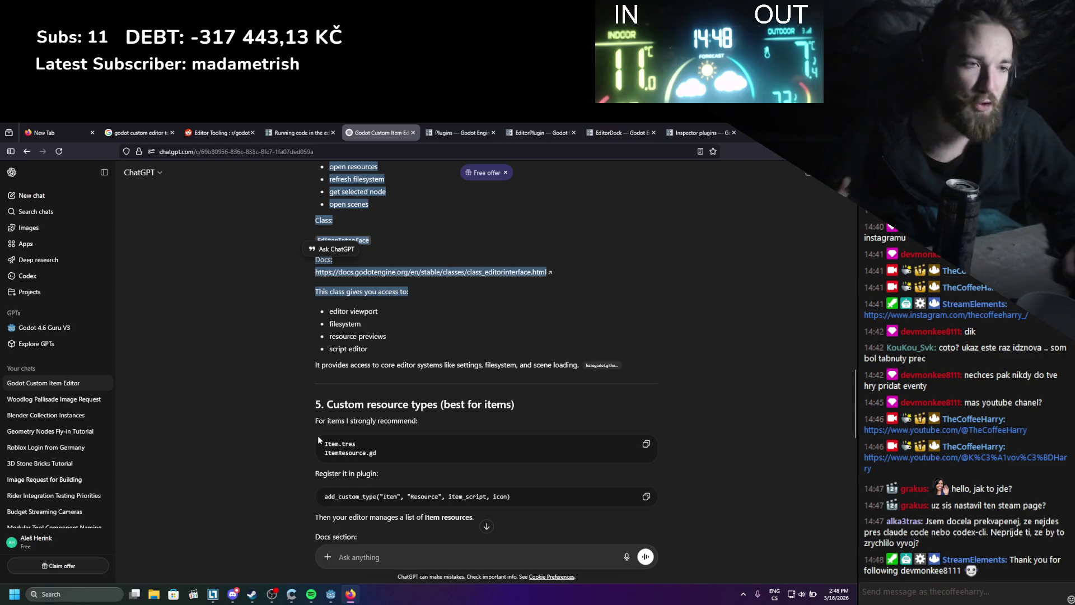
pyautogui.scroll(-7, 318, 435)
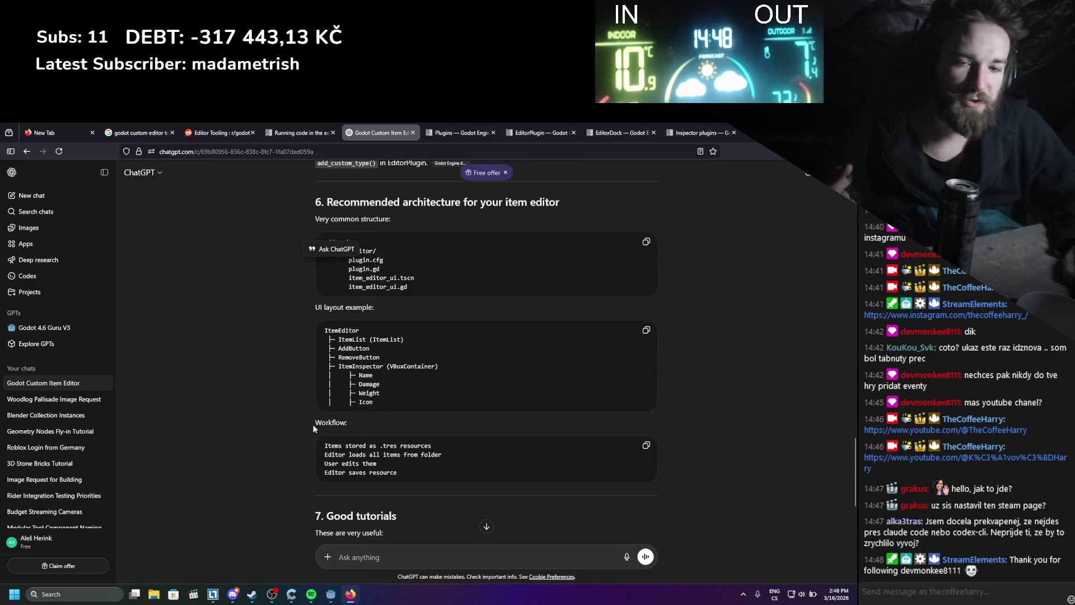
pyautogui.scroll(5, 313, 429)
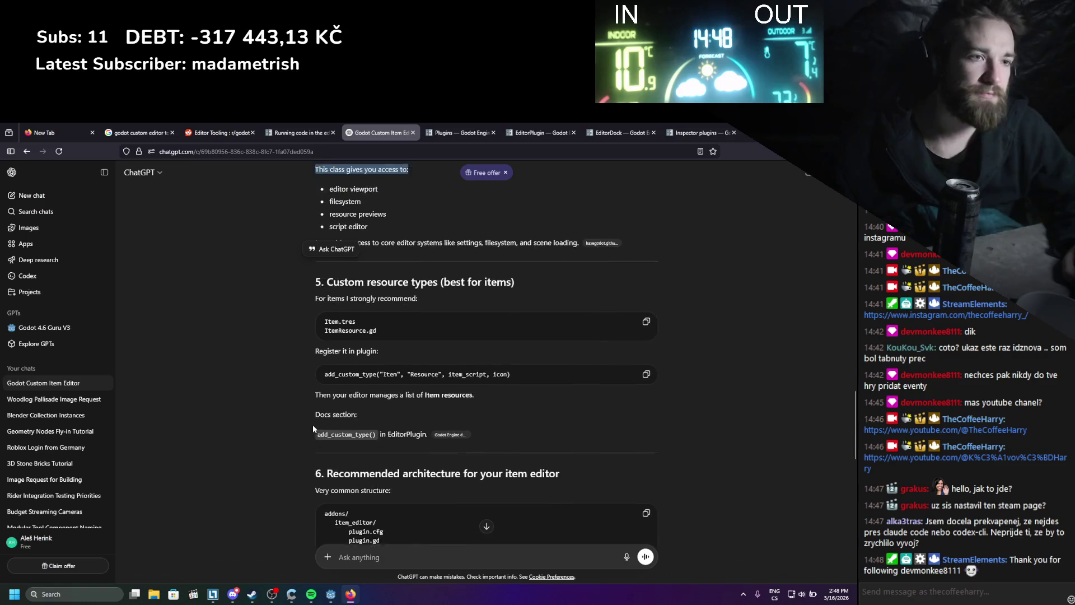
pyautogui.scroll(3, 313, 428)
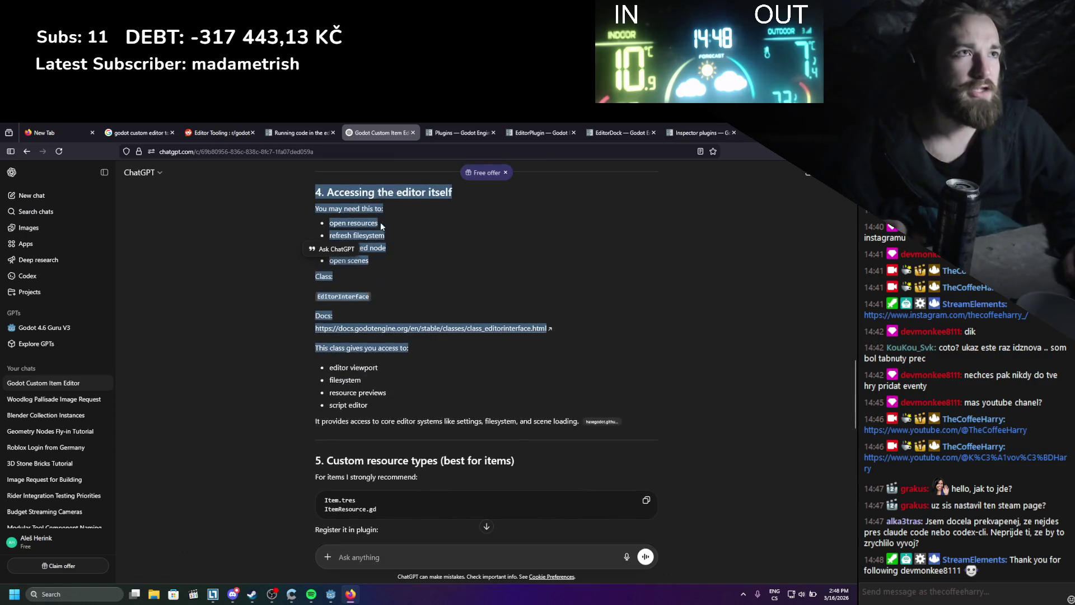
pyautogui.click(461, 129)
pyautogui.click(545, 124)
pyautogui.click(619, 126)
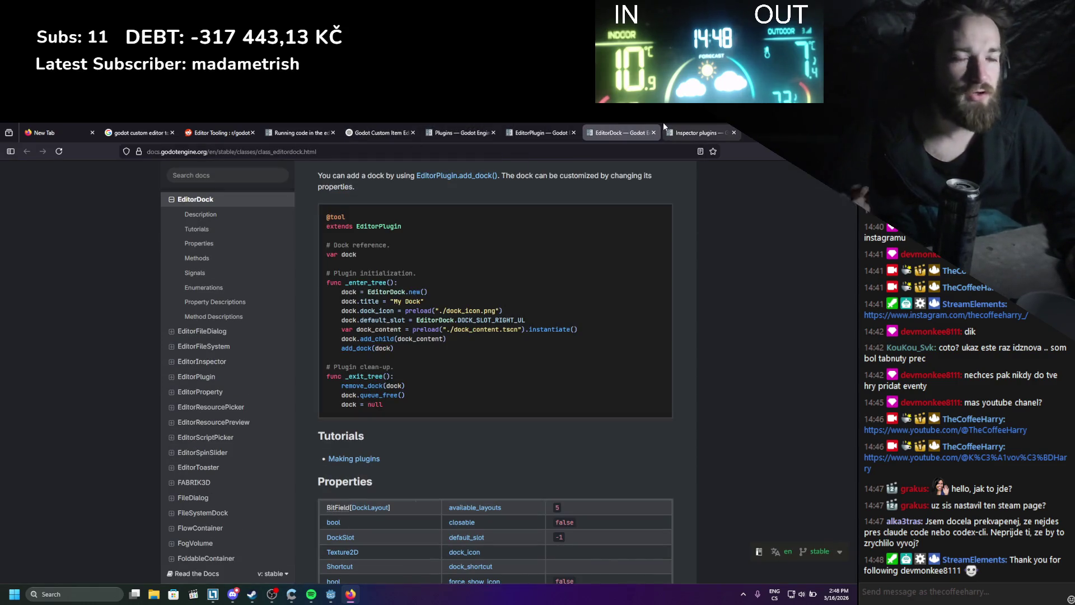
# - Open the Inspector plugins guide and show its plugin setup code in C#
pyautogui.scroll(2, 504, 372)
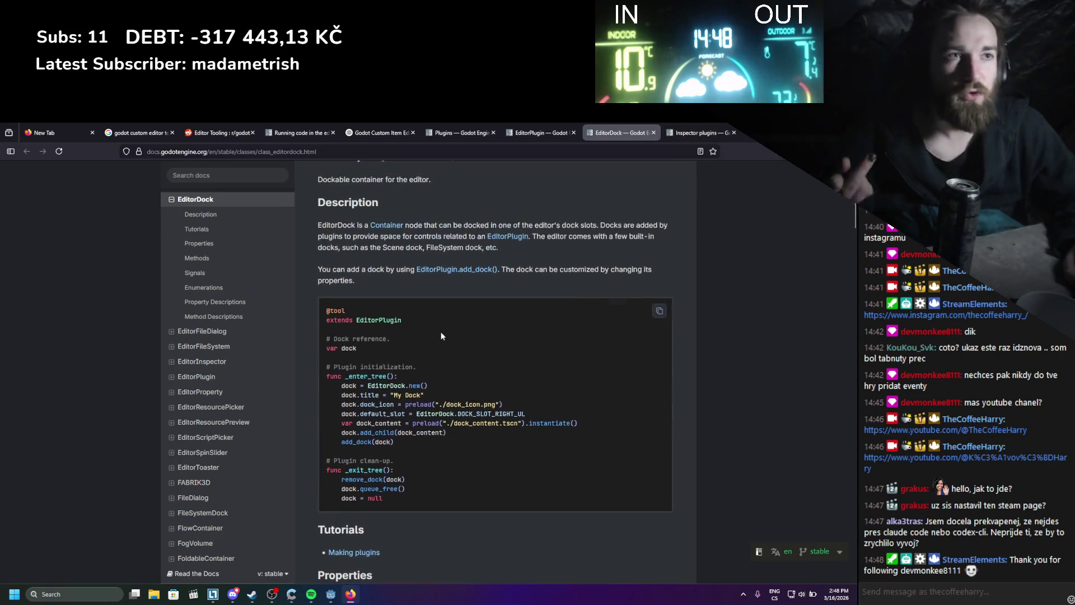
pyautogui.scroll(3, 442, 336)
pyautogui.click(711, 133)
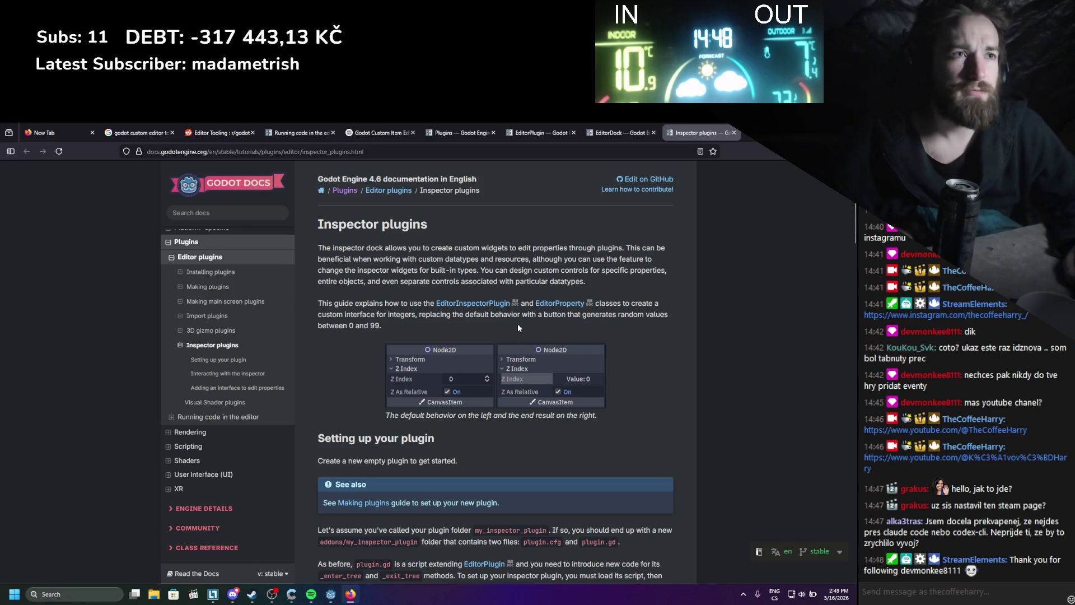
pyautogui.scroll(-8, 517, 324)
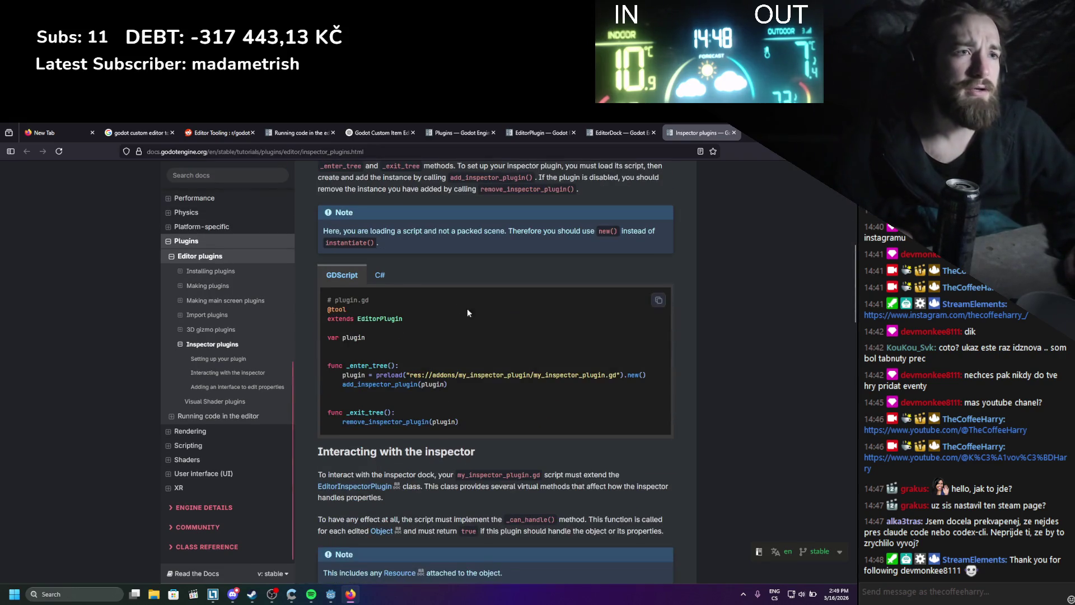
pyautogui.click(388, 281)
pyautogui.scroll(8, 433, 391)
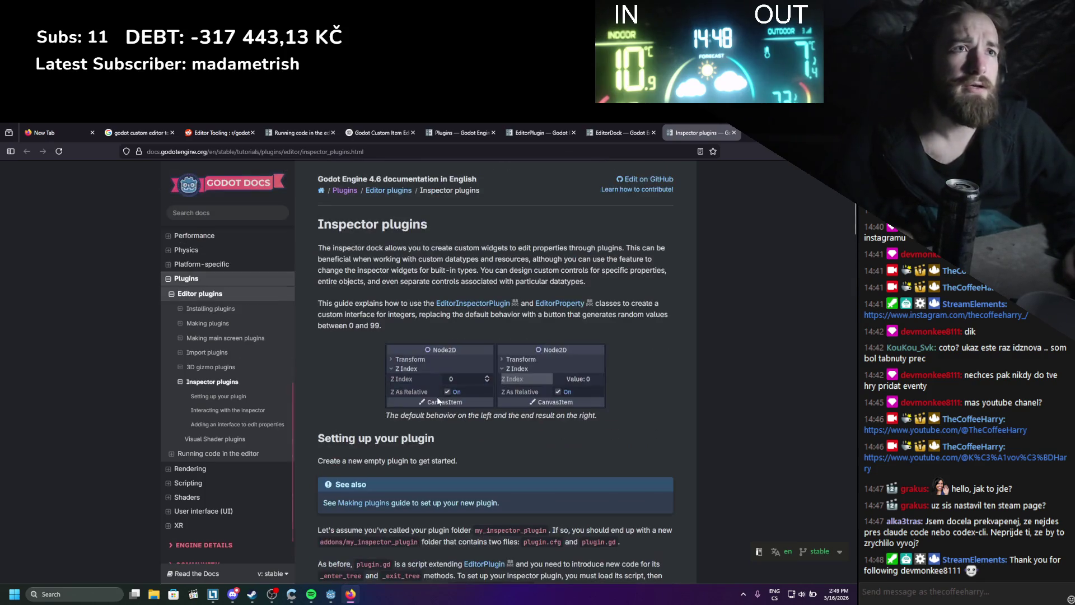
# - Go back through the documentation tabs to the Plugins index page
pyautogui.click(616, 126)
pyautogui.click(544, 126)
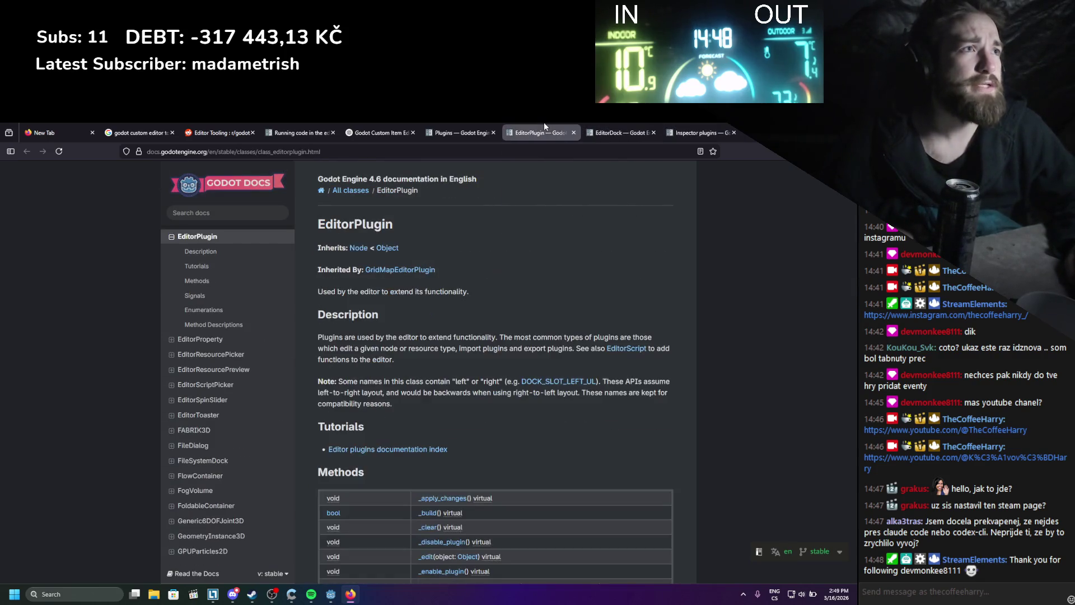
pyautogui.click(460, 126)
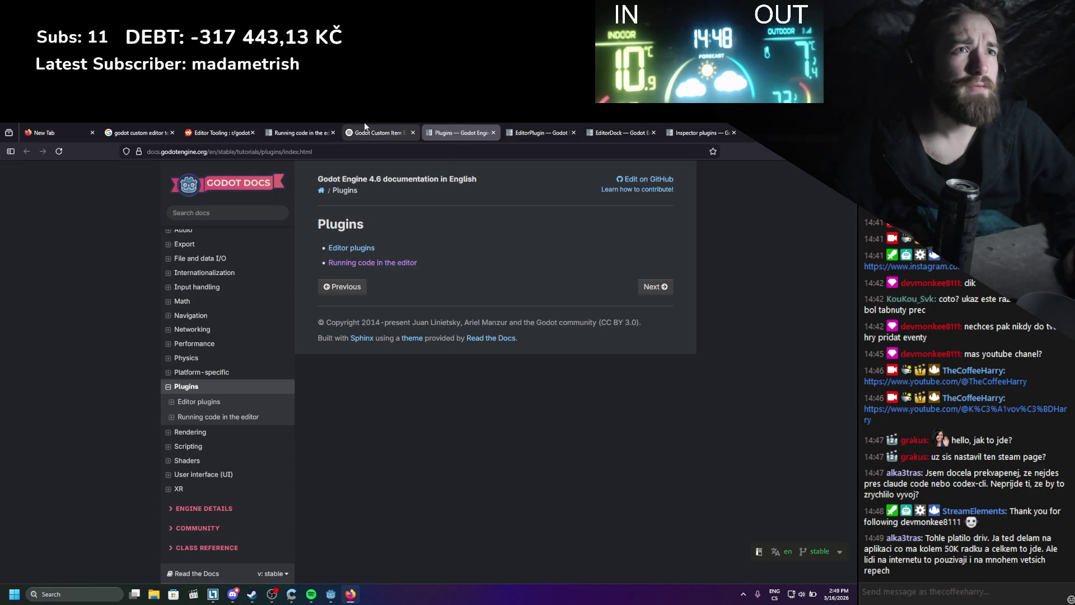
pyautogui.moveTo(377, 126)
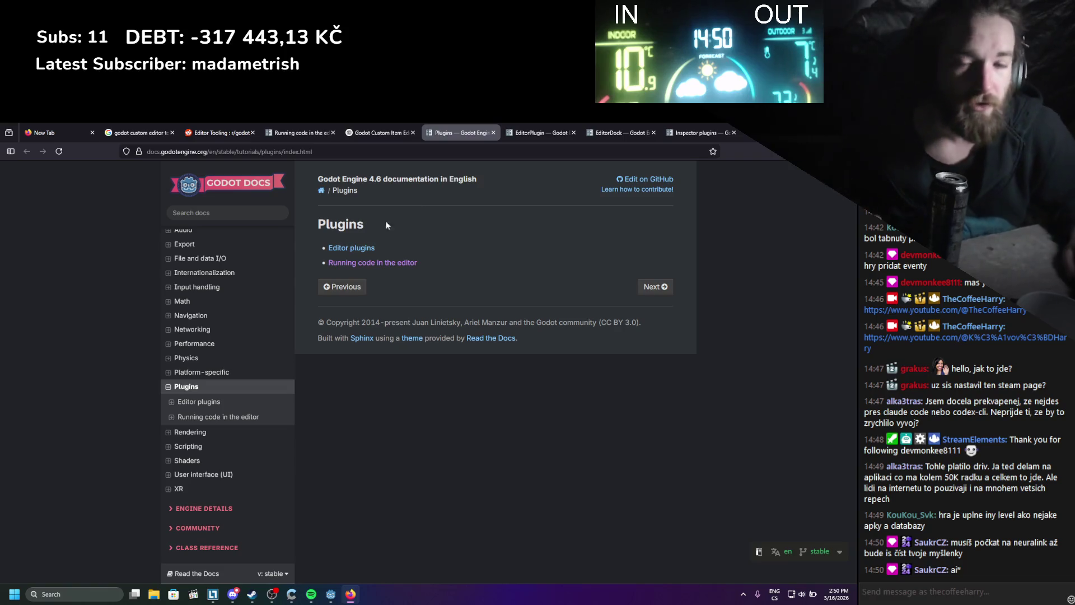
pyautogui.click(508, 130)
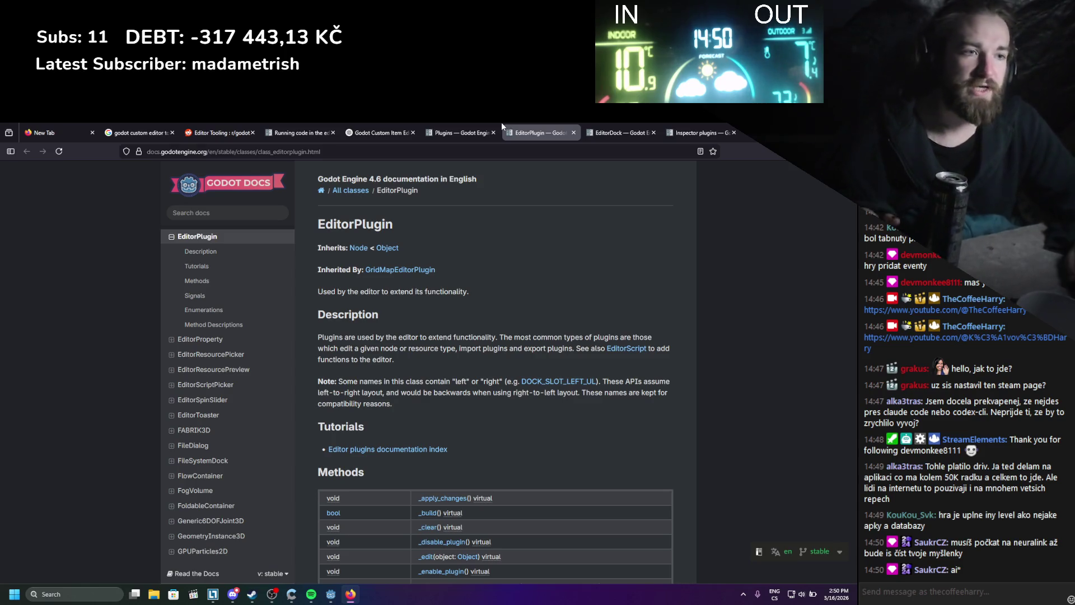
pyautogui.scroll(-3, 503, 253)
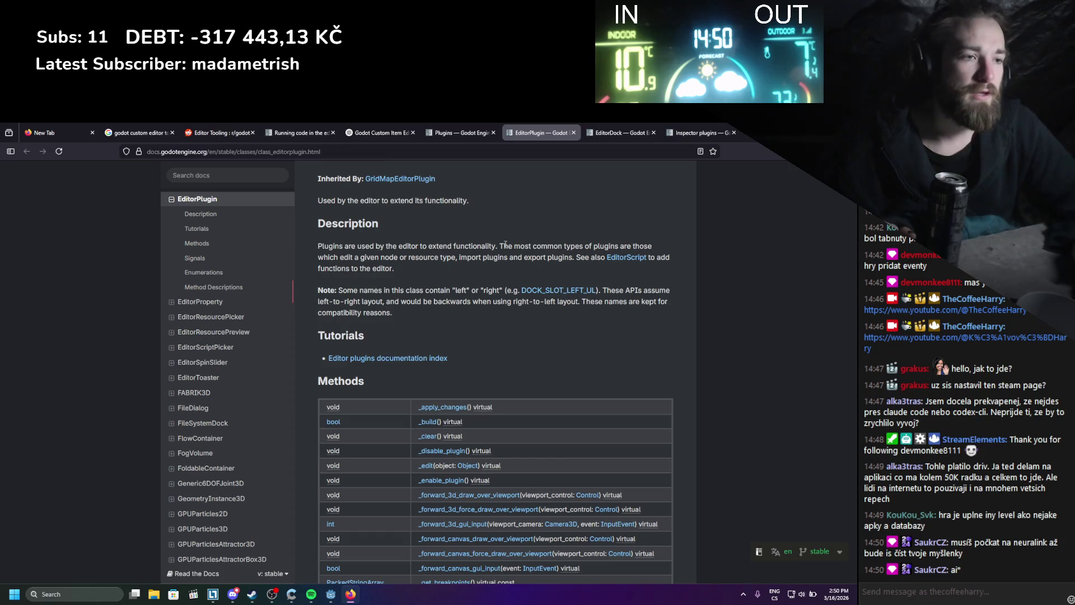
pyautogui.scroll(-10, 505, 245)
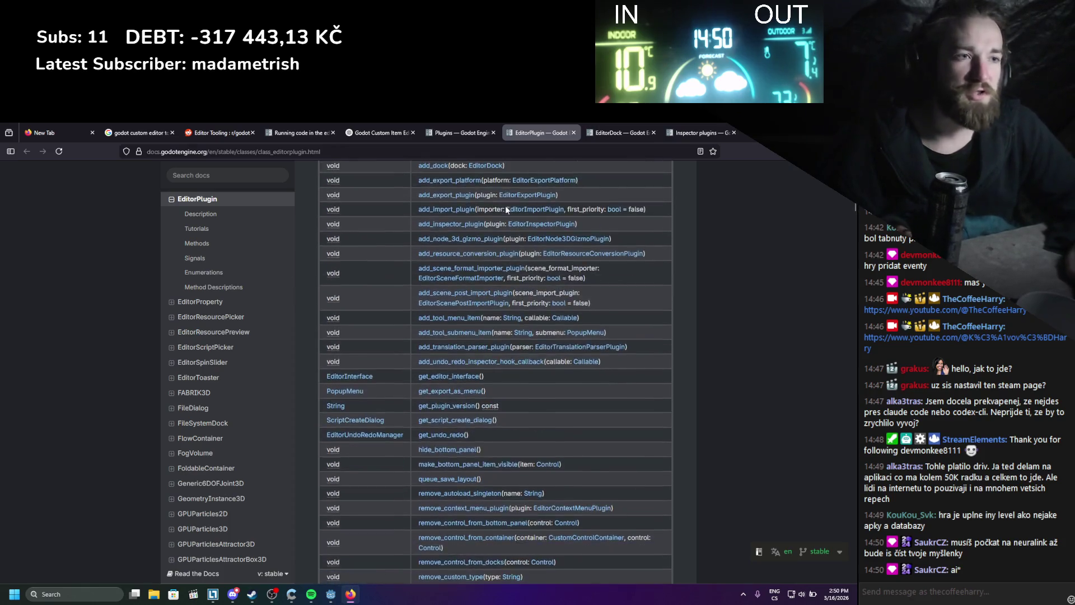
pyautogui.scroll(-10, 505, 208)
pyautogui.scroll(8, 532, 339)
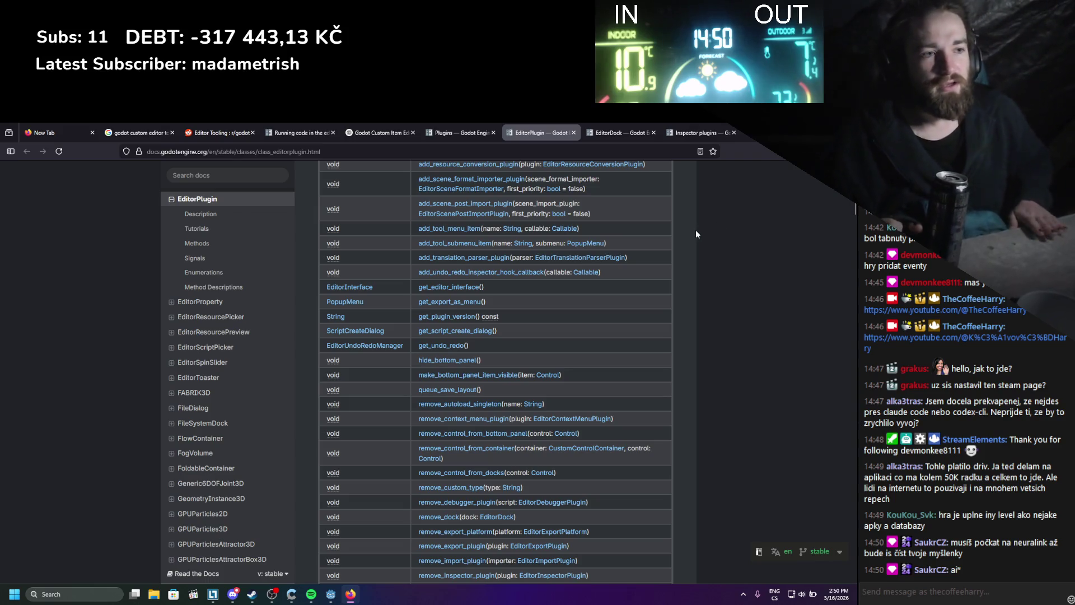
pyautogui.scroll(3, 470, 391)
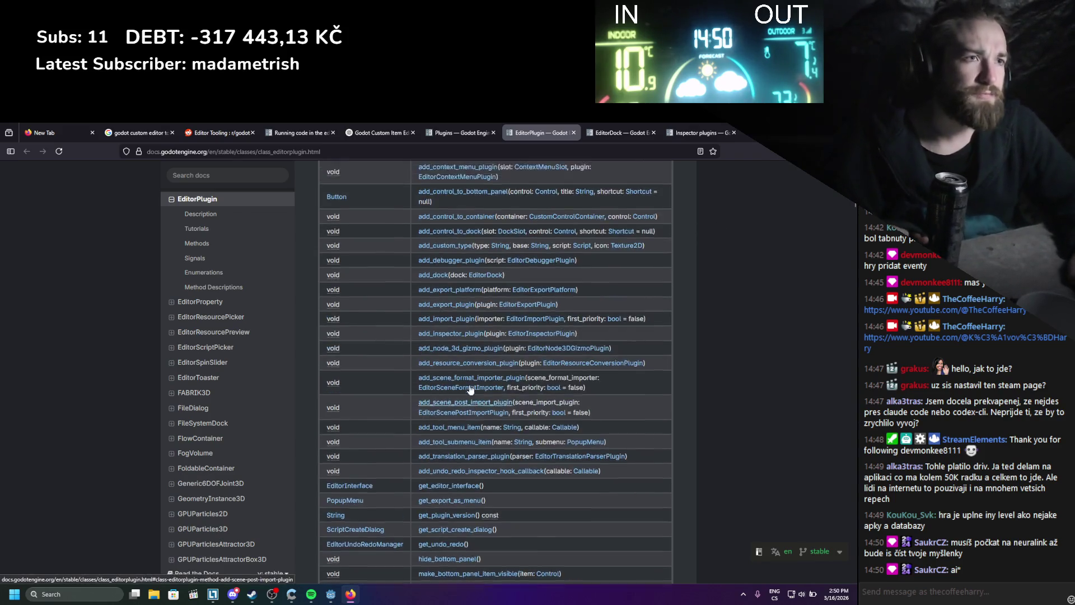
pyautogui.scroll(3, 469, 386)
pyautogui.scroll(2, 453, 446)
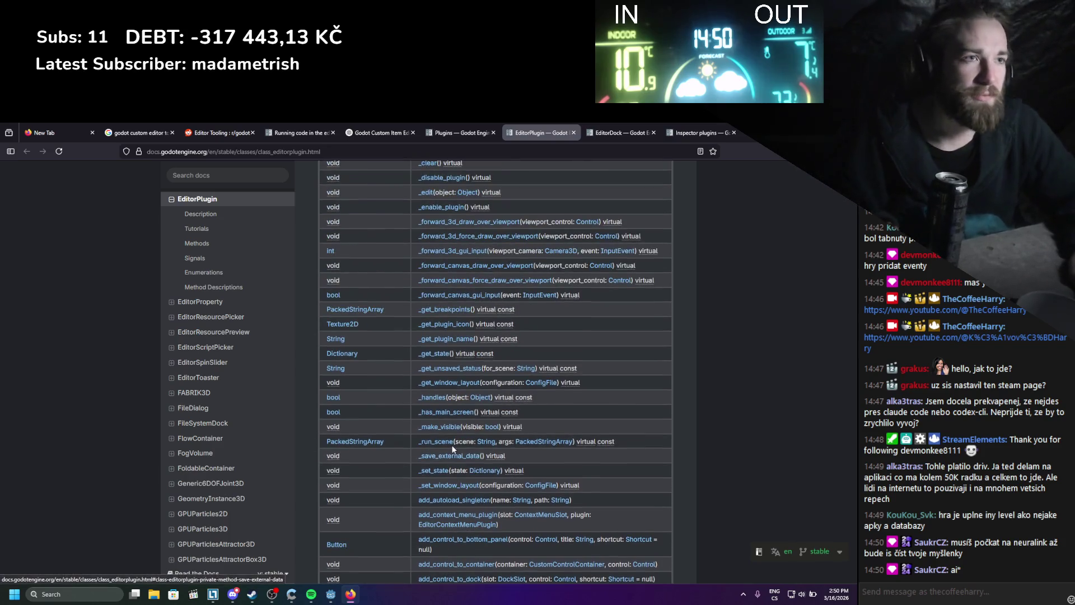
pyautogui.scroll(2, 452, 445)
pyautogui.scroll(1, 470, 415)
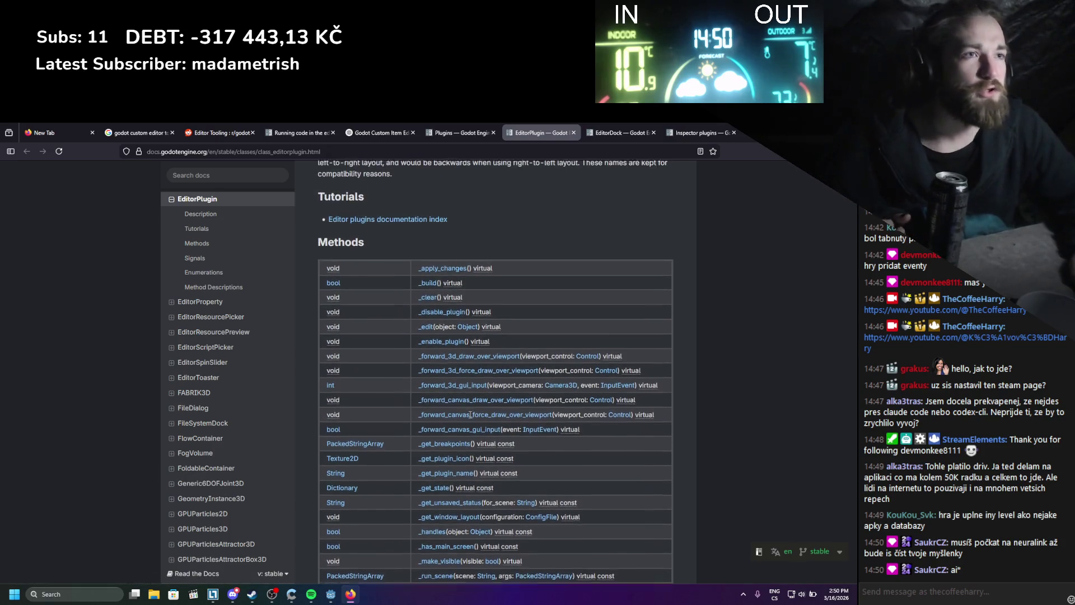
pyautogui.scroll(-3, 469, 414)
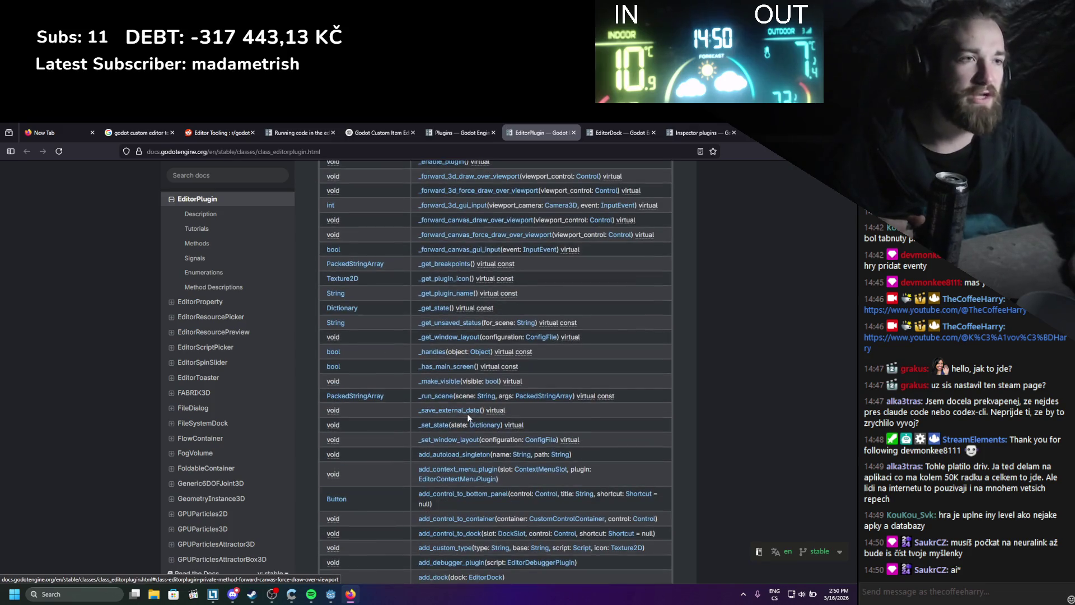
pyautogui.scroll(2, 468, 415)
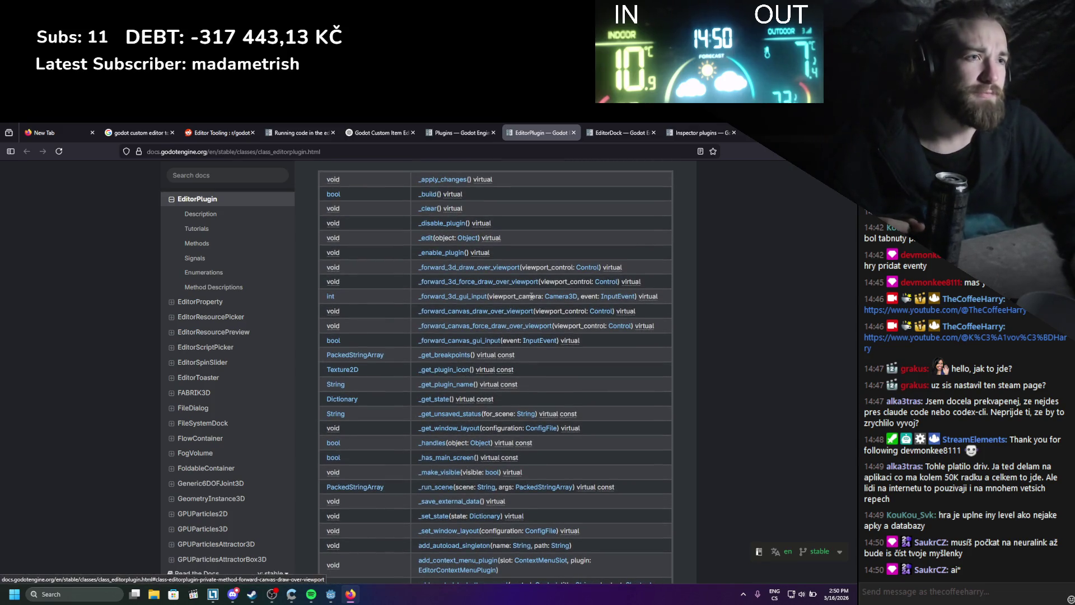
pyautogui.scroll(2, 546, 254)
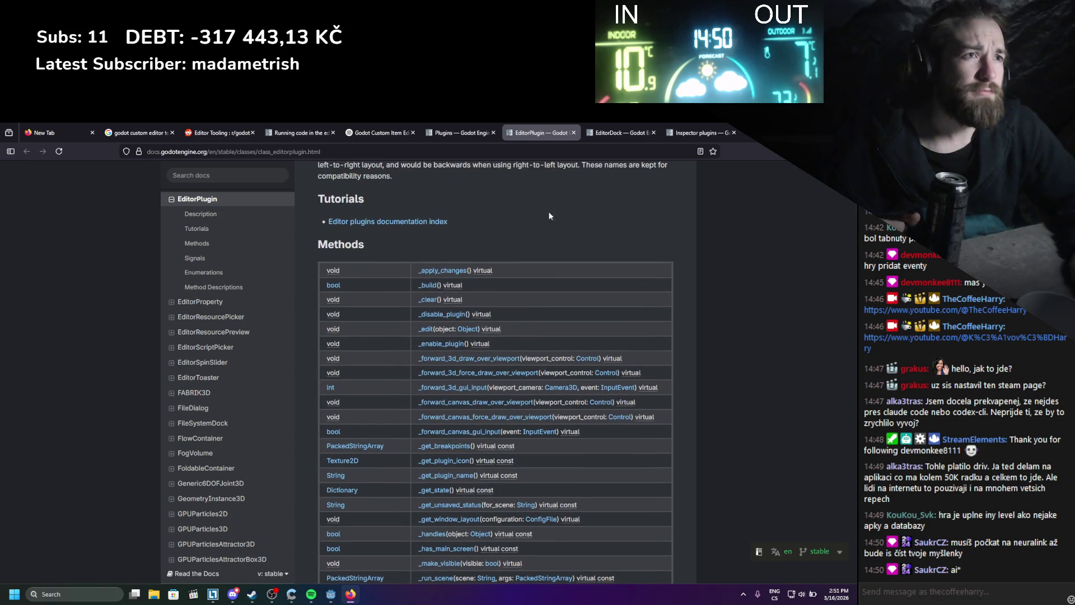
pyautogui.scroll(2, 545, 208)
pyautogui.scroll(3, 542, 210)
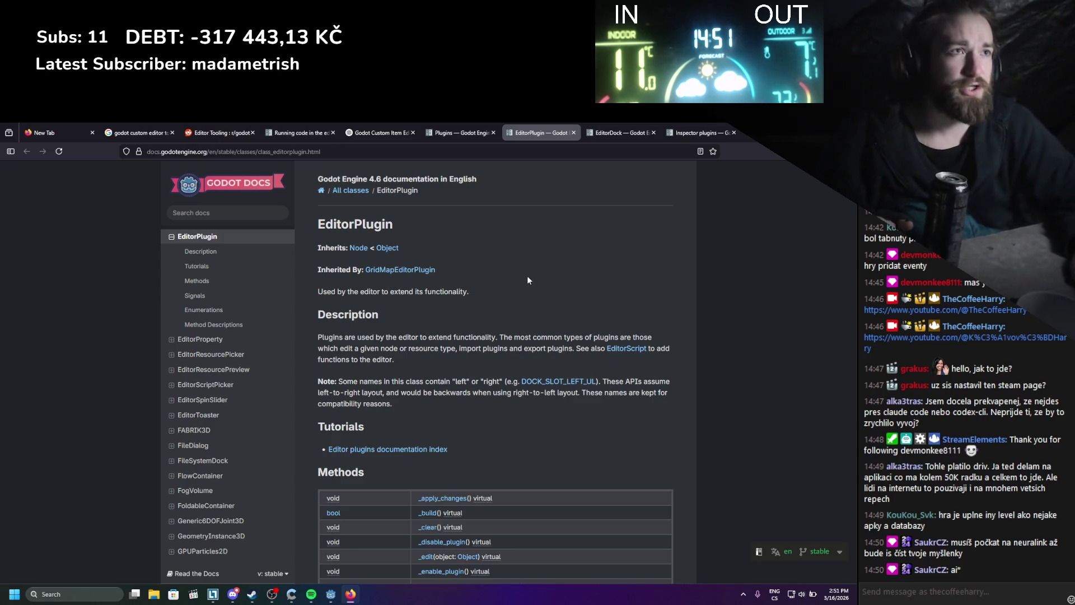
# - Check the item-editor ChatGPT conversation, then glance at the Plugins and EditorPlugin doc pages
pyautogui.click(381, 133)
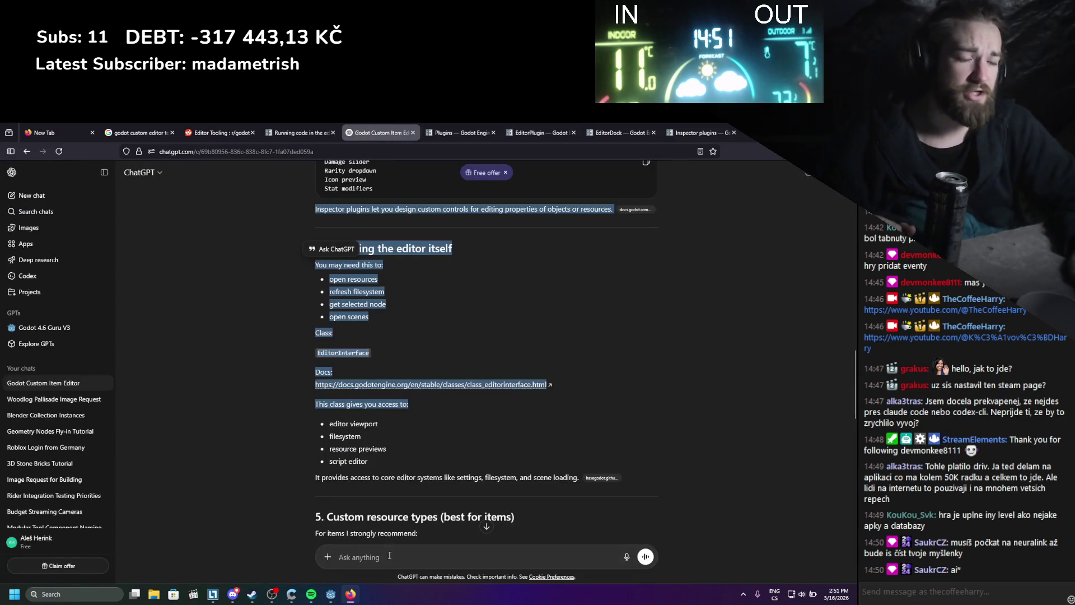
pyautogui.click(365, 567)
pyautogui.scroll(-1, 363, 560)
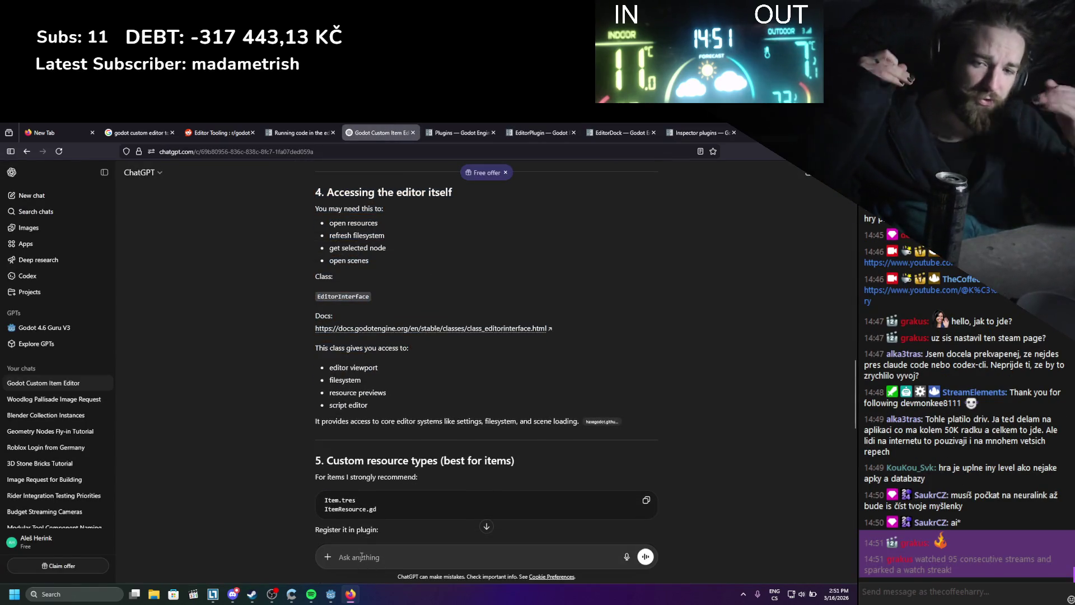
pyautogui.click(463, 128)
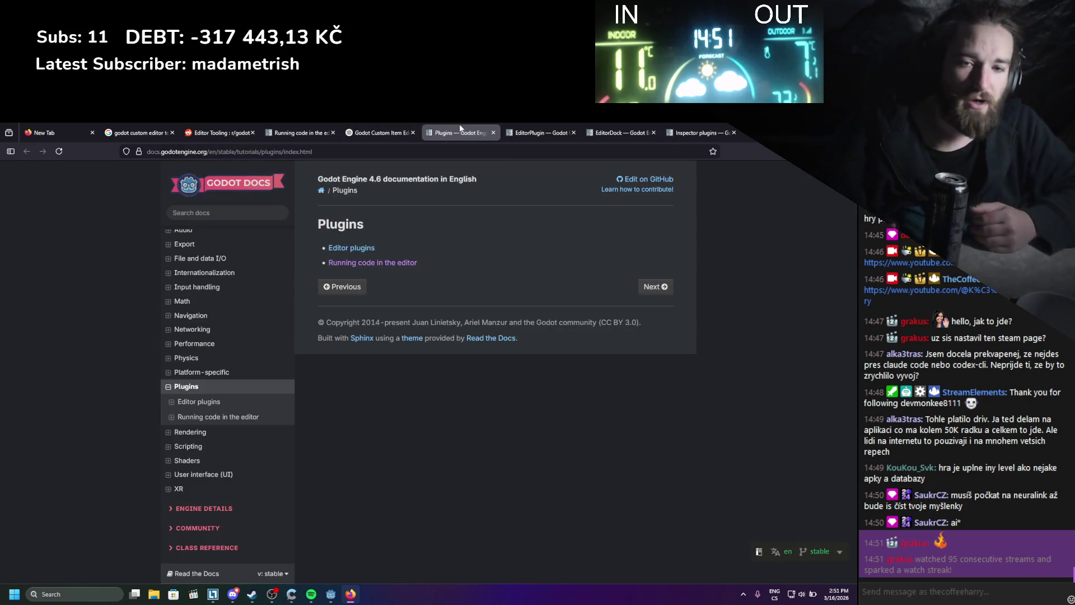
pyautogui.click(521, 128)
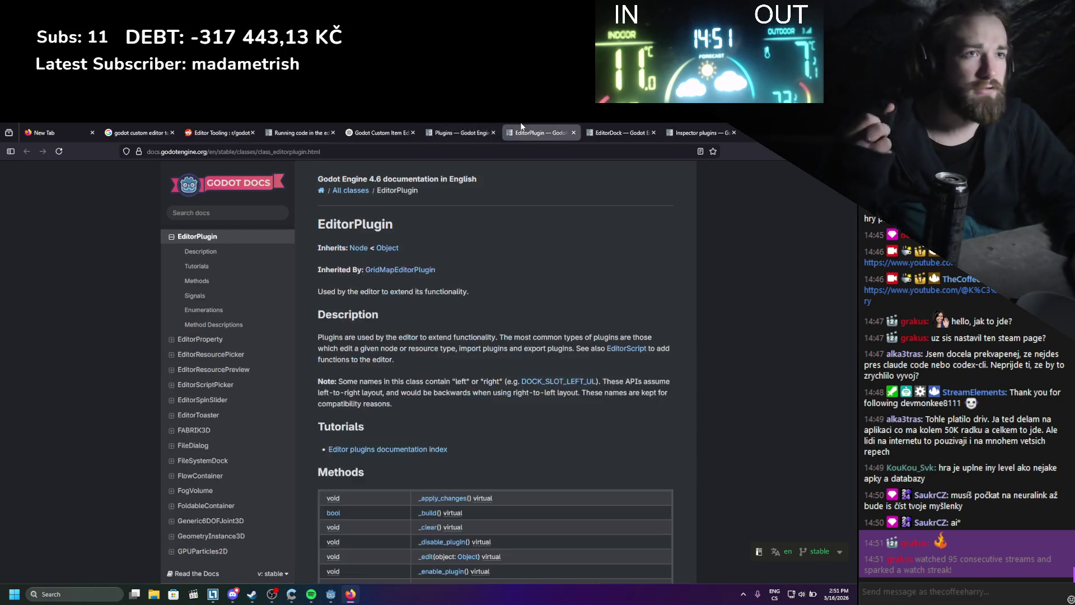
pyautogui.scroll(-3, 498, 259)
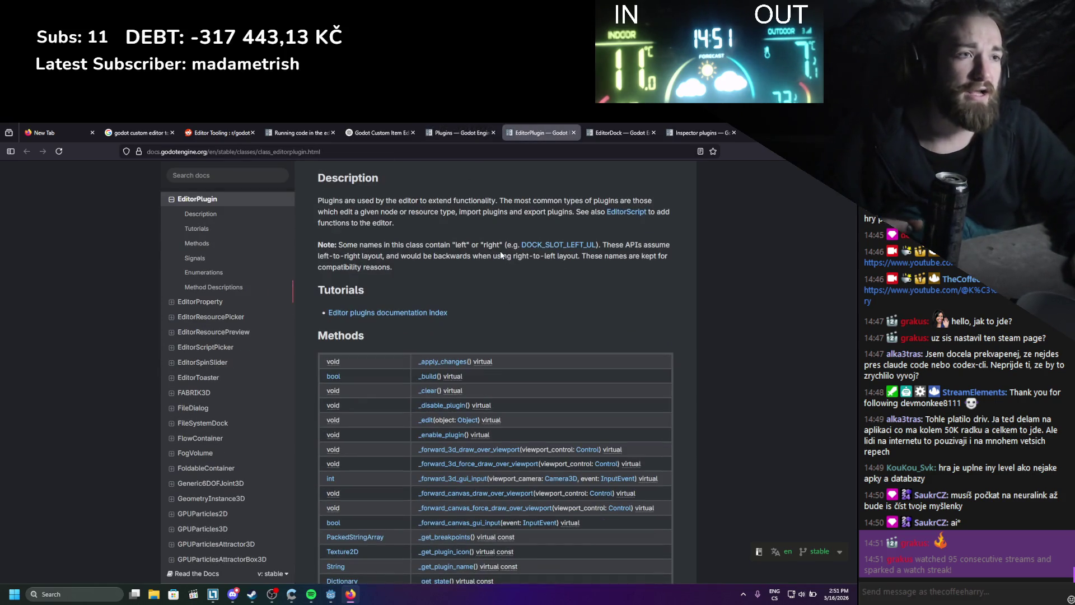
pyautogui.scroll(3, 495, 274)
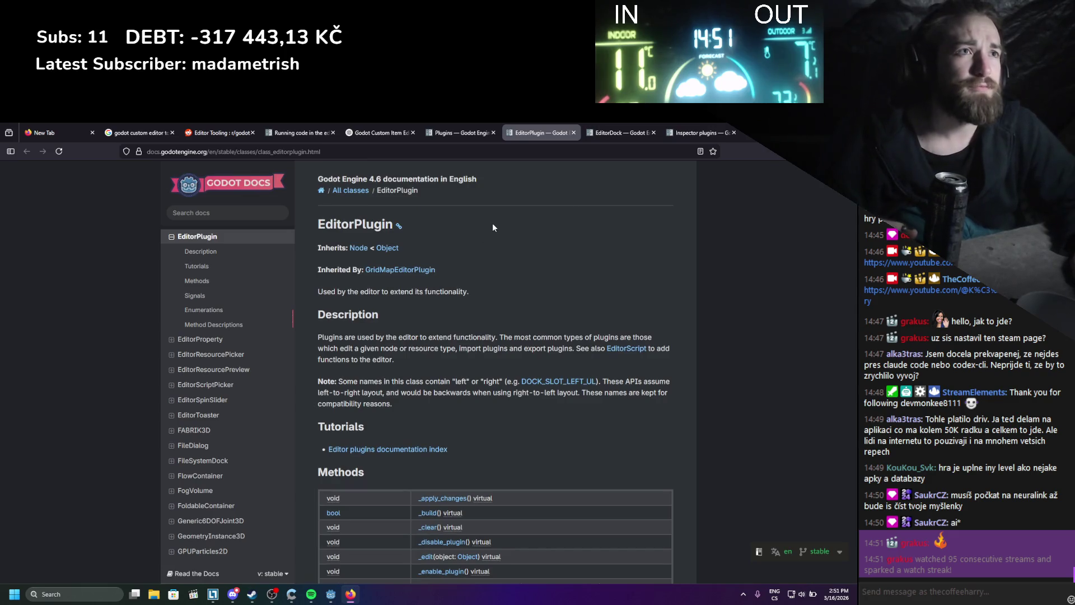
# - Scroll the ChatGPT conversation to its Accessing the editor and custom resource type advice
pyautogui.click(374, 132)
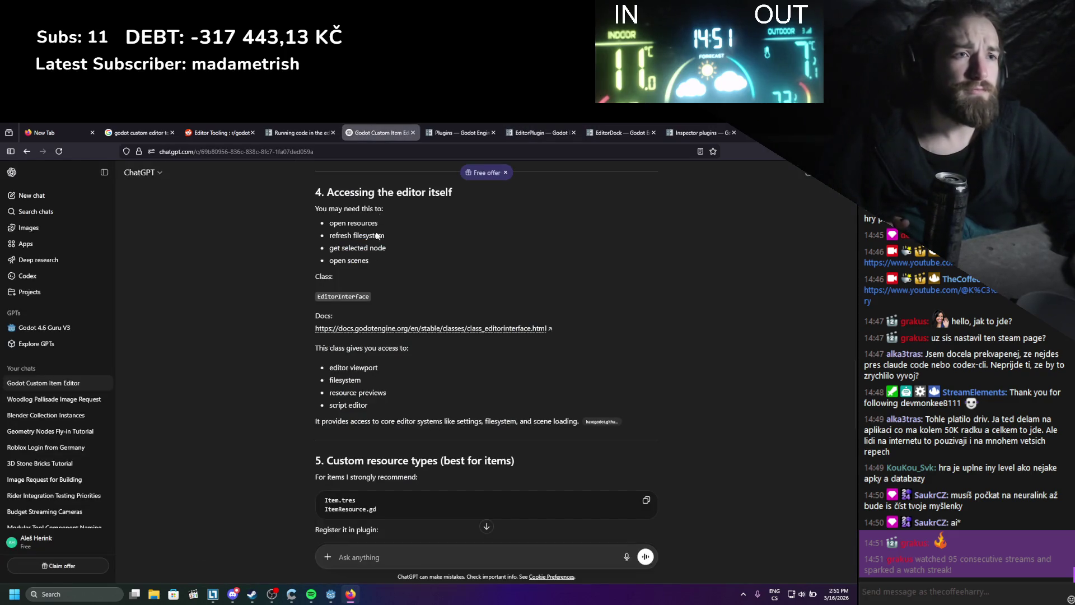
pyautogui.scroll(-4, 344, 303)
pyautogui.scroll(-1, 343, 314)
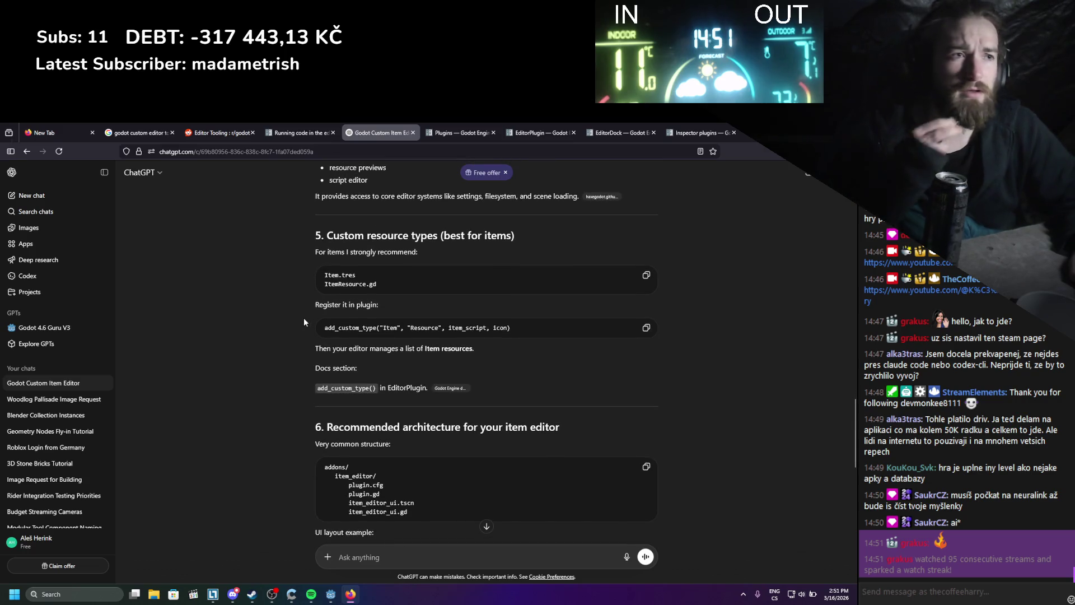
pyautogui.scroll(5, 304, 321)
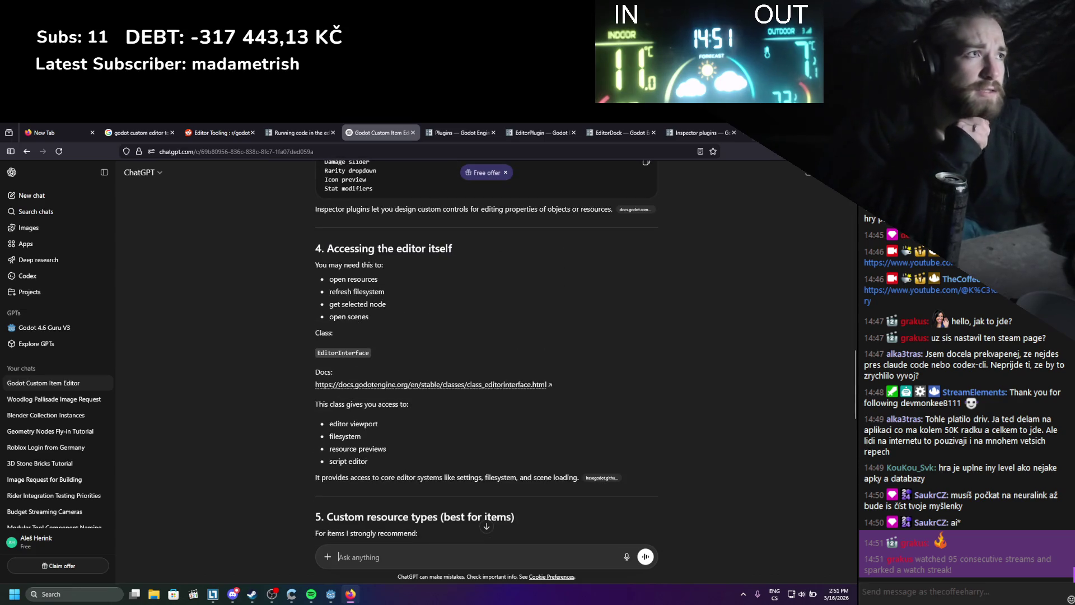
pyautogui.click(748, 133)
# - Search Google for 'godot custom plugin' and open the Making plugins Godot Docs result
pyautogui.write('godot ')
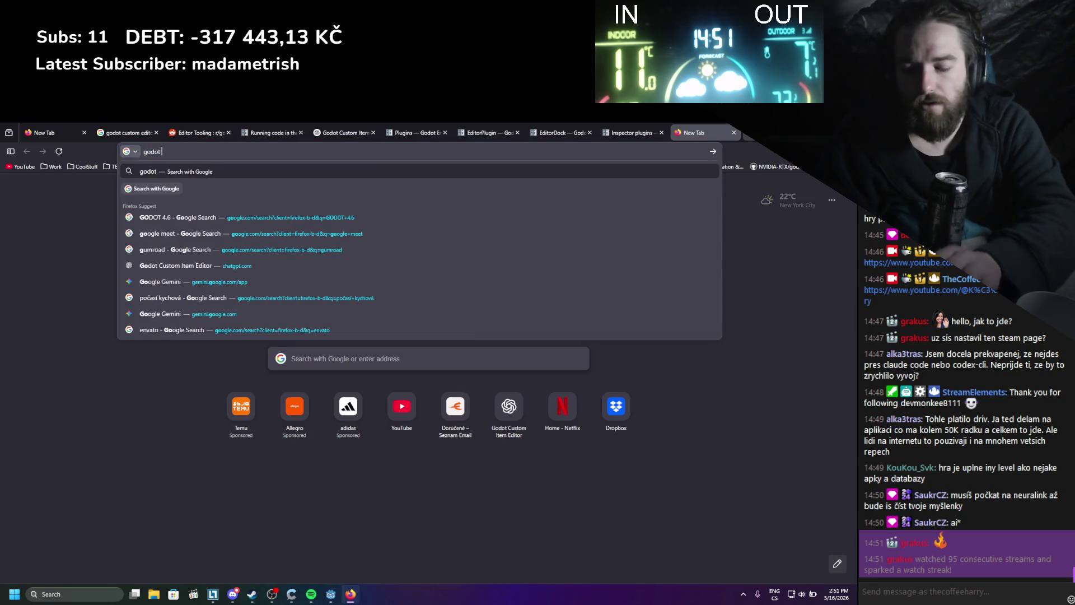
pyautogui.write('custom plugo')
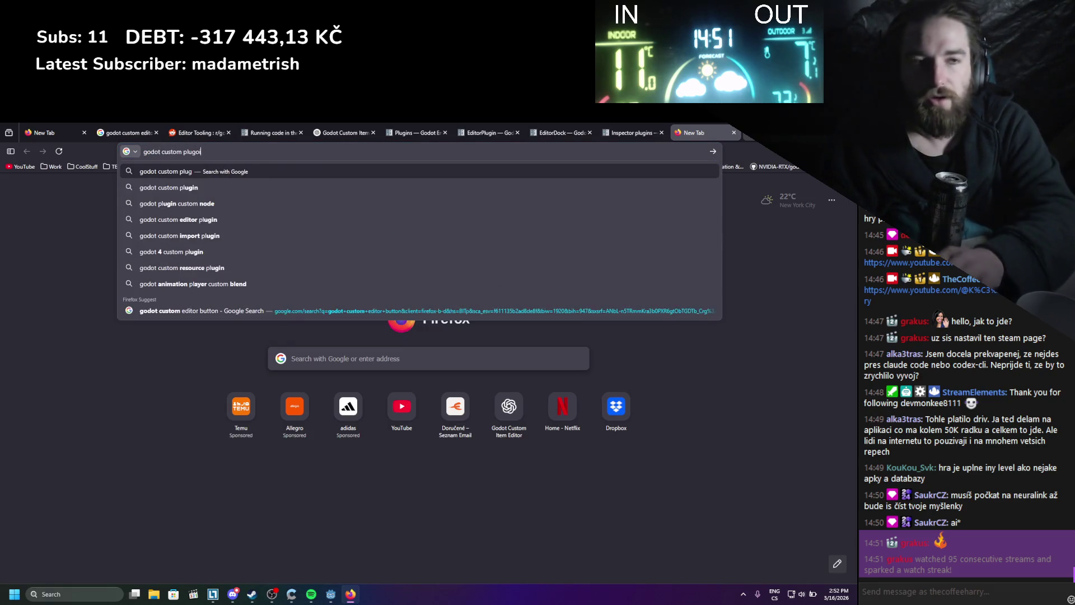
pyautogui.press('BackSpace')
pyautogui.write('in')
pyautogui.press('Return')
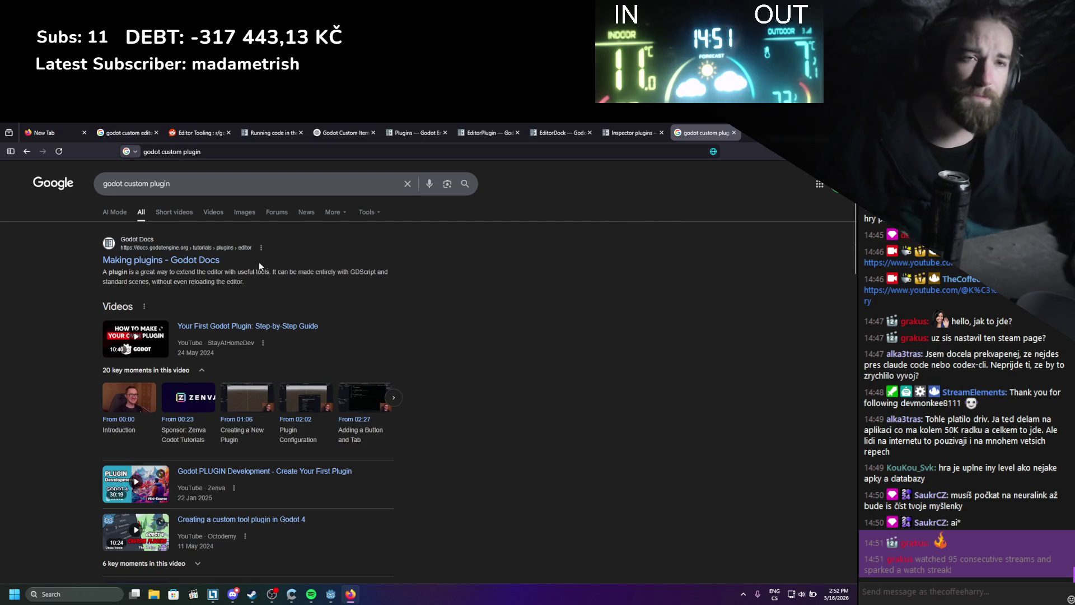
pyautogui.click(217, 263)
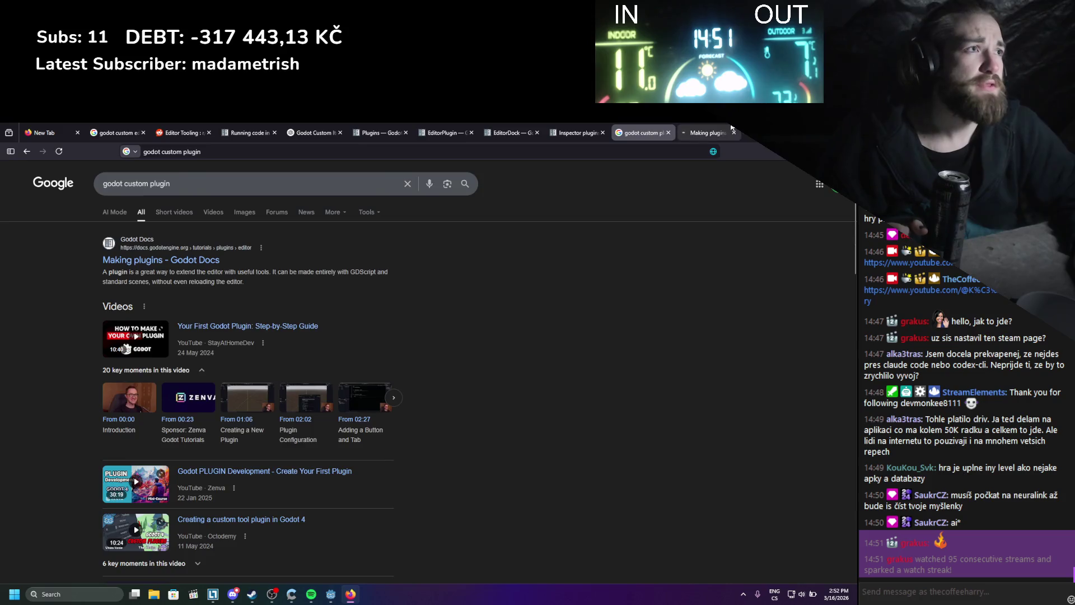
# - Read through the Making plugins guide, switching its example plugin values to C#
pyautogui.scroll(-3, 442, 365)
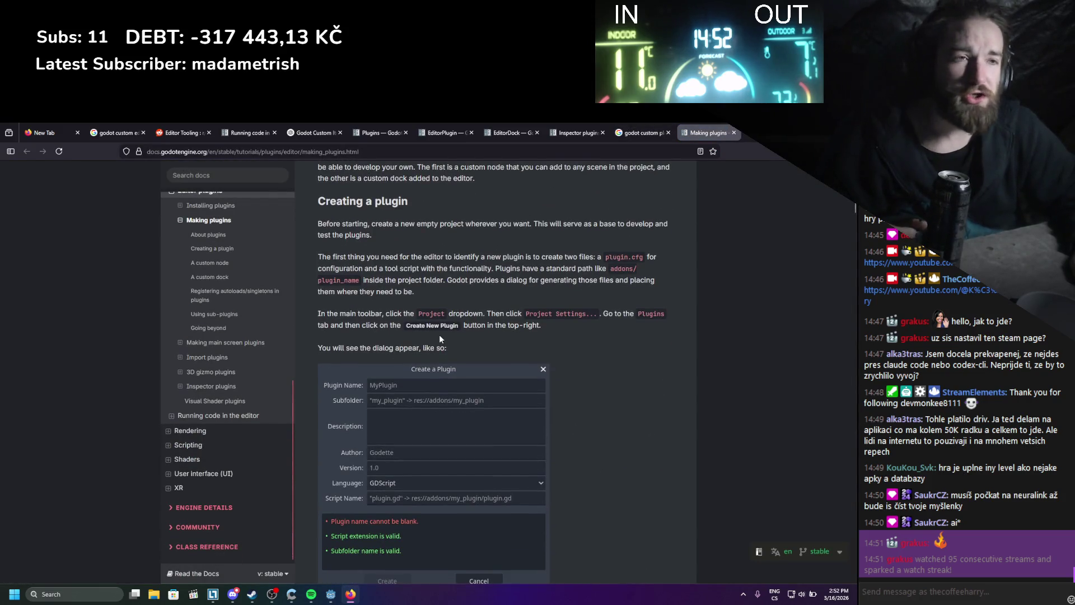
pyautogui.scroll(3, 439, 335)
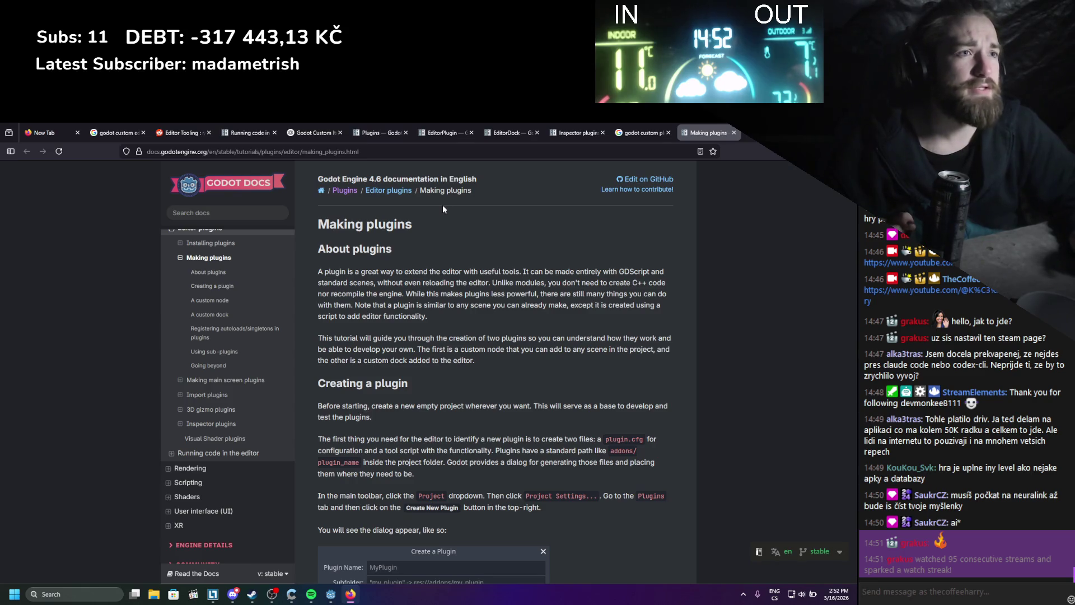
pyautogui.scroll(-1, 443, 207)
pyautogui.scroll(-5, 443, 209)
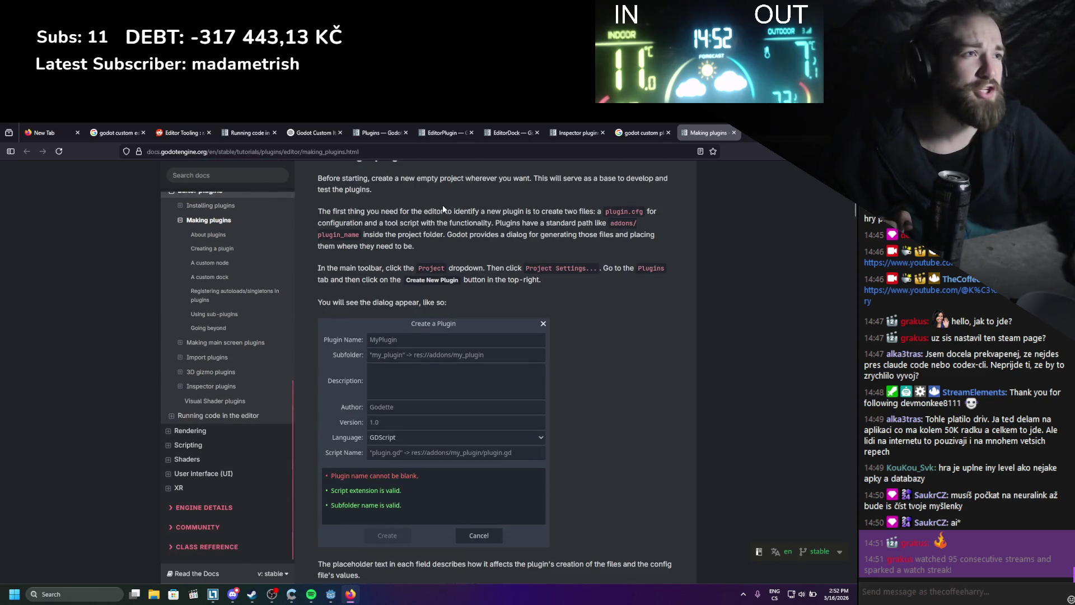
pyautogui.scroll(-5, 443, 209)
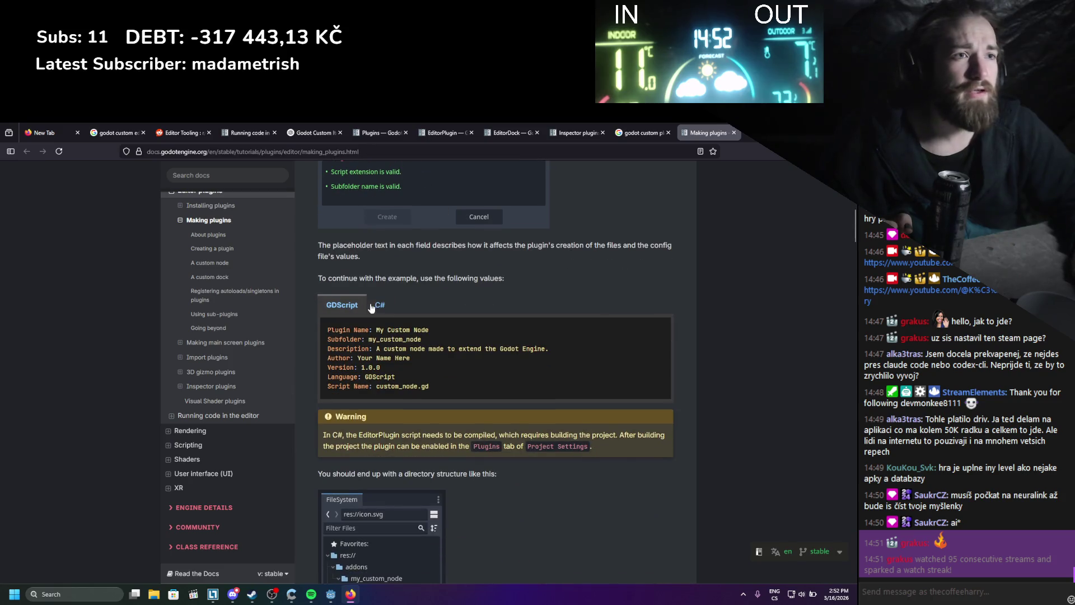
pyautogui.click(377, 307)
pyautogui.scroll(5, 547, 272)
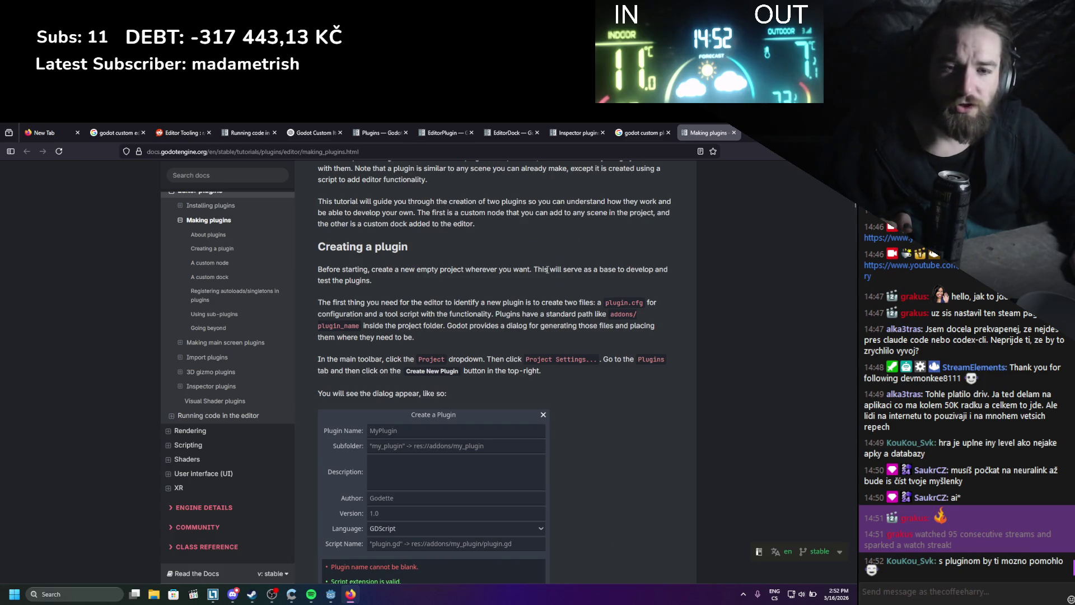
pyautogui.scroll(-1, 548, 270)
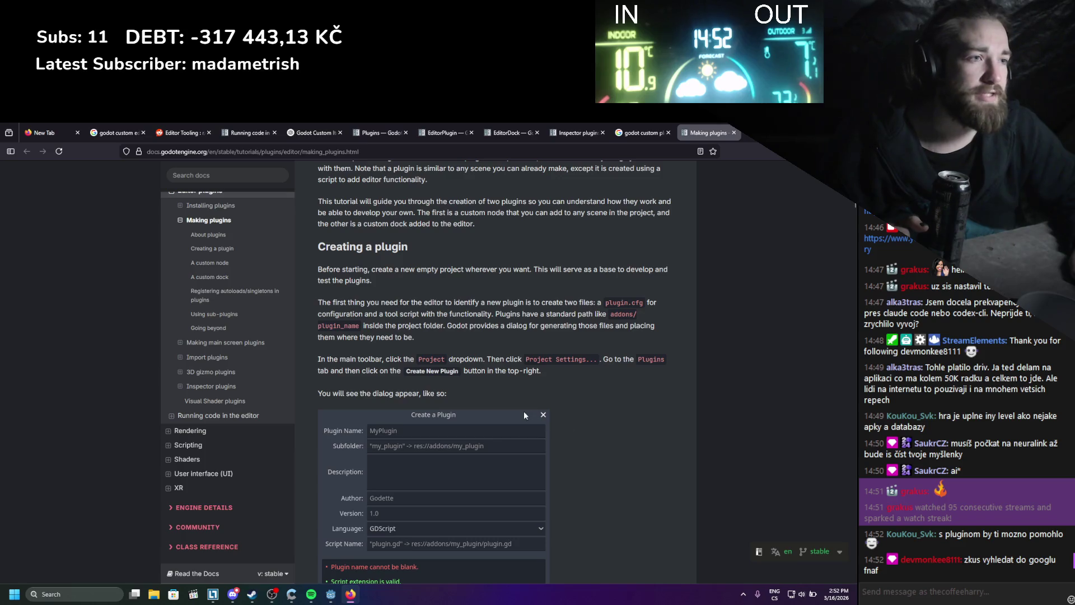
pyautogui.scroll(3, 544, 412)
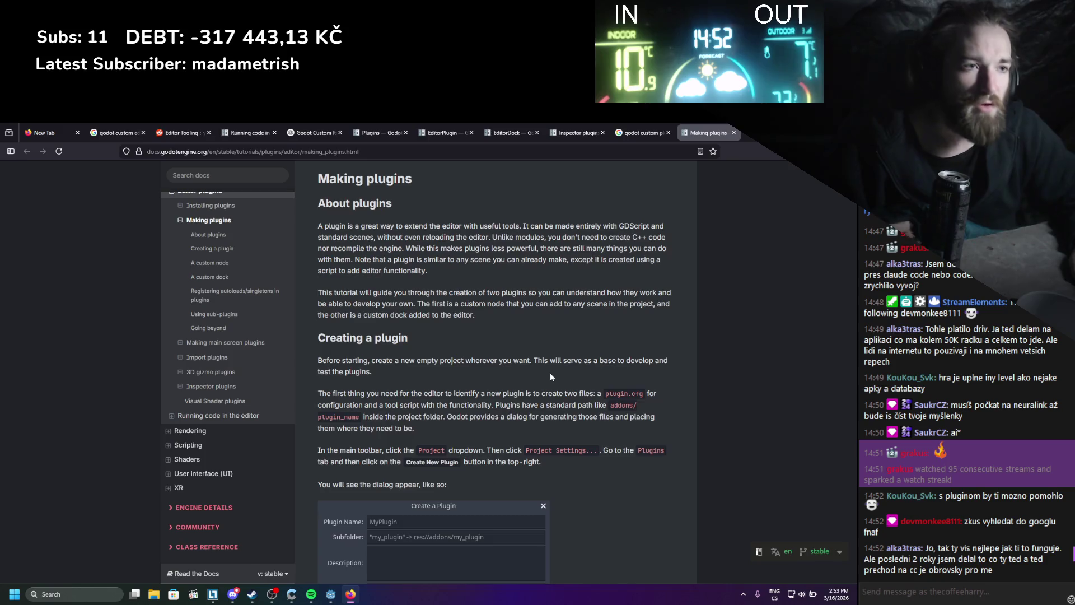
pyautogui.scroll(-1, 550, 372)
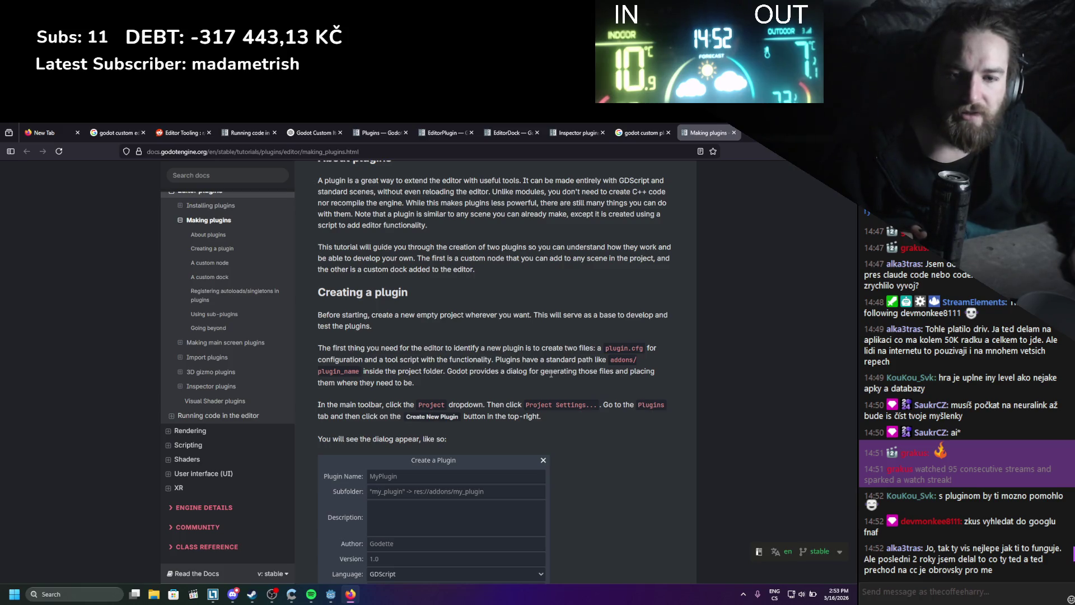
pyautogui.scroll(-3, 551, 374)
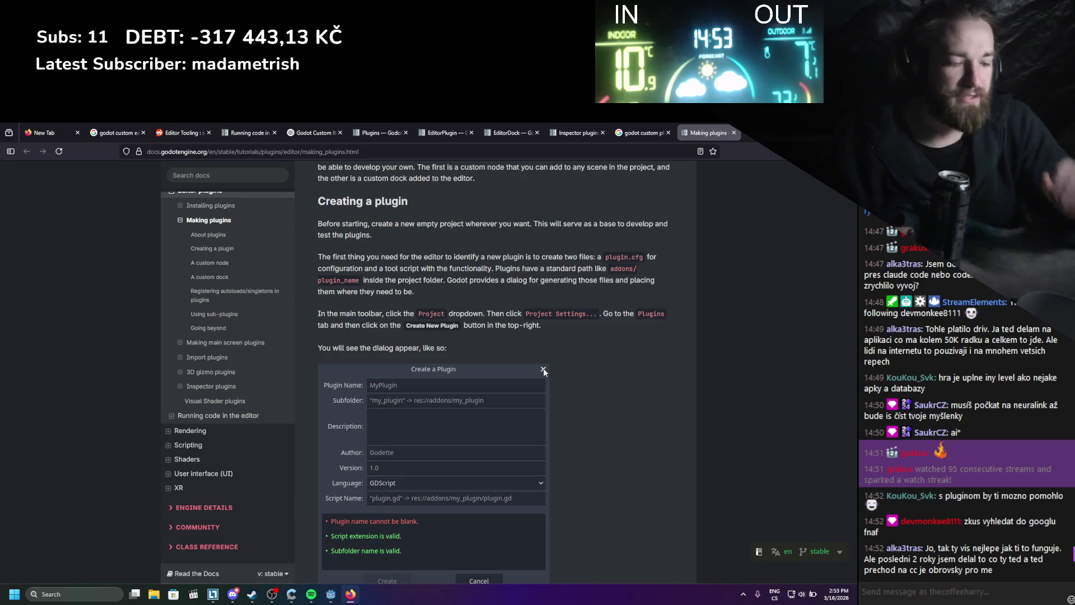
pyautogui.scroll(-2, 544, 370)
pyautogui.scroll(5, 545, 374)
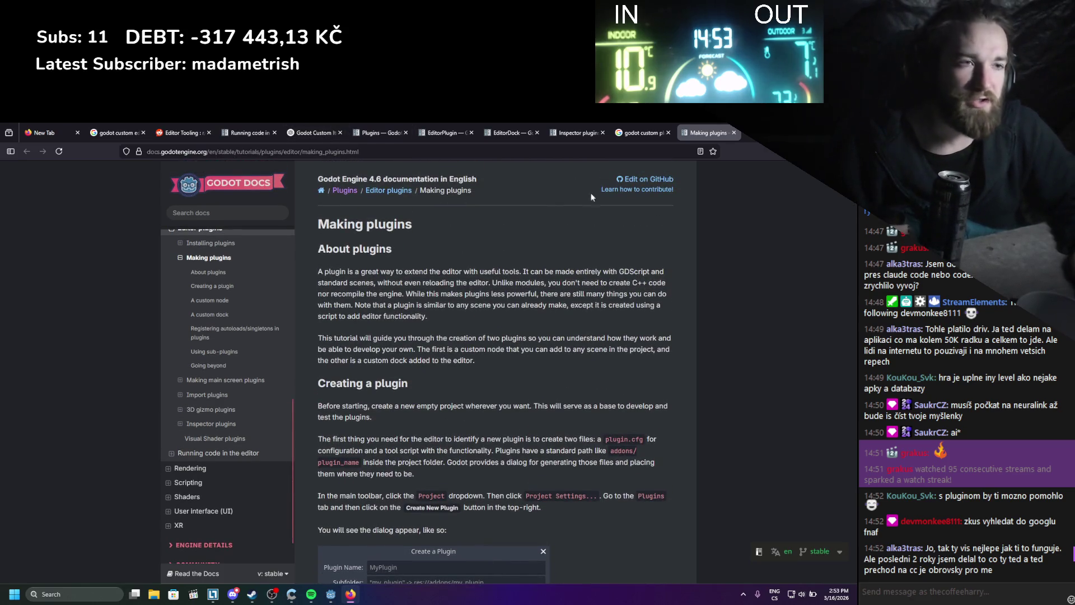
pyautogui.scroll(-2, 579, 341)
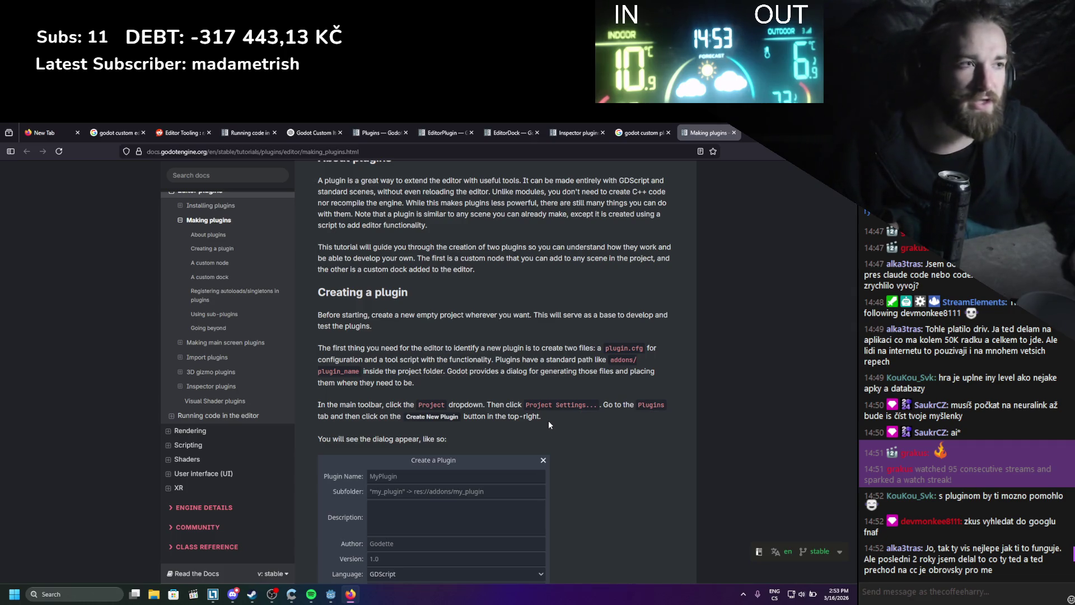
pyautogui.scroll(2, 549, 420)
pyautogui.scroll(-2, 549, 421)
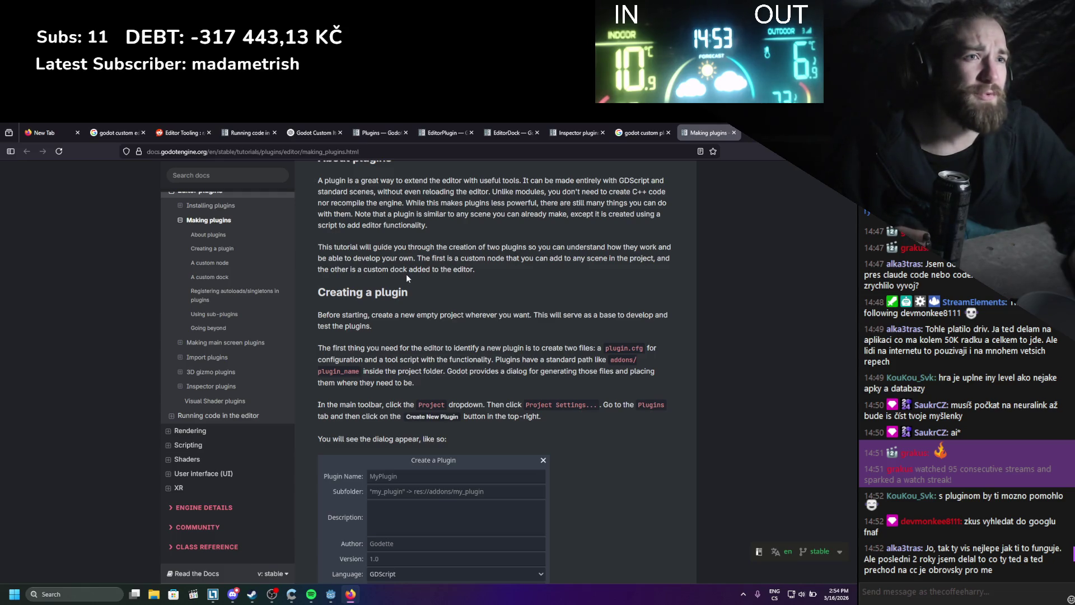
pyautogui.scroll(1, 406, 274)
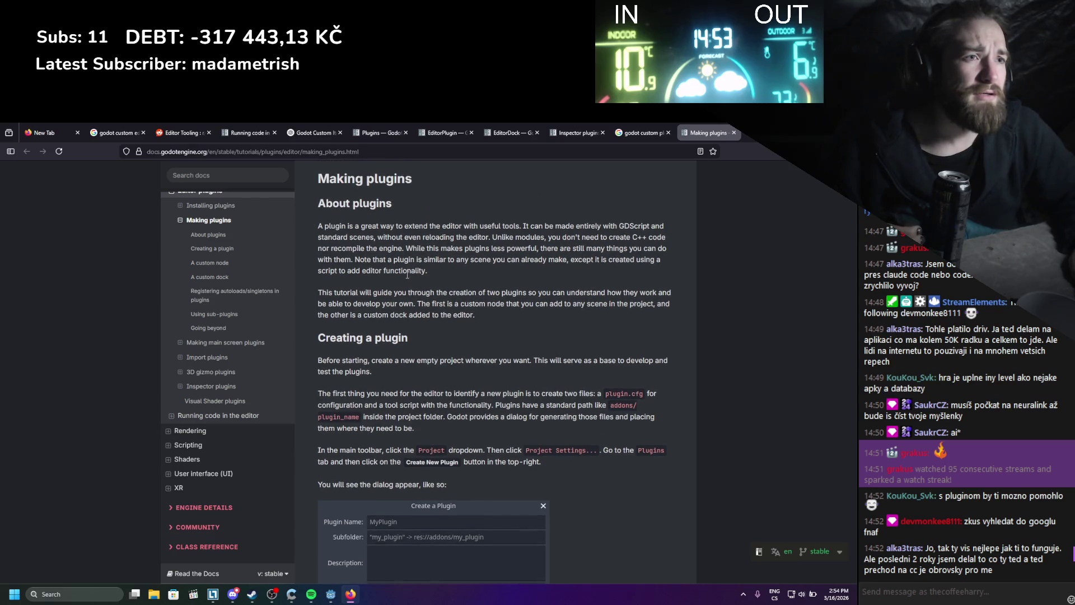
pyautogui.scroll(-1, 407, 275)
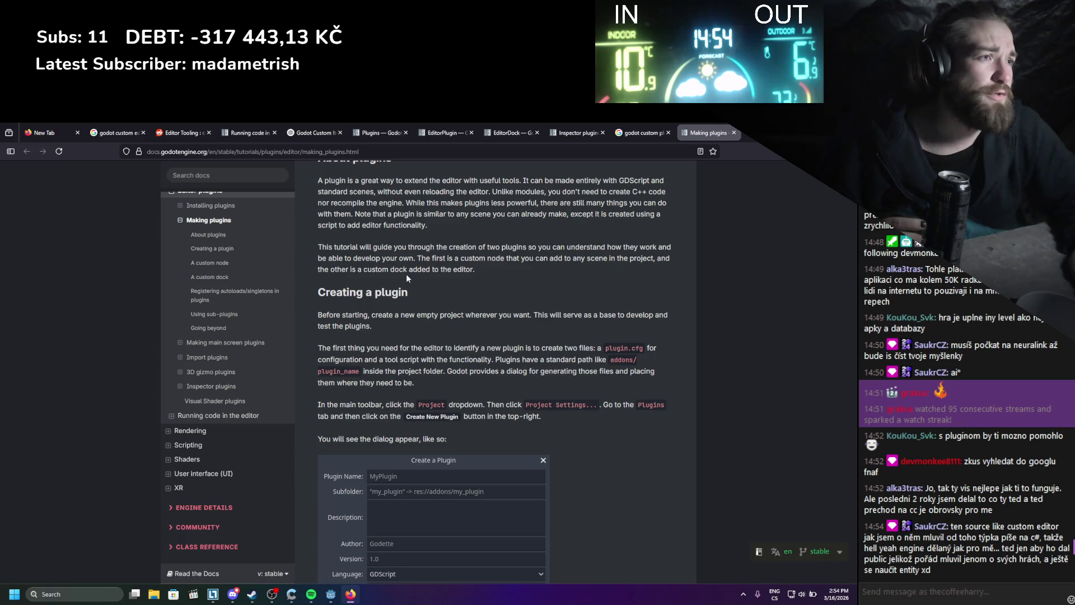
pyautogui.scroll(-1, 406, 278)
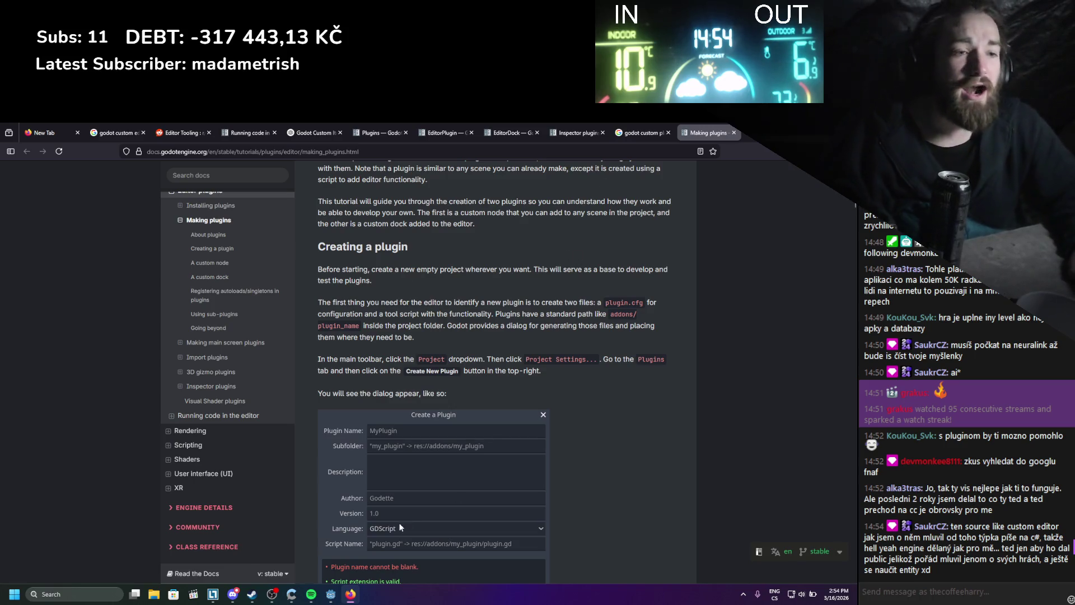
pyautogui.click(331, 594)
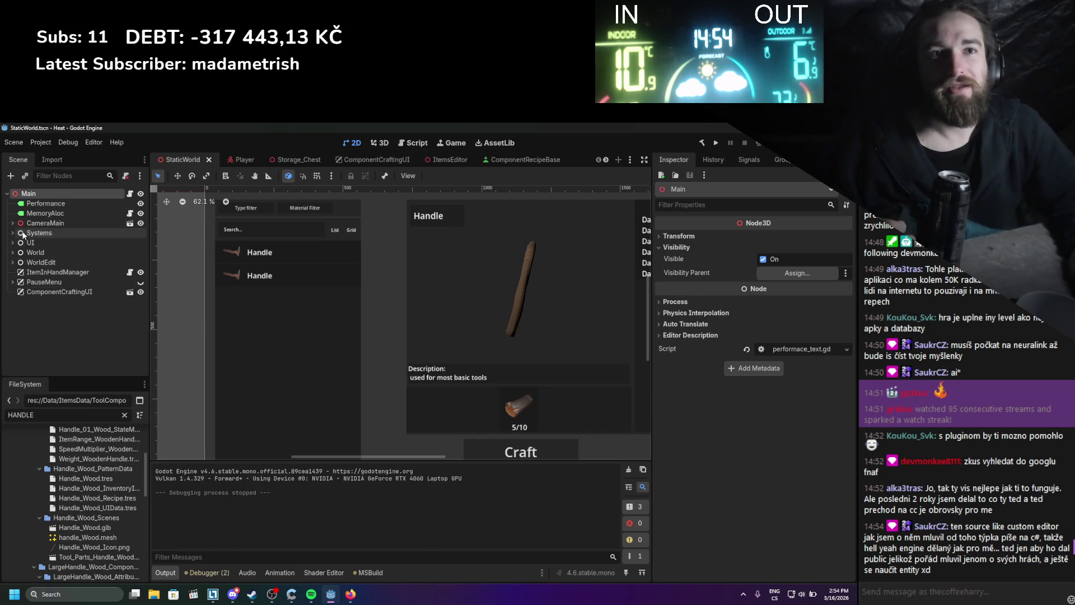
# - Open the Player scene and select its Components node
pyautogui.click(251, 162)
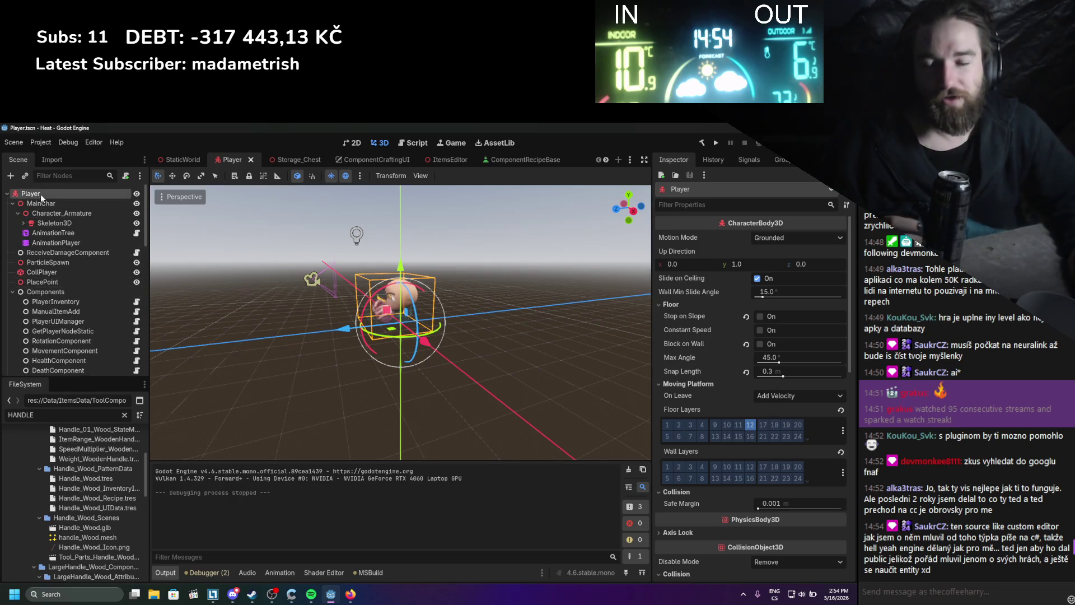
pyautogui.click(37, 292)
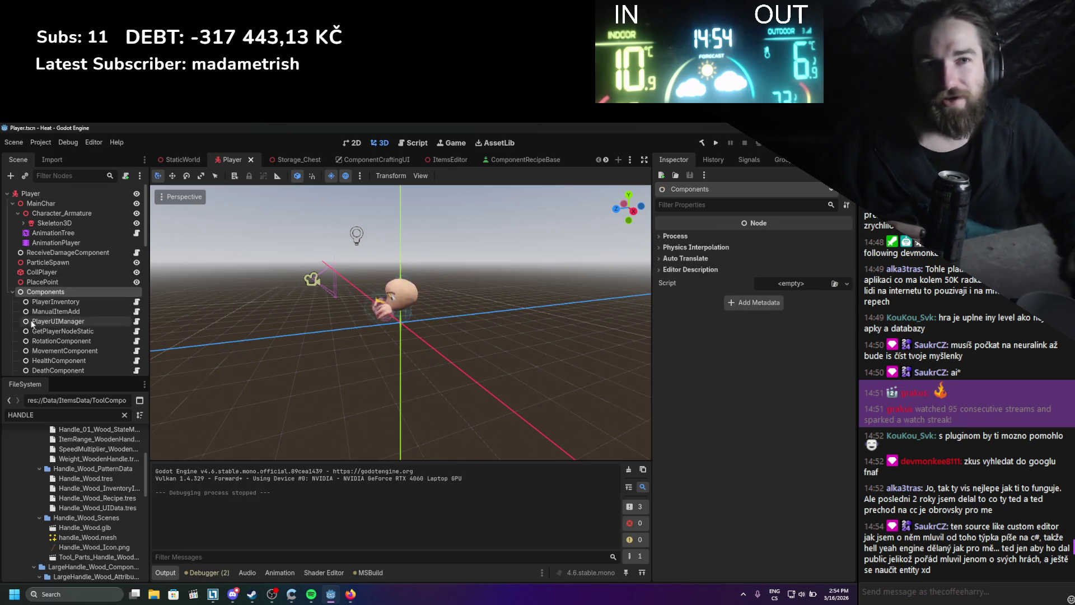
pyautogui.scroll(-5, 45, 313)
pyautogui.scroll(5, 55, 297)
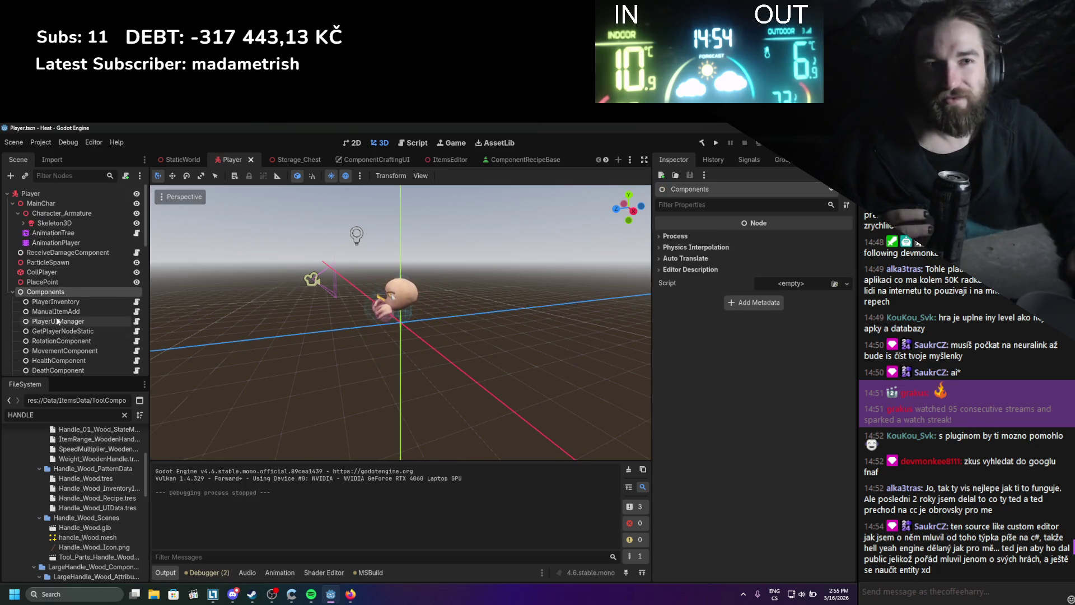
pyautogui.scroll(3, 51, 308)
pyautogui.scroll(1, 45, 313)
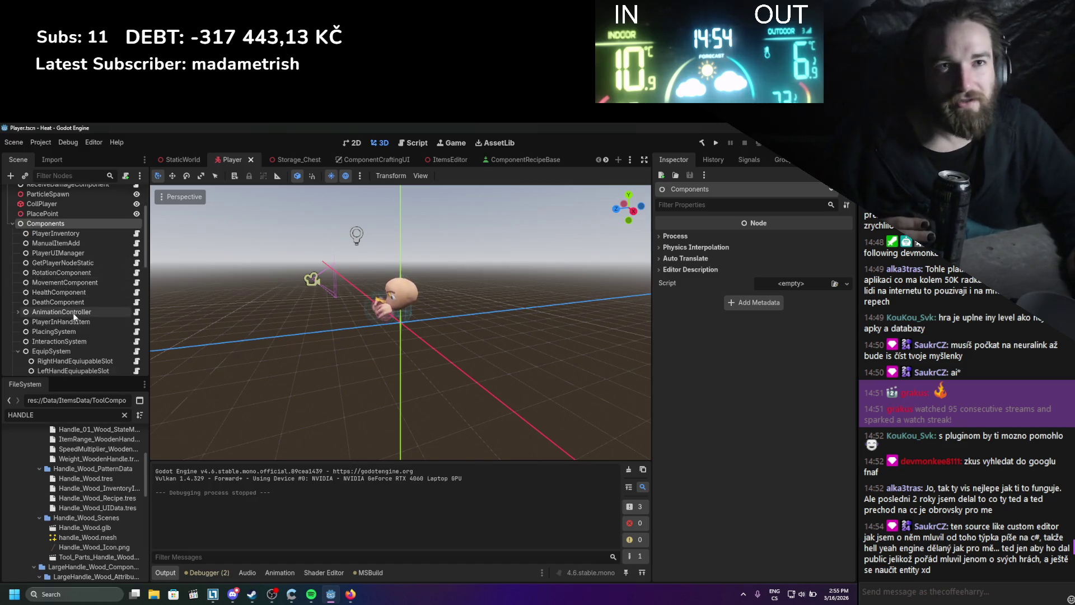
pyautogui.scroll(1, 59, 311)
pyautogui.scroll(2, 95, 308)
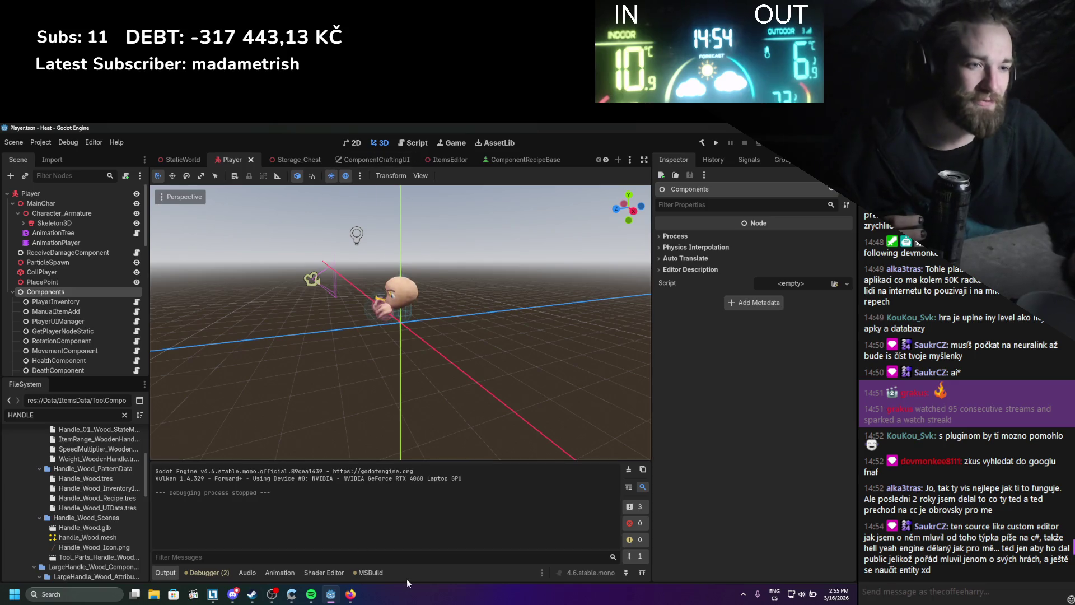
# - Collapse the Player's MainChar, Components, InventoryUI and CharacterUI branches
pyautogui.click(350, 594)
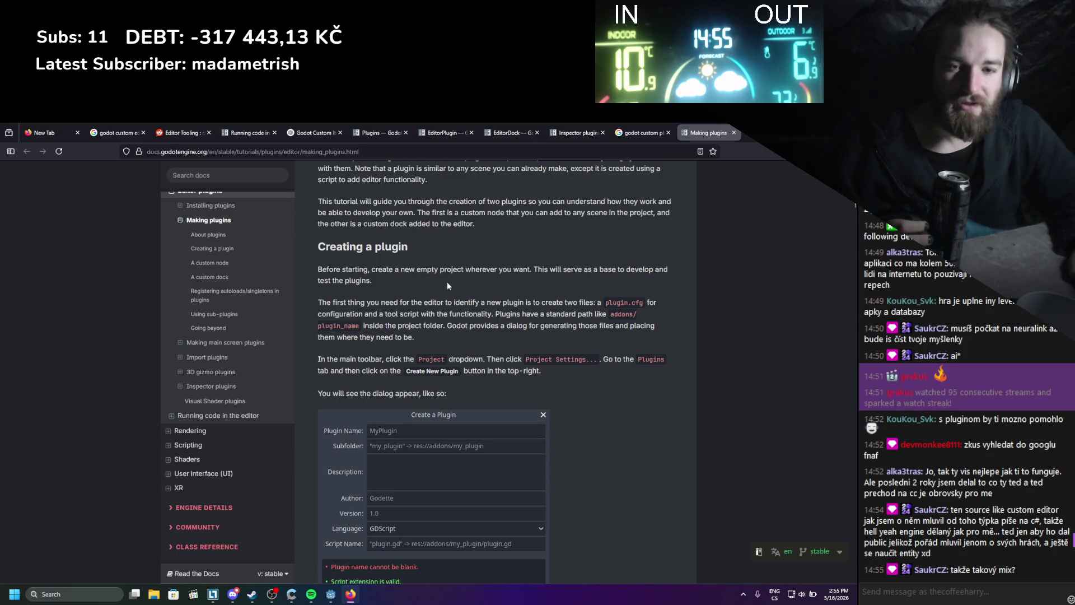
pyautogui.click(330, 595)
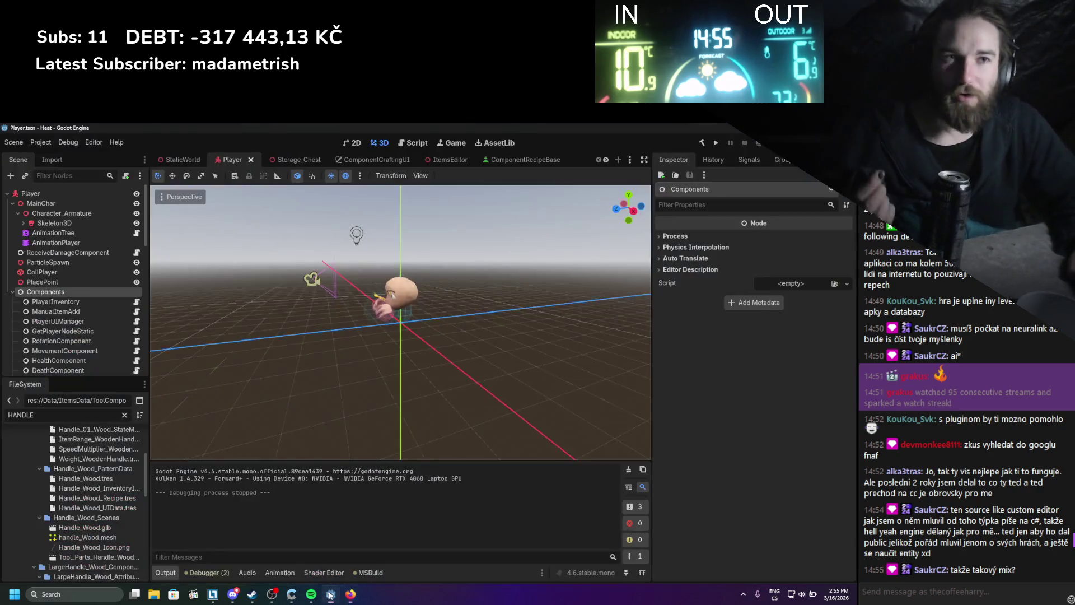
pyautogui.click(29, 193)
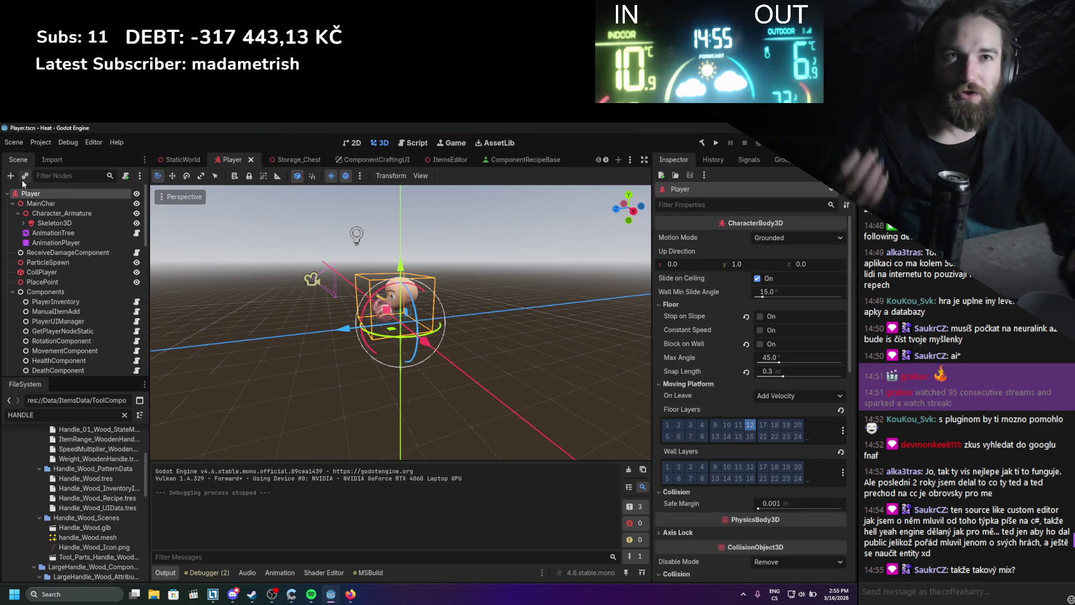
pyautogui.click(12, 203)
pyautogui.click(13, 252)
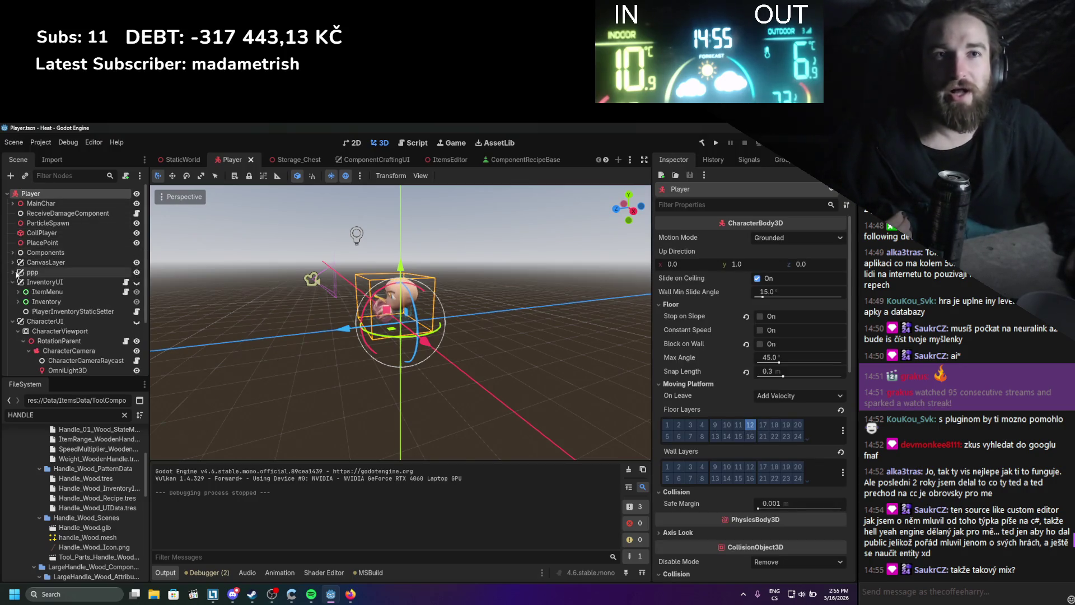
pyautogui.click(12, 282)
pyautogui.click(12, 291)
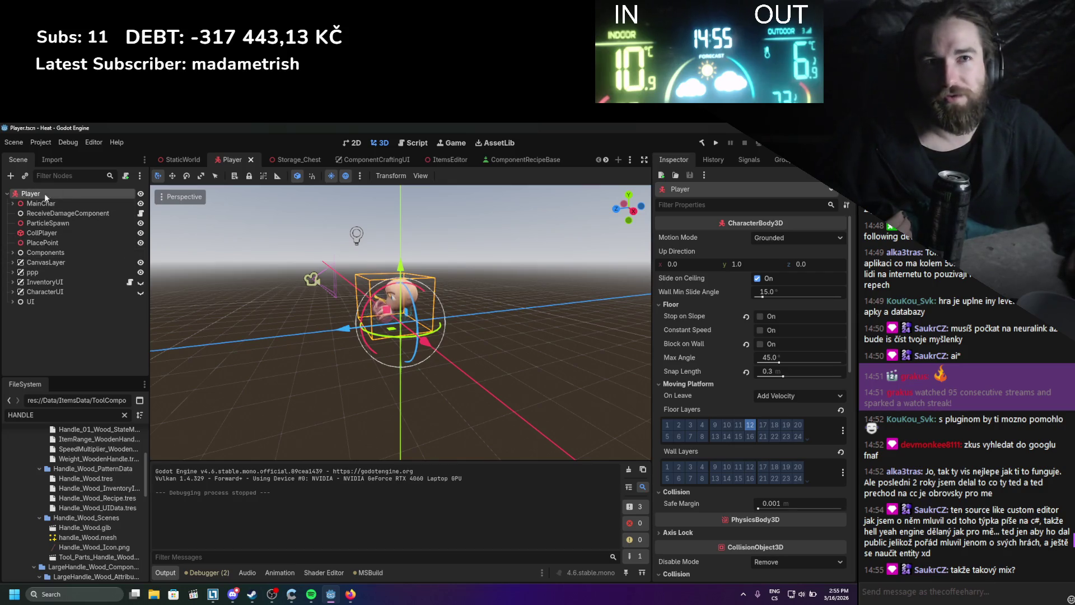
# - Inspect MovementComponent and RotationComponent under Components, then collapse the tree to the Player root
pyautogui.click(23, 253)
pyautogui.click(12, 252)
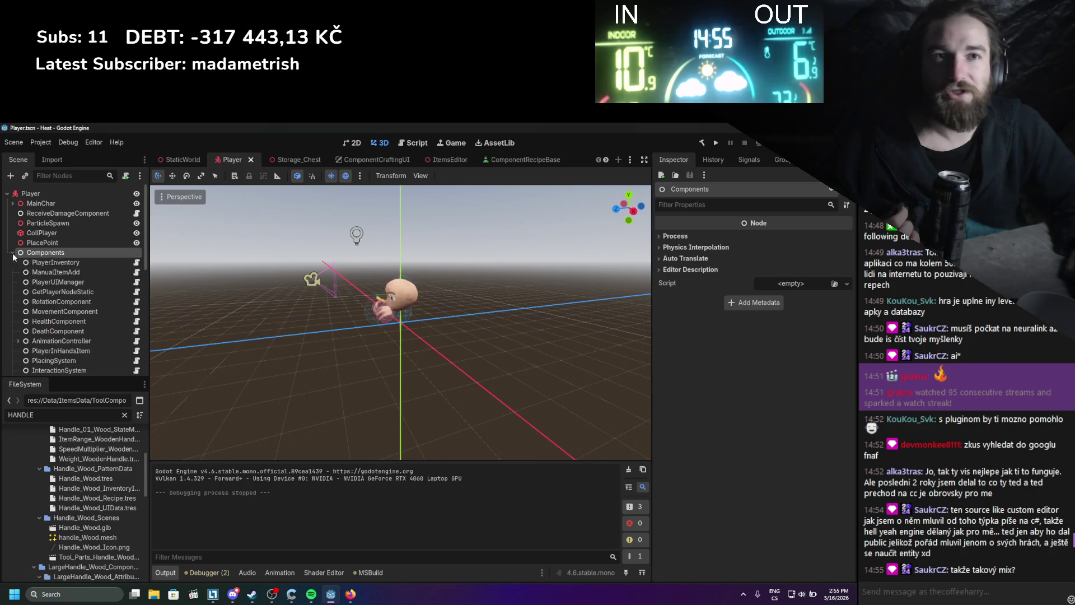
pyautogui.click(55, 311)
pyautogui.click(55, 302)
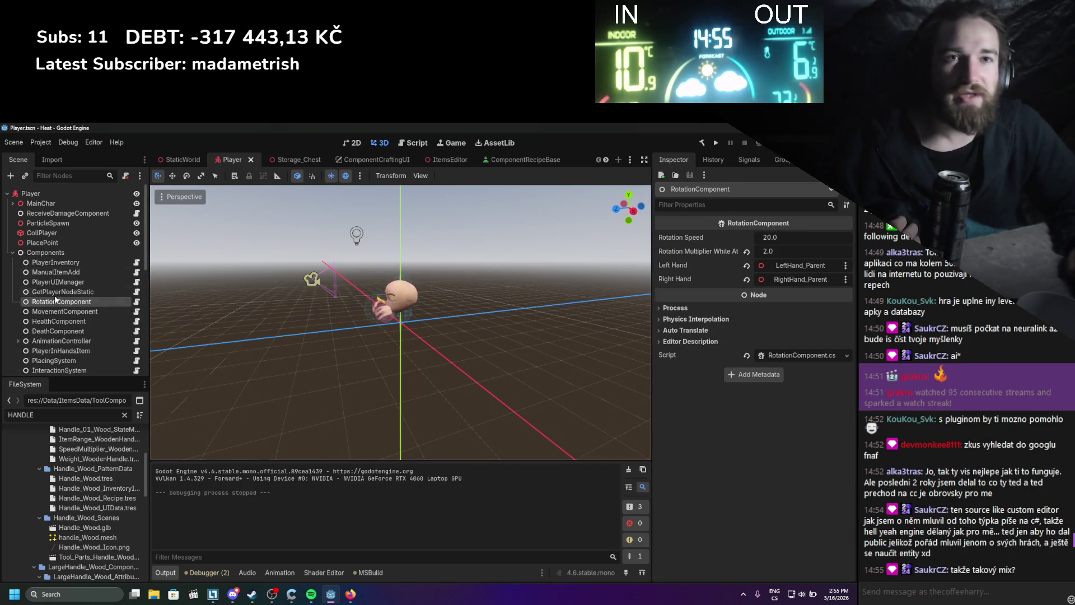
pyautogui.click(12, 252)
pyautogui.click(8, 194)
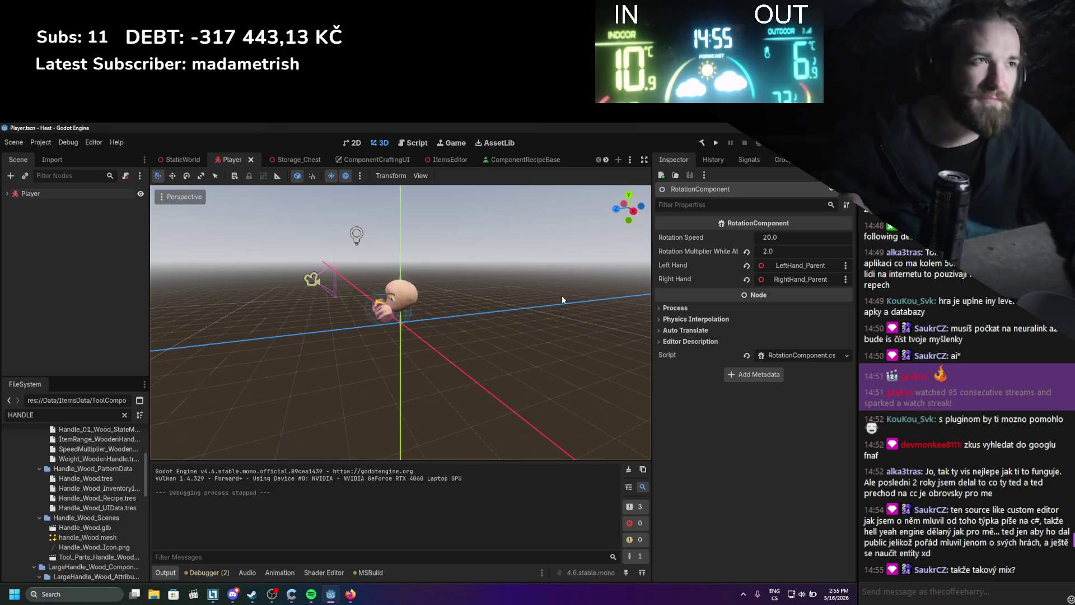
# - Review the Create a Plugin dialog example in the Making plugins docs, then return to Godot
pyautogui.hotkey('alt', 'Tab')
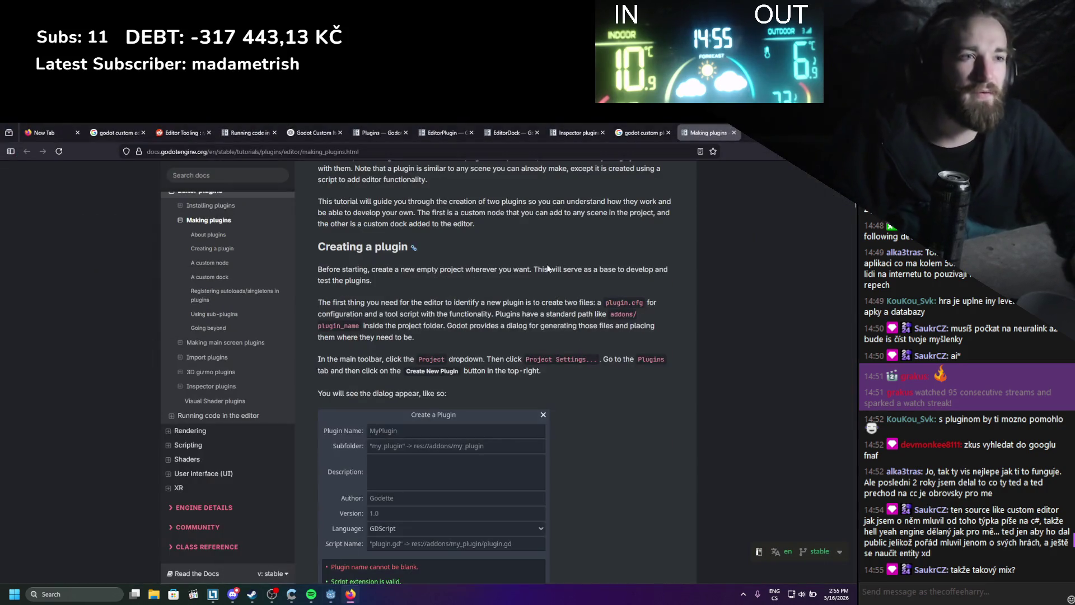
pyautogui.scroll(2, 530, 274)
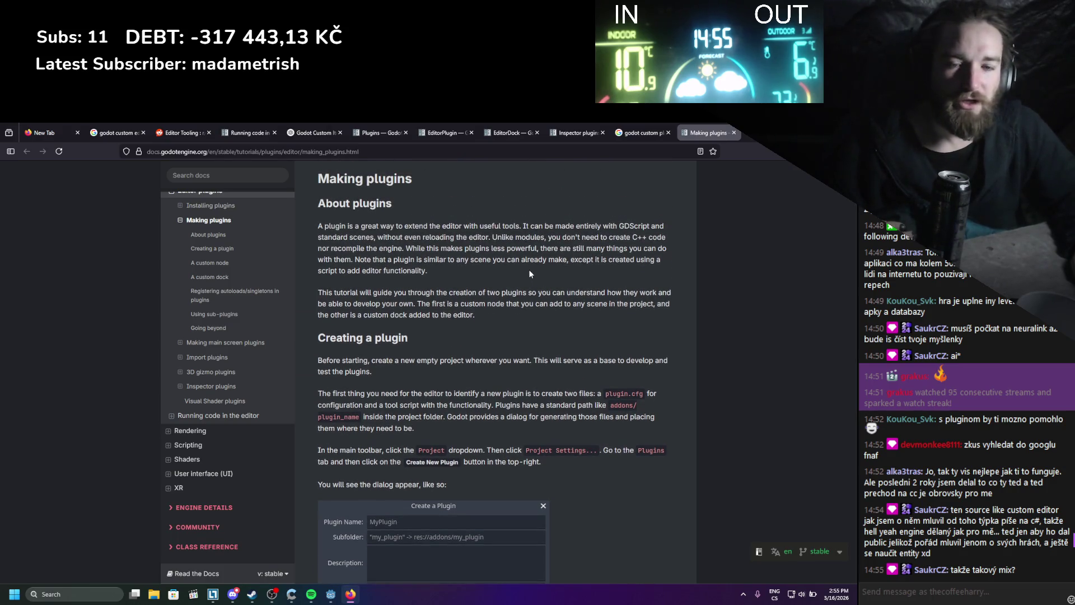
pyautogui.scroll(-2, 529, 270)
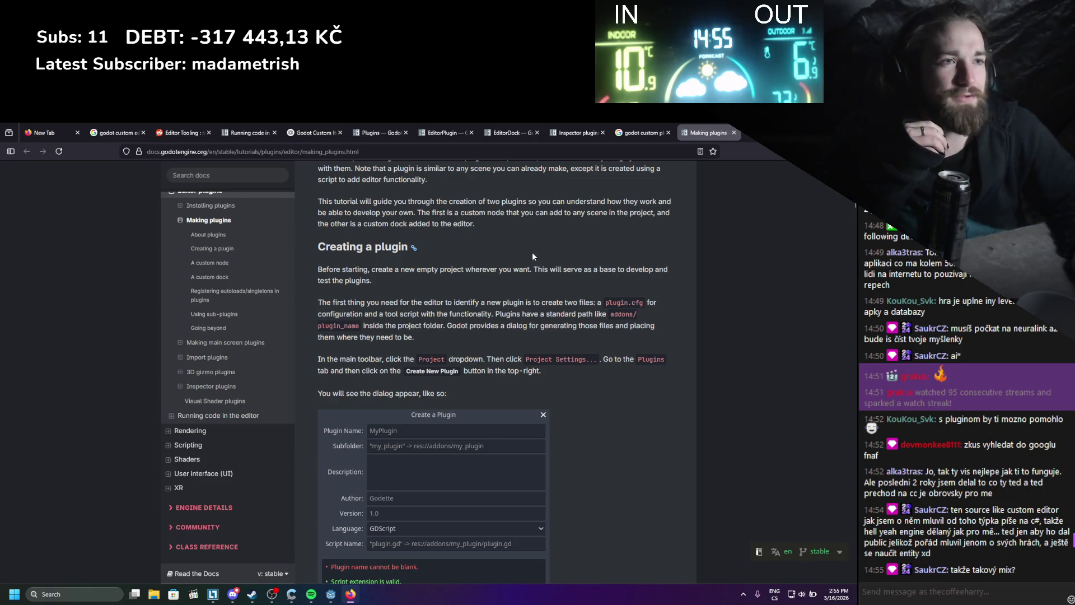
pyautogui.scroll(-1, 530, 253)
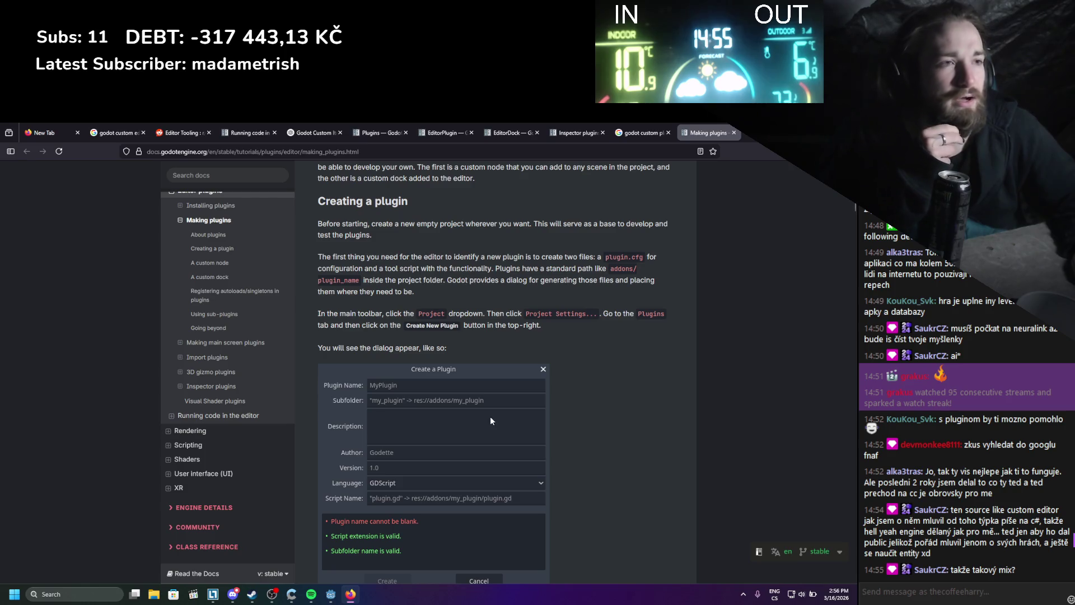
pyautogui.click(331, 595)
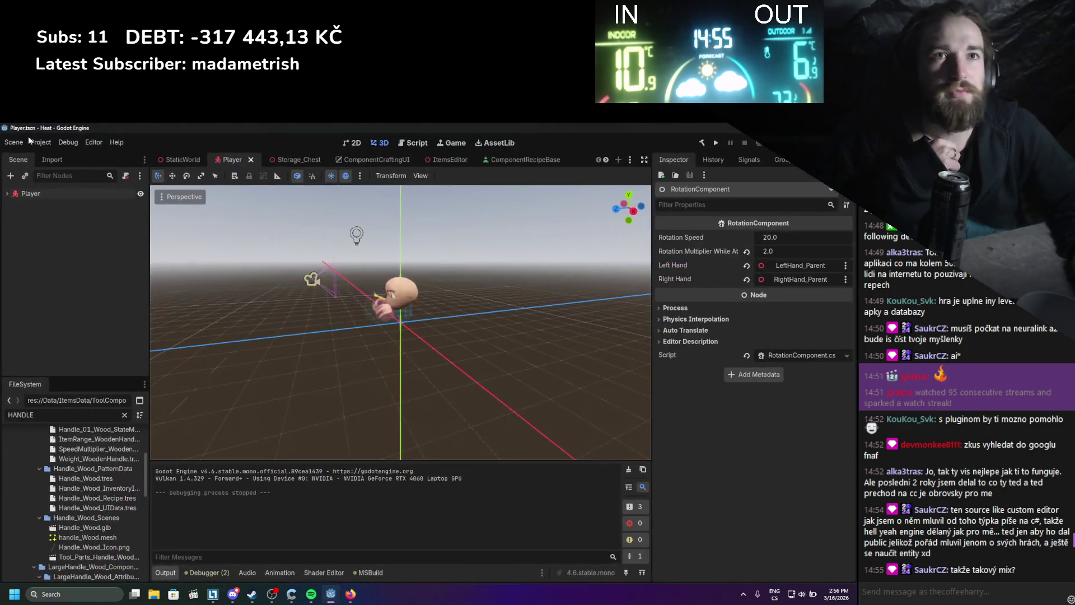
# - Open Project Settings from the Project menu
pyautogui.click(40, 143)
pyautogui.click(61, 155)
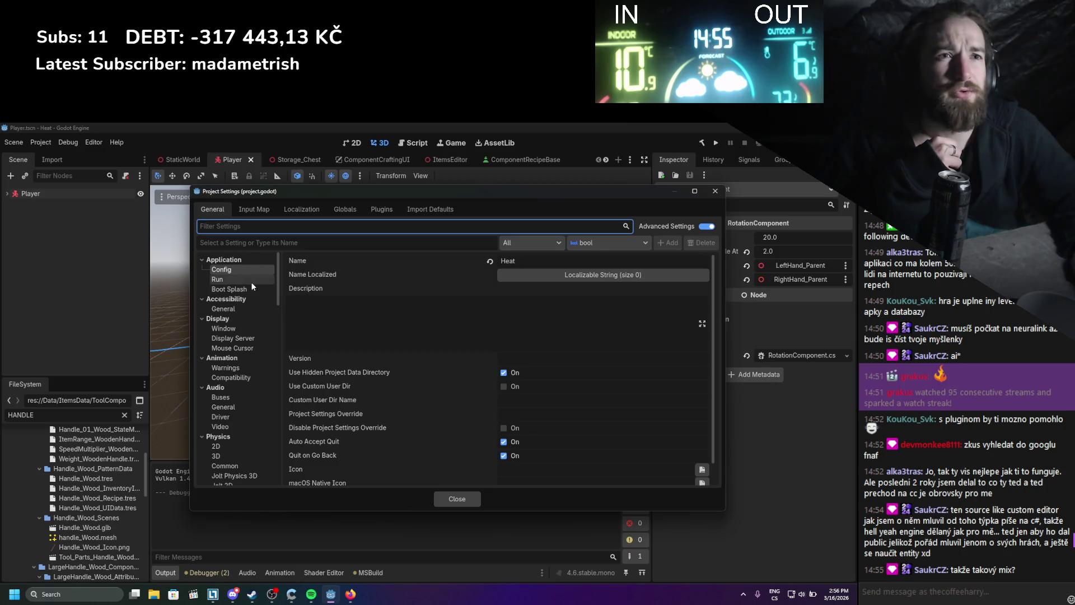
pyautogui.moveTo(350, 595)
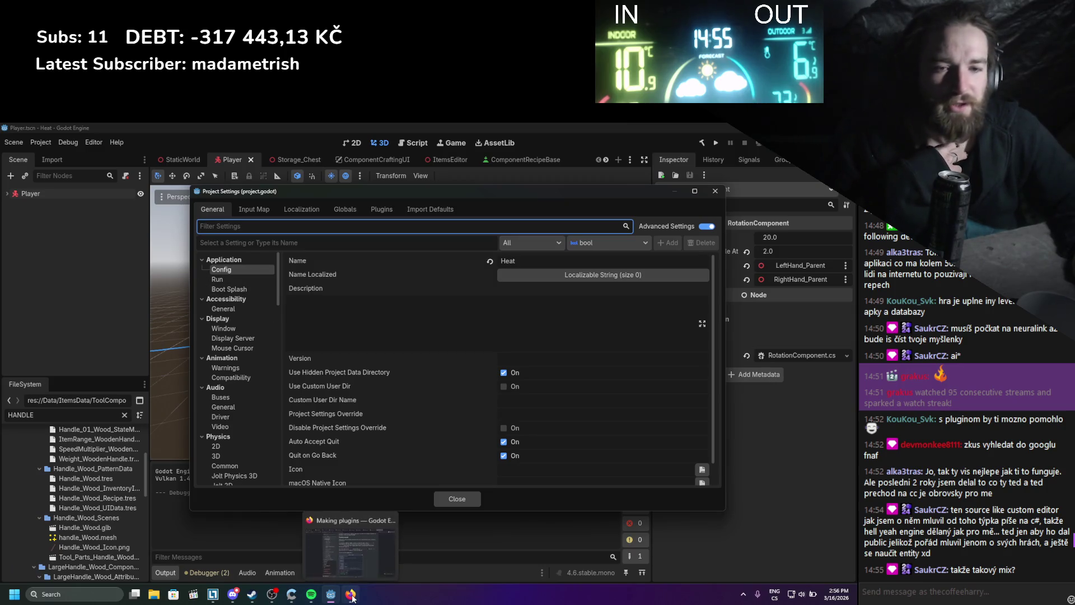
pyautogui.click(362, 562)
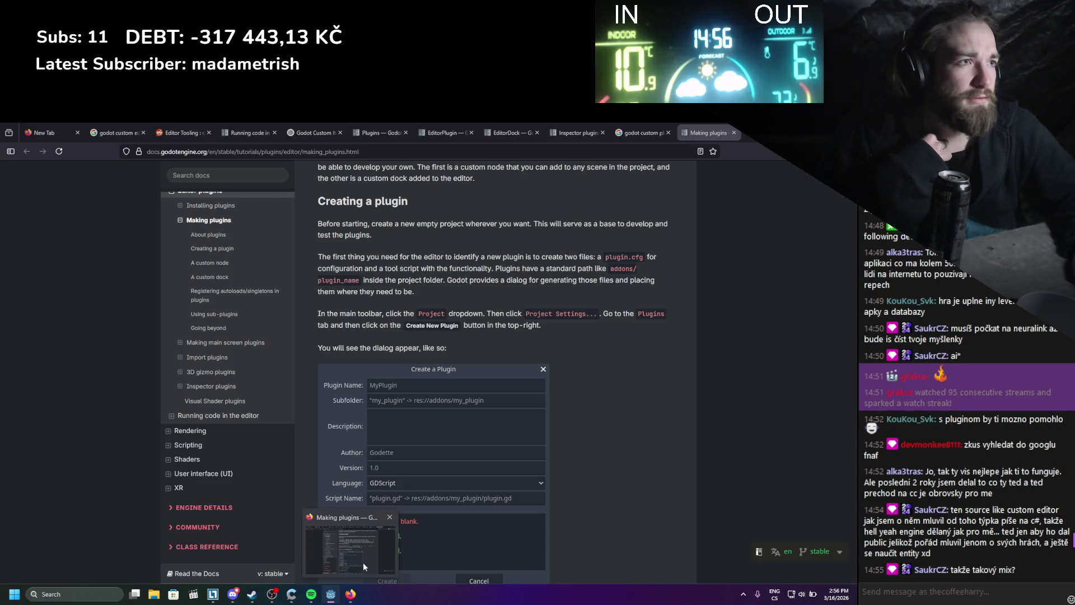
pyautogui.click(331, 594)
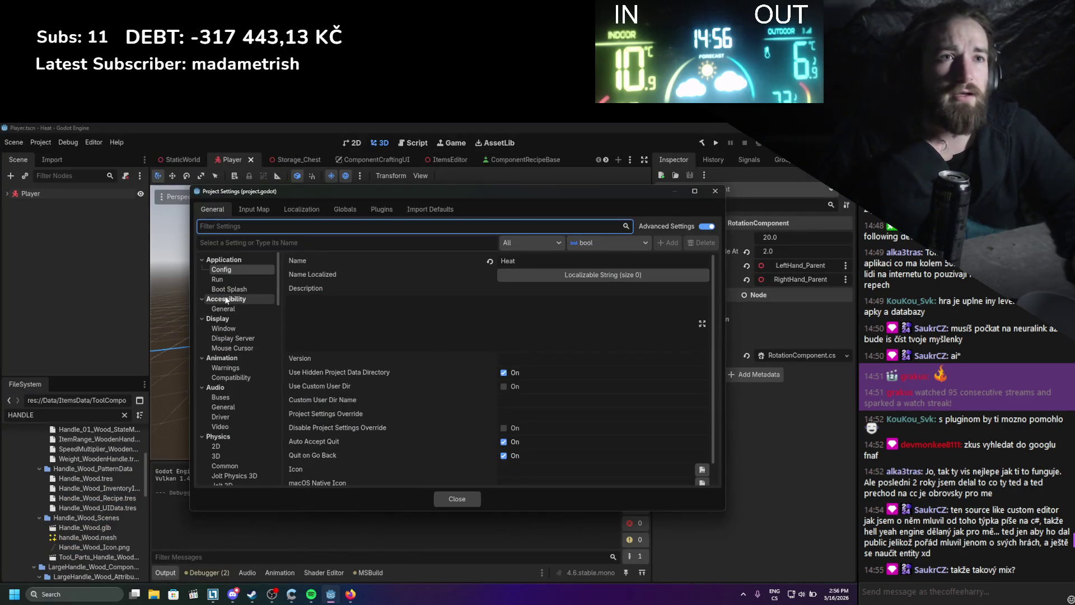
# - Show the Plugins tab listing the installed HeatItemAttribtues plugin
pyautogui.scroll(-5, 235, 325)
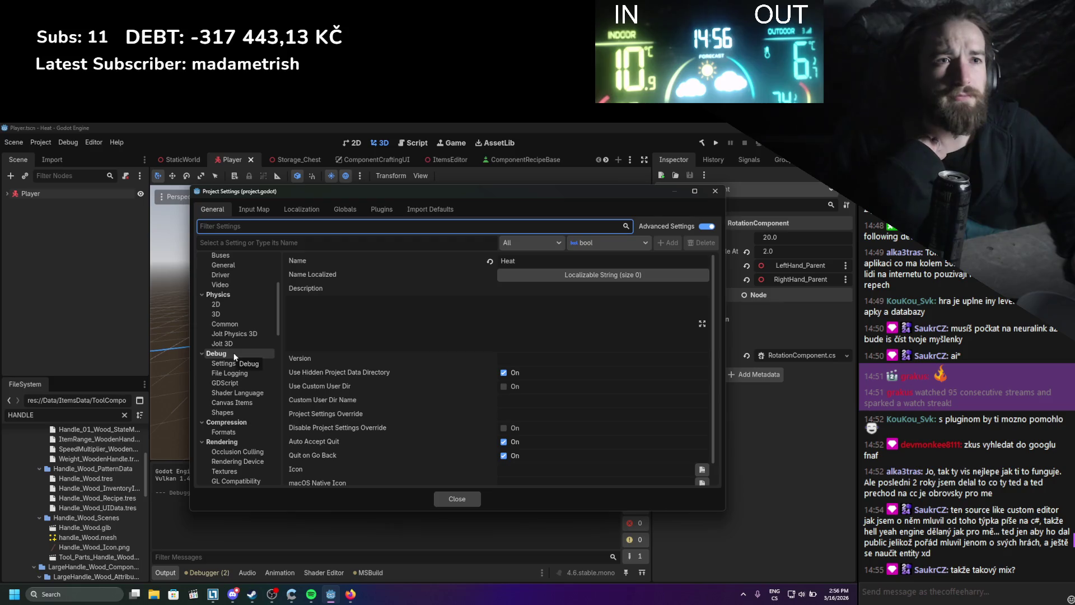
pyautogui.scroll(-3, 234, 356)
pyautogui.scroll(-3, 236, 357)
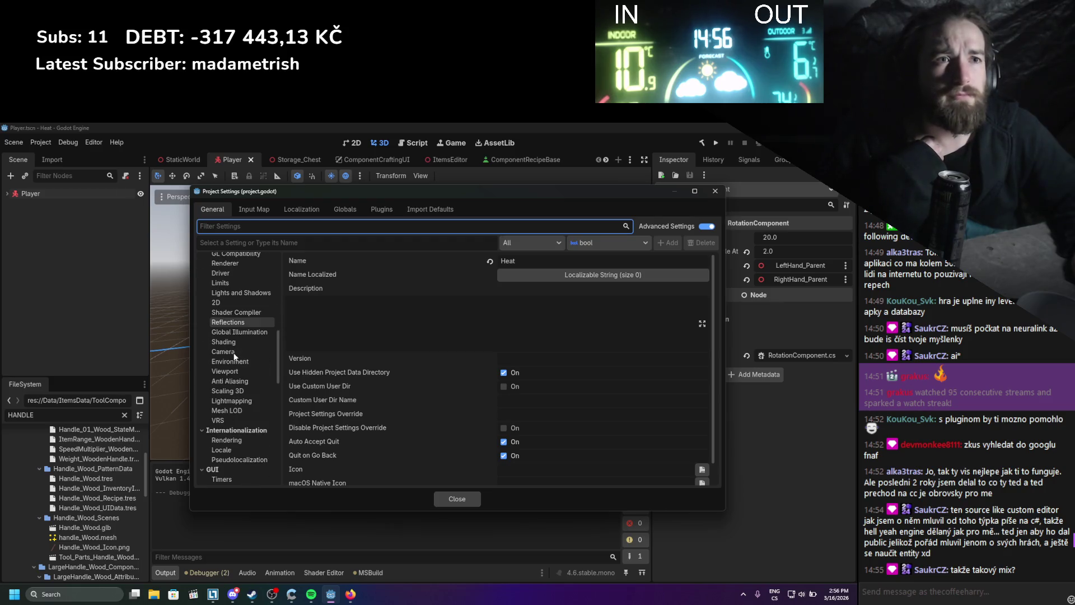
pyautogui.scroll(-8, 234, 356)
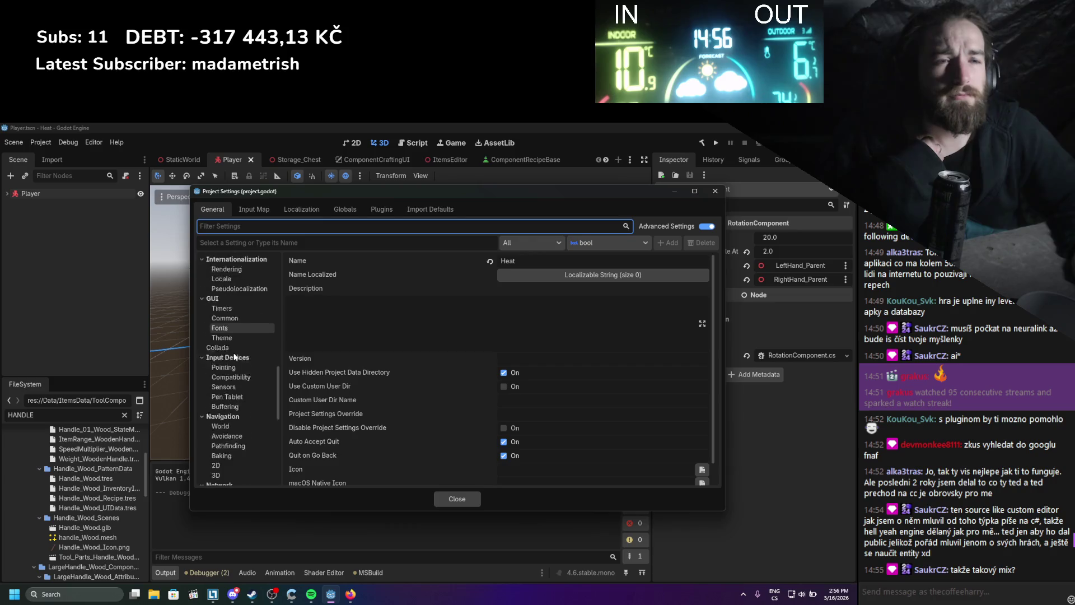
pyautogui.scroll(-5, 234, 352)
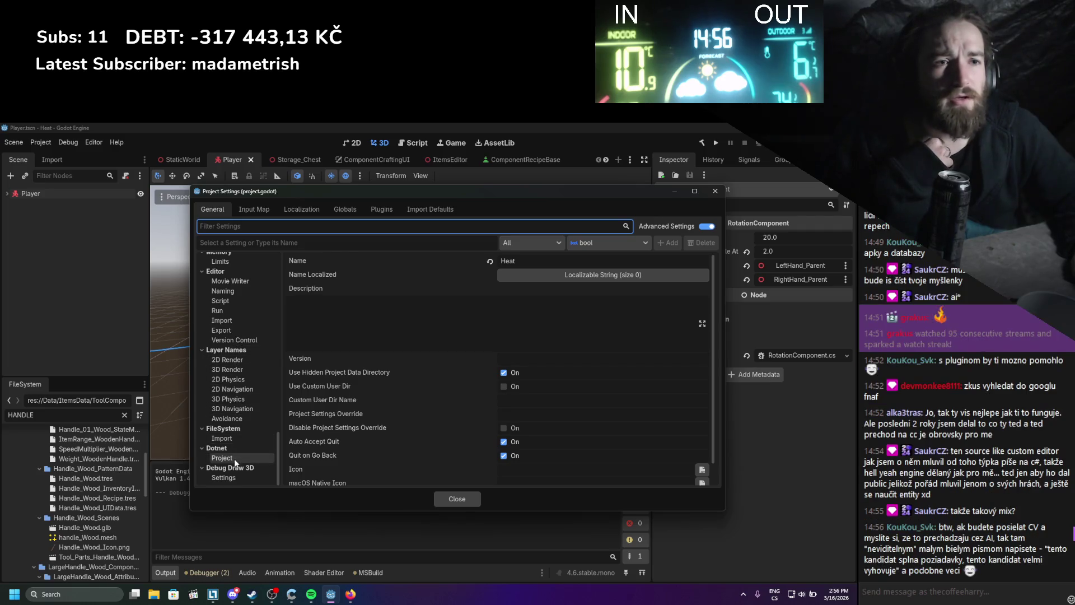
pyautogui.scroll(5, 237, 409)
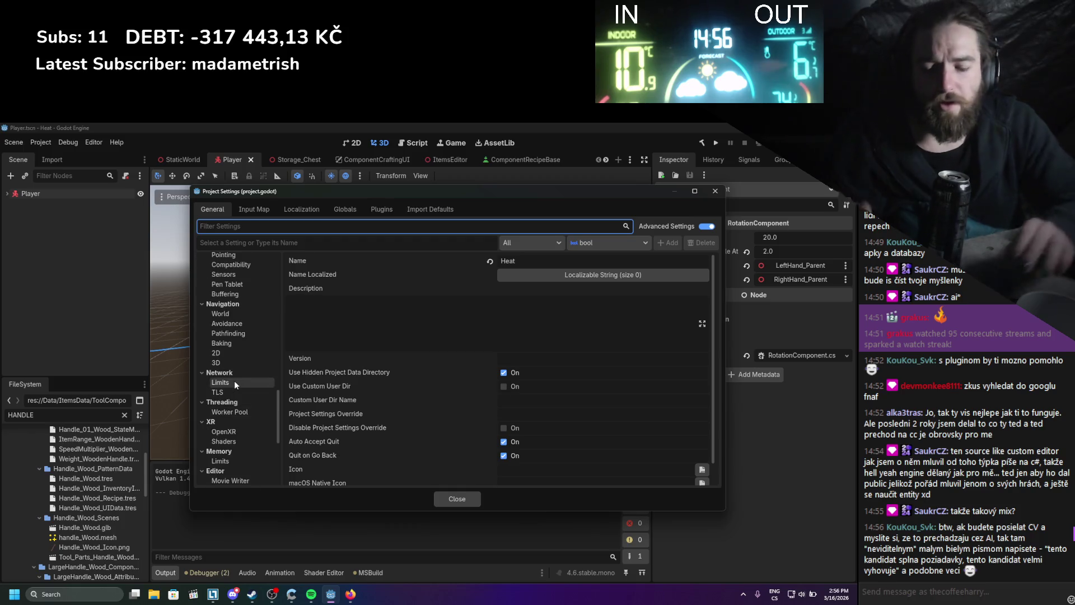
pyautogui.write('plugi')
pyautogui.press('BackSpace')
pyautogui.press('BackSpace')
pyautogui.press('BackSpace')
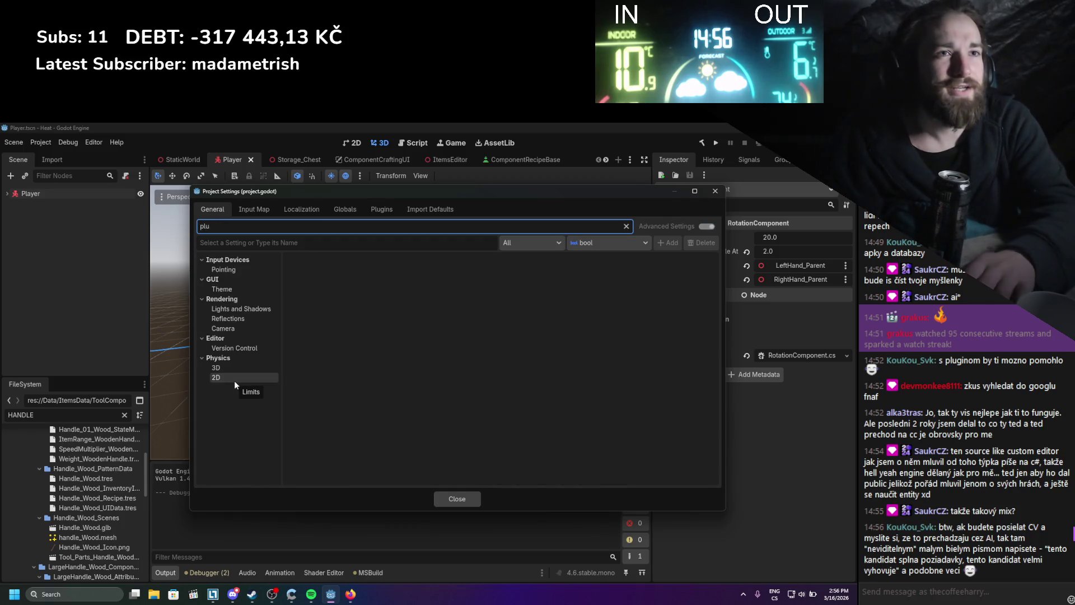
pyautogui.click(370, 209)
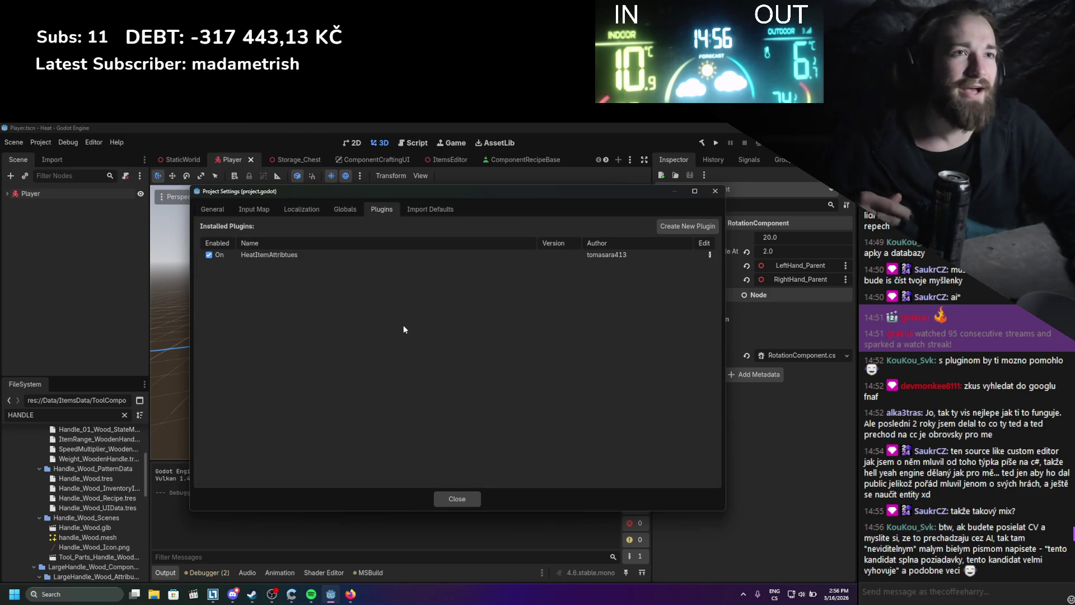
# - Create plugin ItemManager, version 1.0, in C# with script plugin.cs, filling in the author name
pyautogui.click(671, 226)
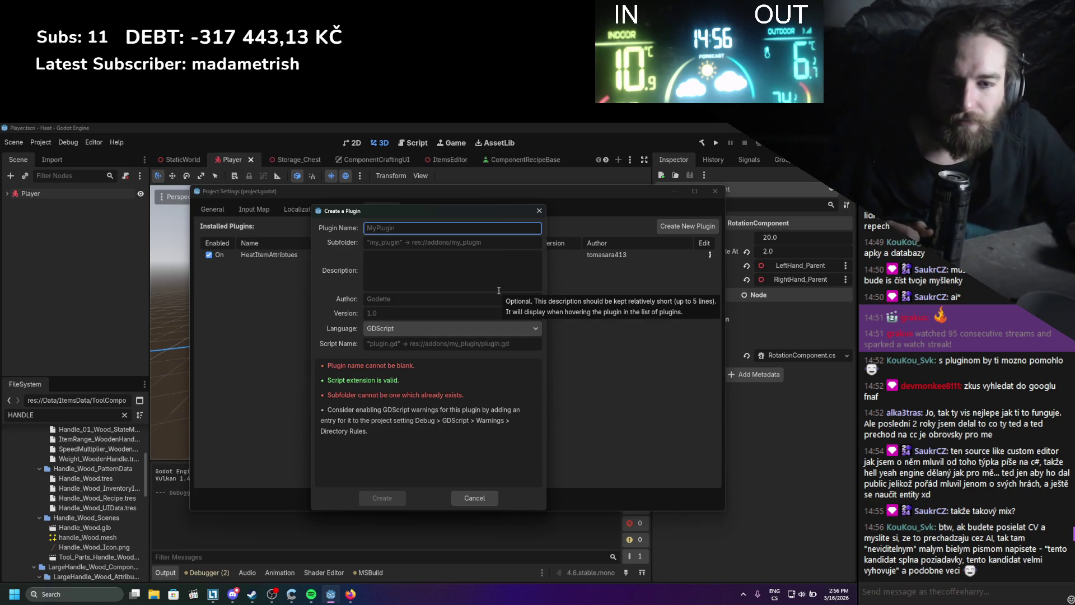
pyautogui.write('ItemManager')
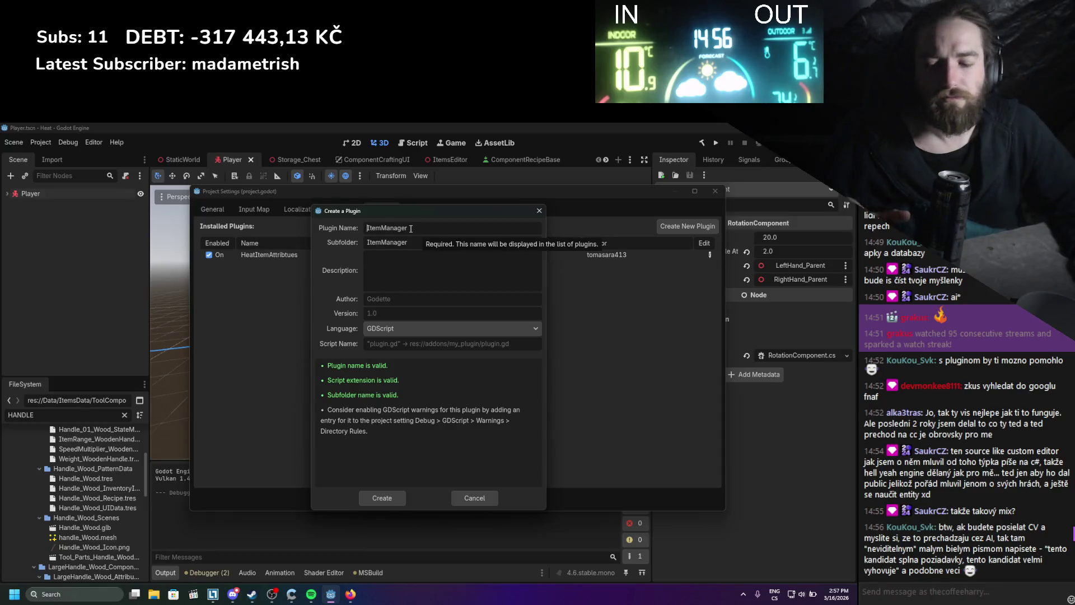
pyautogui.write('Heat')
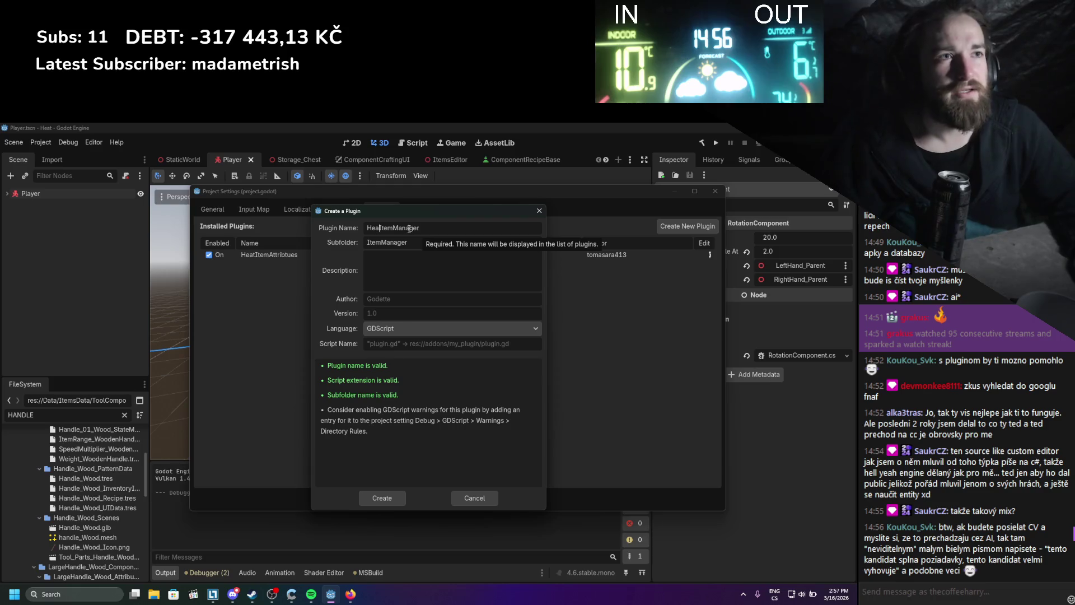
pyautogui.press('BackSpace')
pyautogui.press('BackSpace')
pyautogui.press('BackSpace')
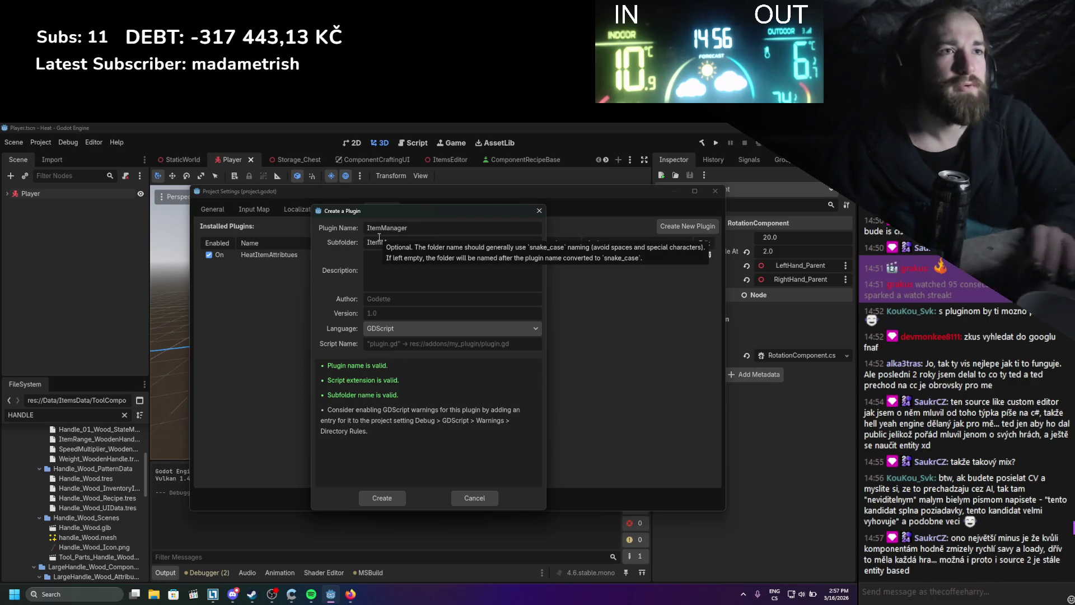
pyautogui.click(404, 272)
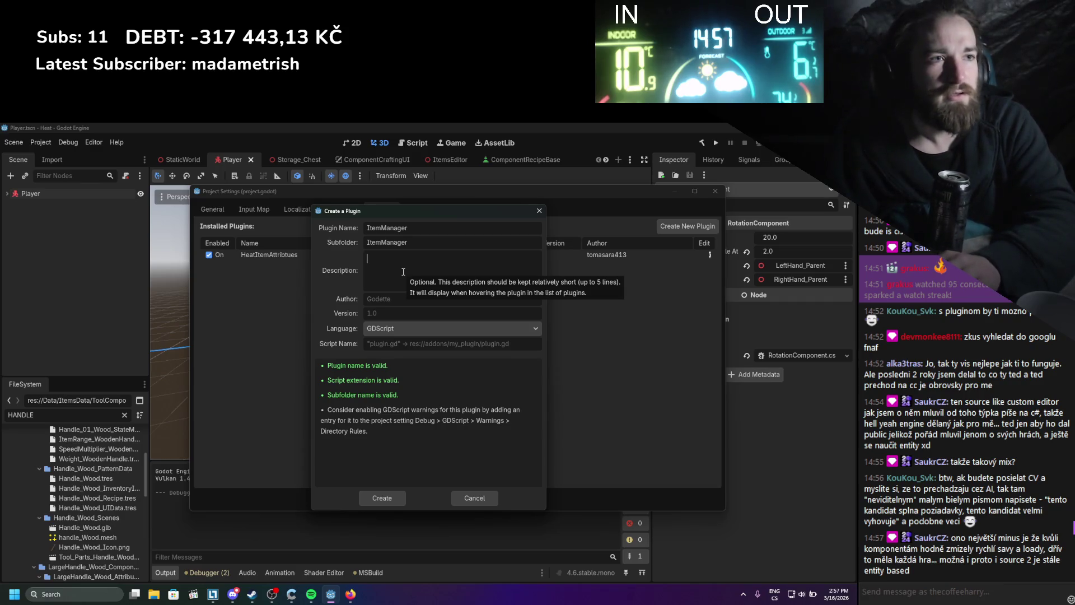
pyautogui.click(394, 300)
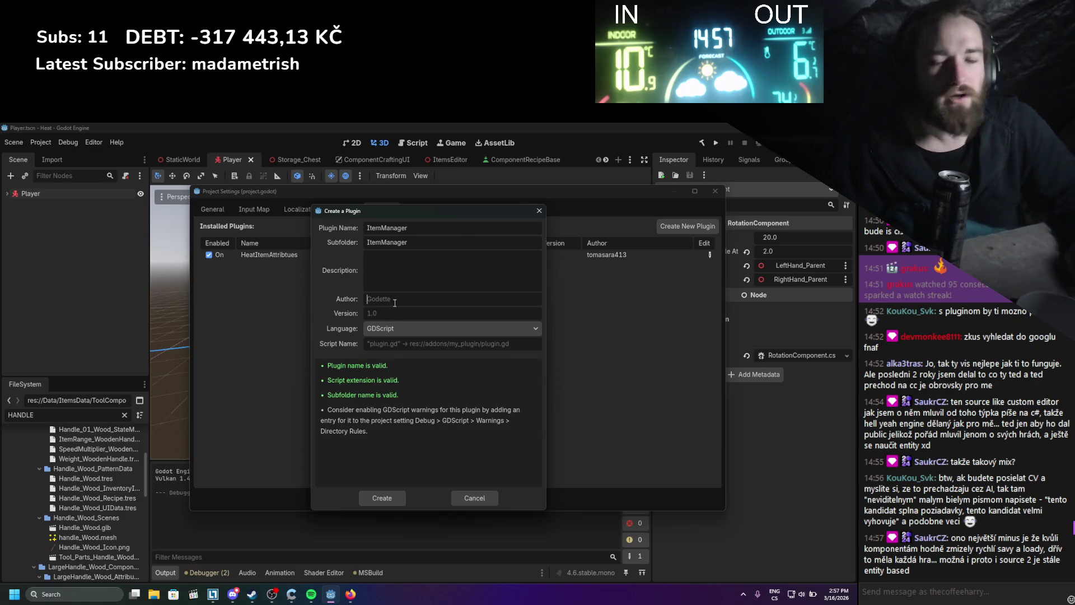
pyautogui.write('TheCoffeeHarry')
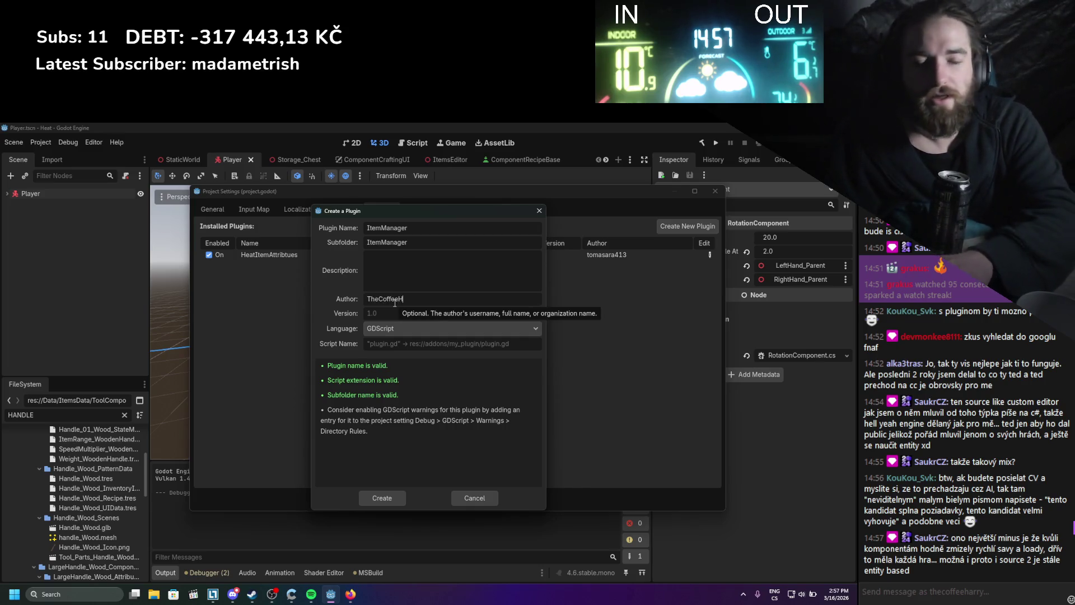
pyautogui.click(378, 309)
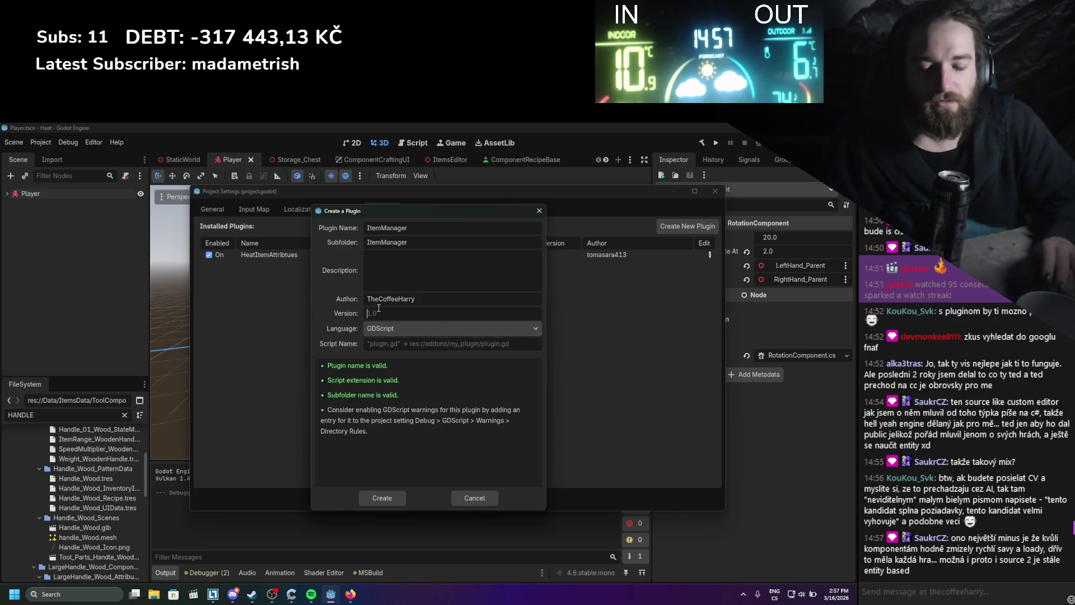
pyautogui.write('1.0')
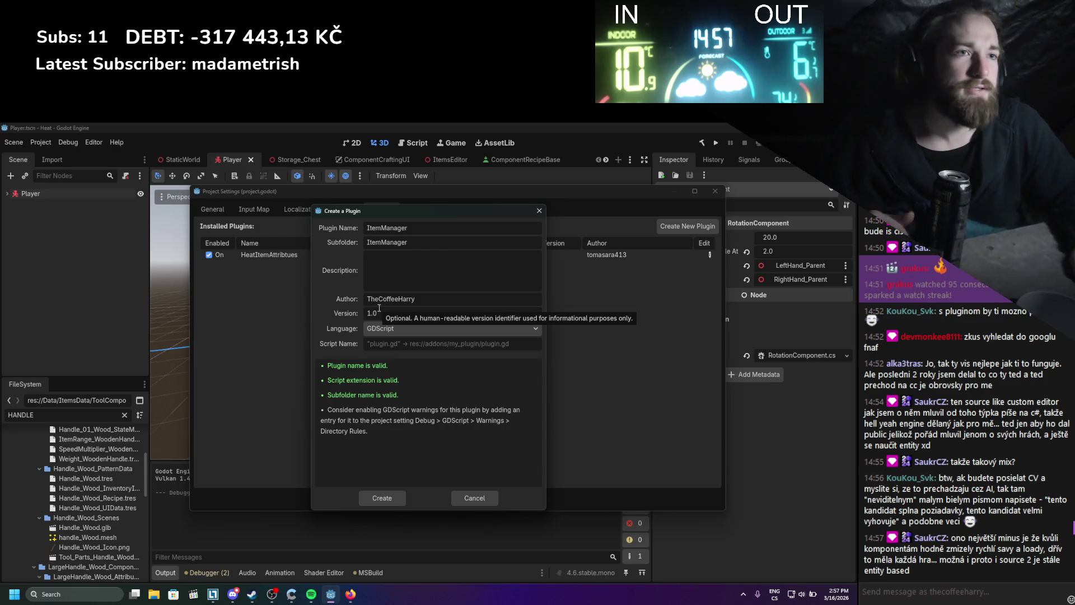
pyautogui.click(395, 329)
pyautogui.click(392, 355)
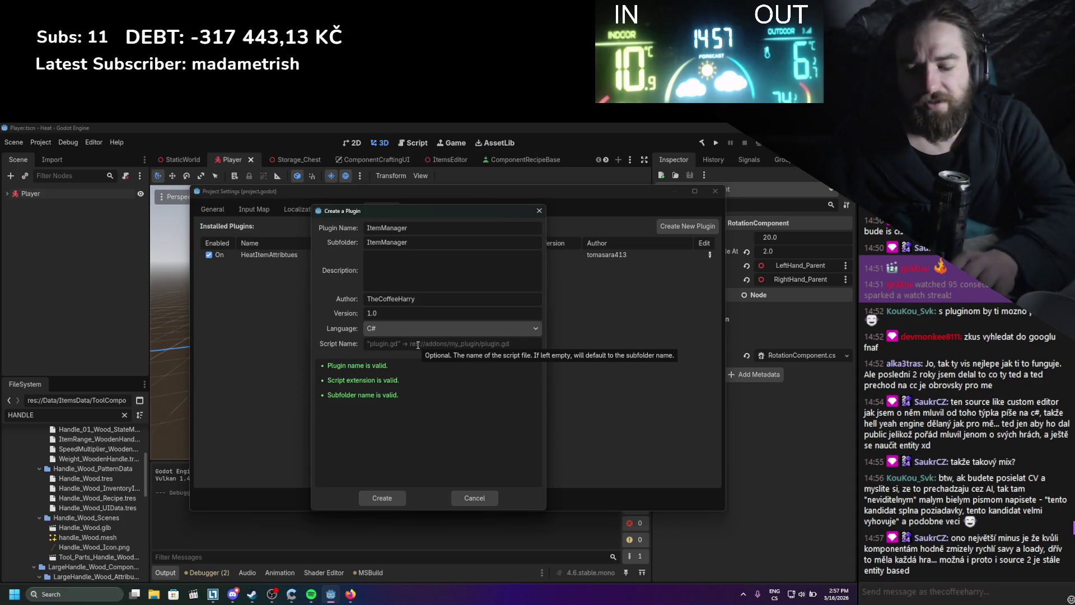
pyautogui.write('plugin.cs')
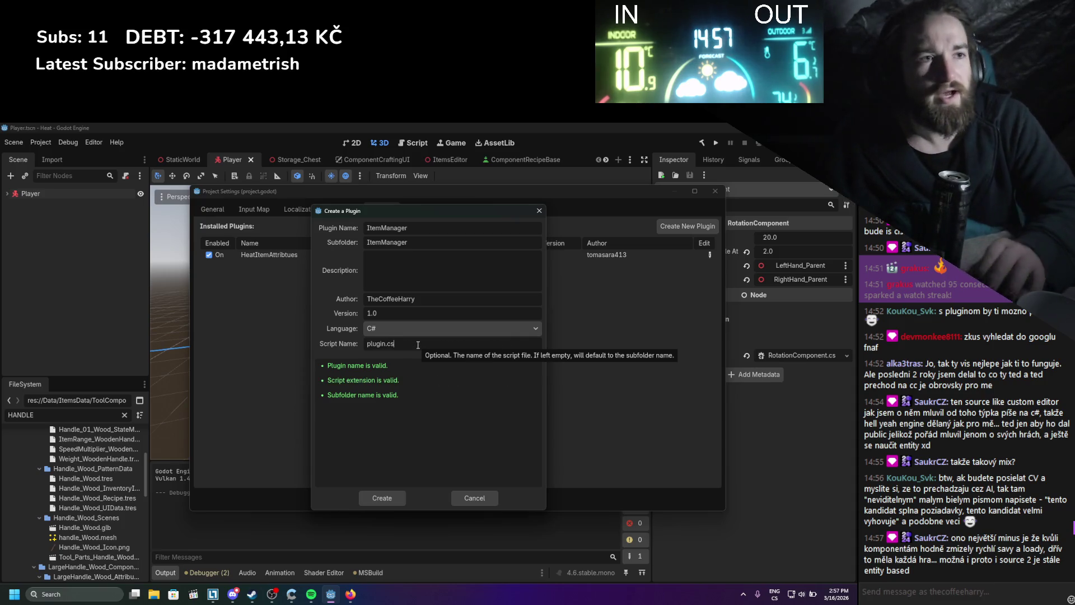
pyautogui.click(378, 503)
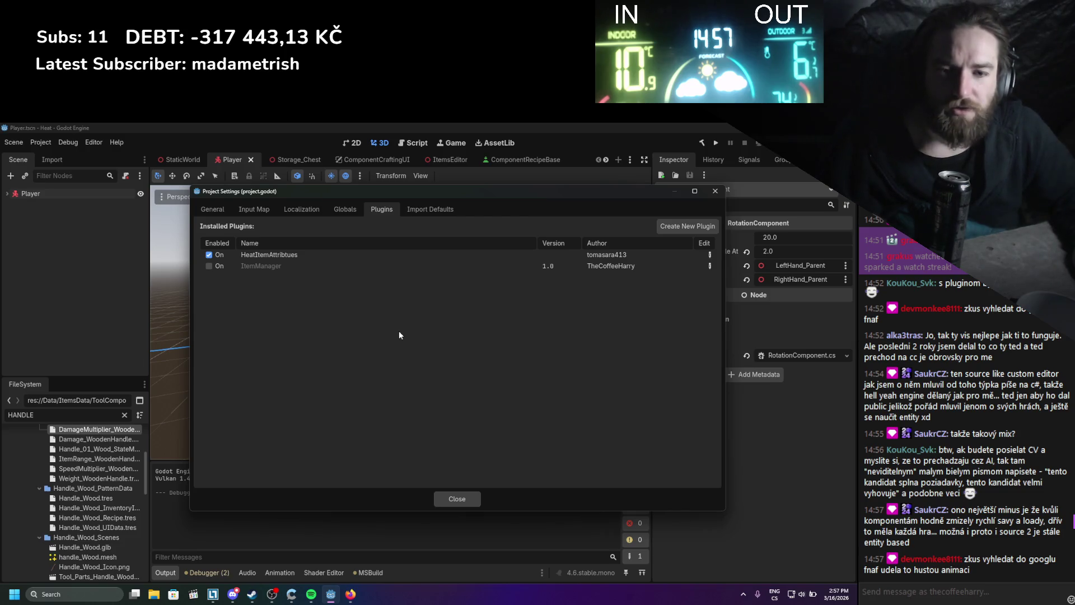
# - Search Google for 'fnaf' in a new browser tab
pyautogui.click(351, 594)
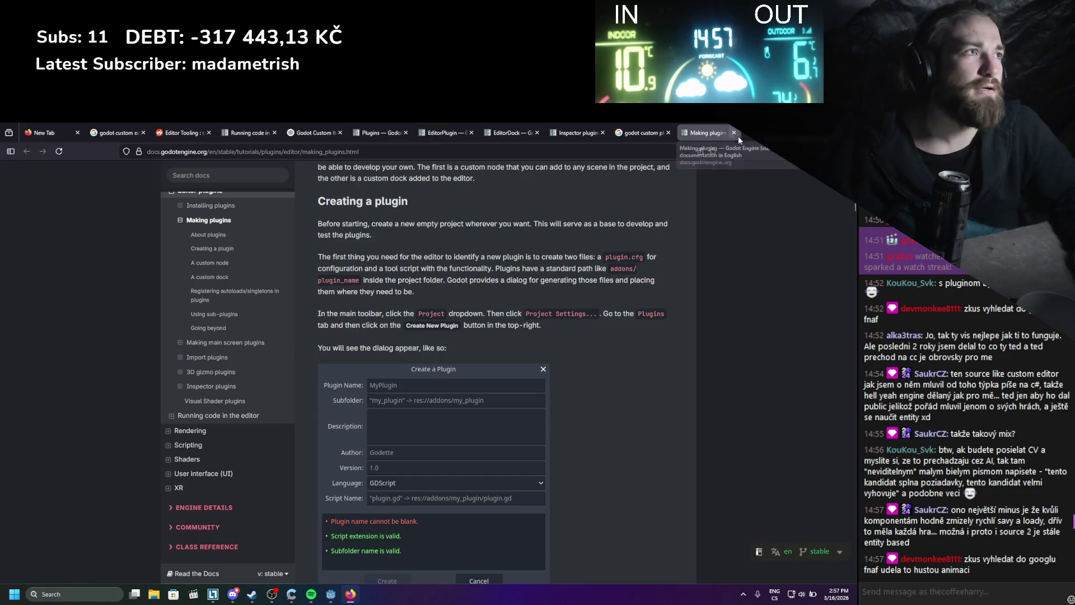
pyautogui.click(748, 134)
pyautogui.write('fnaf')
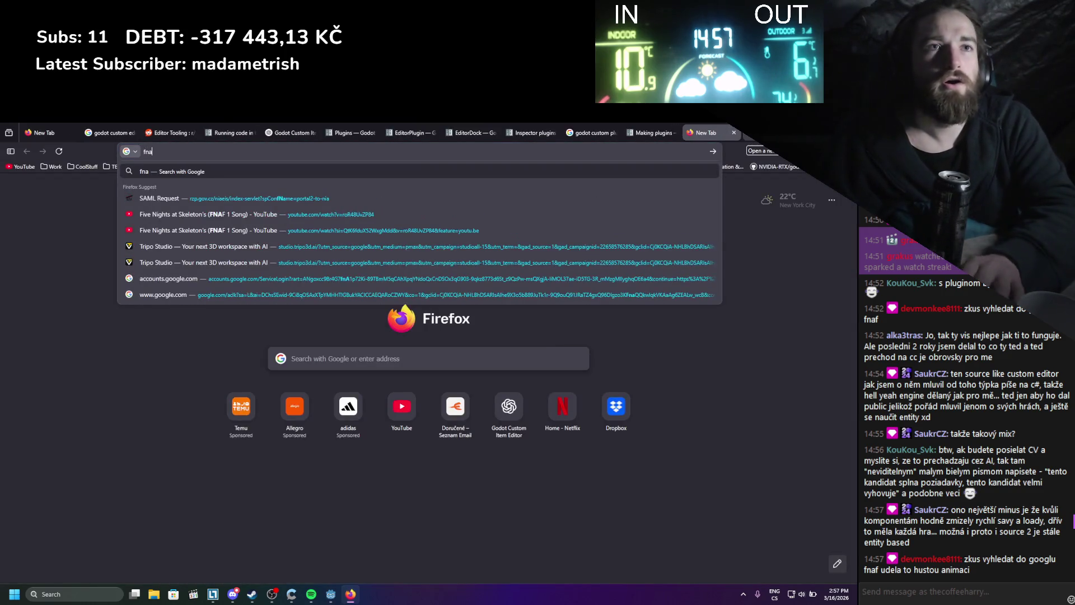
pyautogui.press('Return')
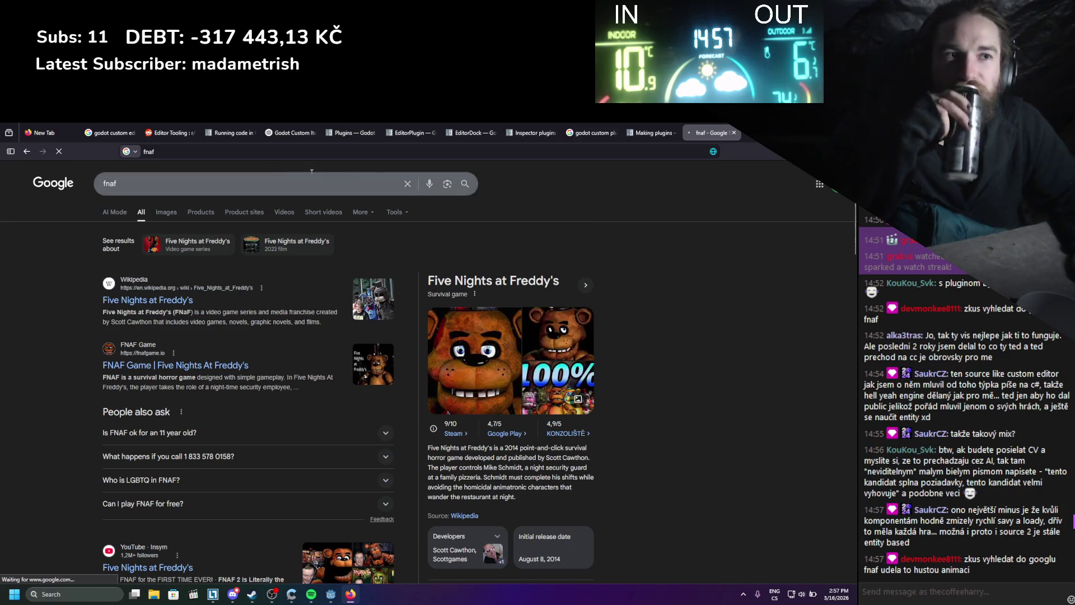
pyautogui.click(128, 160)
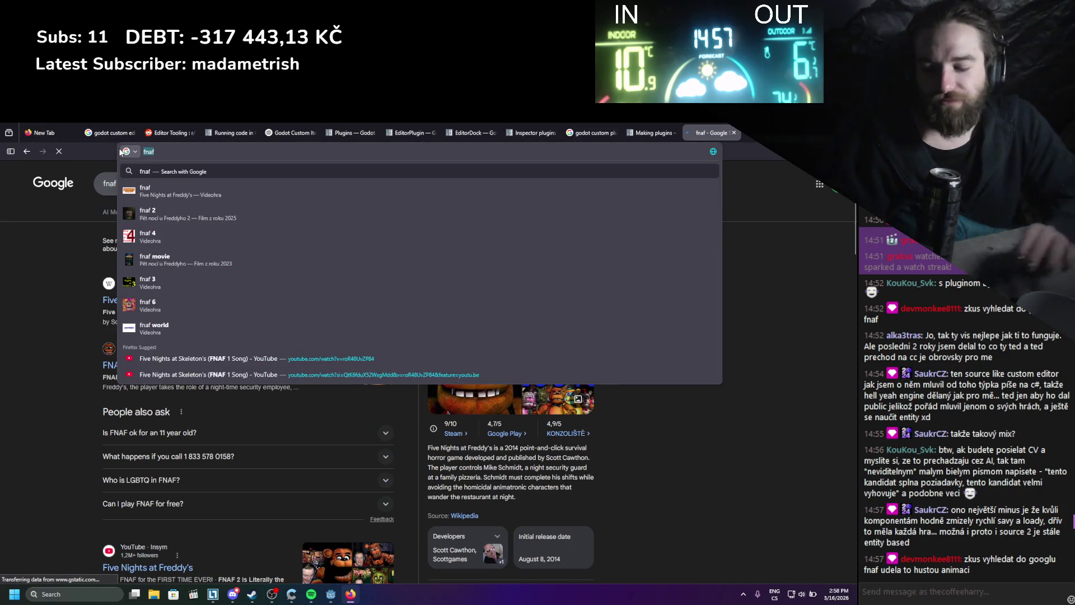
pyautogui.write('google.com')
pyautogui.press('Return')
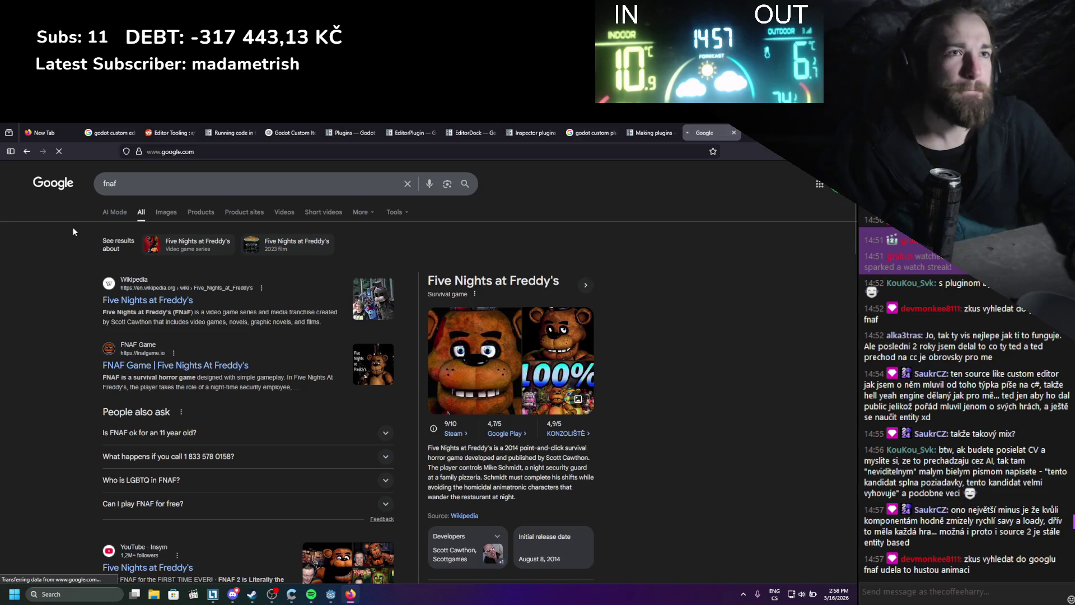
pyautogui.write('fnaf')
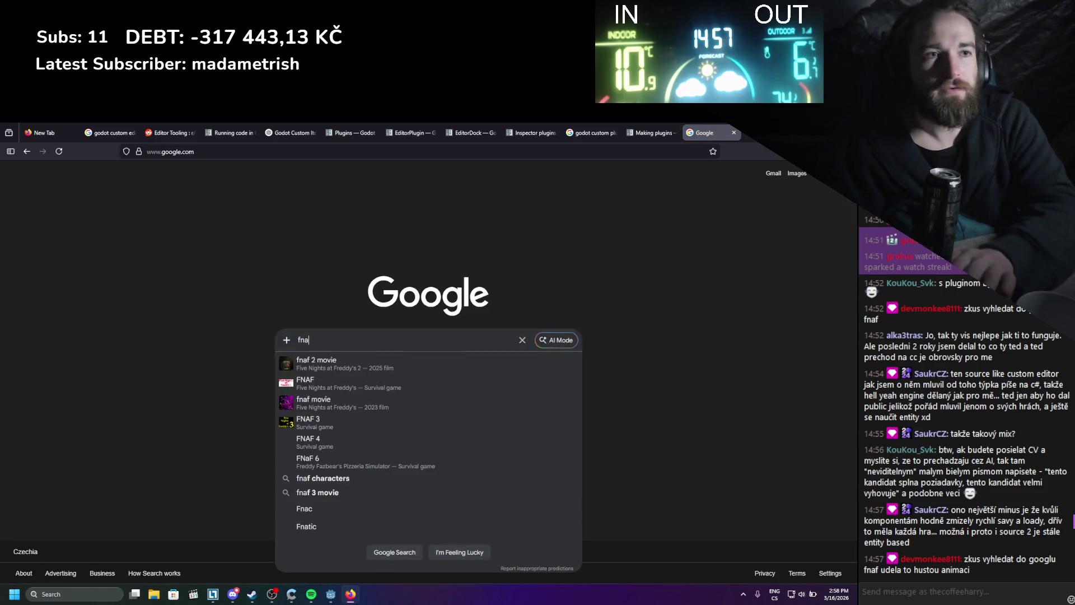
pyautogui.press('Return')
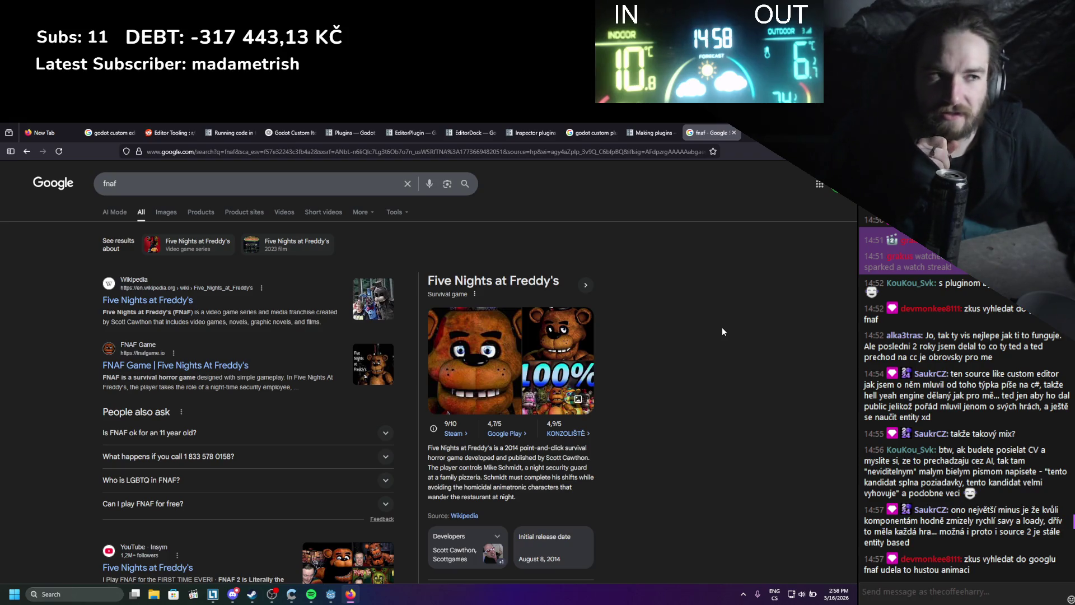
# - Browse the fnaf results, then close the tab to return to the Making plugins page
pyautogui.scroll(-5, 650, 328)
pyautogui.scroll(-8, 650, 329)
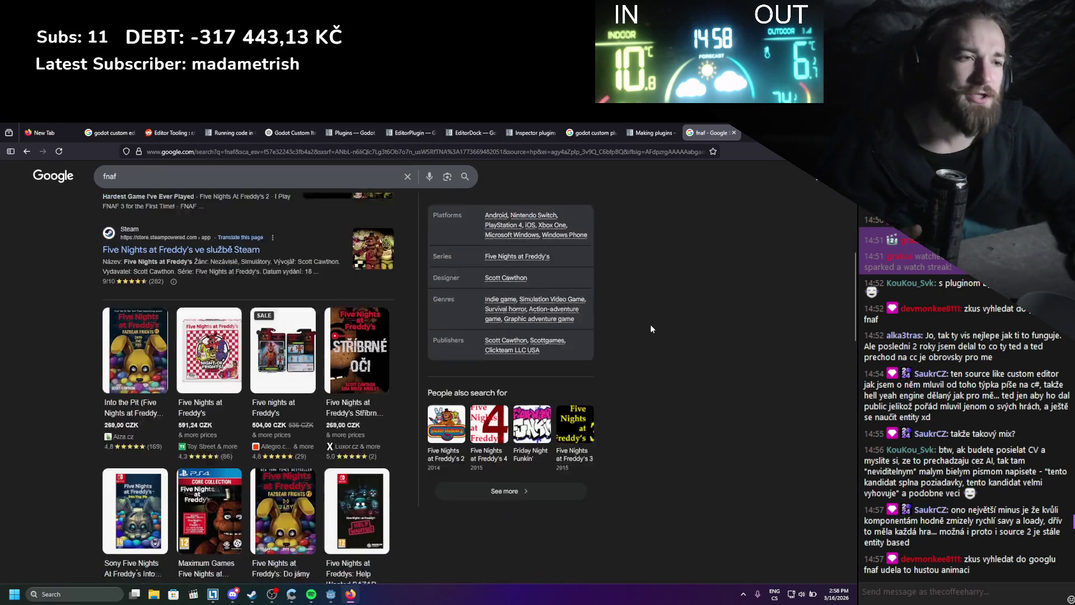
pyautogui.scroll(6, 650, 329)
pyautogui.scroll(7, 651, 328)
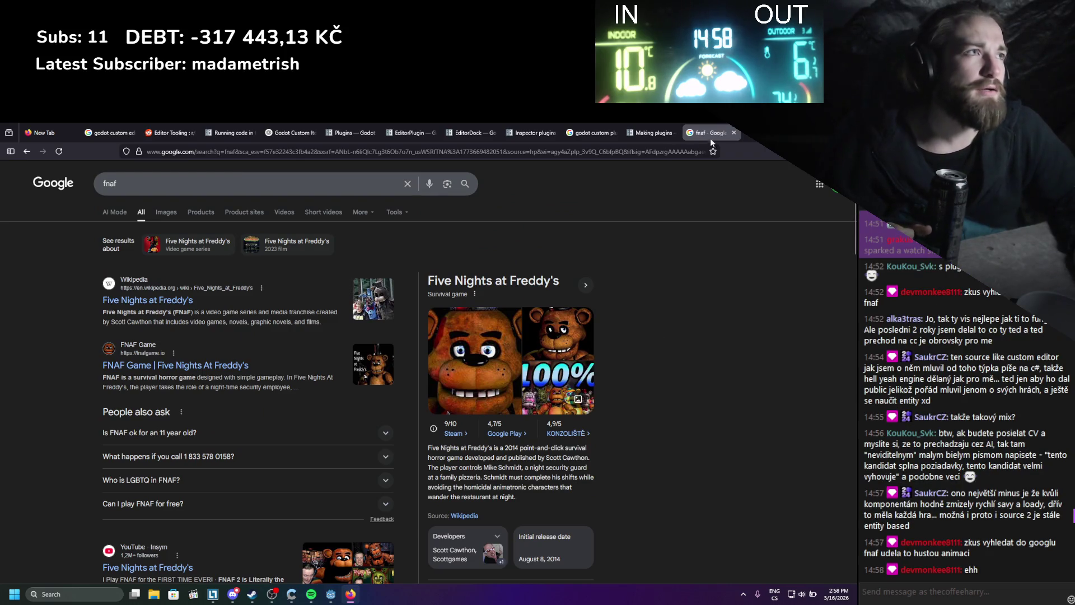
pyautogui.click(731, 132)
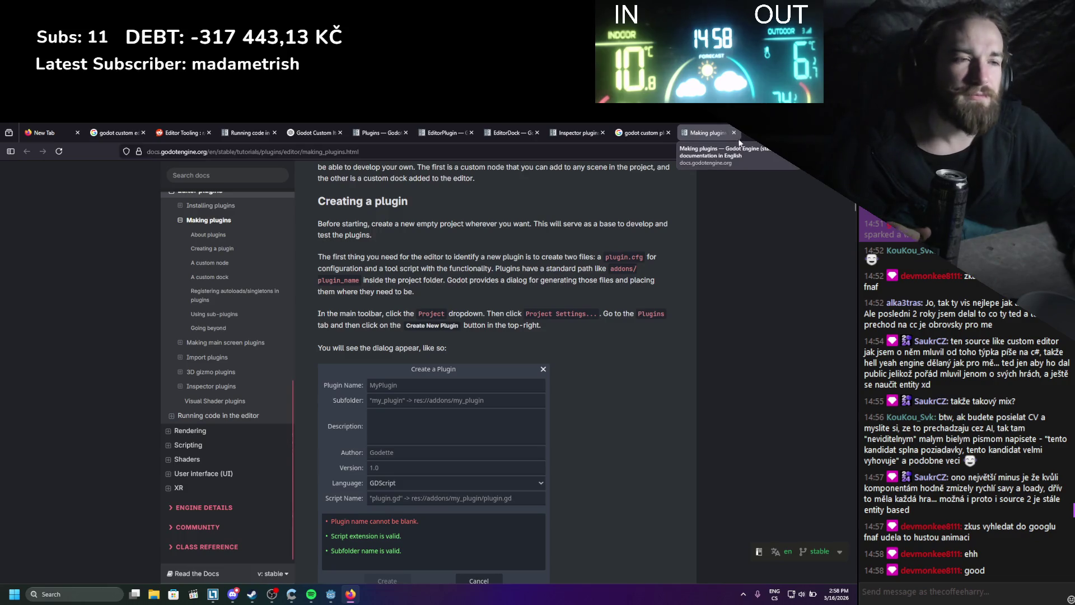
# - Close Project Settings in Godot and widen the FileSystem dock
pyautogui.hotkey('alt', 'Tab')
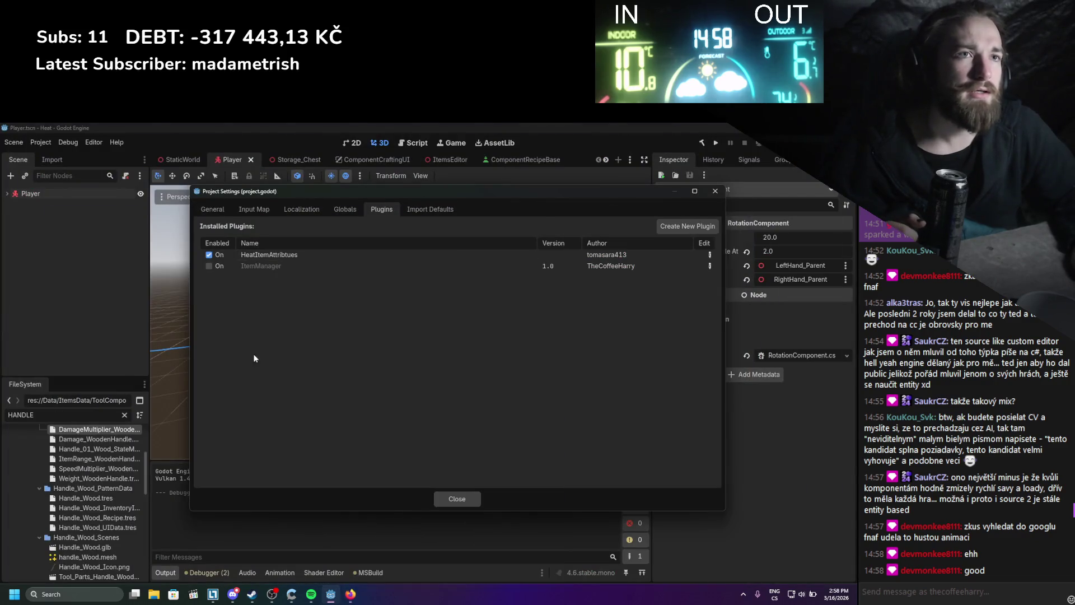
pyautogui.click(715, 191)
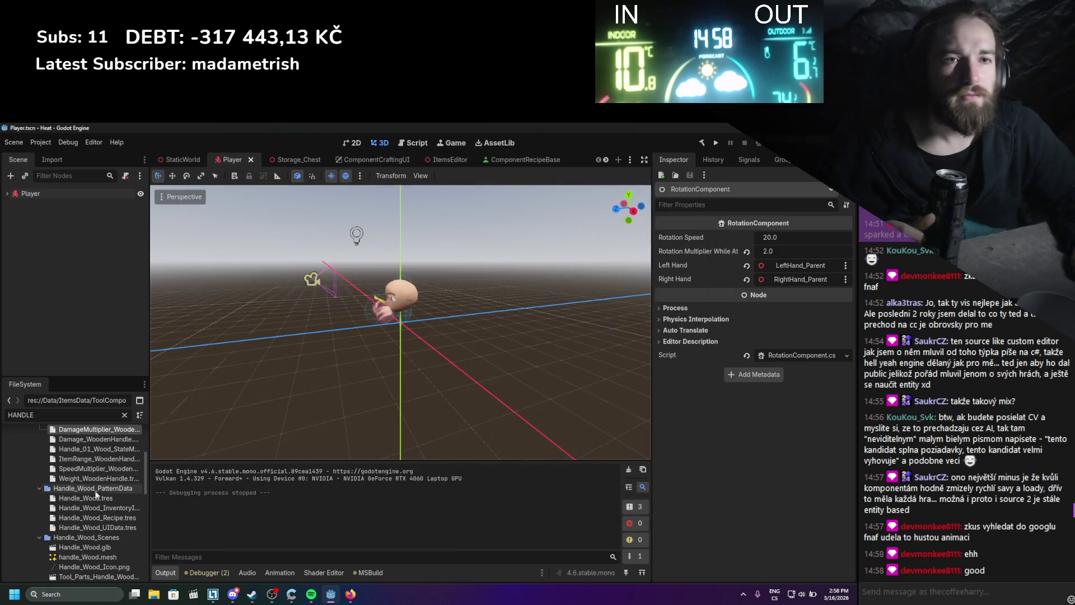
pyautogui.scroll(5, 100, 489)
pyautogui.moveTo(147, 442)
pyautogui.mouseDown()
pyautogui.moveTo(178, 423)
pyautogui.moveTo(161, 421)
pyautogui.mouseUp()
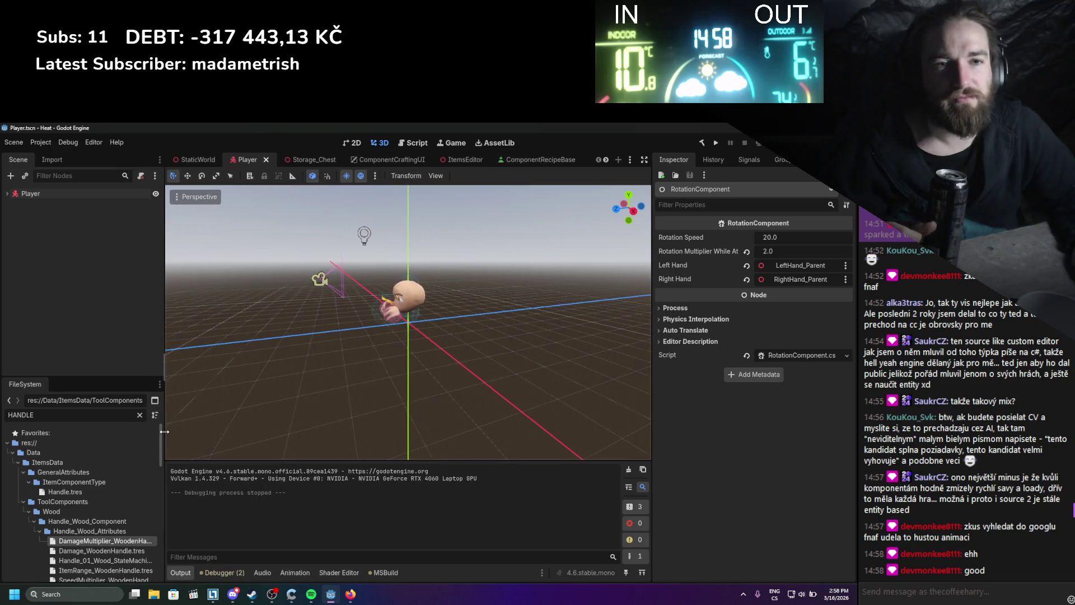
# - Clear the FileSystem filter and expand addons/ItemManager to show plugin.cfg and plugin.cs
pyautogui.click(140, 415)
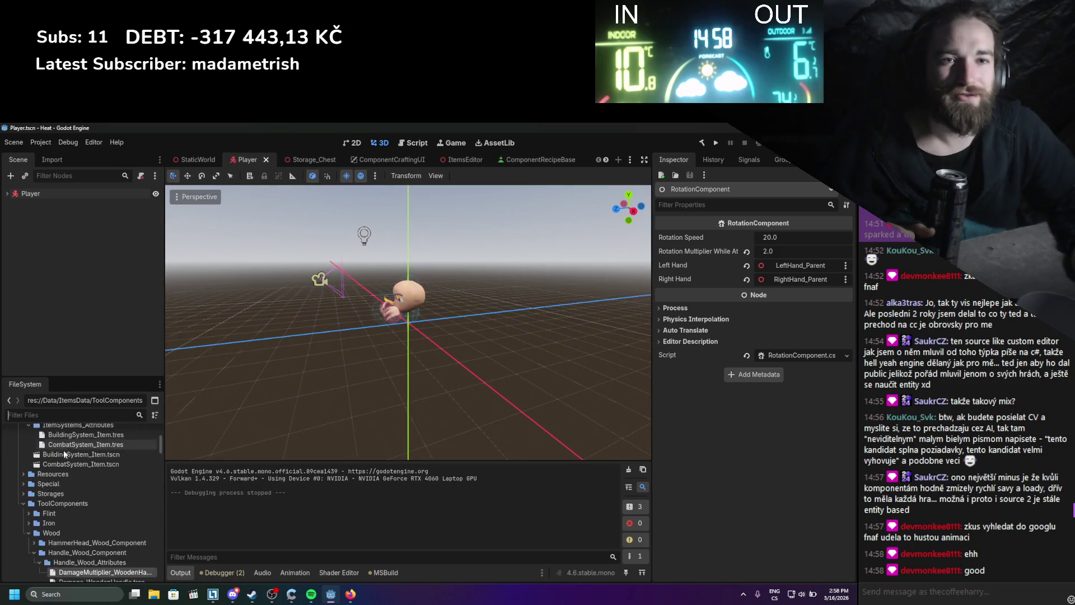
pyautogui.click(12, 472)
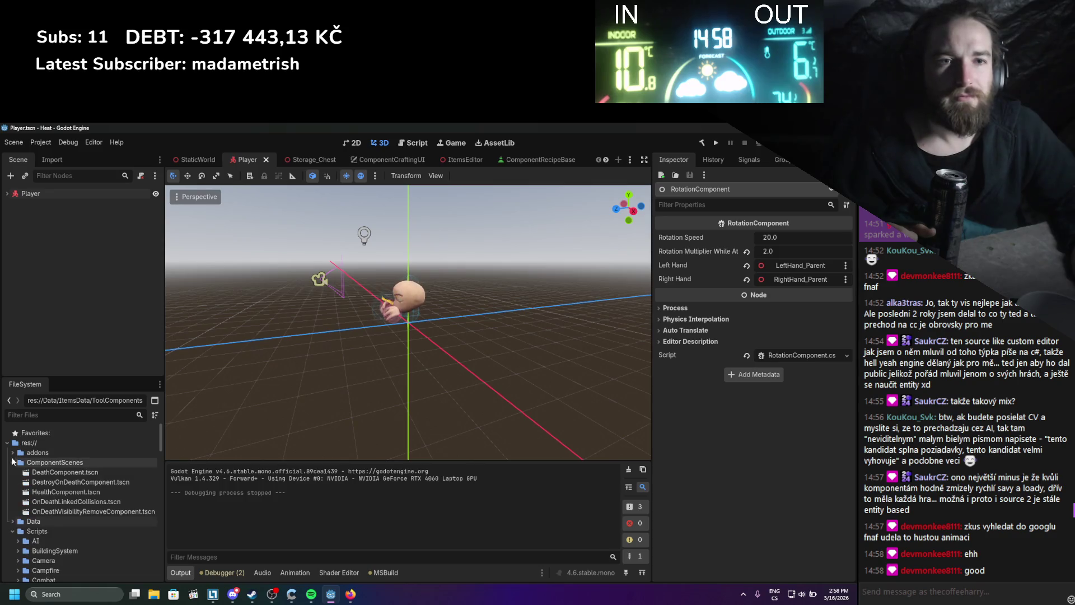
pyautogui.click(12, 452)
pyautogui.click(18, 482)
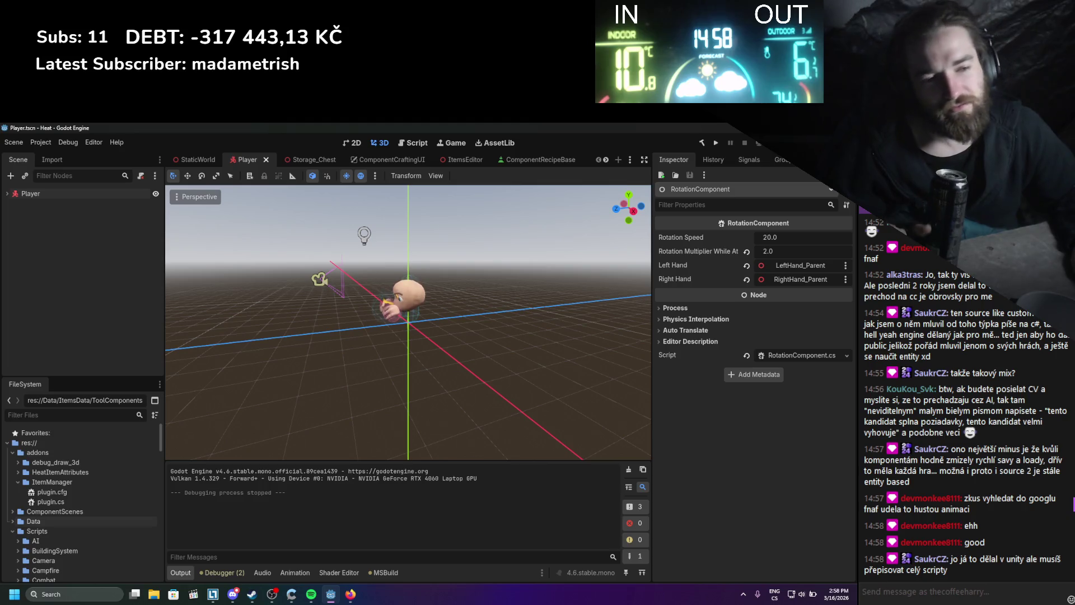
pyautogui.click(351, 595)
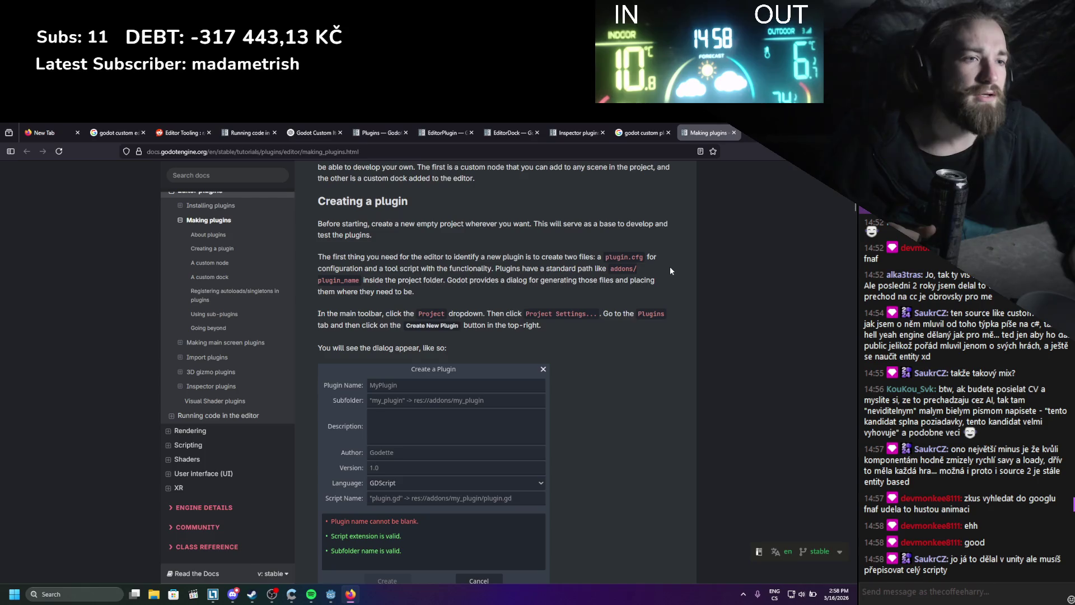
pyautogui.scroll(-3, 671, 271)
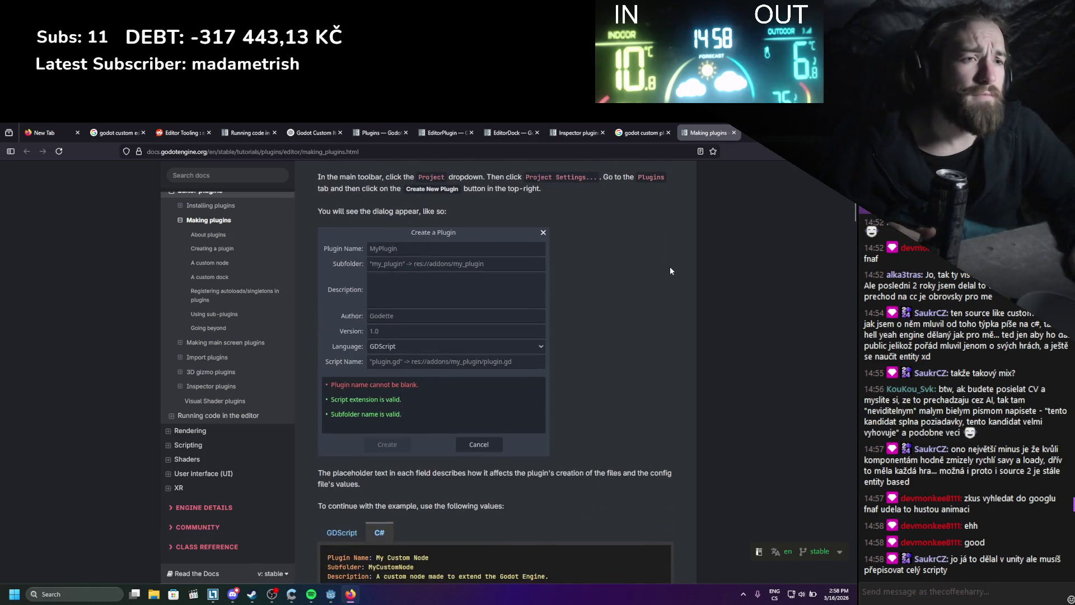
# - Read the plugin configuration values and the C# EditorPlugin template, briefly checking the Godot editor
pyautogui.scroll(-1, 671, 271)
pyautogui.scroll(-2, 671, 271)
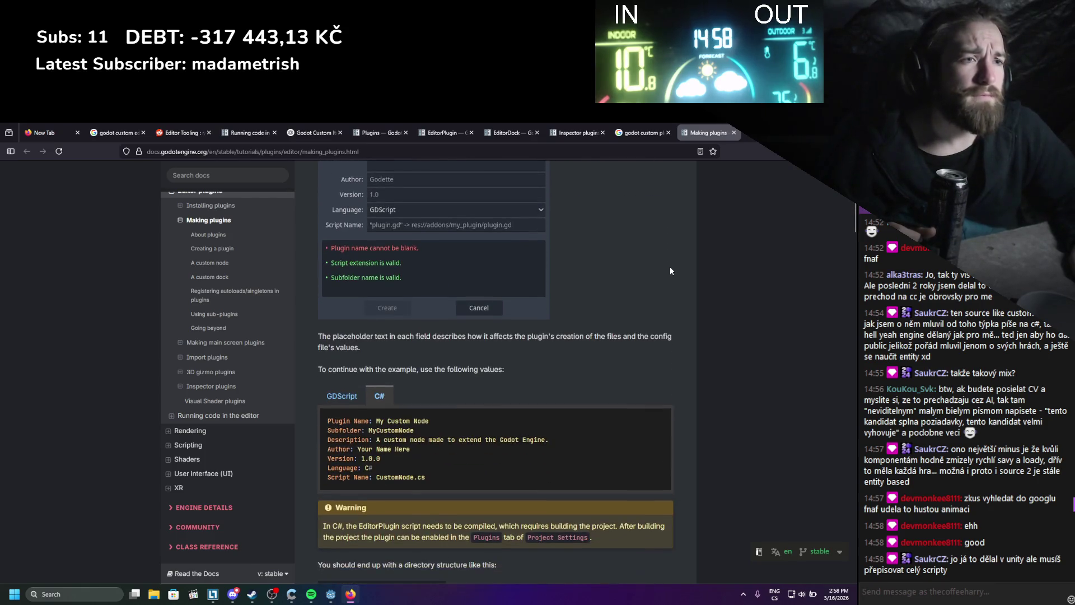
pyautogui.scroll(-2, 462, 334)
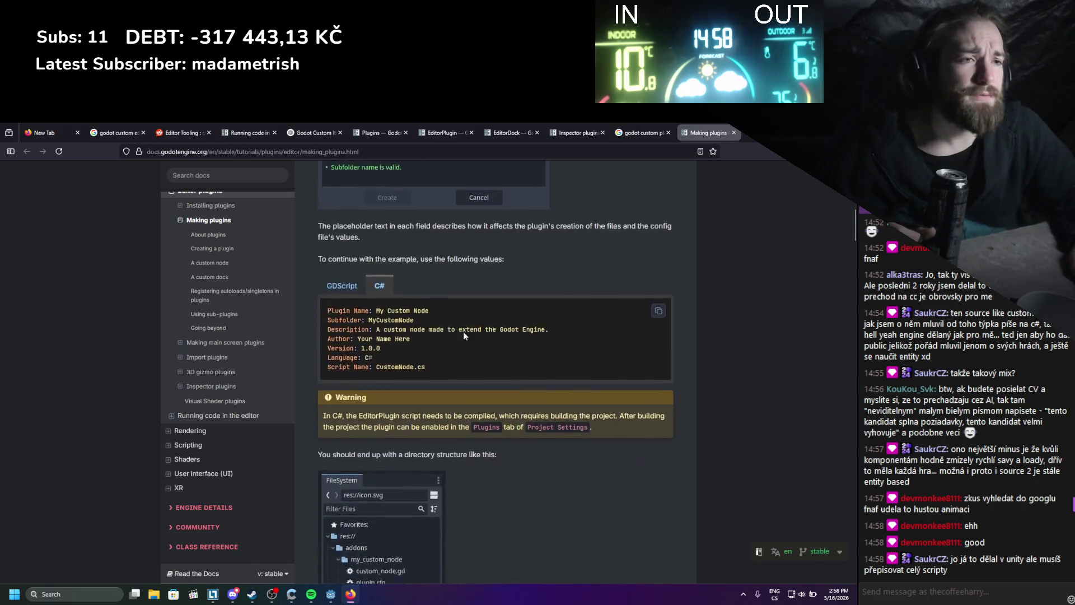
pyautogui.scroll(-2, 463, 331)
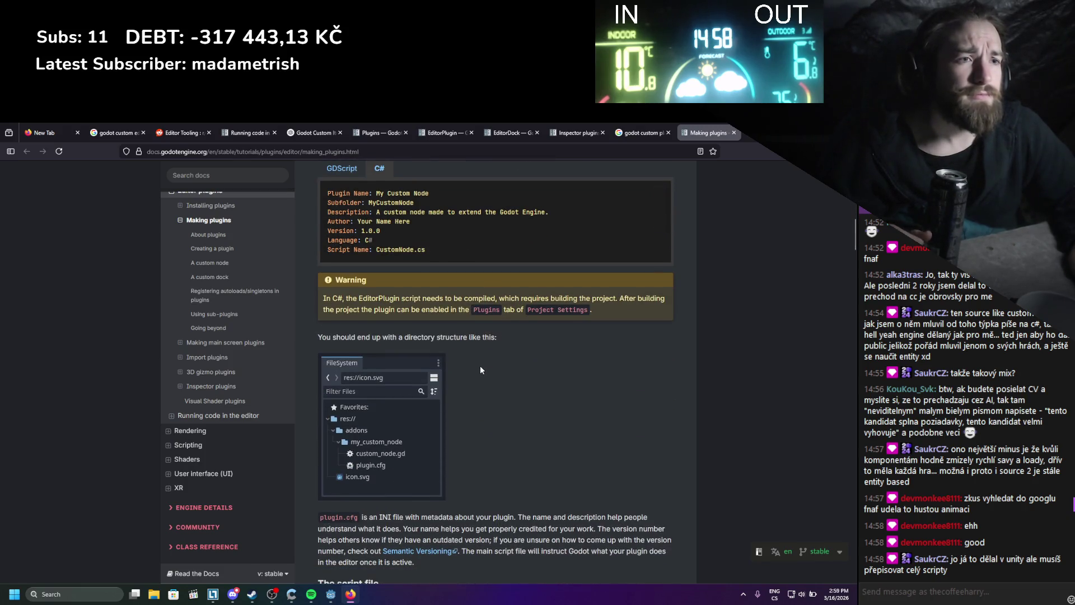
pyautogui.scroll(-3, 493, 358)
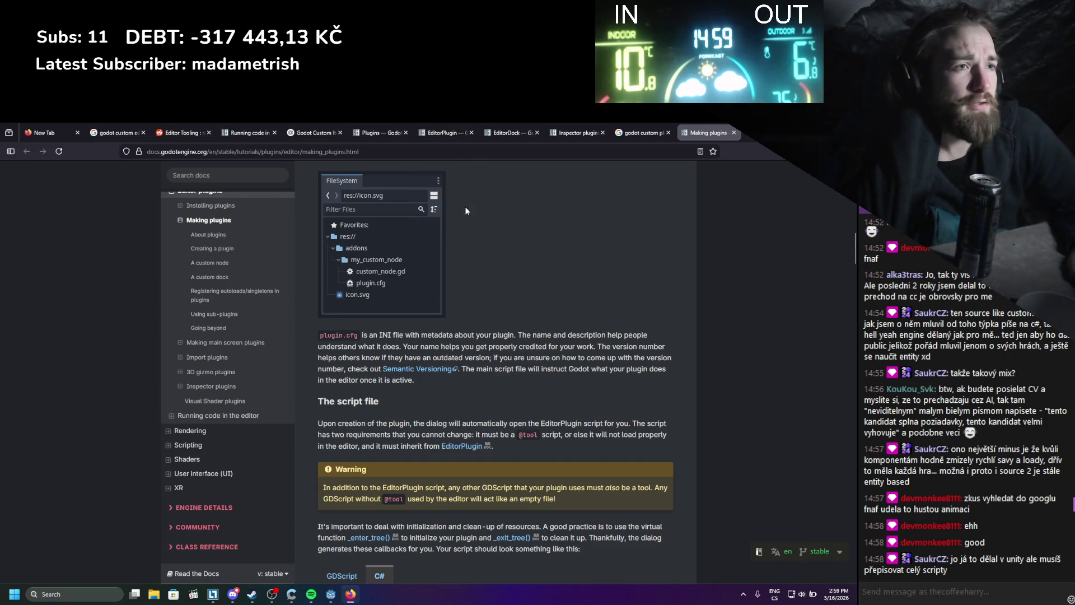
pyautogui.scroll(-1, 492, 327)
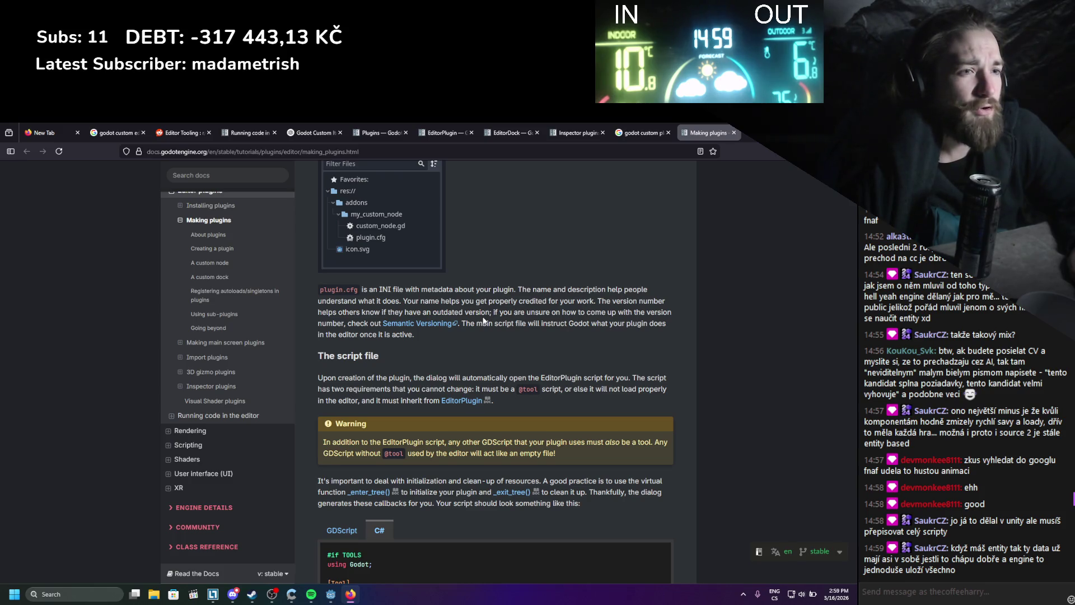
pyautogui.scroll(-3, 483, 320)
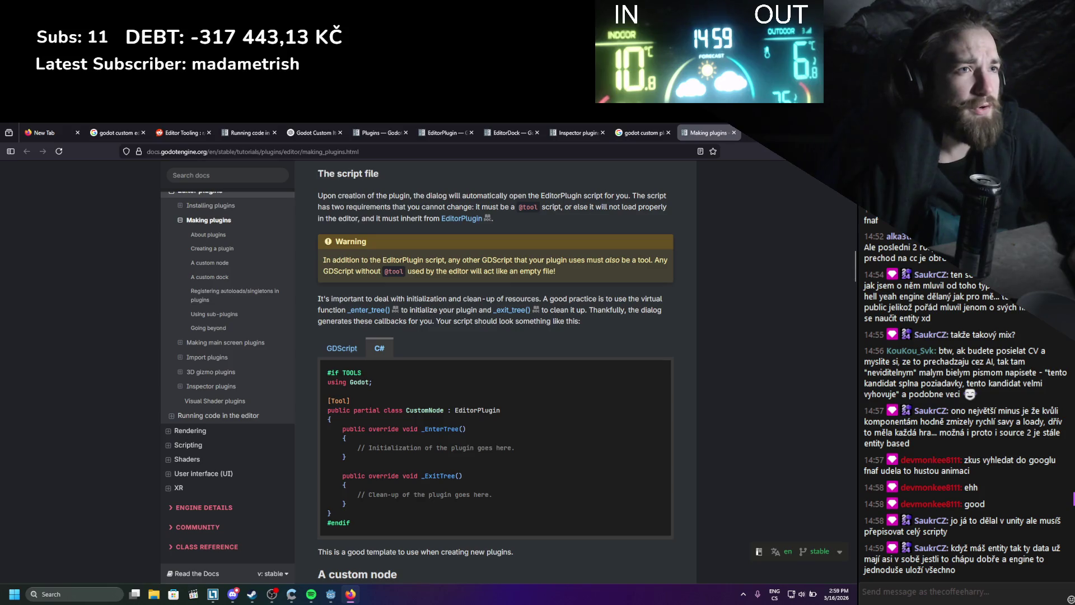
pyautogui.hotkey('alt', 'Tab')
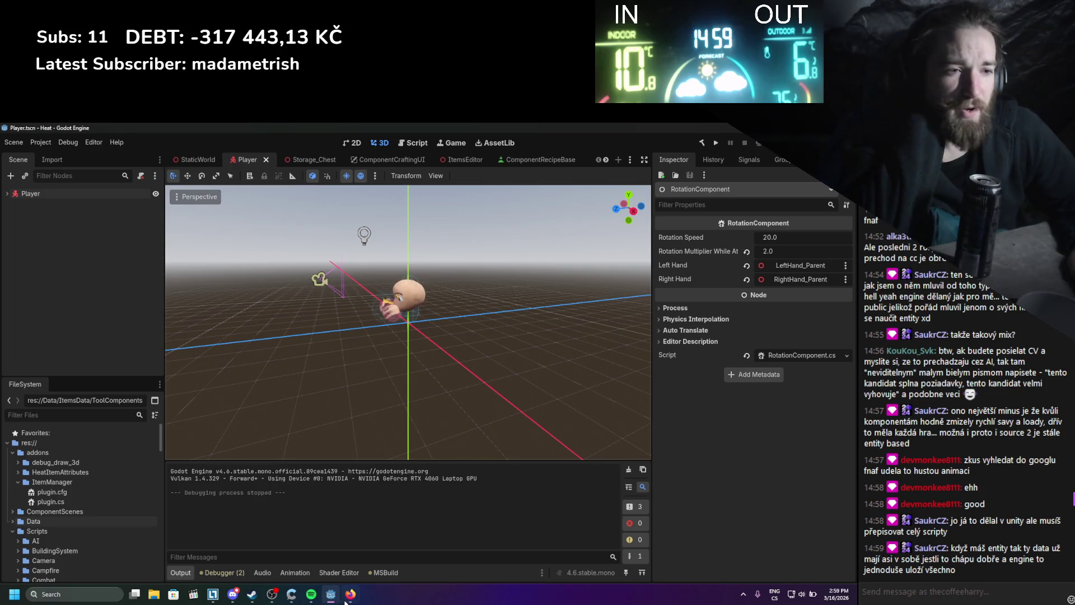
pyautogui.click(348, 599)
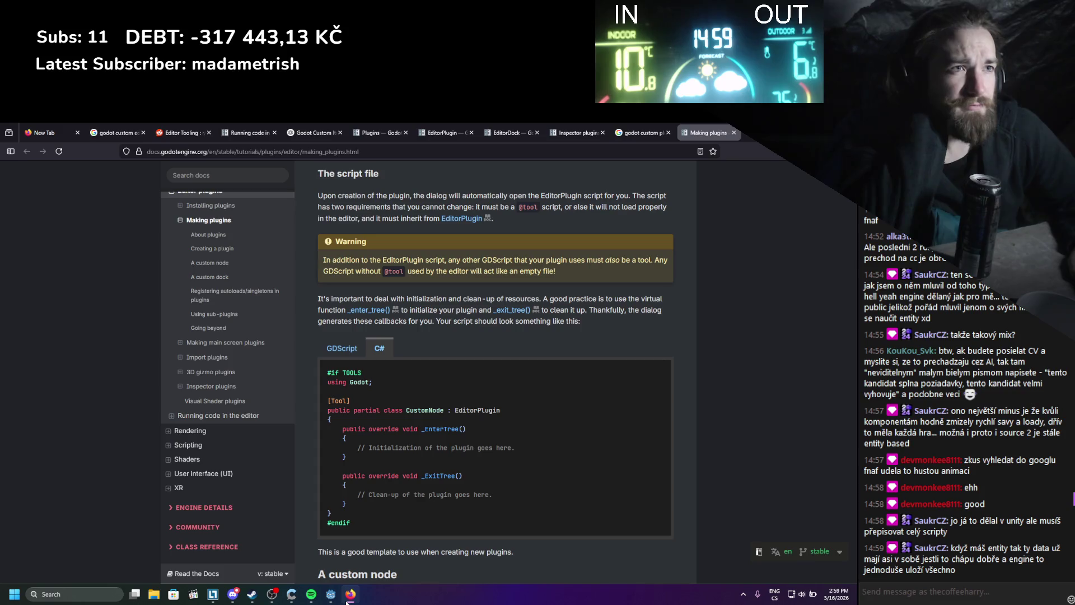
# - Scroll on to the A custom node section with its C# MyButton script example
pyautogui.scroll(1, 395, 380)
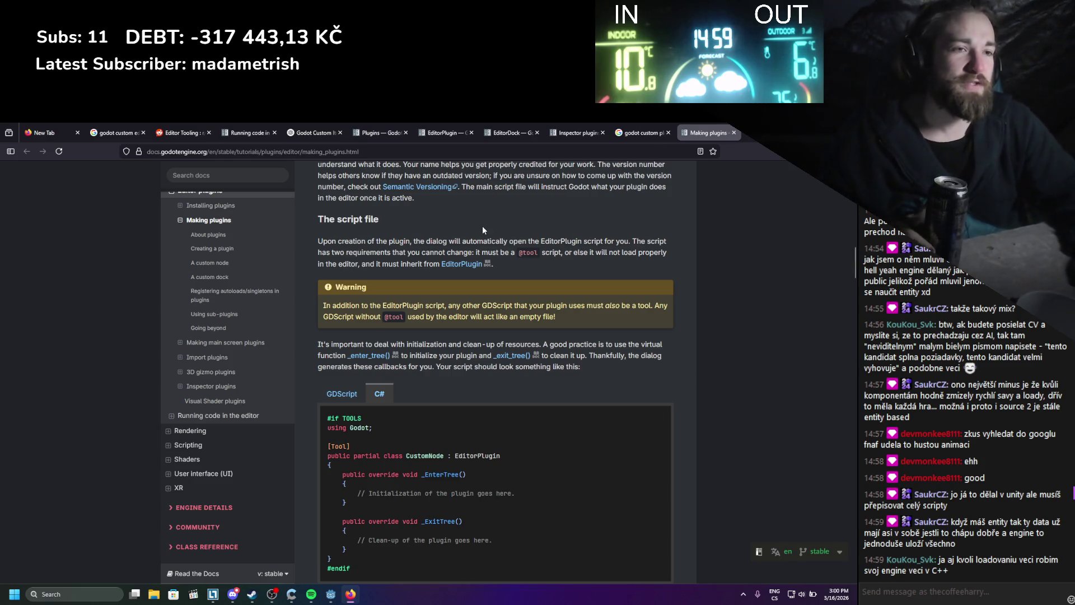
pyautogui.scroll(-3, 482, 227)
pyautogui.scroll(-10, 470, 248)
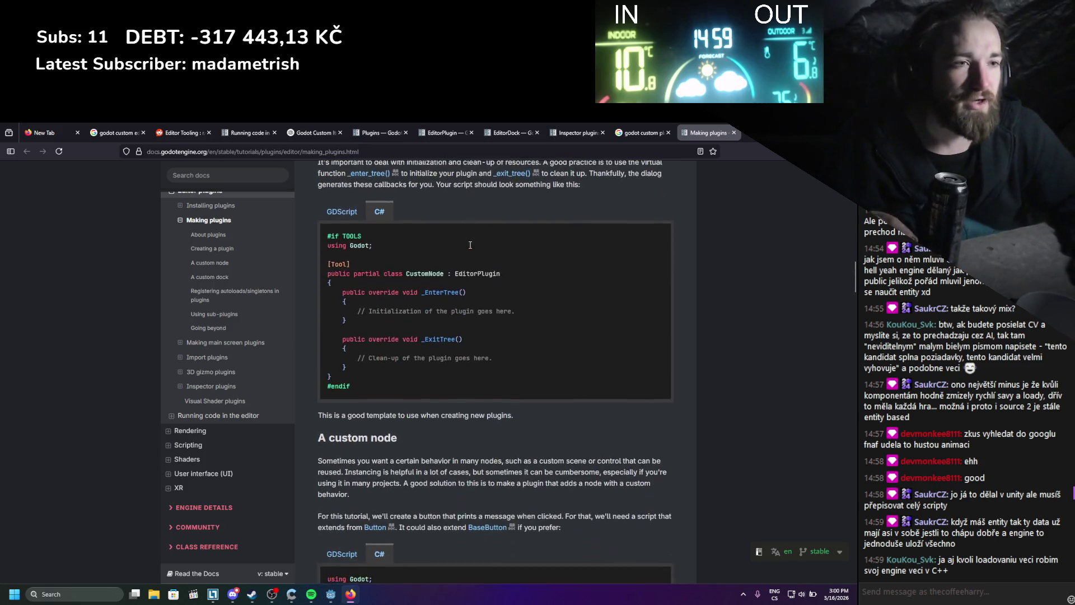
pyautogui.scroll(7, 465, 252)
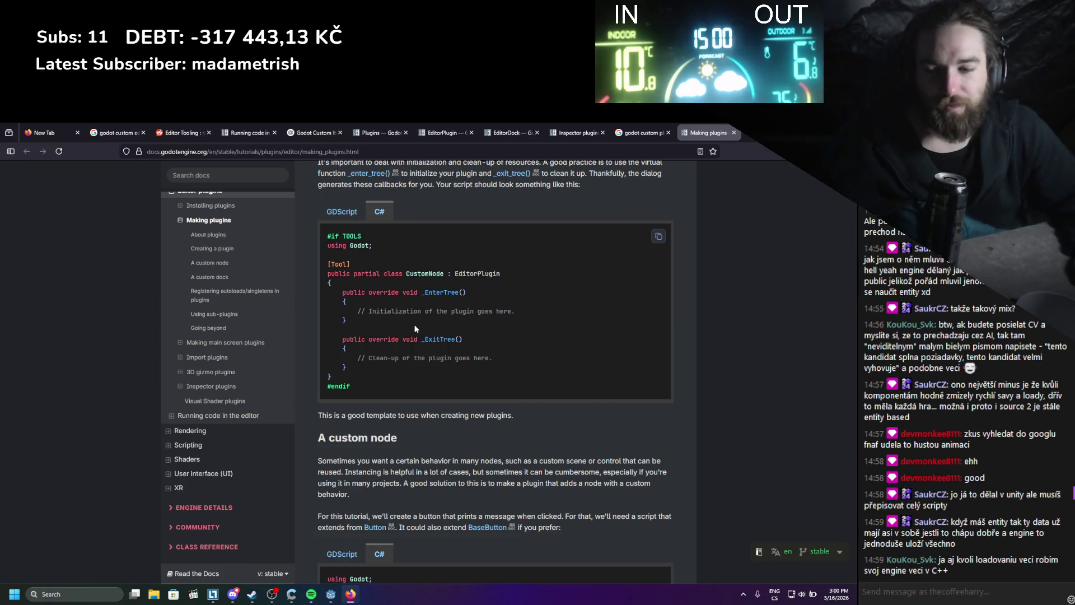
pyautogui.scroll(5, 415, 328)
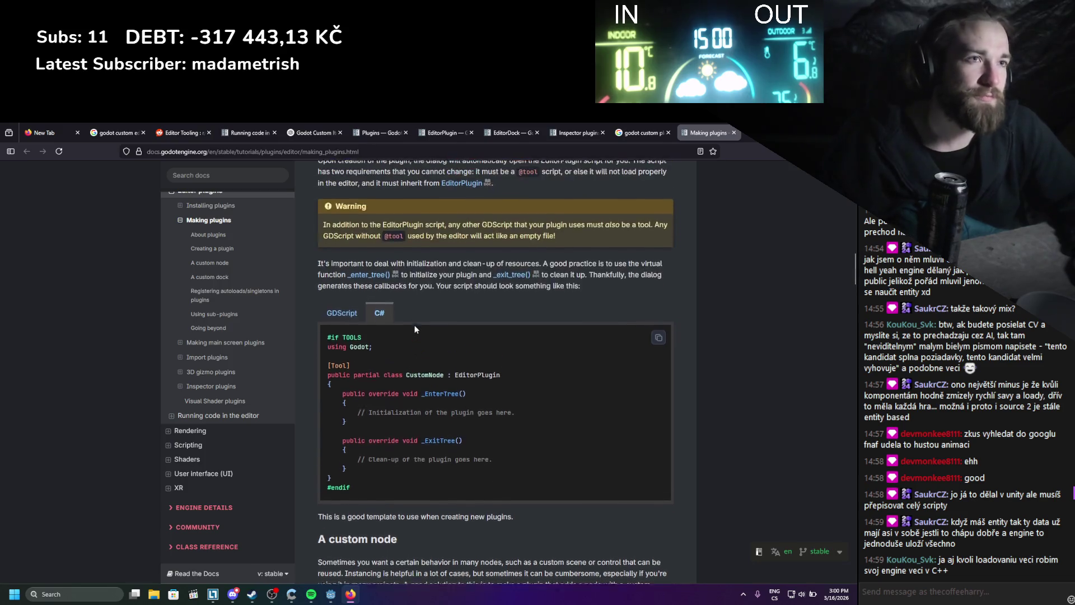
pyautogui.scroll(-3, 415, 329)
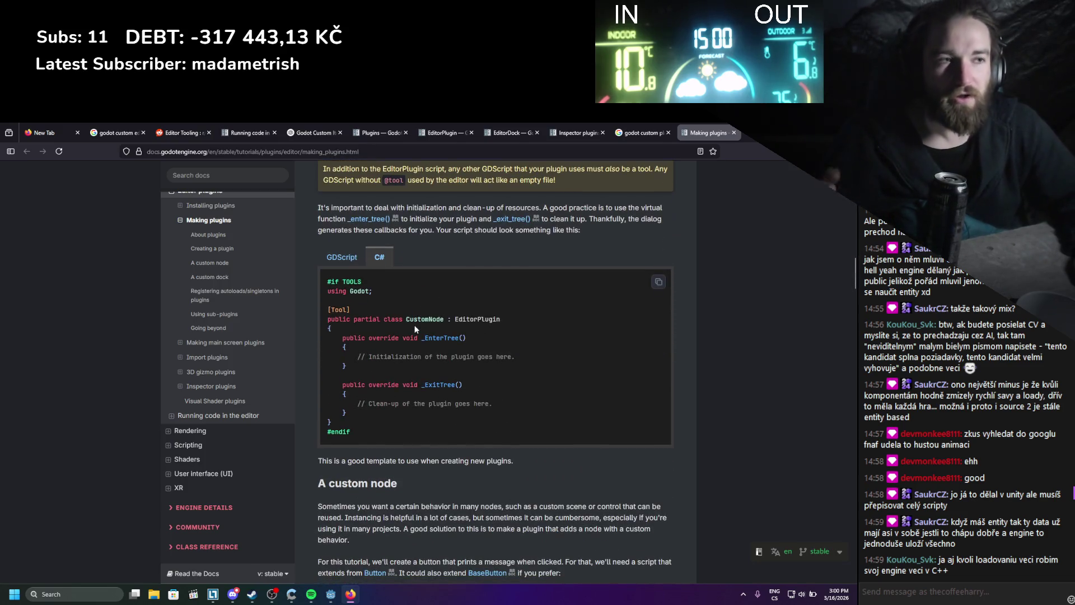
pyautogui.scroll(3, 414, 322)
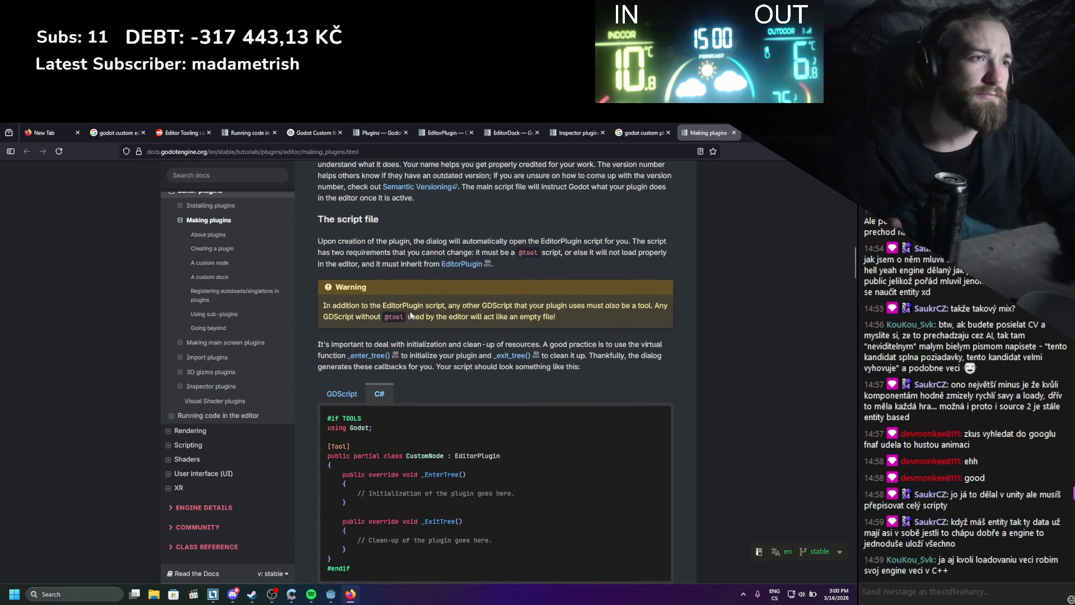
pyautogui.scroll(1, 410, 315)
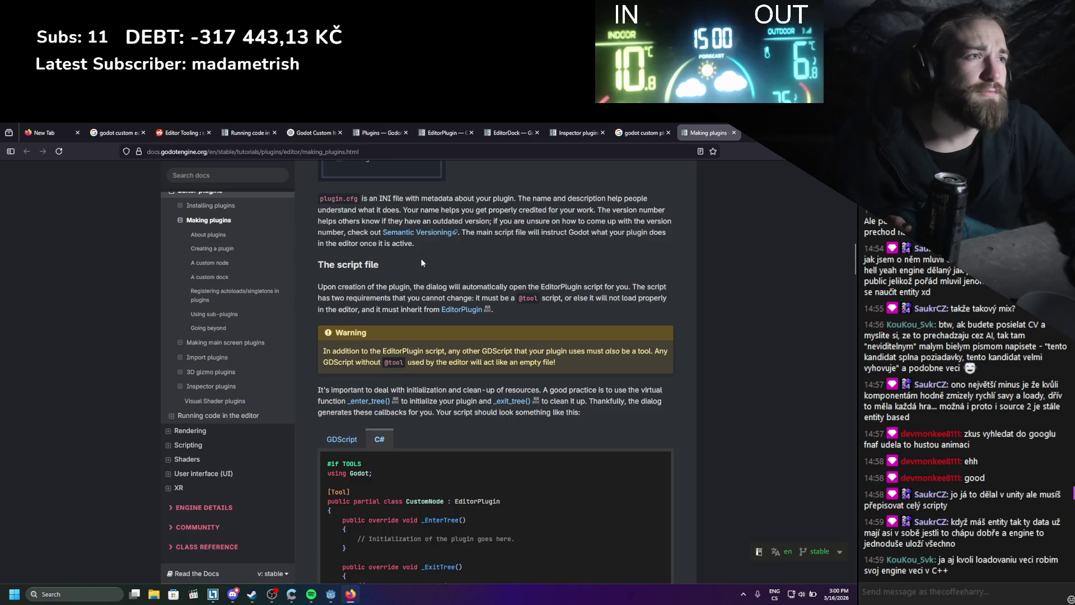
pyautogui.scroll(-3, 422, 262)
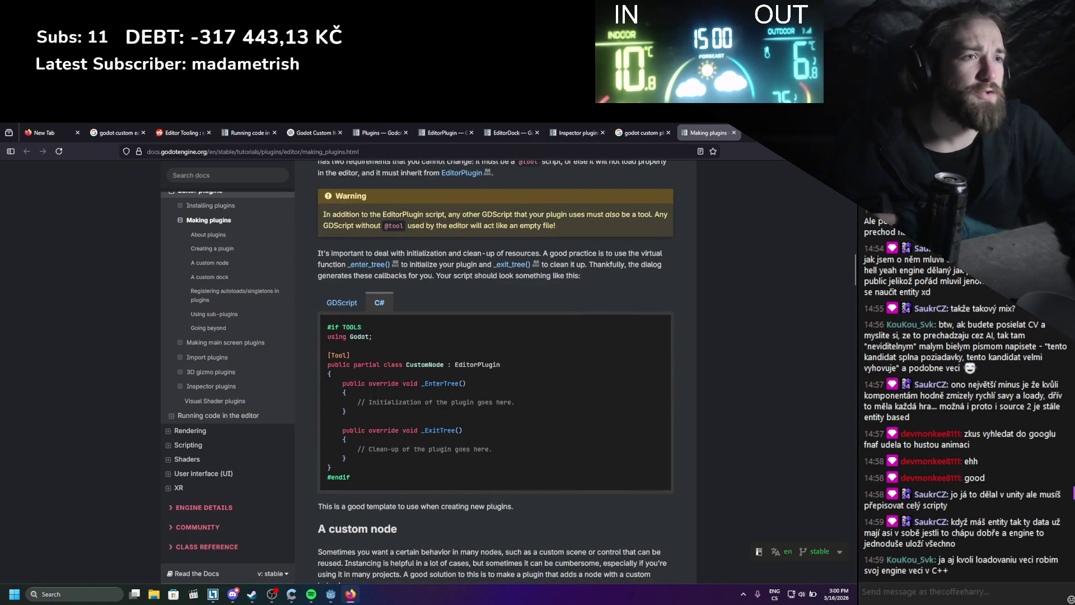
pyautogui.scroll(-4, 621, 265)
pyautogui.scroll(-2, 621, 266)
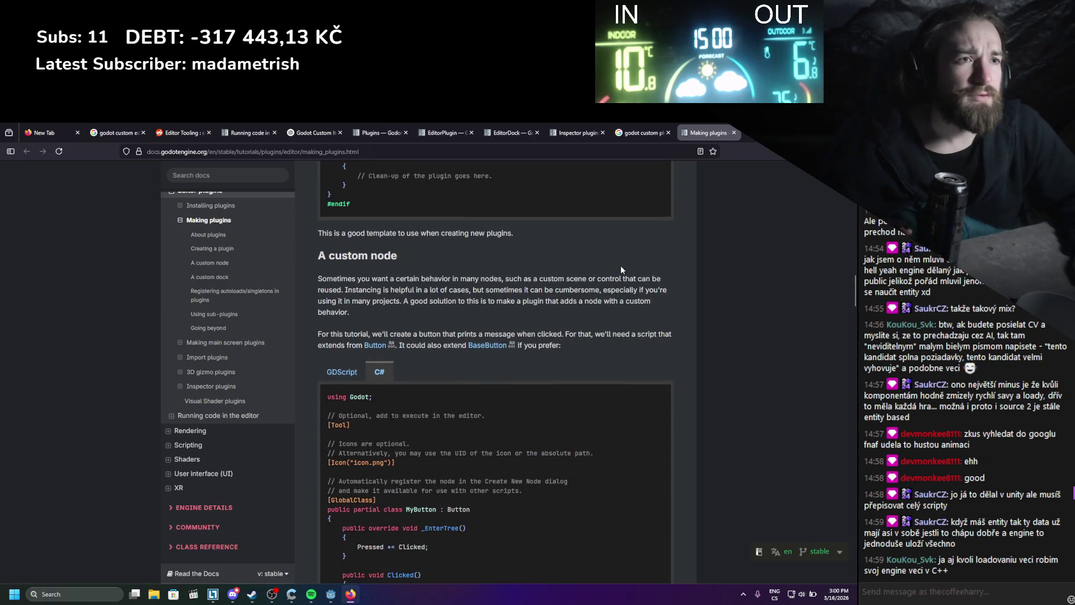
# - Read the MyButton C# code, the Tip box and the Create New Node screenshot, reaching A custom dock
pyautogui.scroll(1, 621, 265)
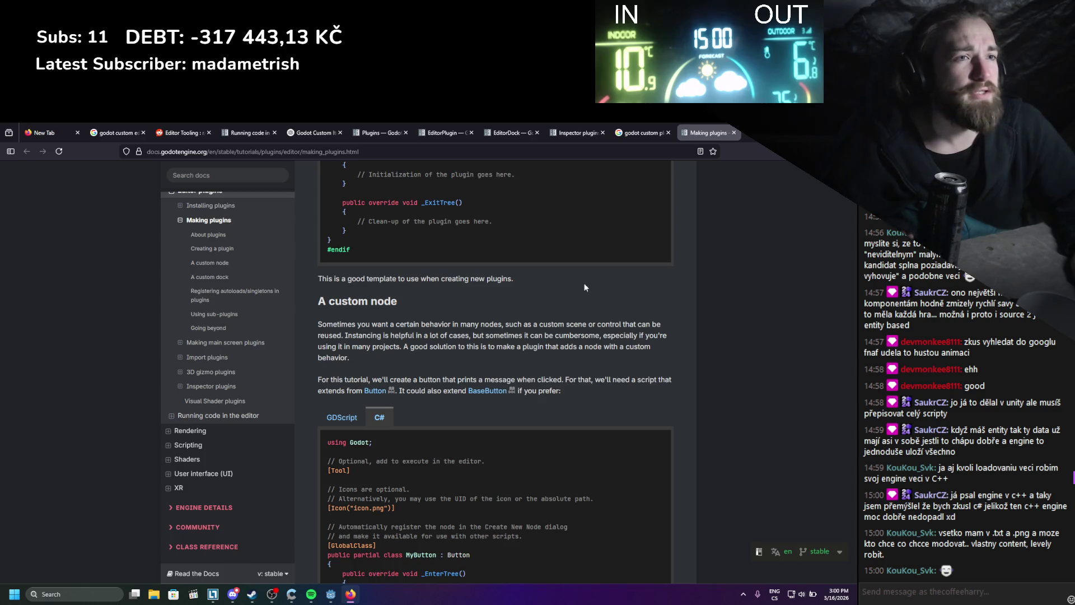
pyautogui.scroll(-3, 517, 304)
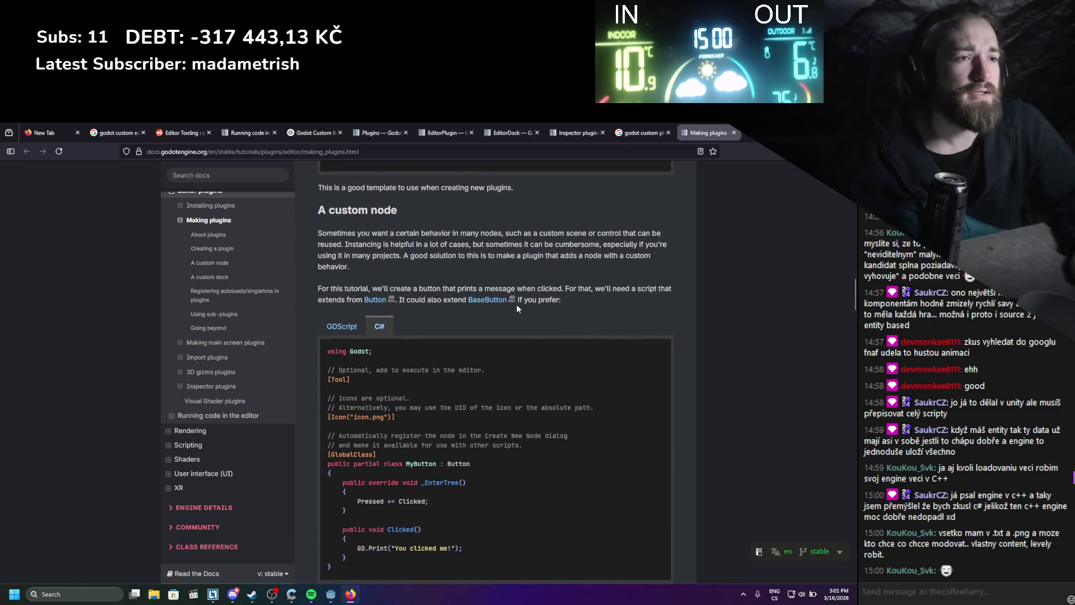
pyautogui.scroll(-1, 516, 308)
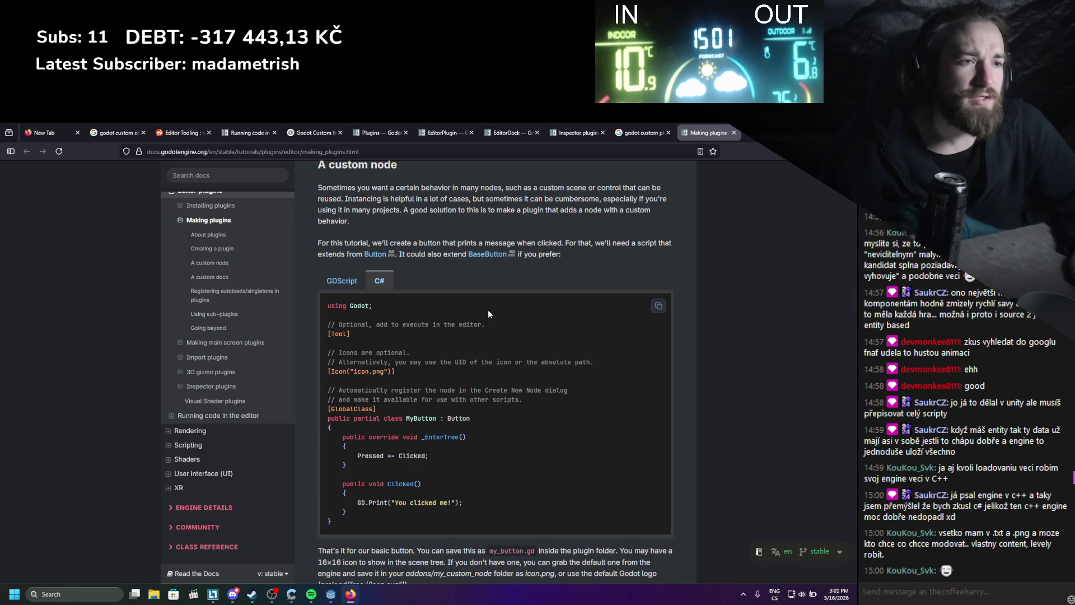
pyautogui.scroll(-3, 488, 312)
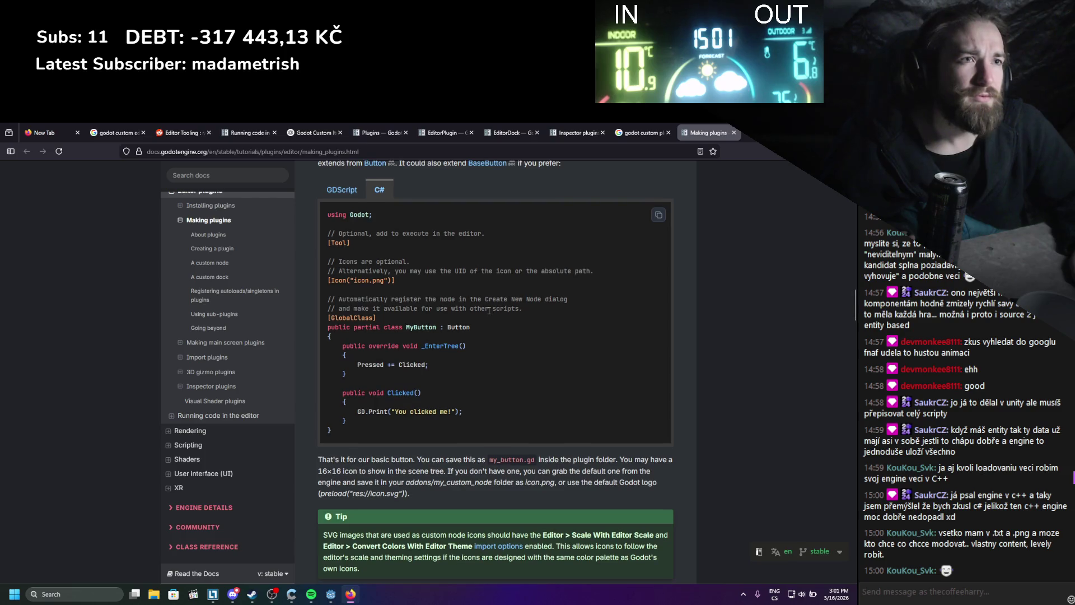
pyautogui.scroll(3, 488, 310)
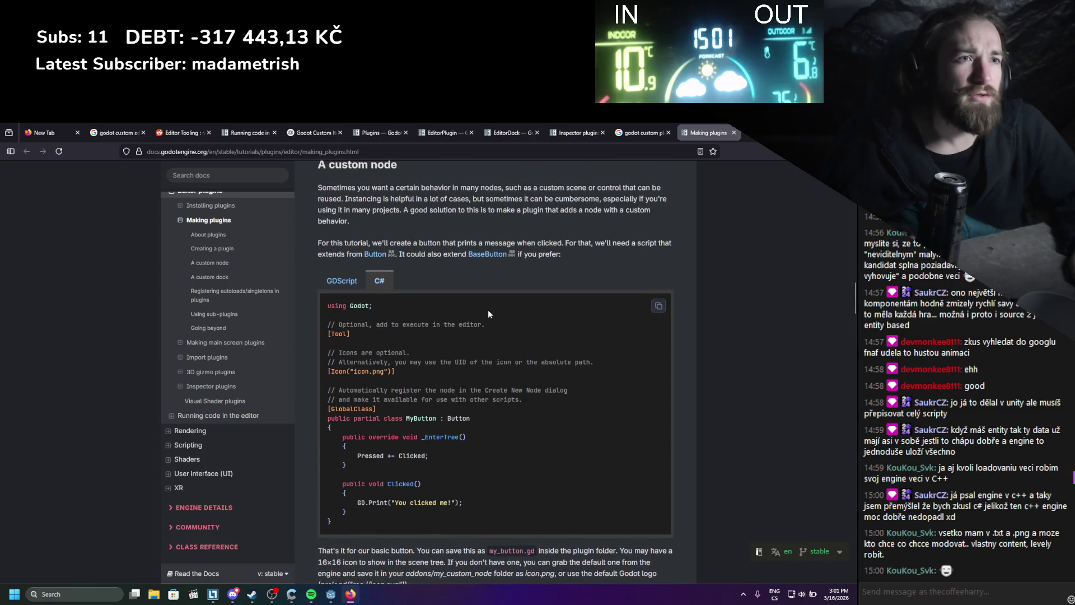
pyautogui.scroll(-5, 489, 310)
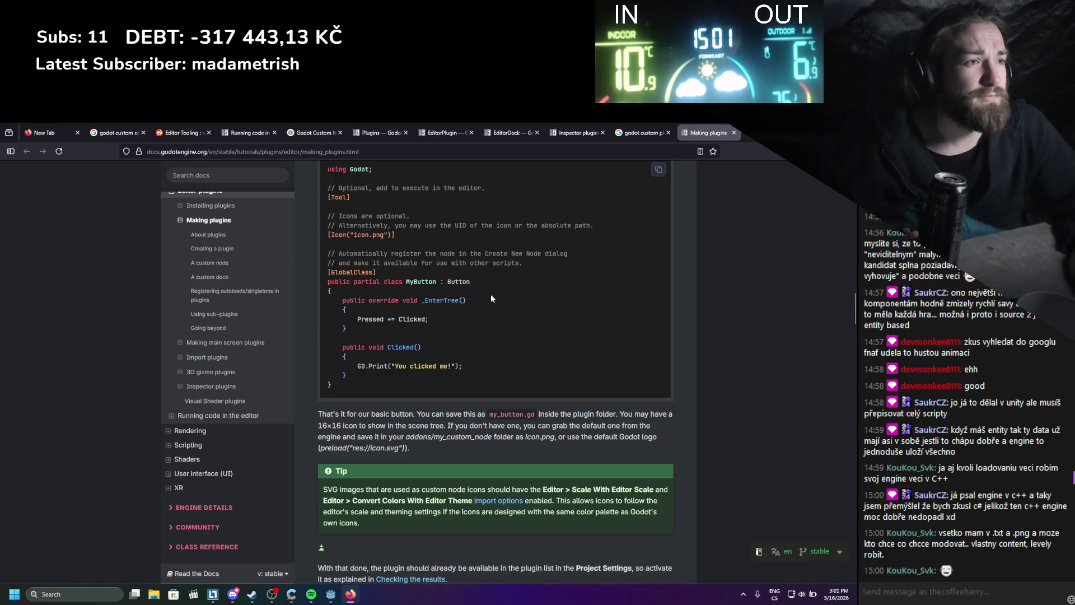
pyautogui.scroll(-4, 487, 305)
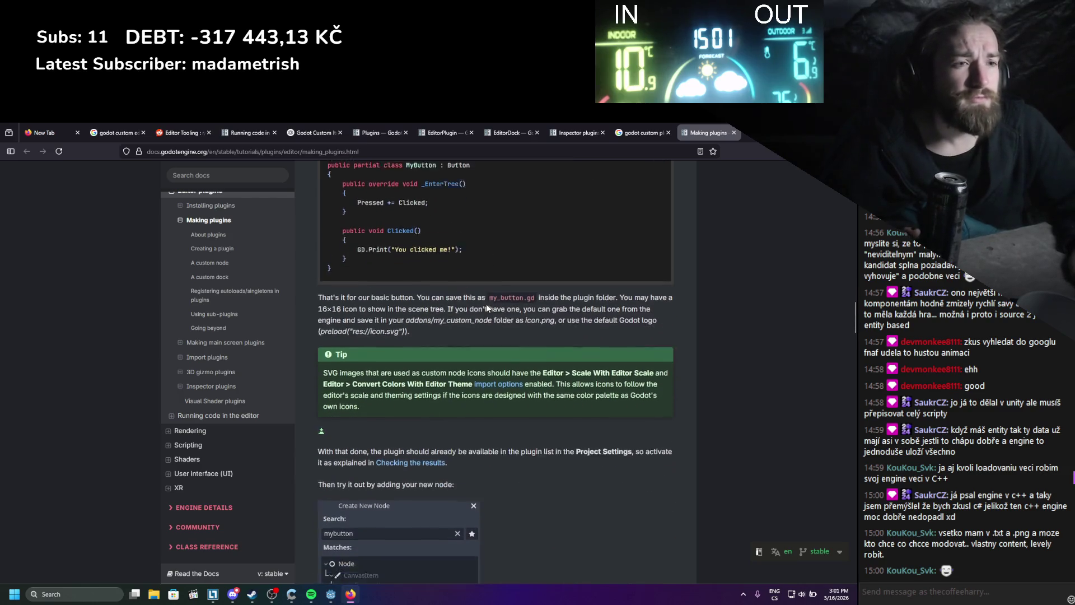
pyautogui.scroll(-2, 486, 307)
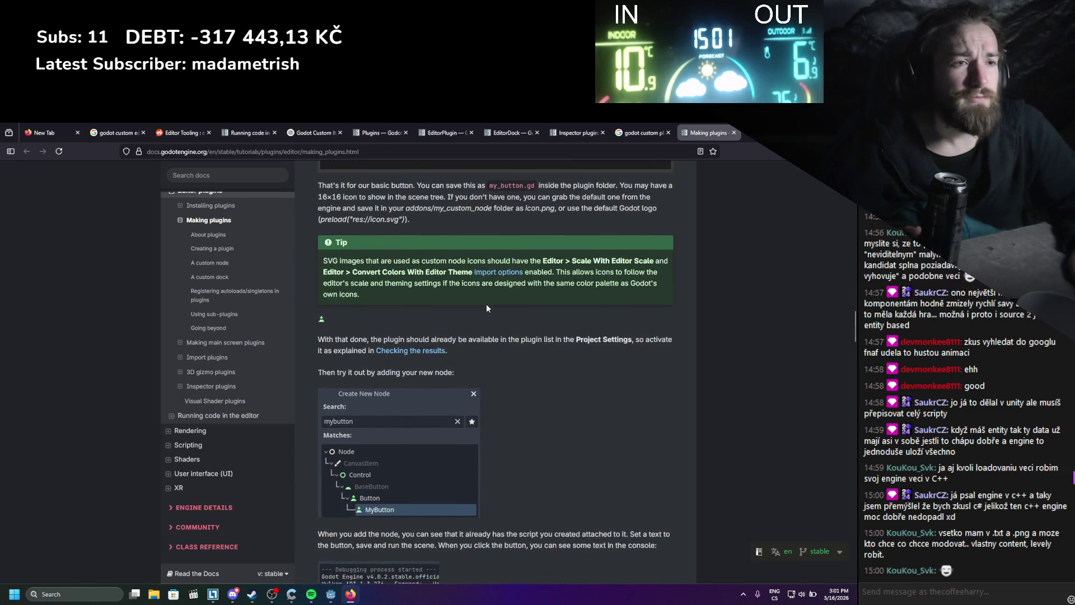
pyautogui.scroll(-2, 481, 437)
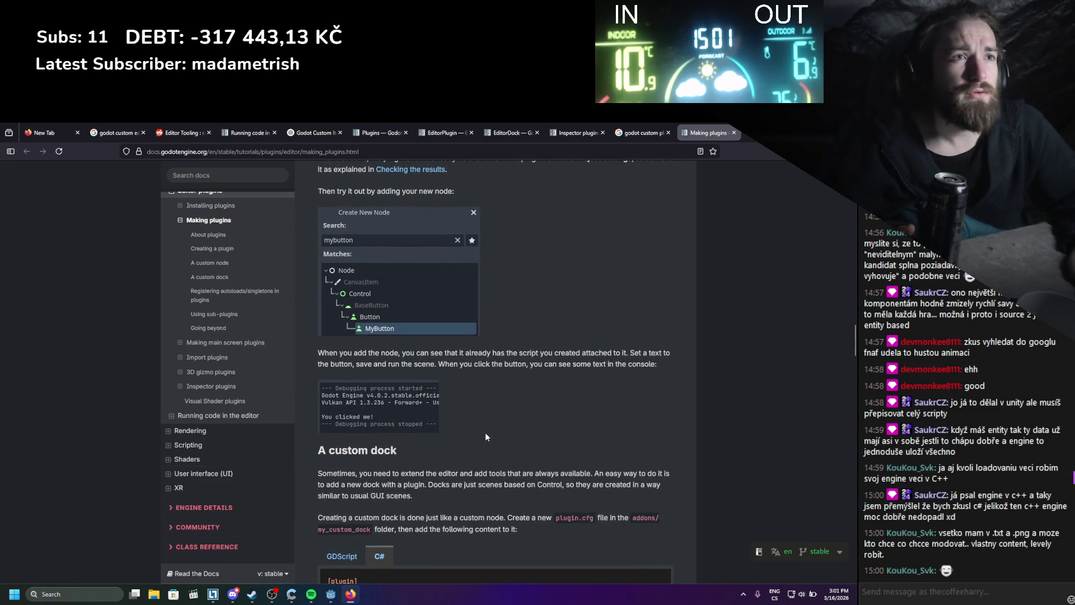
pyautogui.scroll(-2, 486, 437)
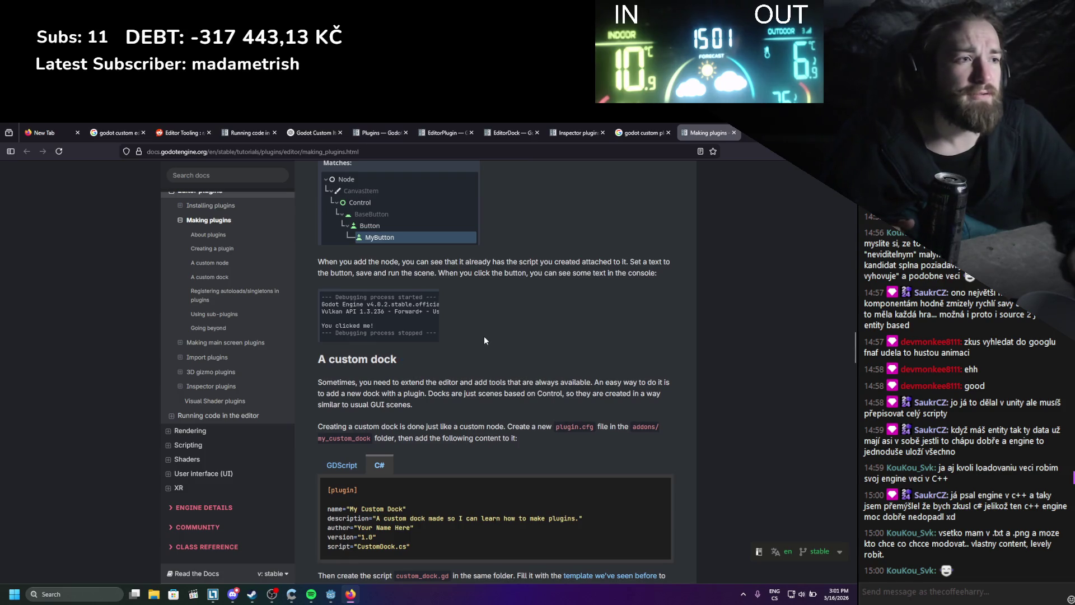
# - Study the C# CustomDock plugin code that loads MyDock.tscn, then return to the Godot editor
pyautogui.scroll(-3, 485, 341)
pyautogui.scroll(1, 485, 315)
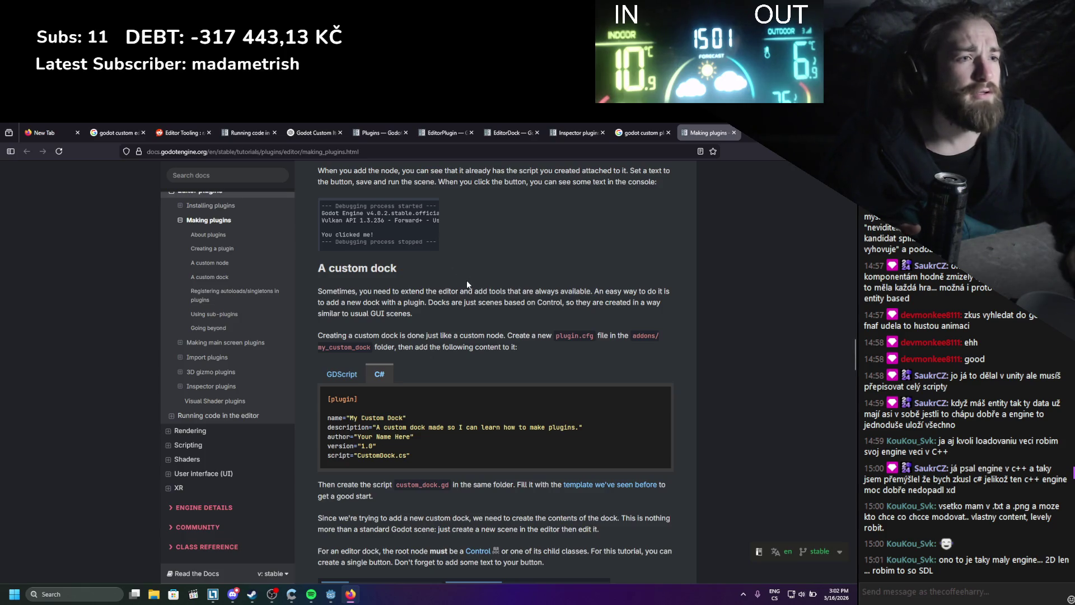
pyautogui.scroll(-3, 467, 282)
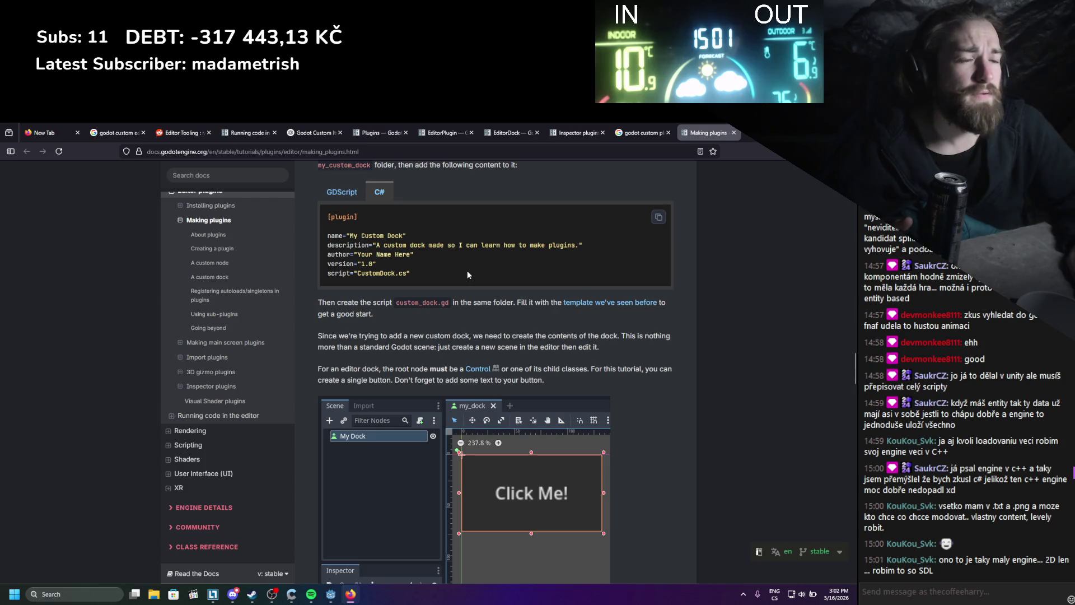
pyautogui.scroll(-5, 468, 272)
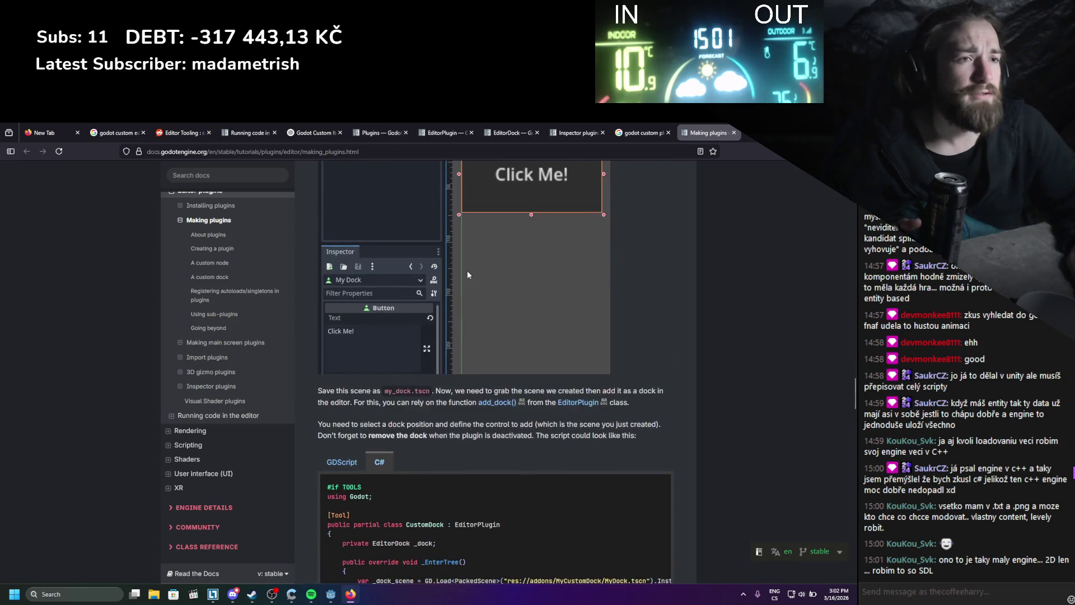
pyautogui.scroll(-3, 467, 275)
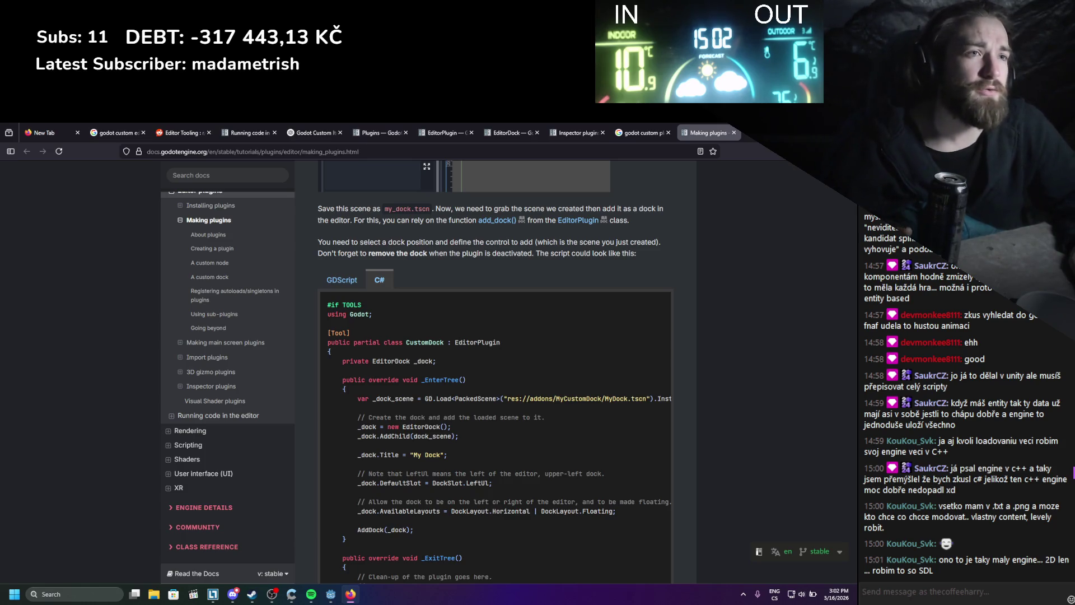
pyautogui.hotkey('alt', 'Tab')
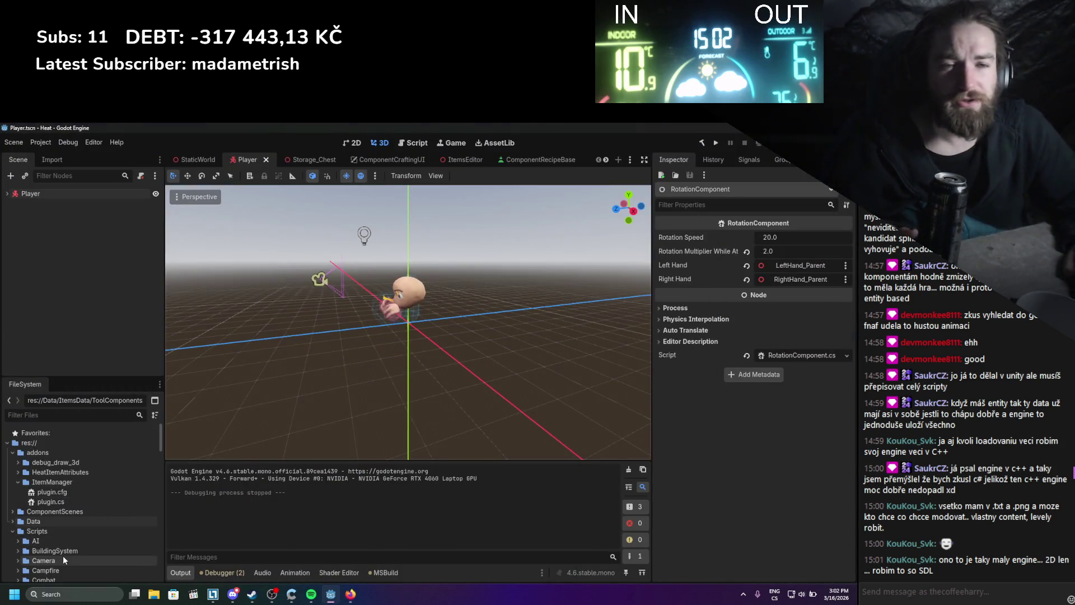
# - Add a new C# script, ItemManagerDock.cs, to the addons/ItemManager folder and select it
pyautogui.click(13, 531)
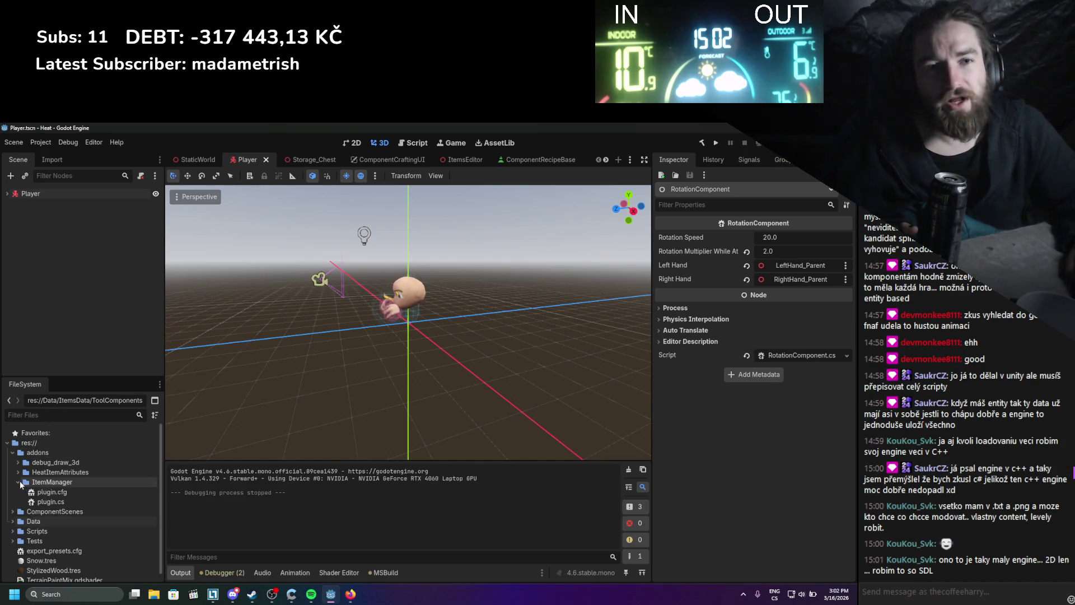
pyautogui.rightClick(41, 483)
pyautogui.moveTo(94, 424)
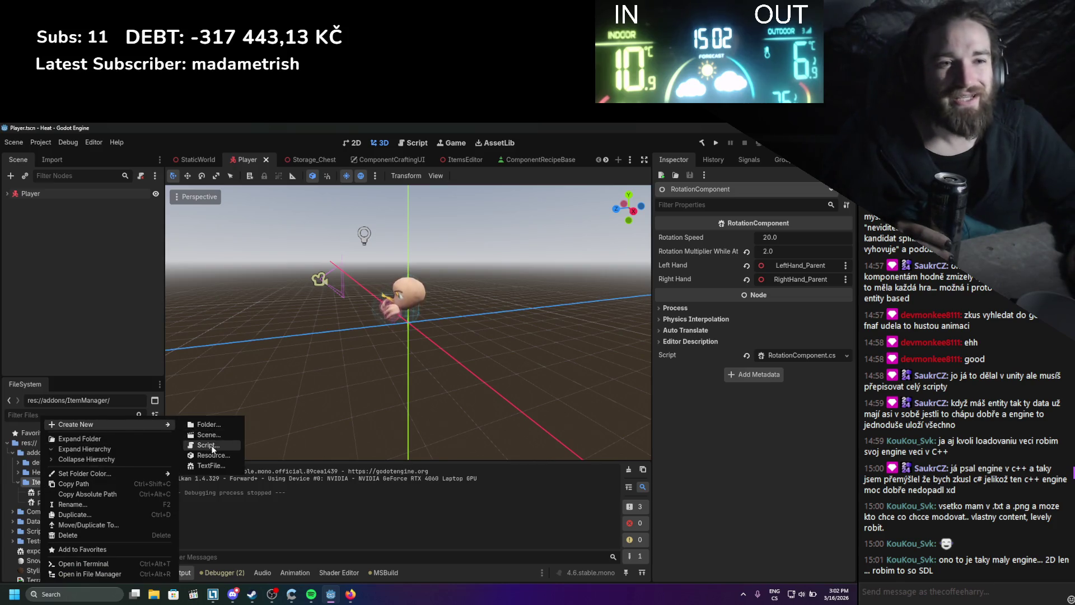
pyautogui.click(202, 444)
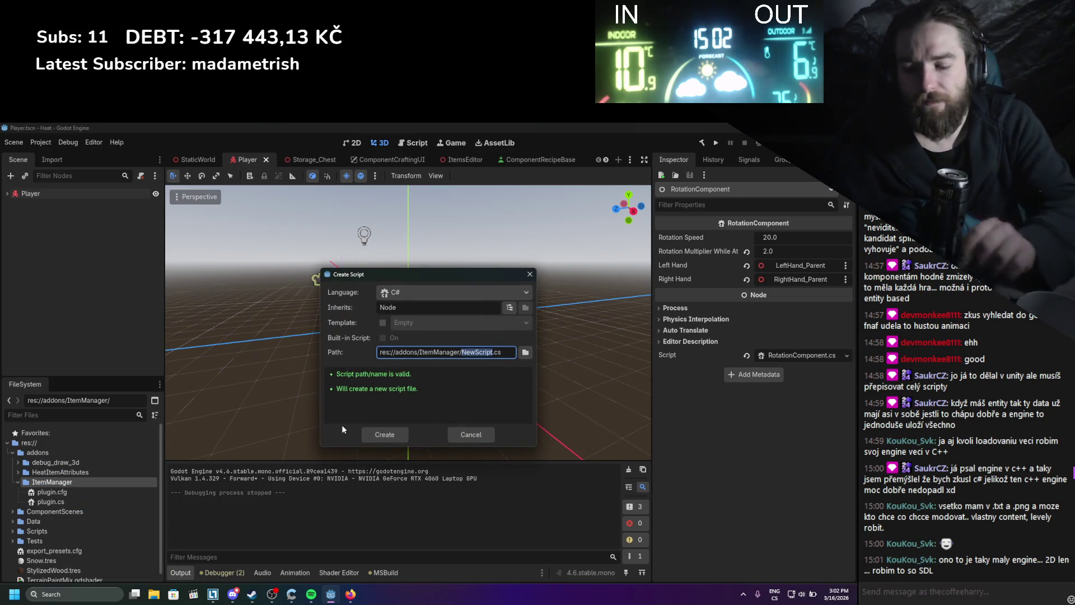
pyautogui.write('ItemManagerDo')
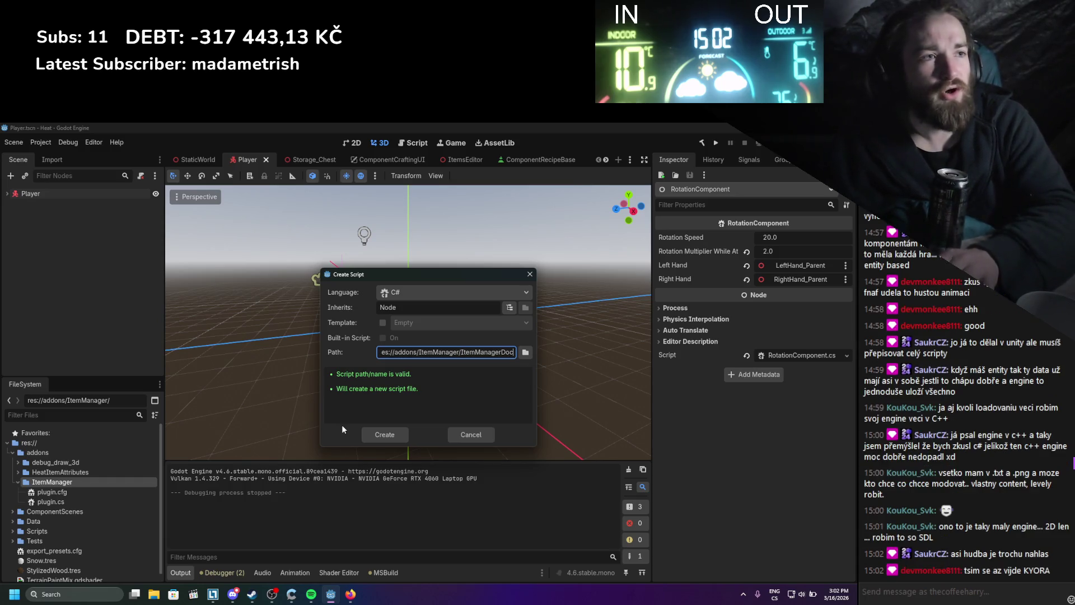
pyautogui.write('ck')
pyautogui.press('Return')
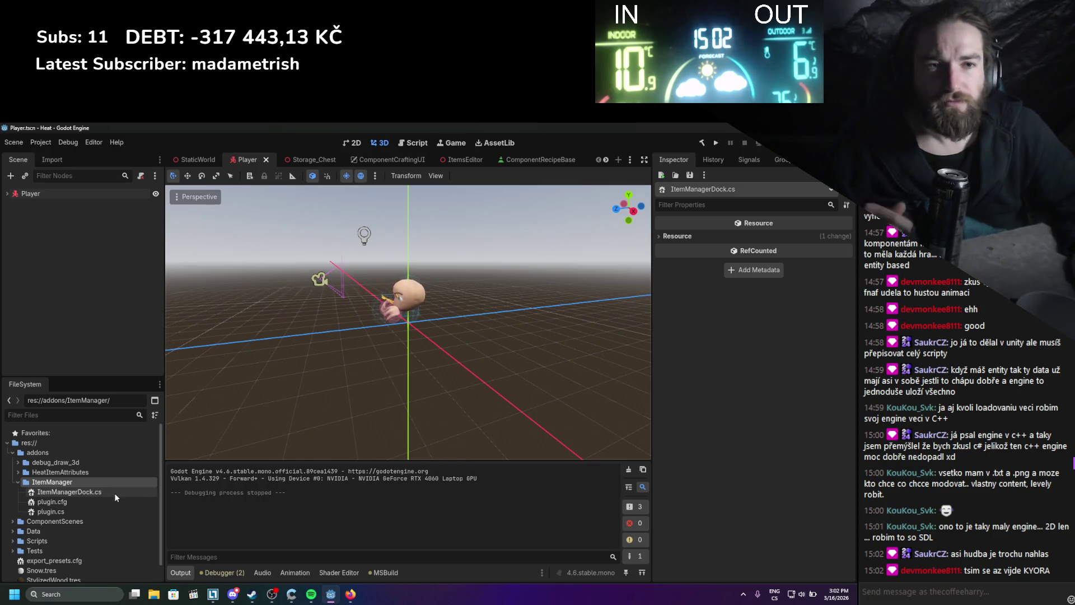
pyautogui.click(114, 493)
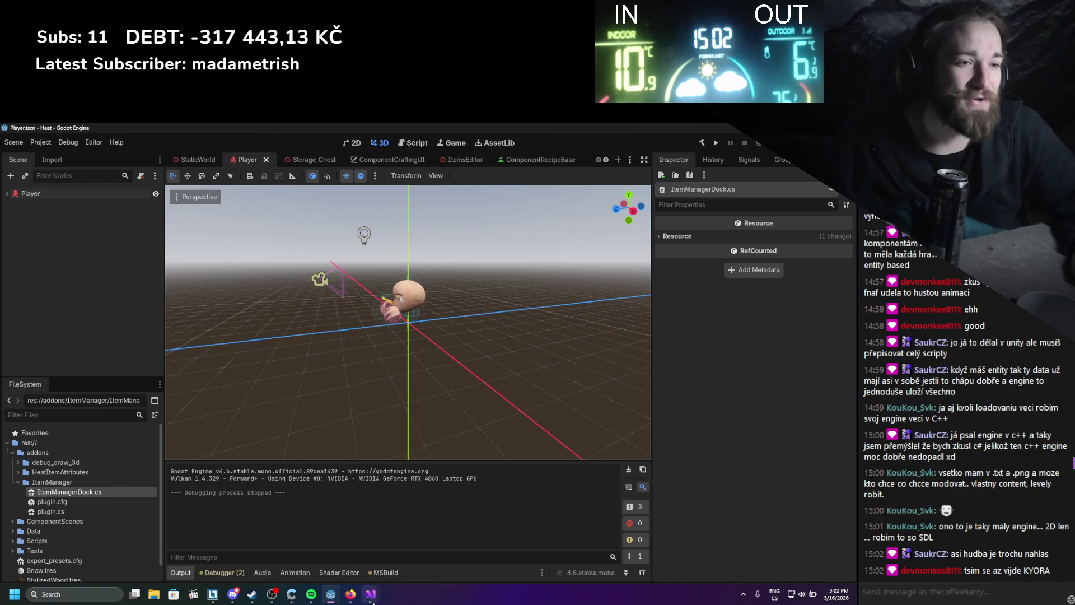
pyautogui.moveTo(370, 593)
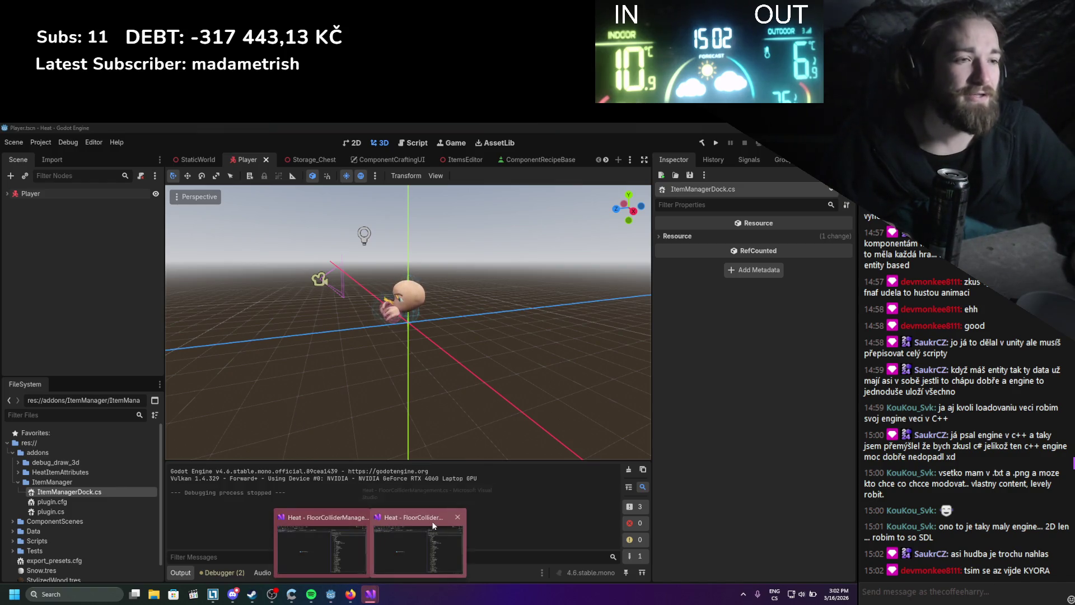
# - Close every Visual Studio tab except ItemManagerDock.cs and maximize the editor window
pyautogui.moveTo(432, 535)
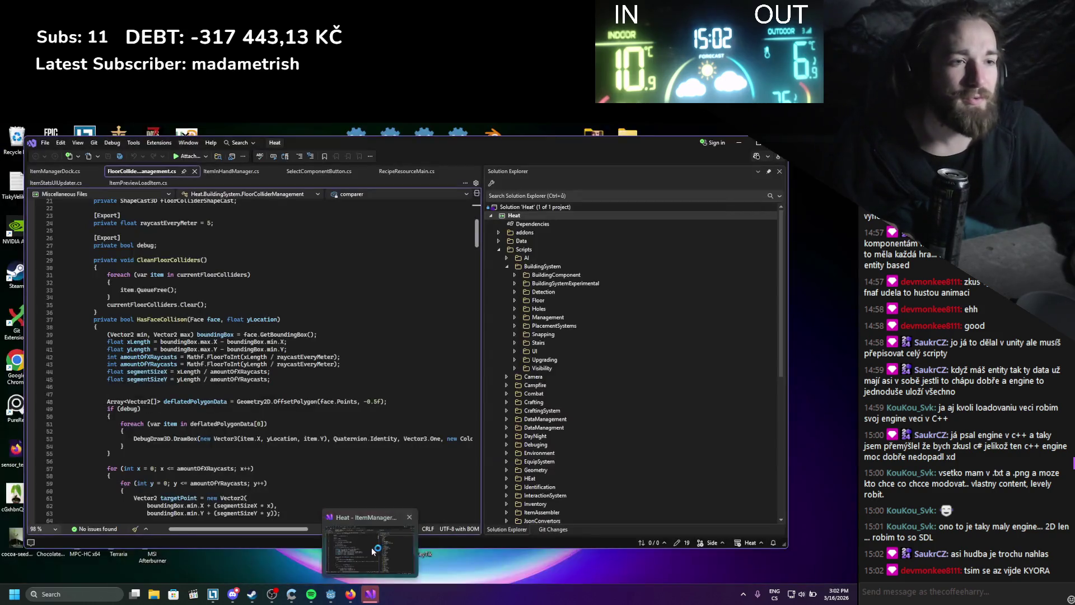
pyautogui.click(371, 547)
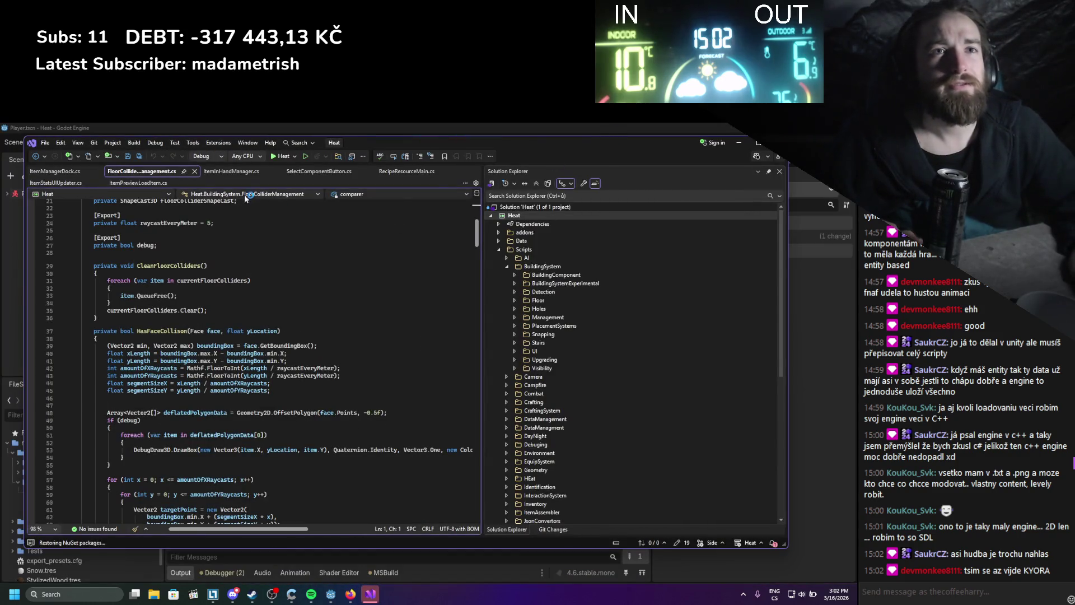
pyautogui.click(193, 172)
pyautogui.click(184, 171)
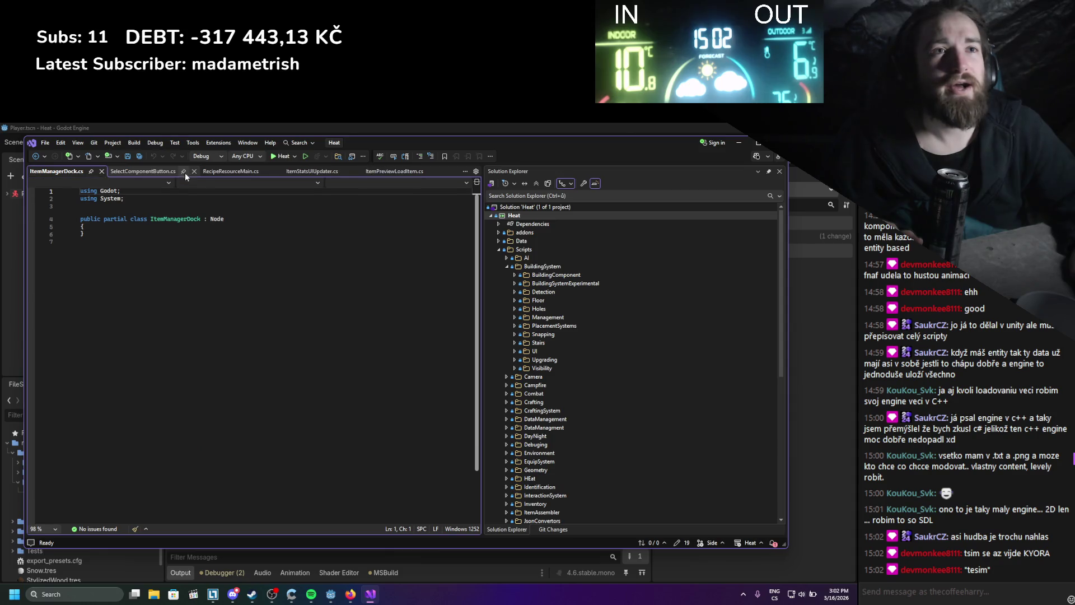
pyautogui.click(193, 170)
pyautogui.click(190, 171)
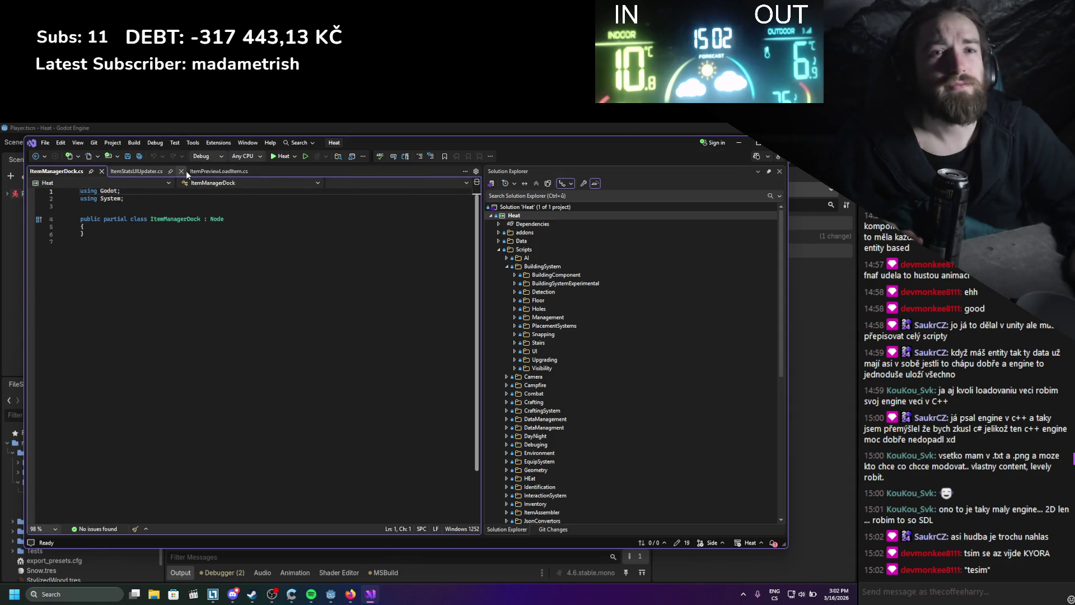
pyautogui.click(183, 170)
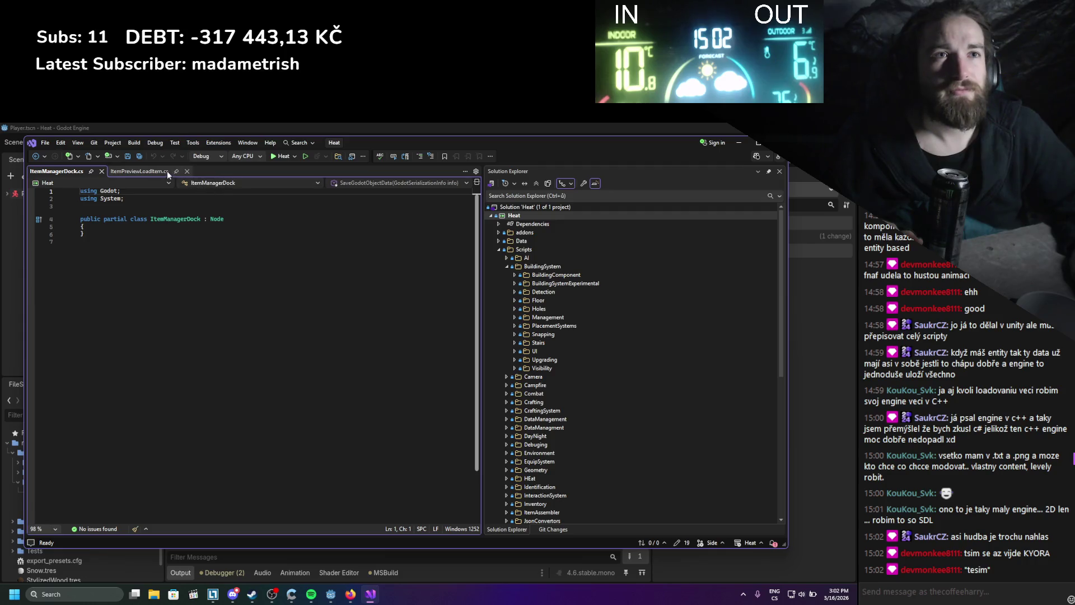
pyautogui.click(174, 171)
pyautogui.click(757, 144)
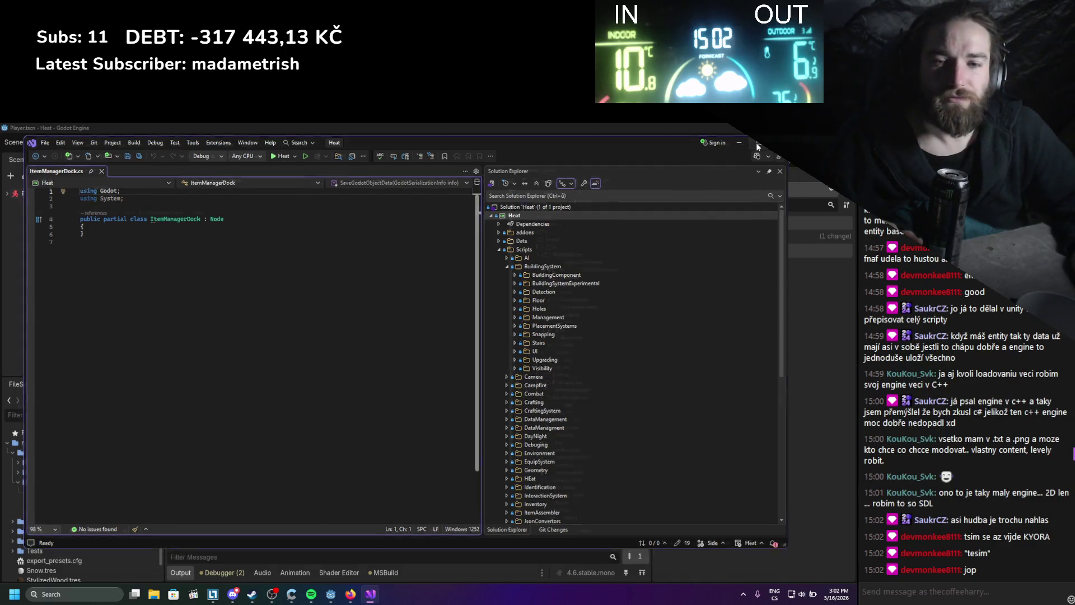
pyautogui.click(246, 230)
pyautogui.click(193, 215)
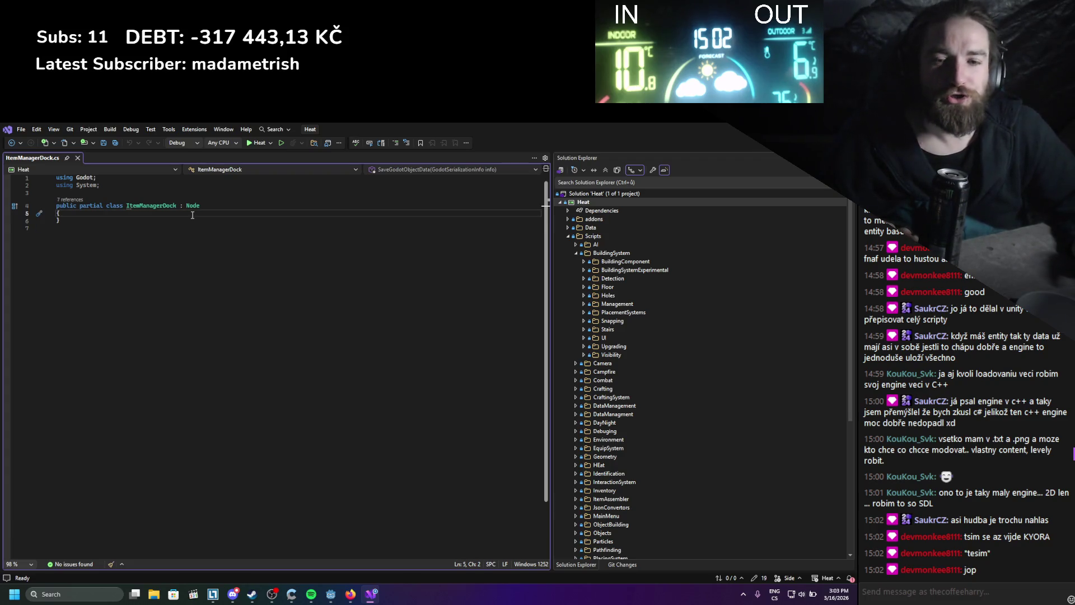
# - Select the C# CustomDock example code in the docs, then select all code in ItemManagerDock.cs
pyautogui.click(354, 600)
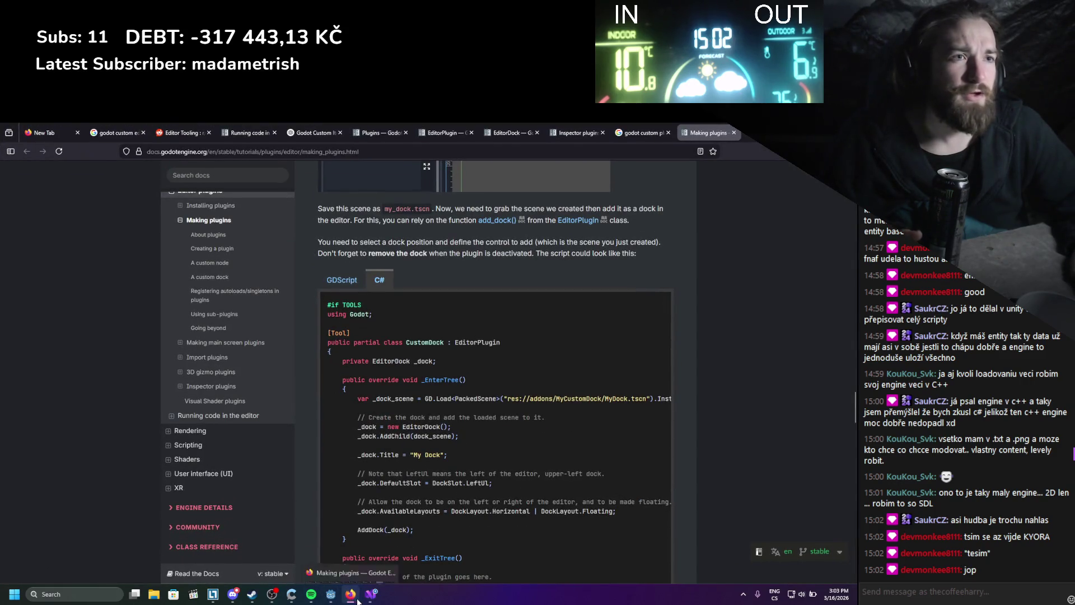
pyautogui.scroll(-4, 389, 467)
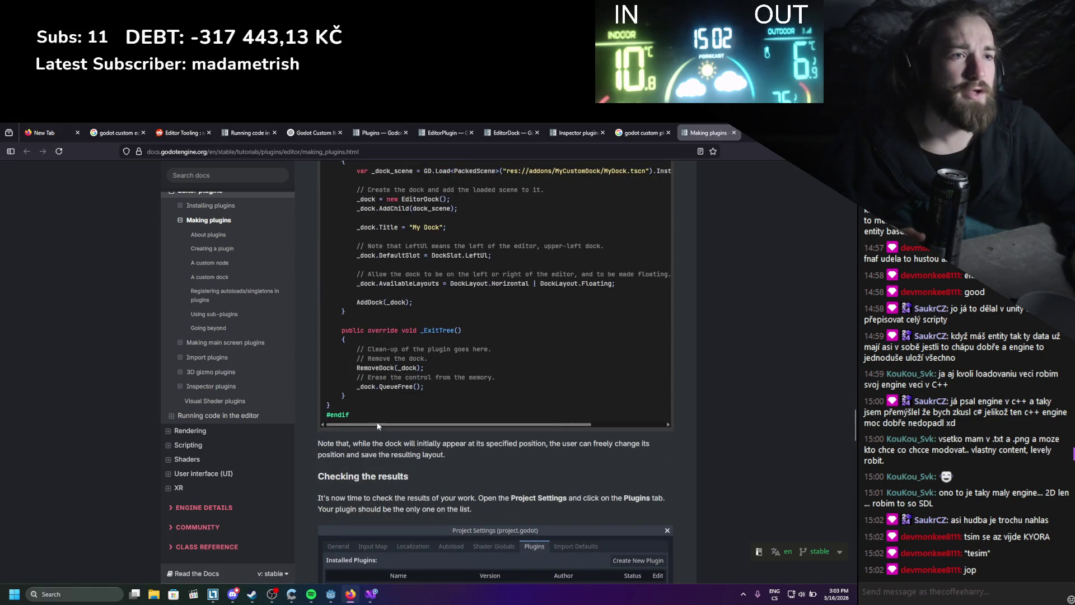
pyautogui.moveTo(372, 419); pyautogui.dragTo(368, 254)
pyautogui.scroll(2, 369, 255)
pyautogui.rightClick(368, 253)
pyautogui.click(343, 256)
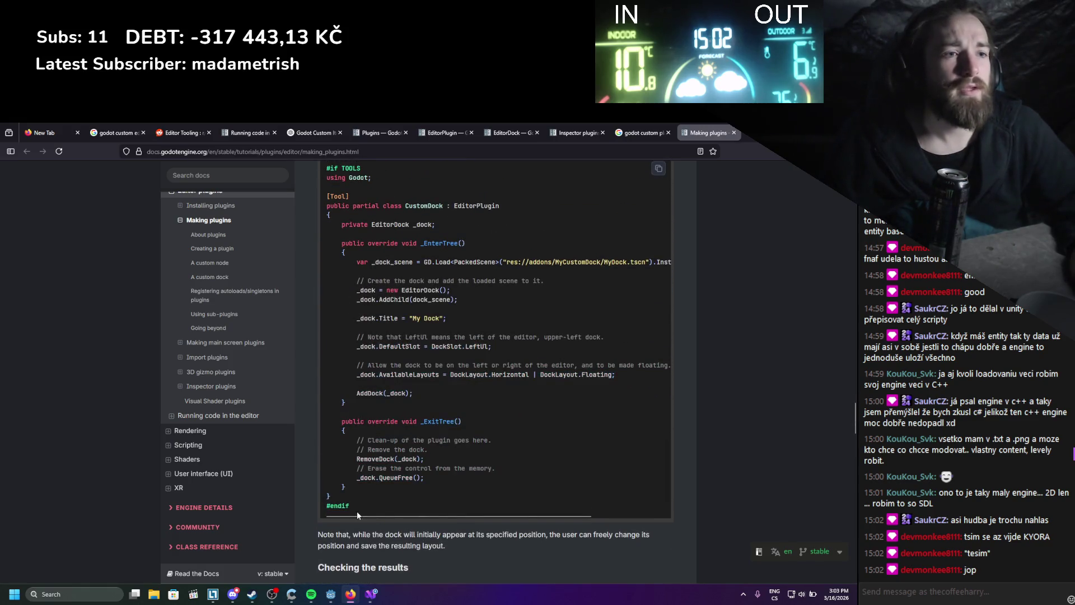
pyautogui.moveTo(359, 512)
pyautogui.mouseDown()
pyautogui.moveTo(336, 263)
pyautogui.moveTo(330, 302)
pyautogui.mouseUp()
pyautogui.scroll(3, 336, 263)
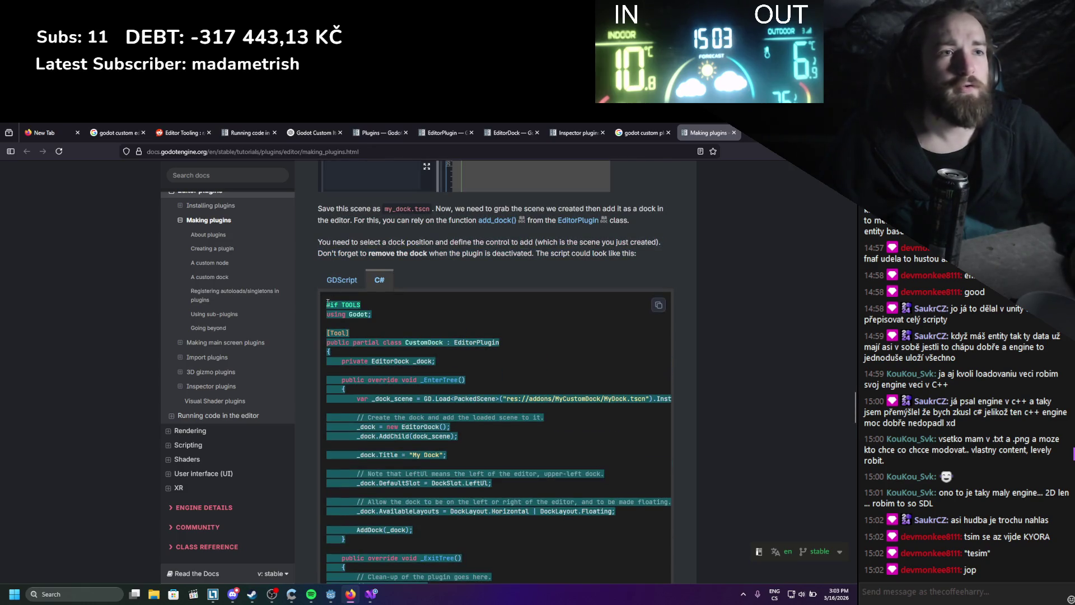
pyautogui.click(371, 595)
pyautogui.hotkey('ctrl', 'a')
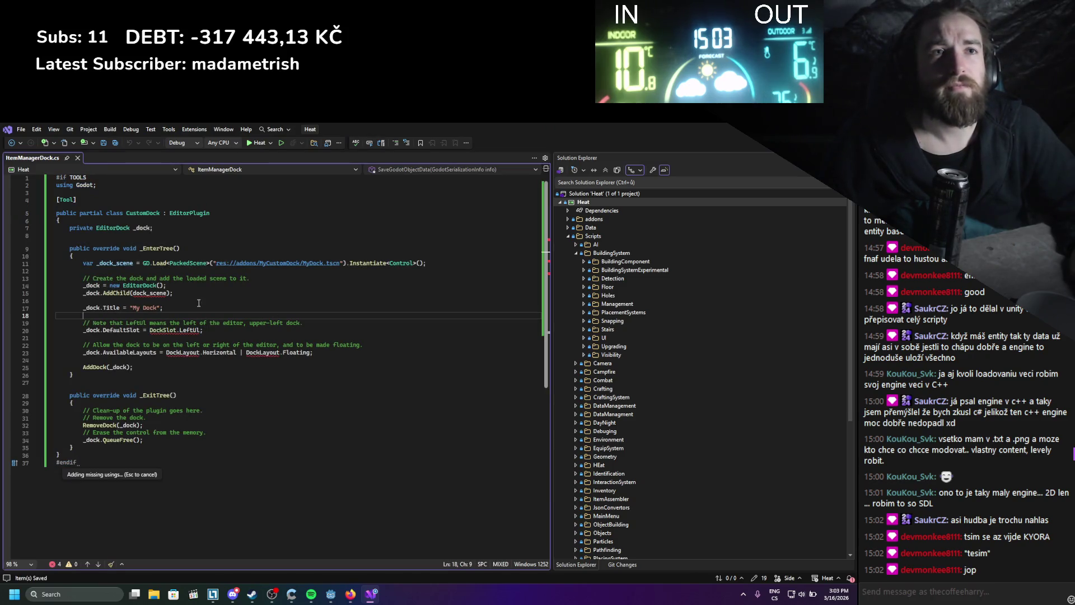
# - Rename the pasted class CustomDock to ItemManagerDock and review the dock creation lines
pyautogui.doubleClick(148, 225)
pyautogui.doubleClick(147, 221)
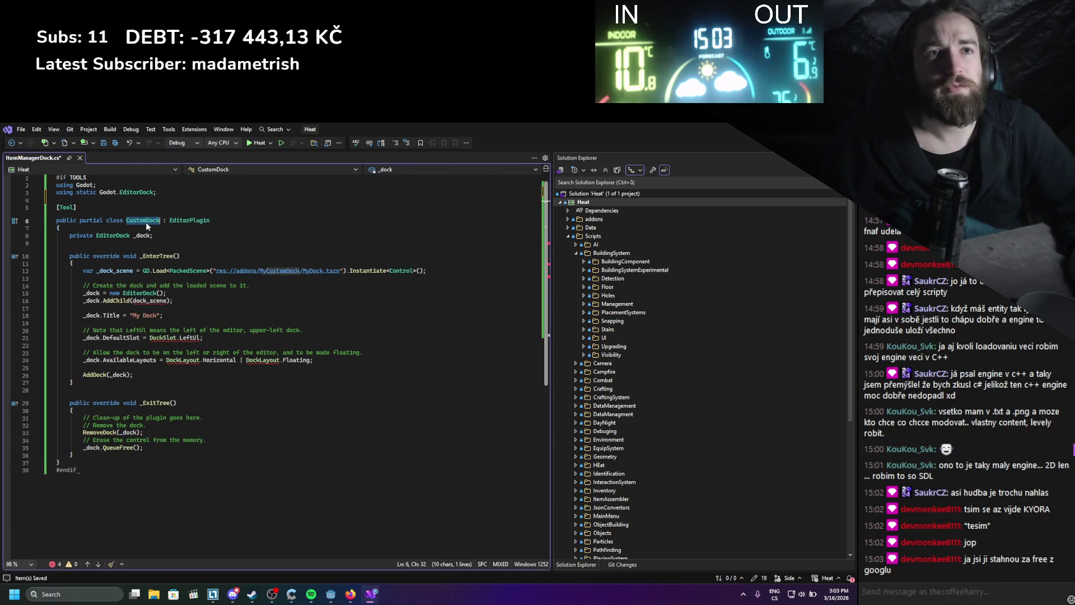
pyautogui.write('ItemManagerDock')
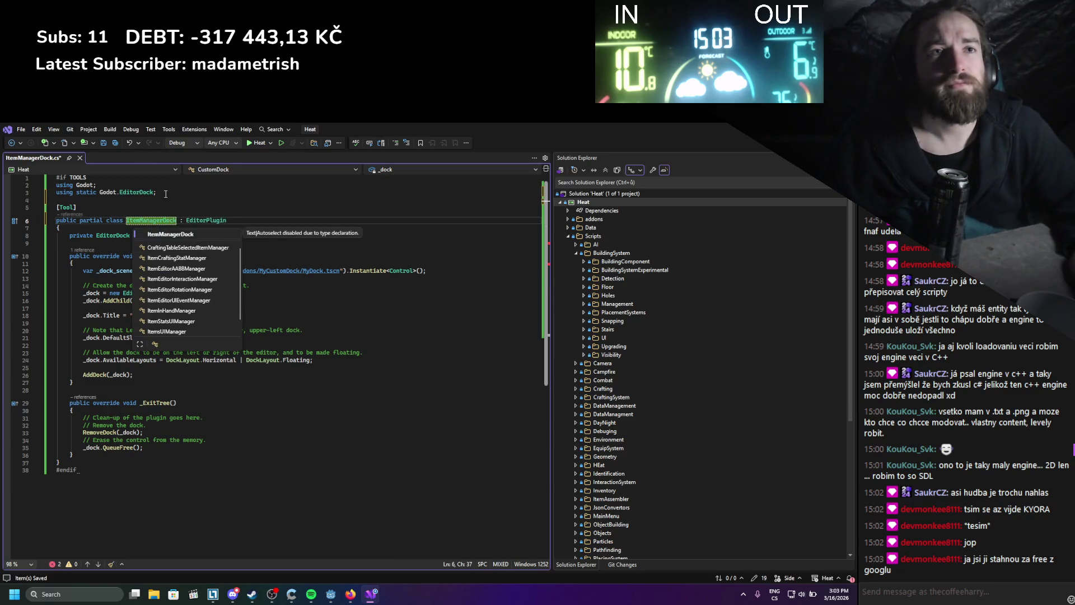
pyautogui.click(183, 193)
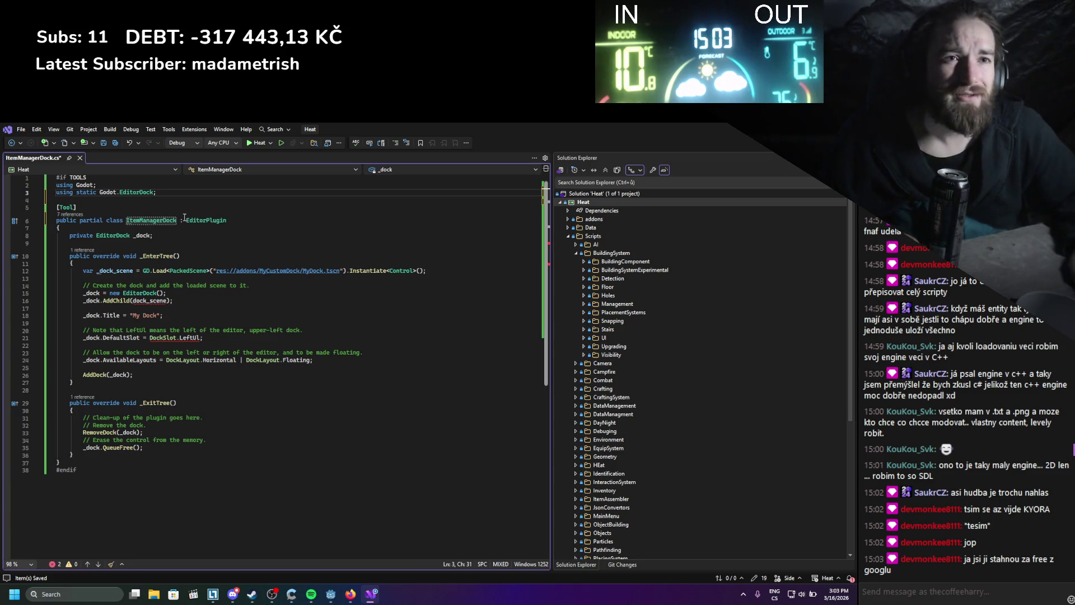
pyautogui.click(198, 293)
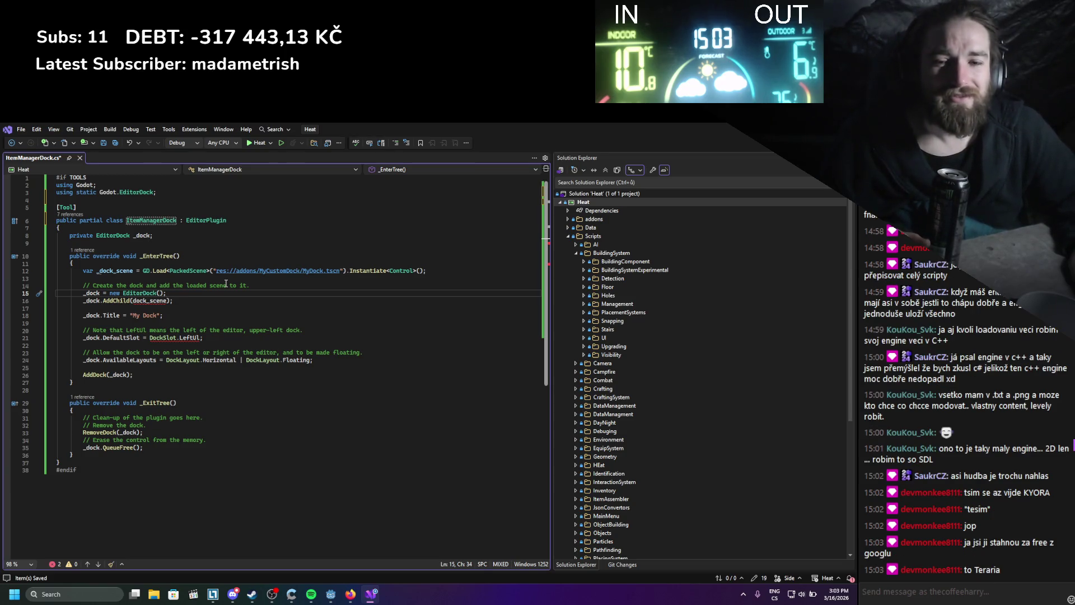
pyautogui.click(166, 315)
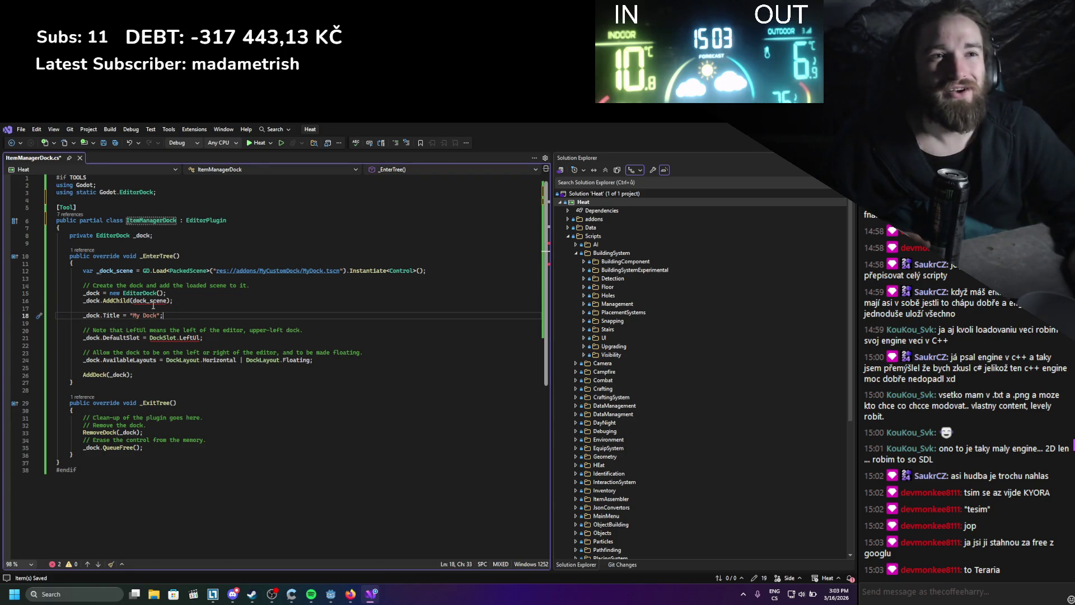
pyautogui.moveTo(156, 297)
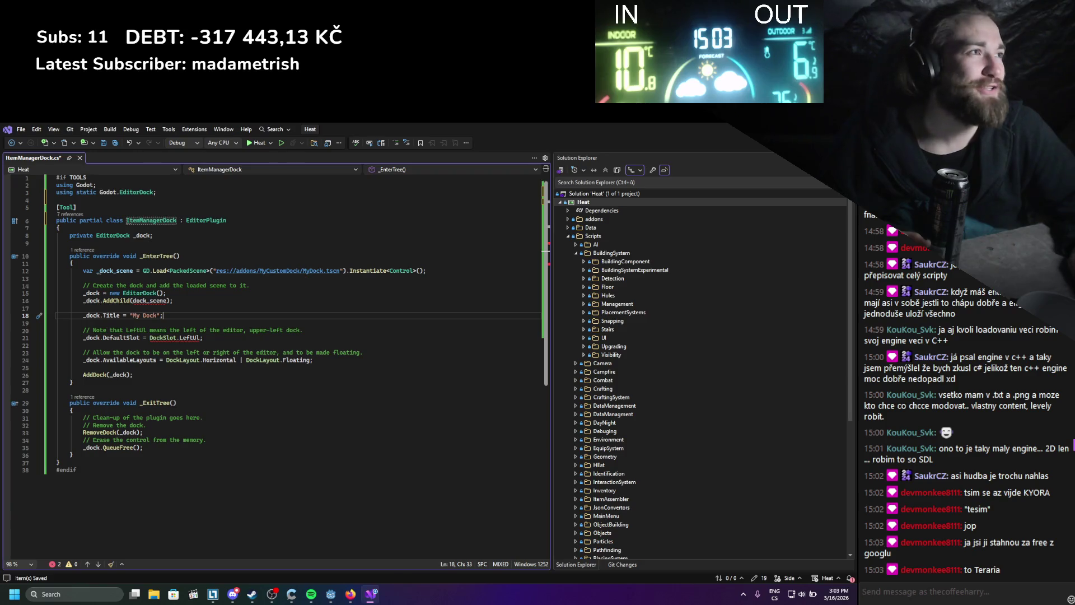
# - Glance back at the plugin docs, then return to the Godot editor
pyautogui.hotkey('alt', 'Tab')
pyautogui.click(479, 422)
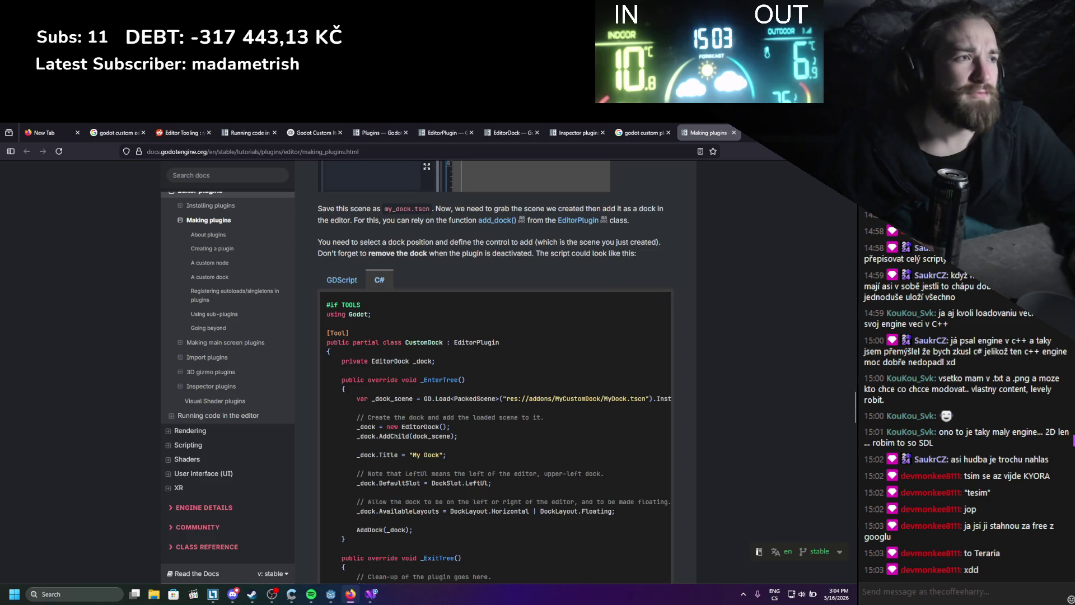
pyautogui.hotkey('alt', 'Tab')
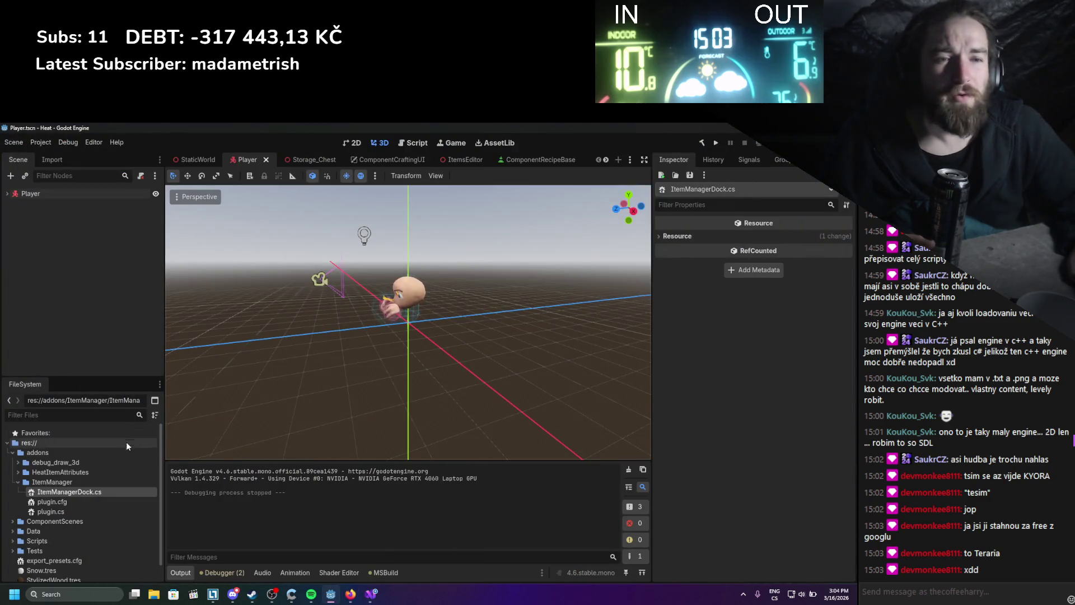
# - From the ItemManager folder's context menu, start a new User Interface scene named ItemManagerDock
pyautogui.scroll(-5, 280, 388)
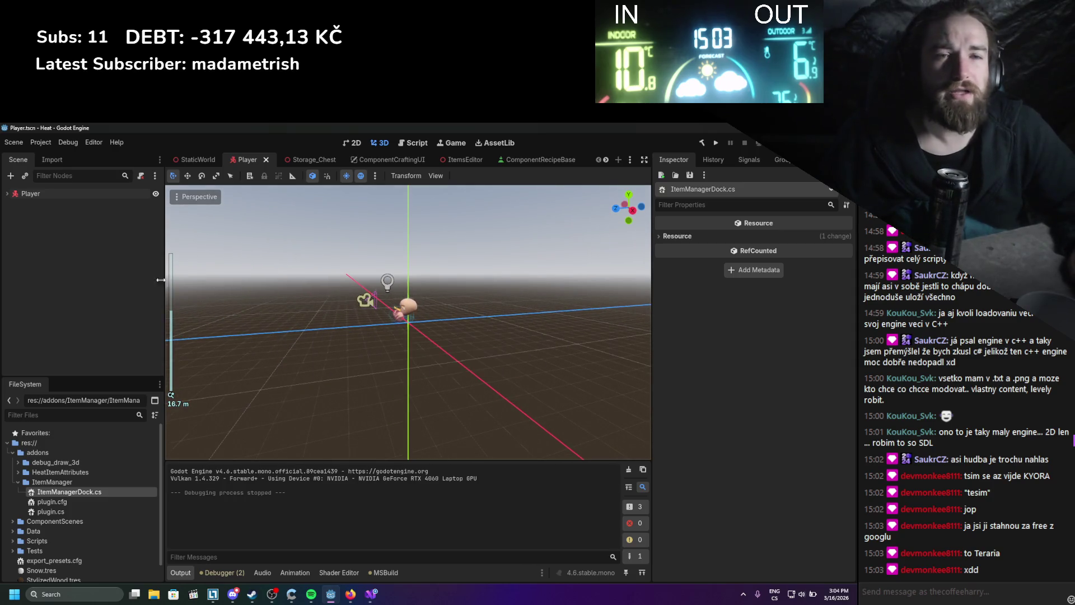
pyautogui.rightClick(48, 482)
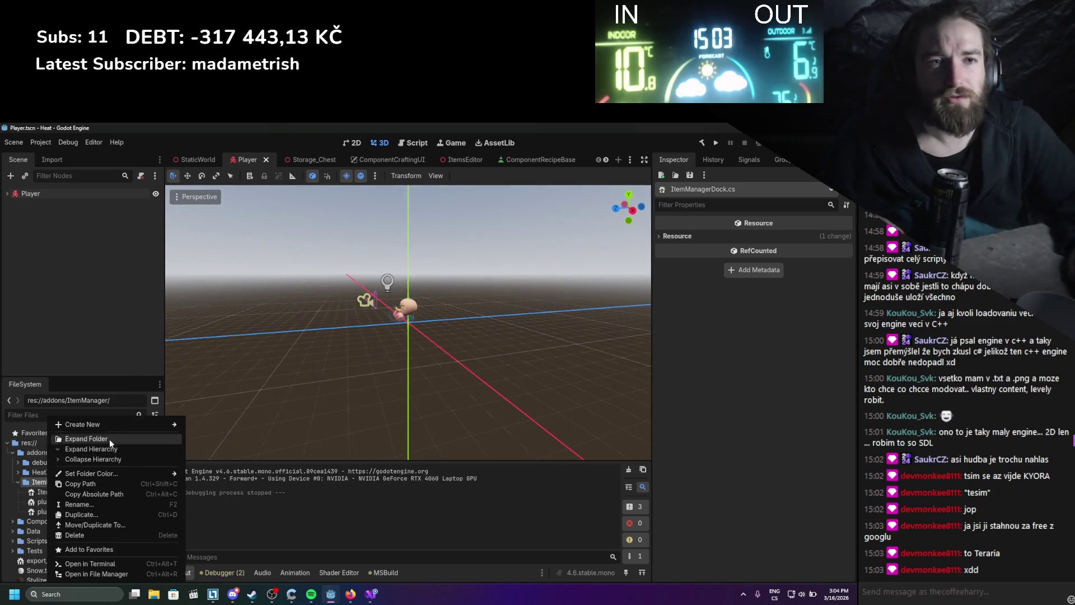
pyautogui.moveTo(115, 426)
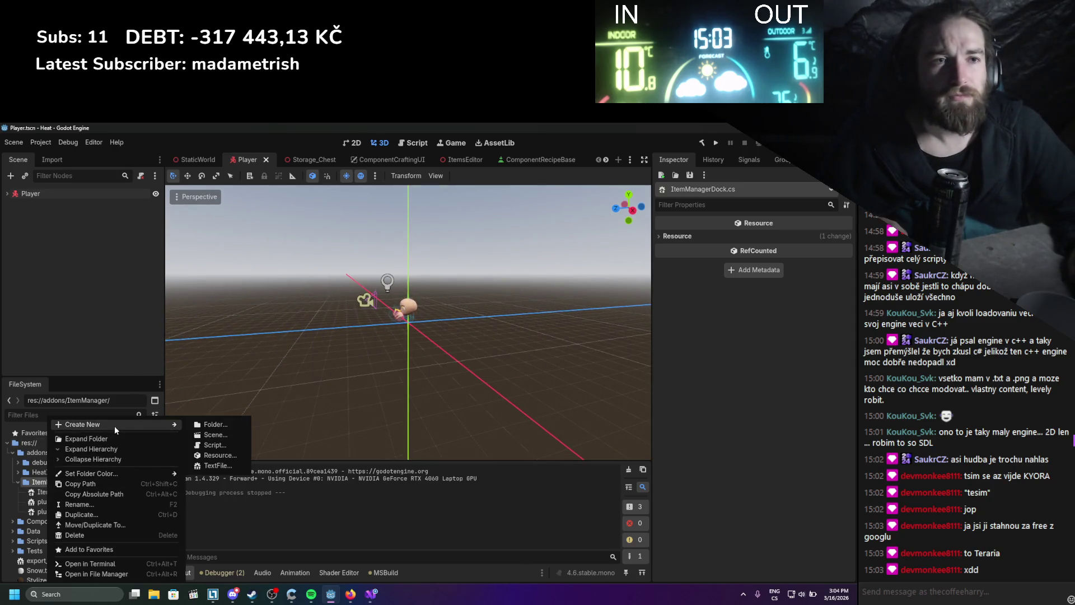
pyautogui.click(226, 435)
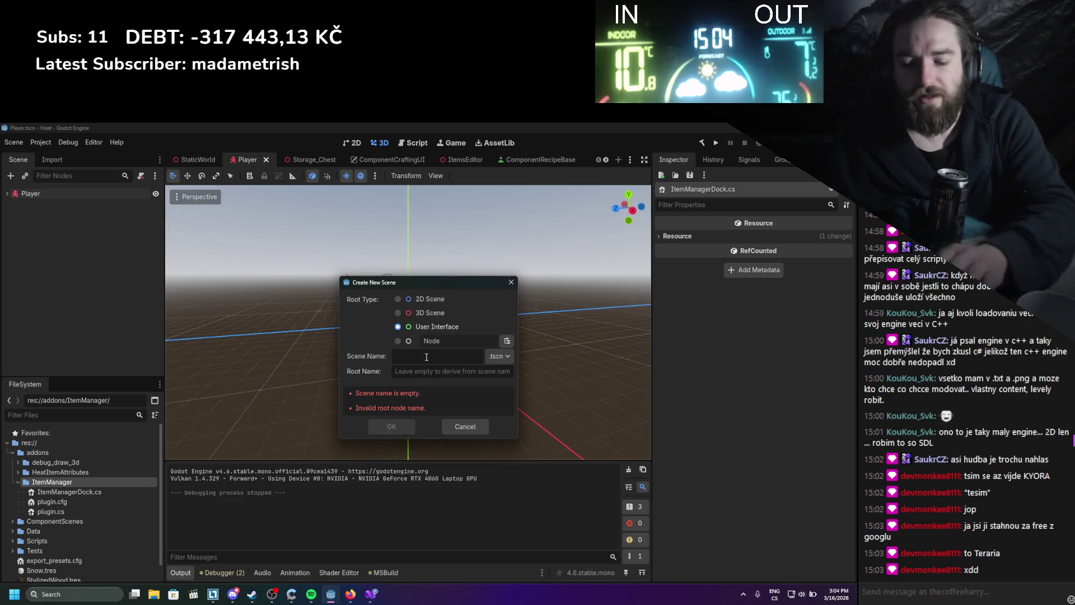
pyautogui.write('IteM')
pyautogui.press('BackSpace')
pyautogui.write('mMana')
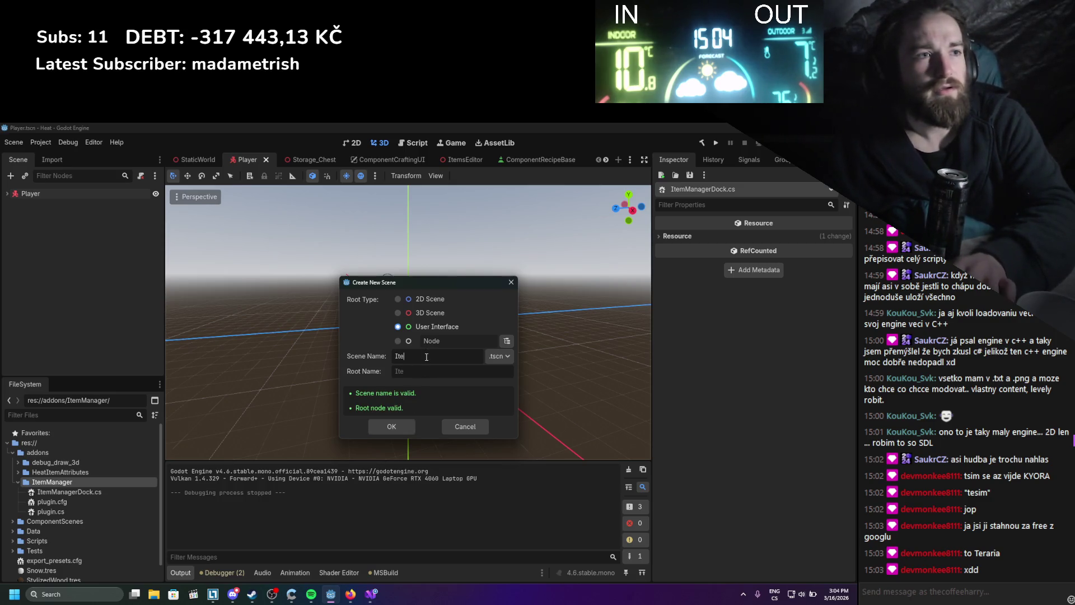
pyautogui.write('gerDock')
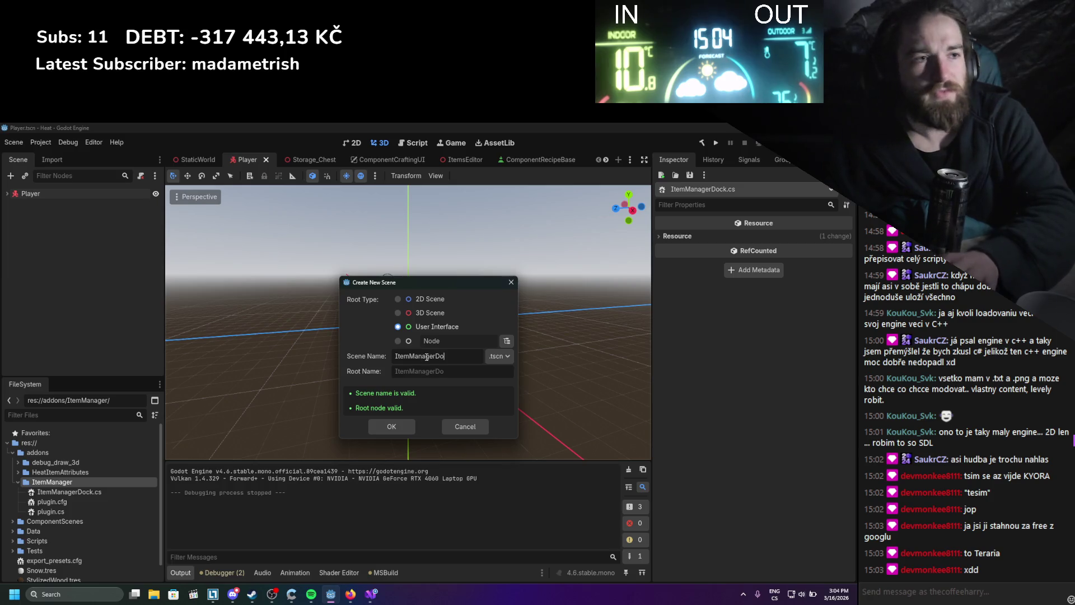
pyautogui.press('Return')
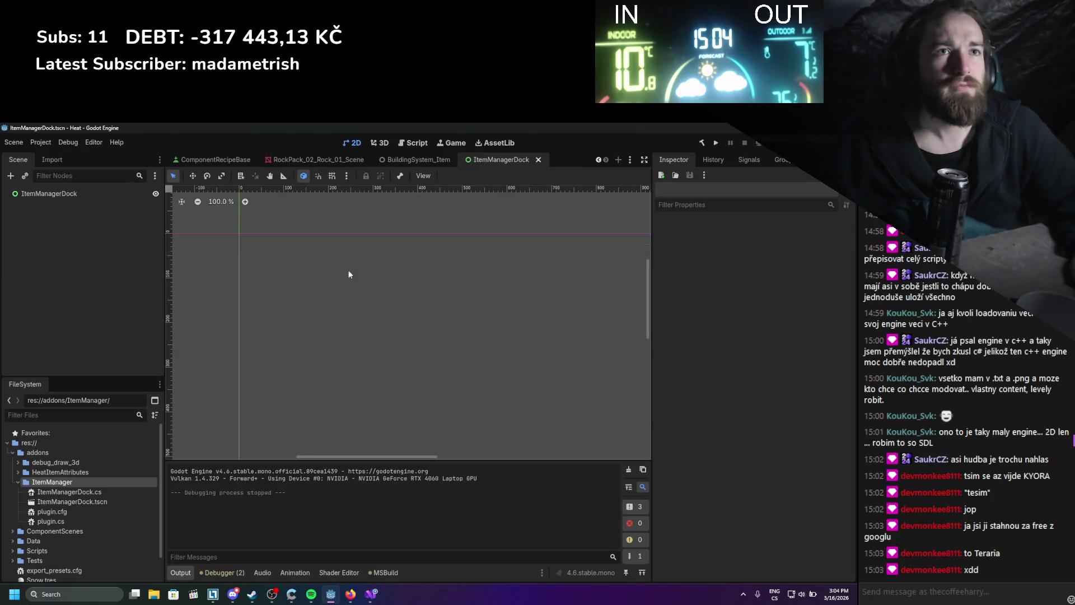
pyautogui.rightClick(79, 193)
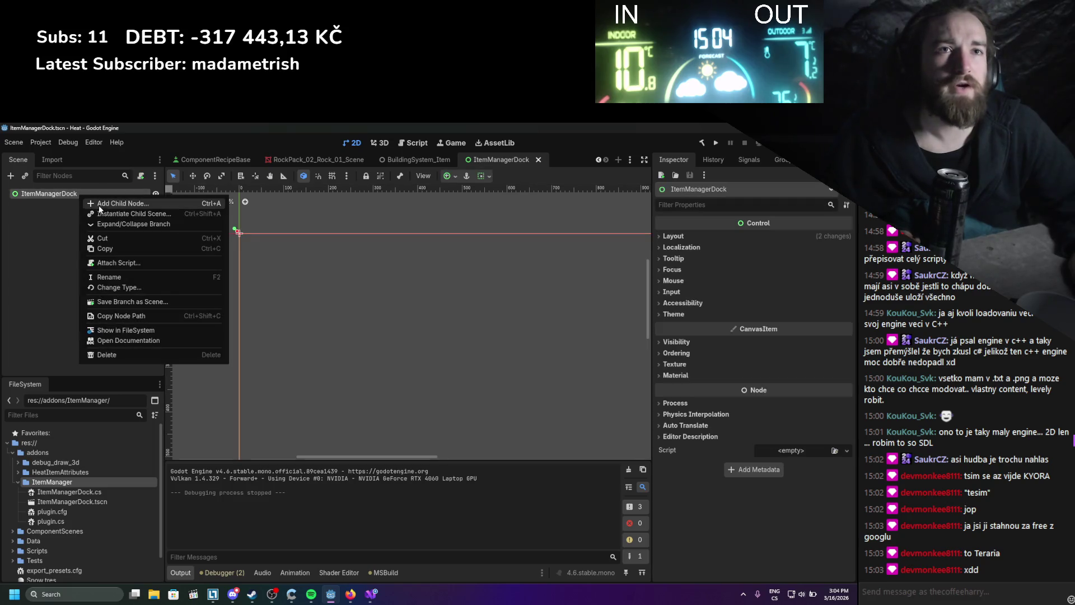
pyautogui.click(100, 202)
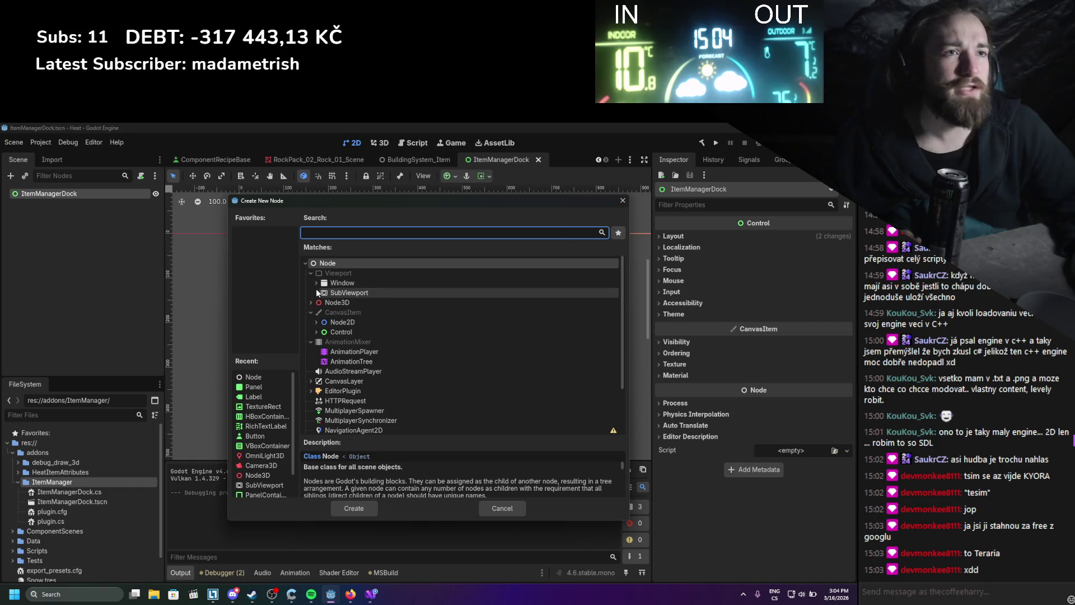
pyautogui.click(317, 286)
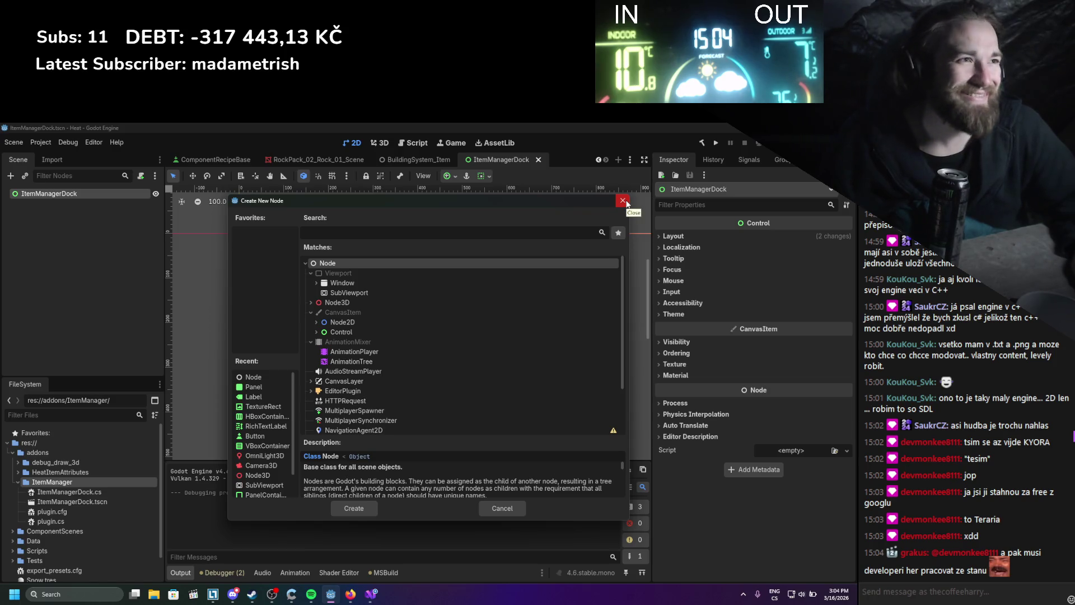
pyautogui.click(623, 201)
pyautogui.click(353, 594)
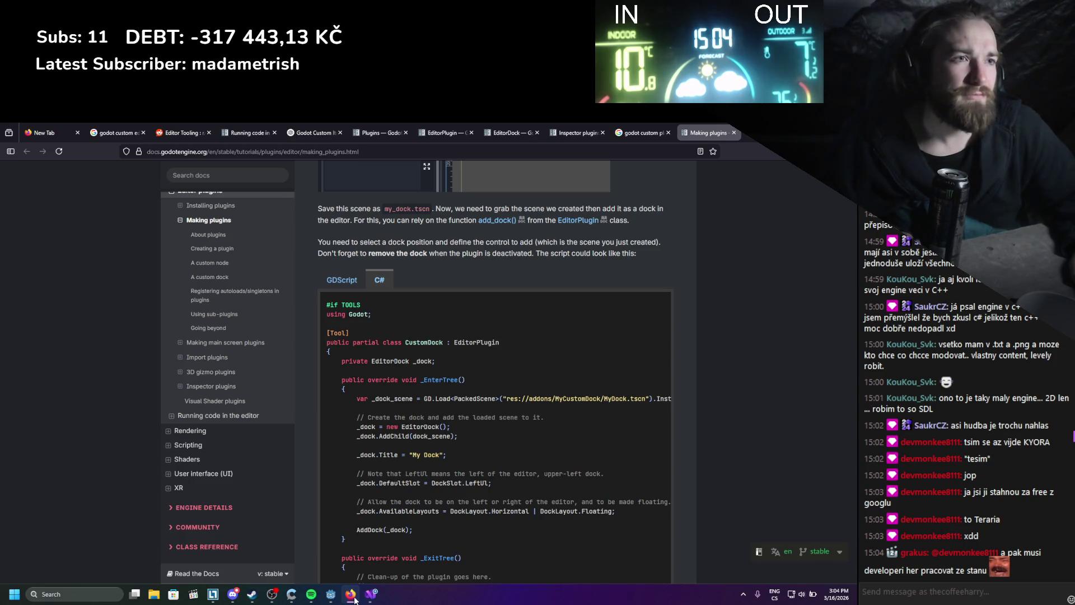
pyautogui.scroll(5, 378, 389)
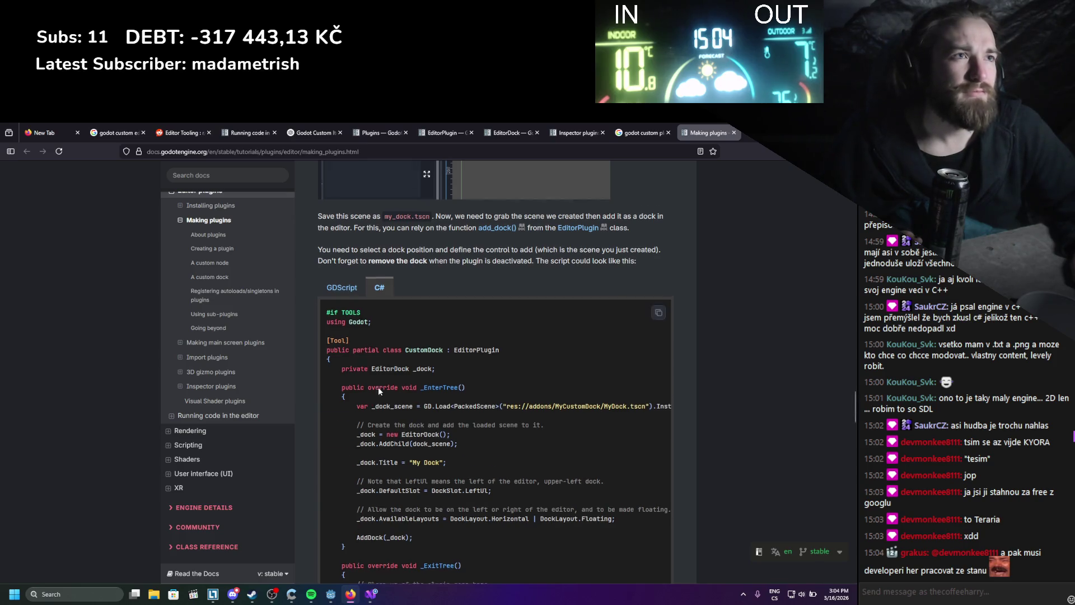
pyautogui.scroll(-7, 379, 387)
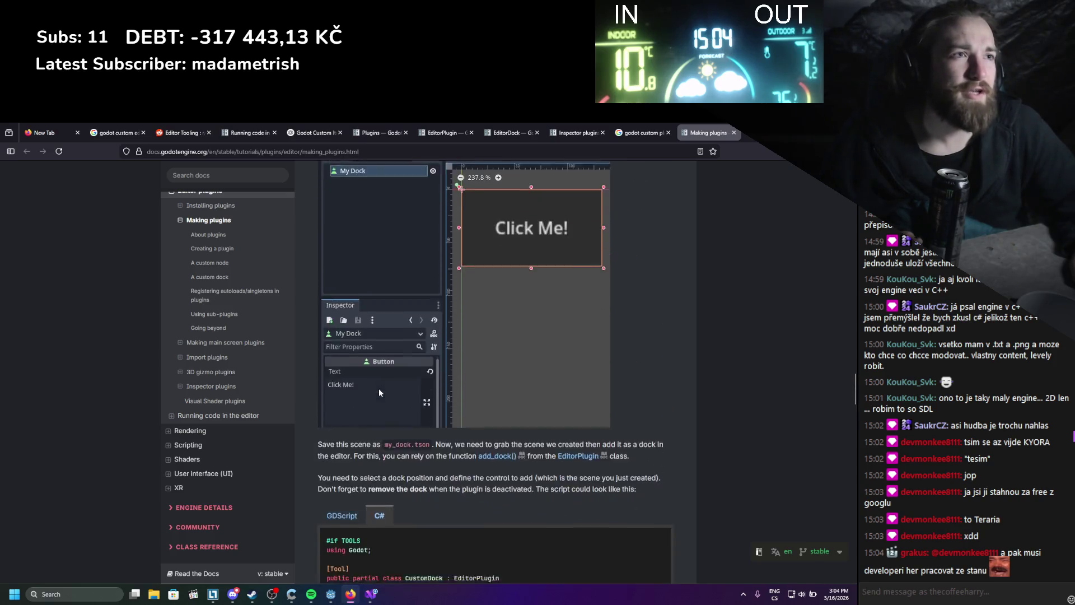
pyautogui.hotkey('alt', 'Tab')
pyautogui.rightClick(100, 193)
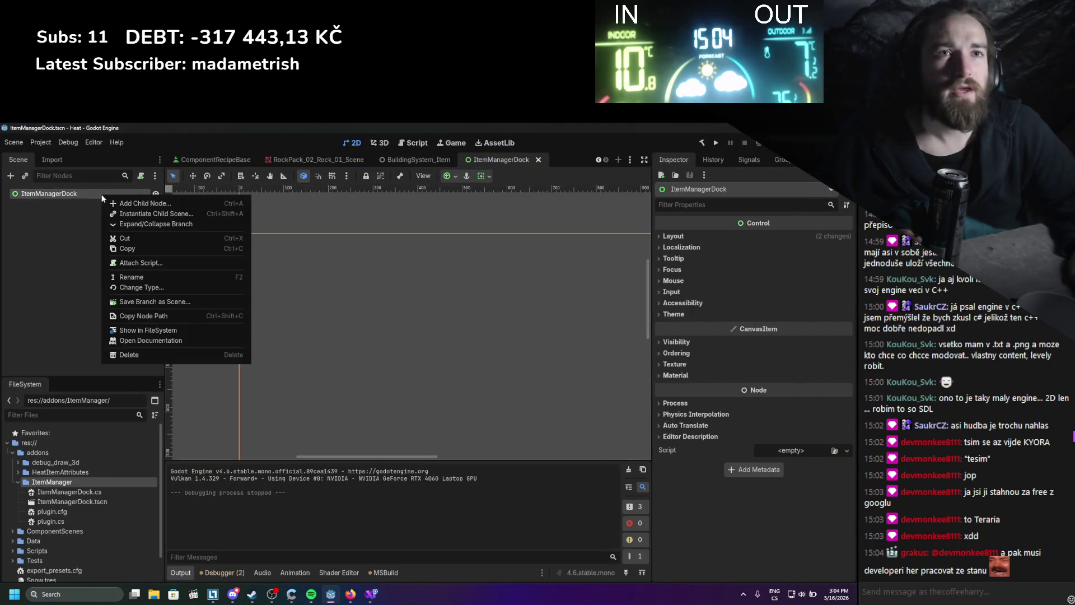
# - Add a Panel child to the root, enlarge it to 260 by 325, and save the scene
pyautogui.click(132, 200)
pyautogui.write('panel')
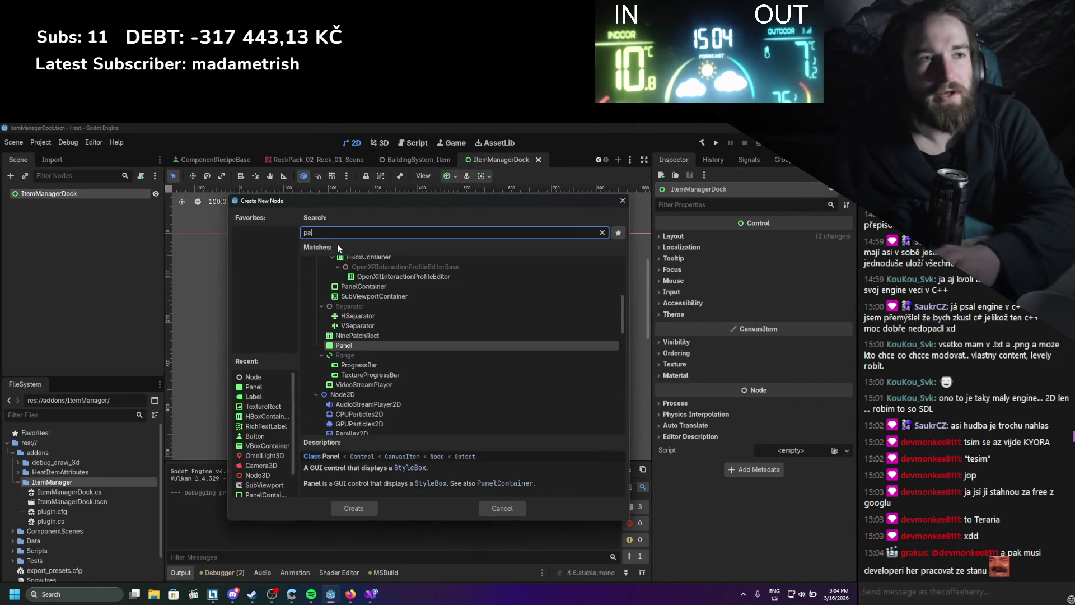
pyautogui.press('Return')
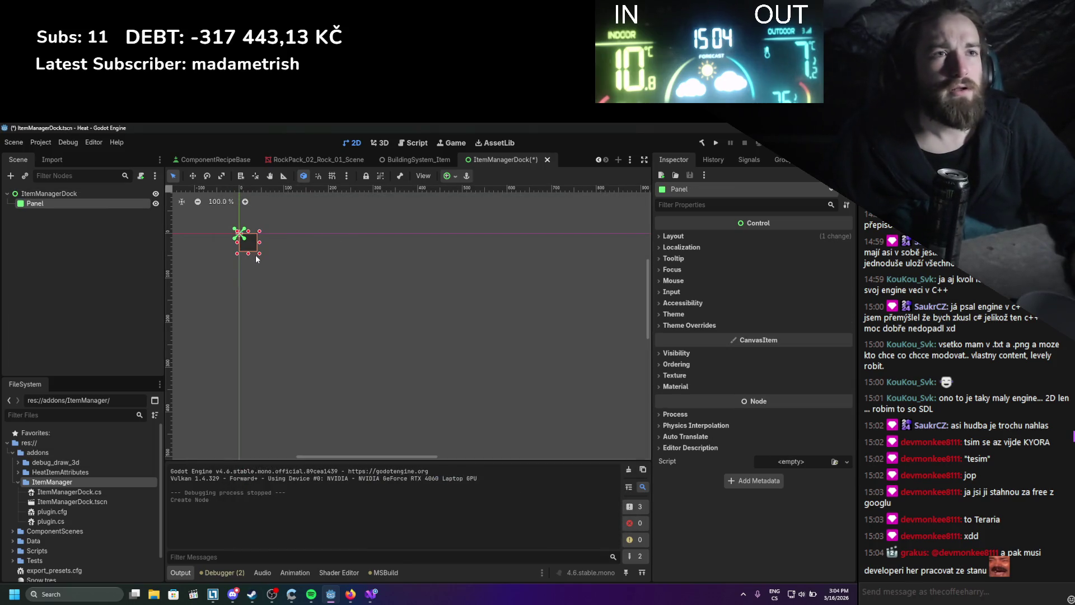
pyautogui.moveTo(260, 254); pyautogui.dragTo(357, 381)
pyautogui.hotkey('ctrl', 's')
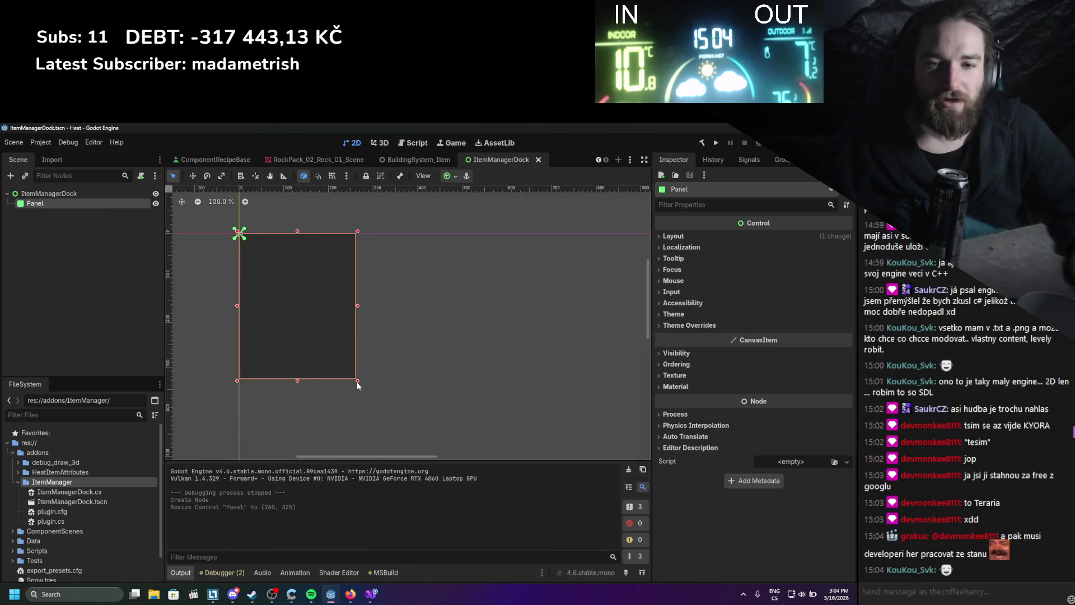
pyautogui.scroll(-6, 283, 305)
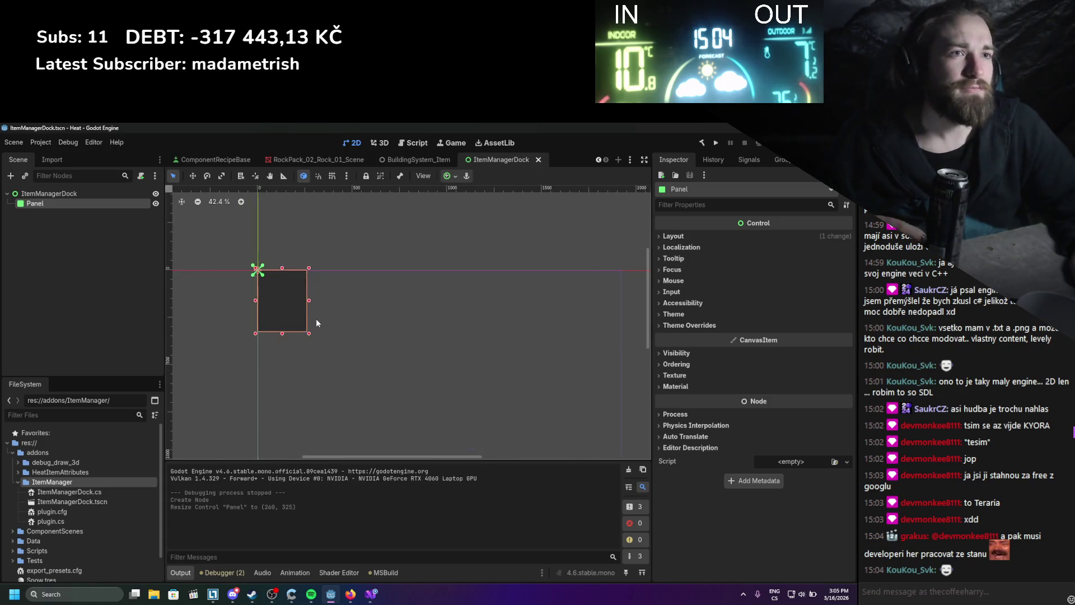
pyautogui.scroll(6, 314, 320)
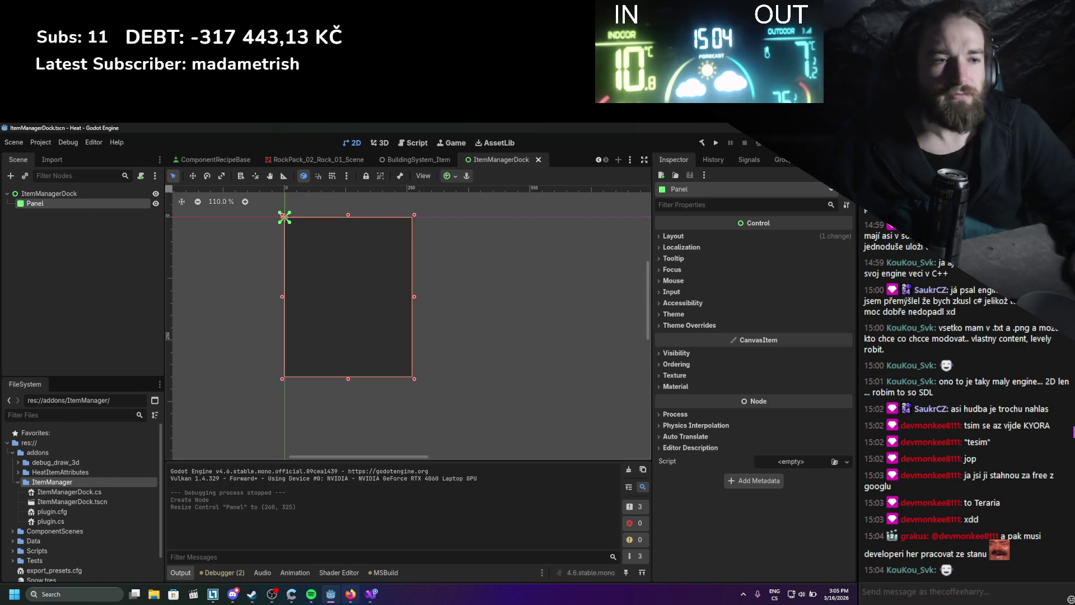
# - Copy the file path of ItemManagerDock.tscn from the FileSystem dock for use in the script
pyautogui.click(371, 593)
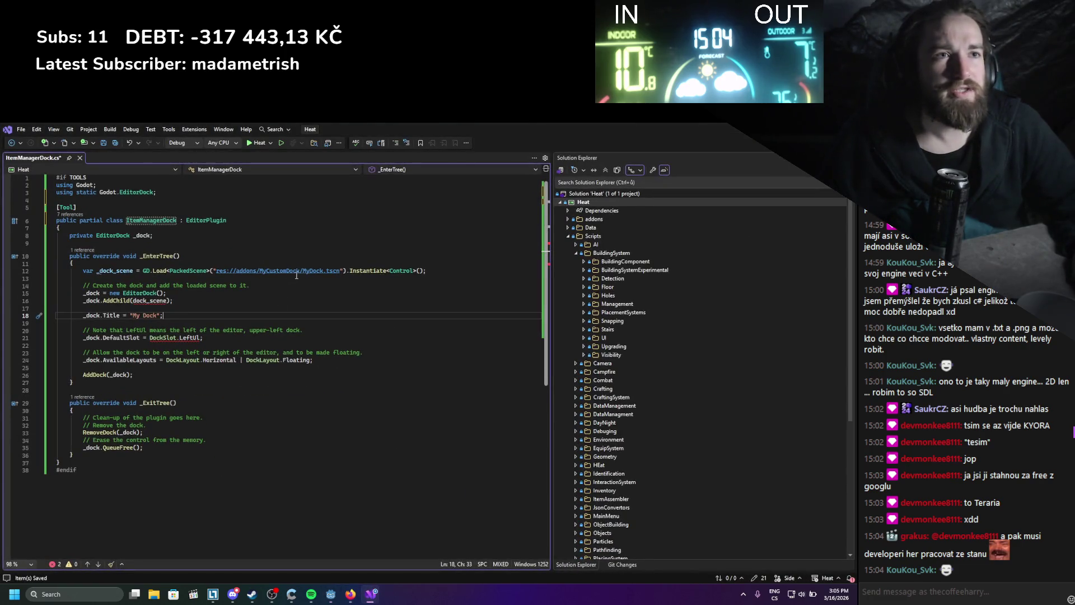
pyautogui.click(351, 595)
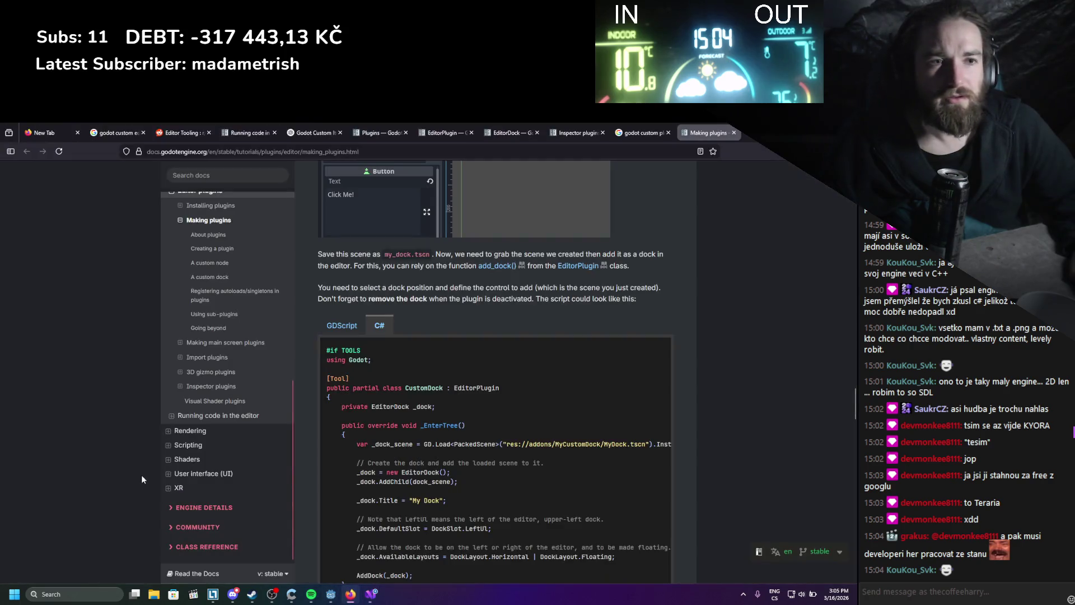
pyautogui.click(372, 595)
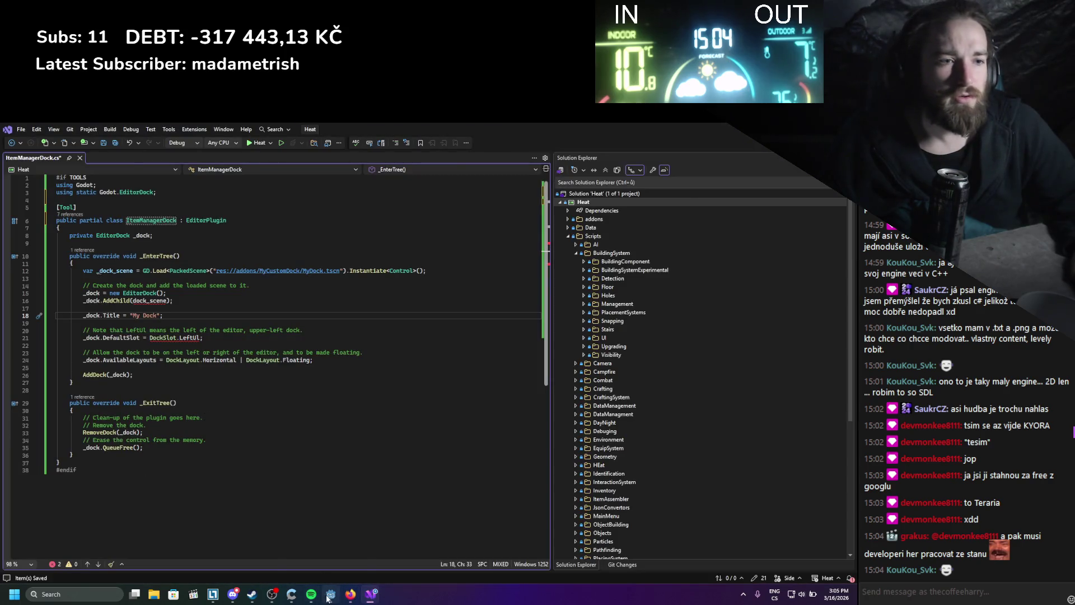
pyautogui.click(330, 594)
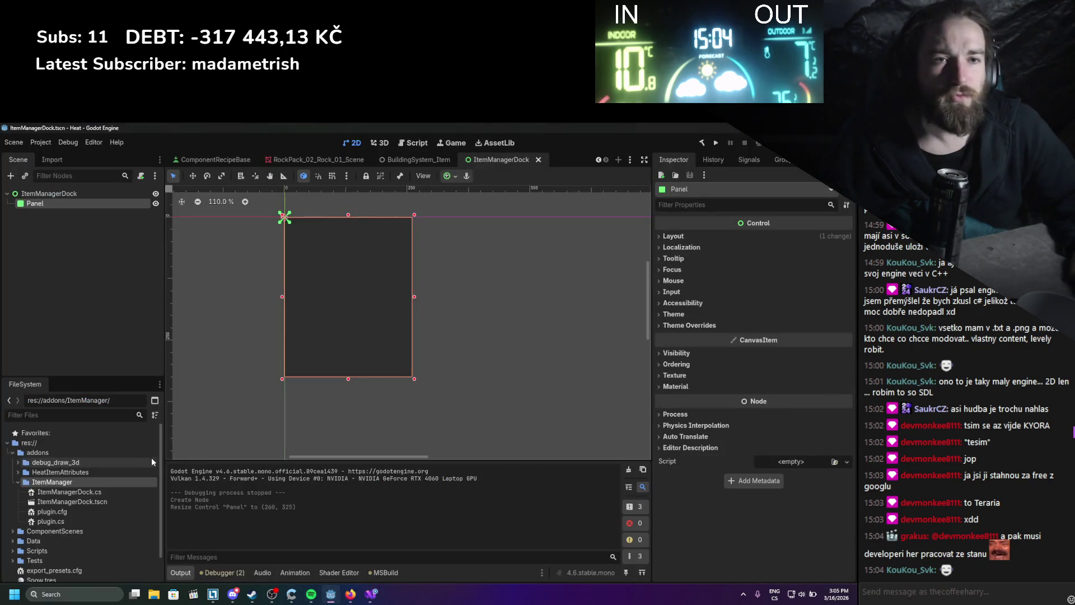
pyautogui.rightClick(68, 501)
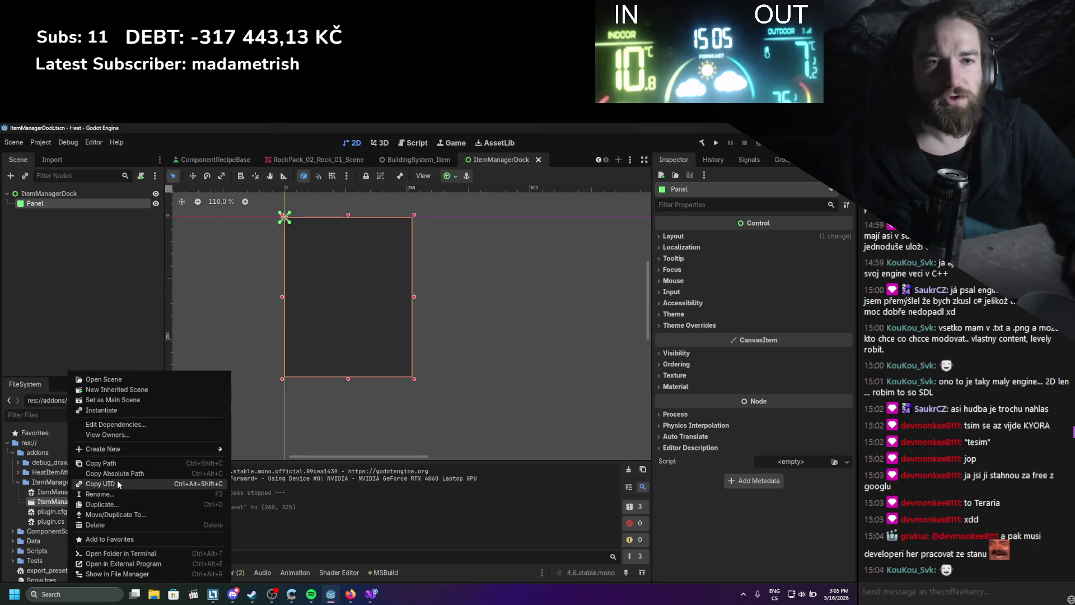
pyautogui.click(115, 465)
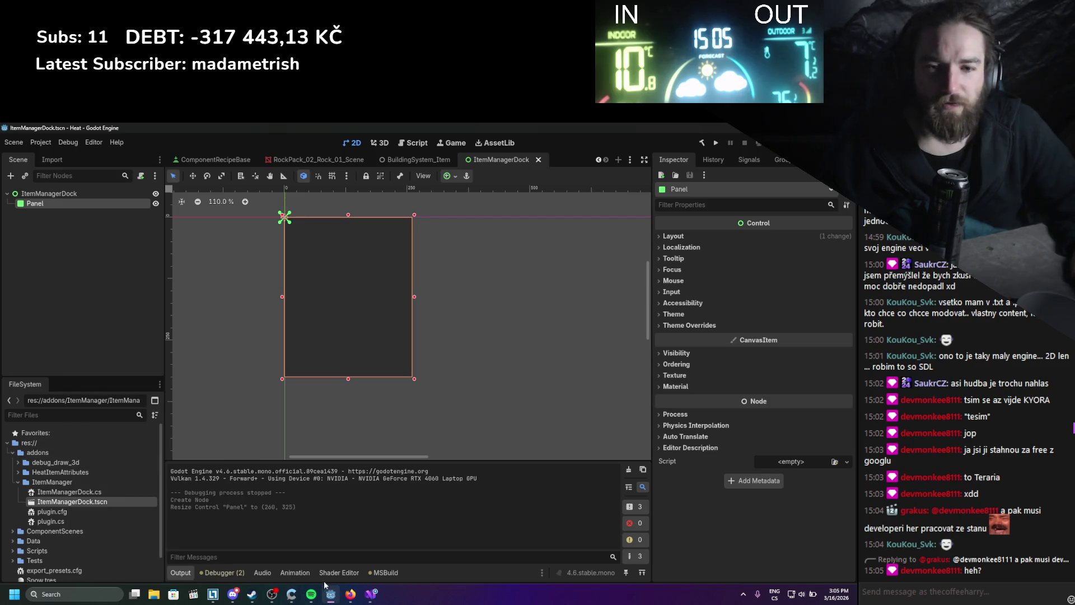
pyautogui.click(370, 595)
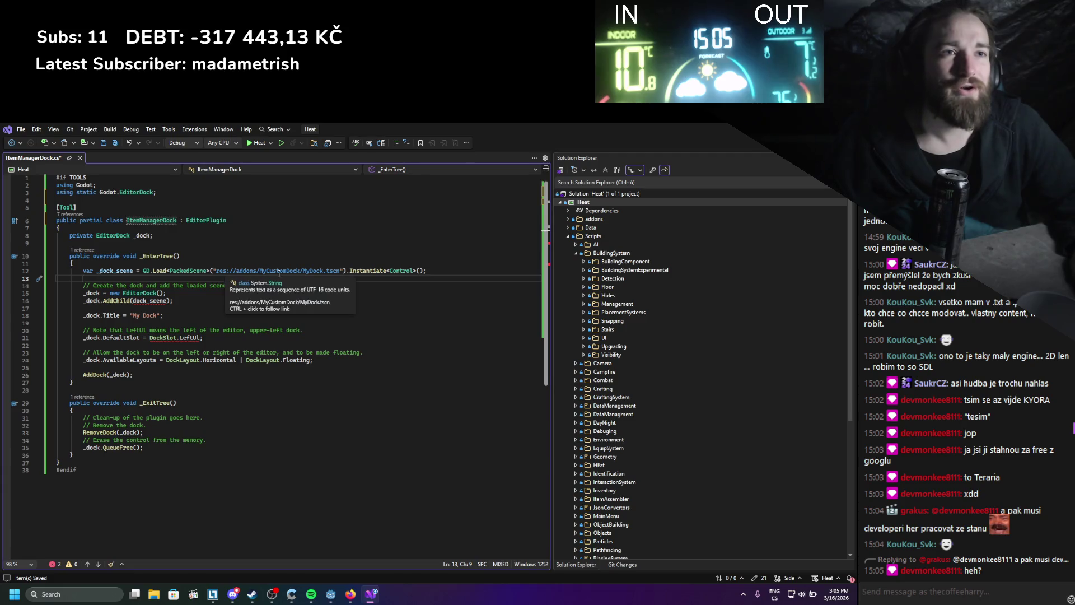
# - Replace the MyDock.tscn path with res://addons/ItemManager/ItemManagerDock.tscn and save
pyautogui.moveTo(340, 271); pyautogui.dragTo(220, 271)
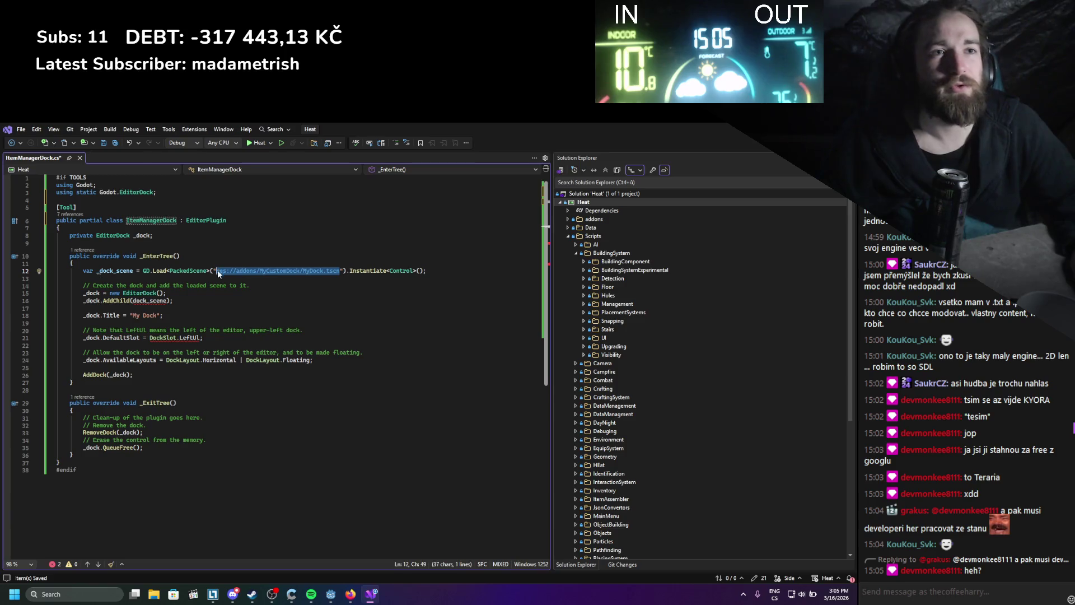
pyautogui.write('res://addons/ItemManager/ItemManagerDock.tscn')
pyautogui.hotkey('ctrl', 's')
# - Change dock_scene to _dock_scene in the AddChild call
pyautogui.press('Down')
pyautogui.press('Down')
pyautogui.press('Down')
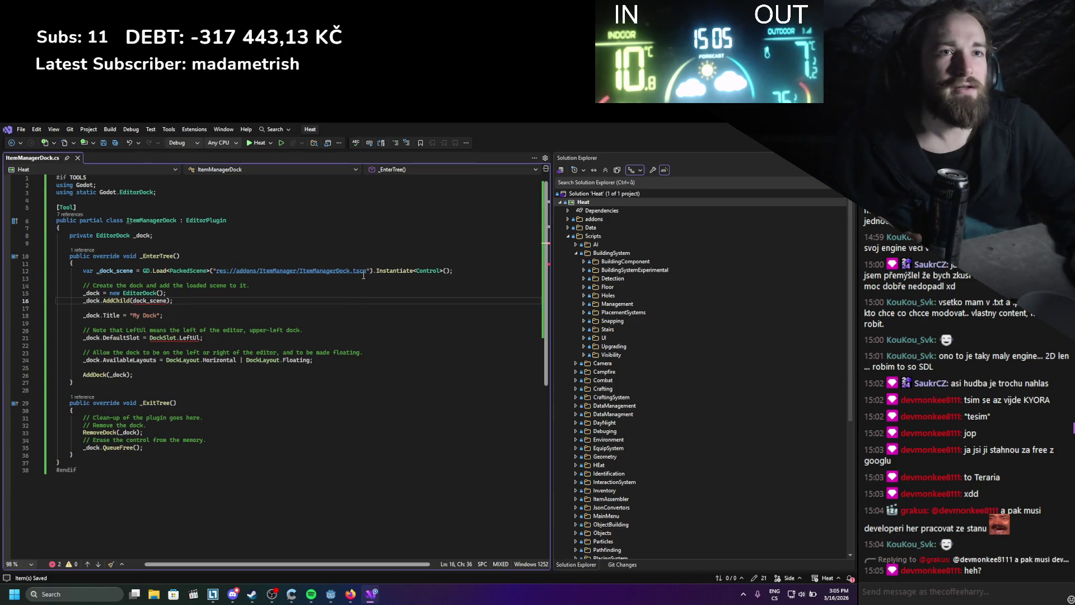
pyautogui.doubleClick(115, 271)
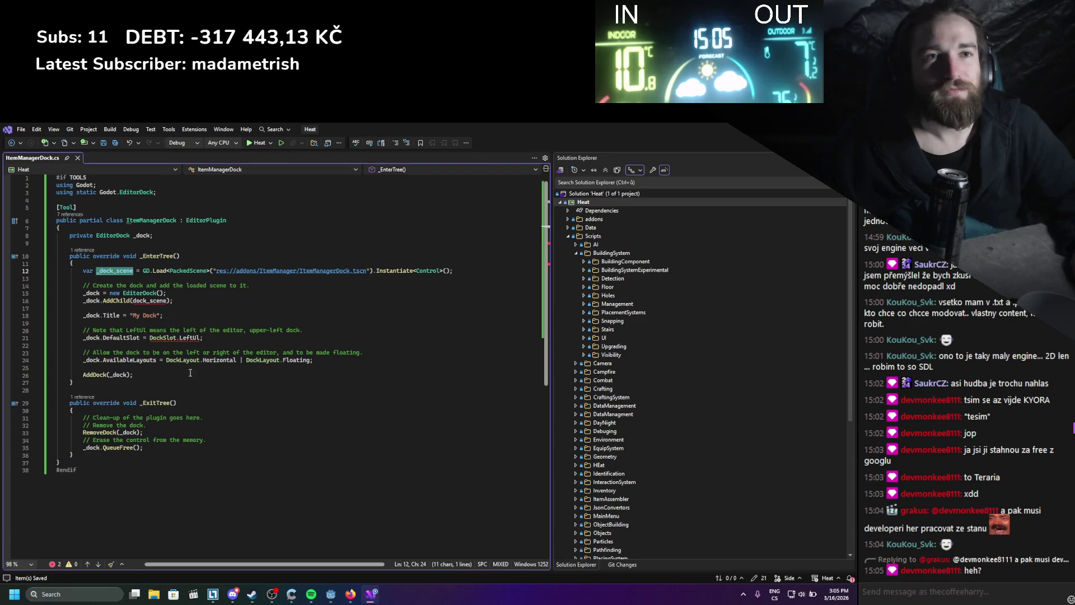
pyautogui.hotkey('ctrl', 'c')
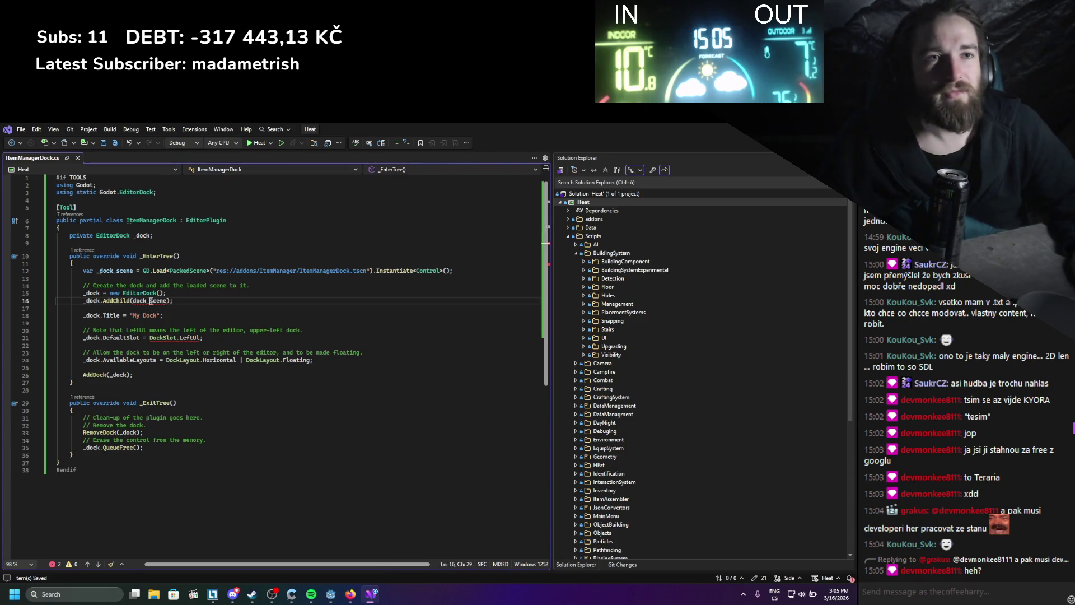
pyautogui.doubleClick(149, 301)
pyautogui.hotkey('ctrl', 'v')
pyautogui.click(206, 323)
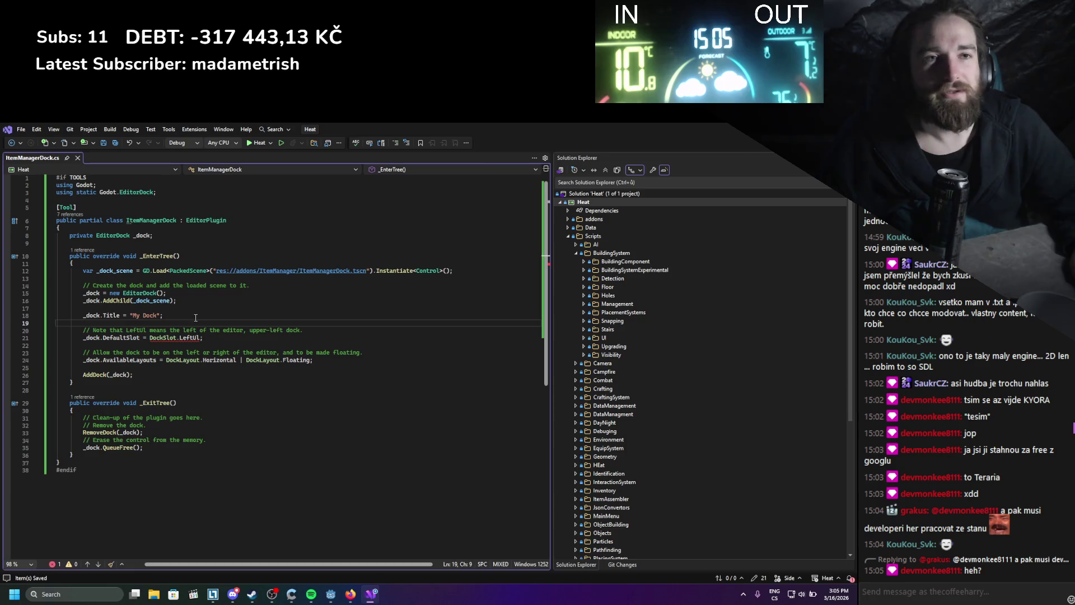
pyautogui.scroll(-2, 203, 358)
pyautogui.scroll(2, 203, 358)
pyautogui.moveTo(195, 338)
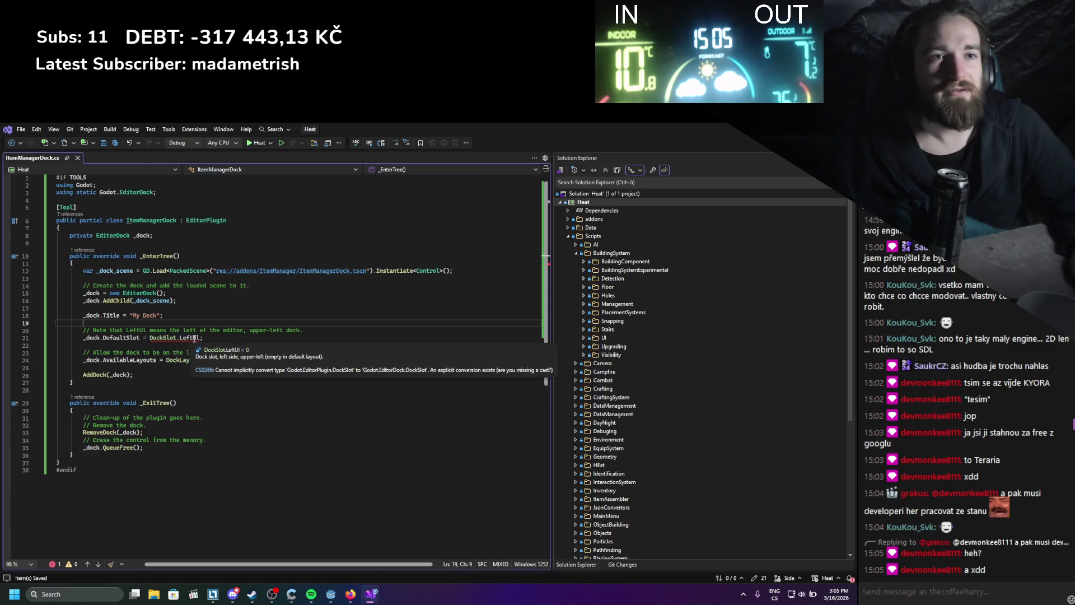
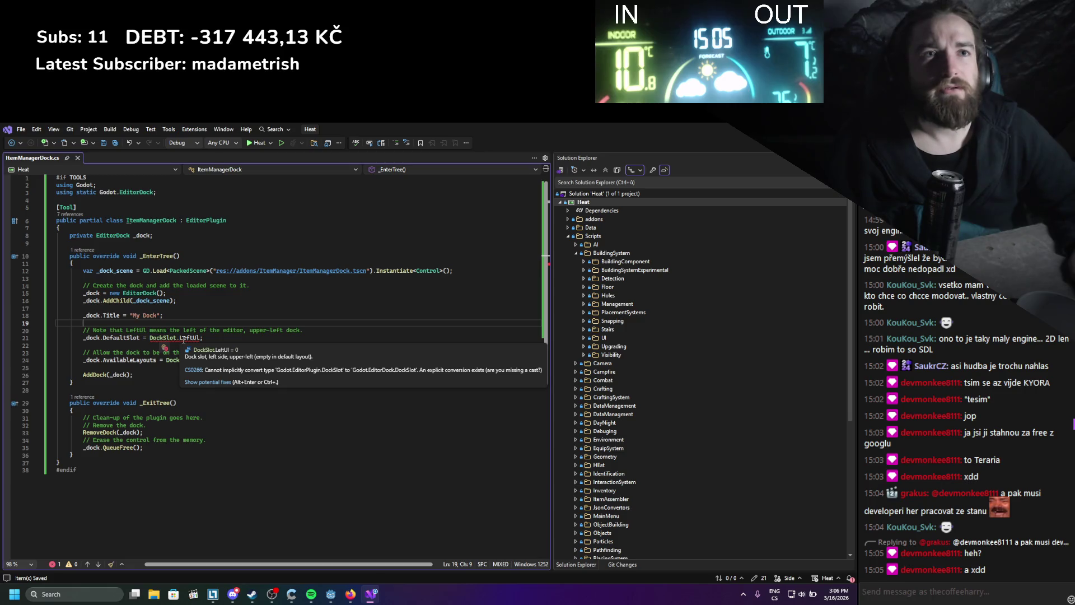
# - Read the Making plugins page's C# custom dock example to the end of its code block
pyautogui.moveTo(120, 236)
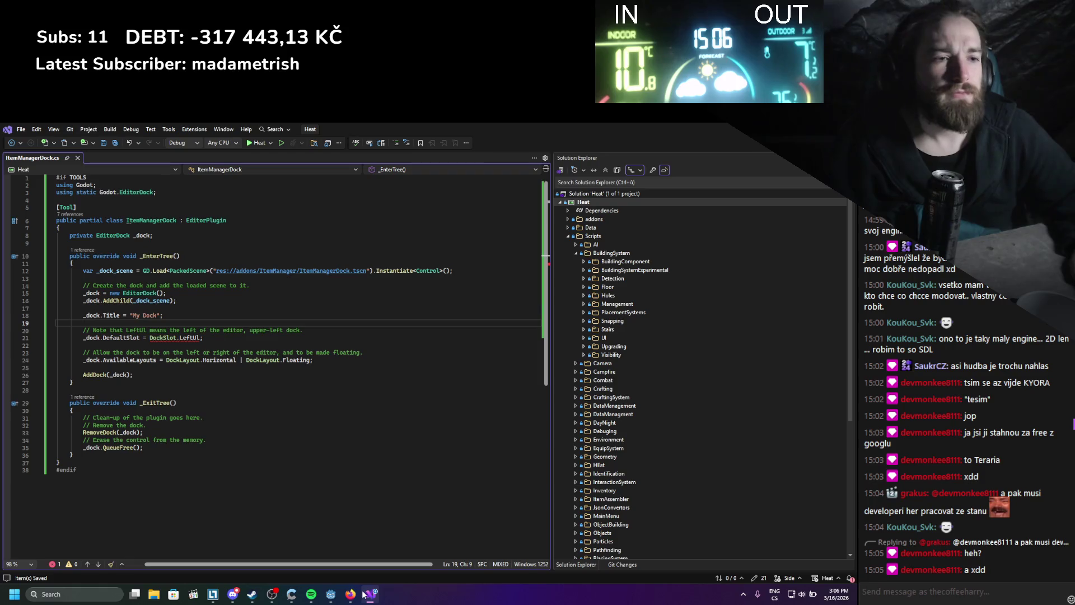
pyautogui.click(351, 593)
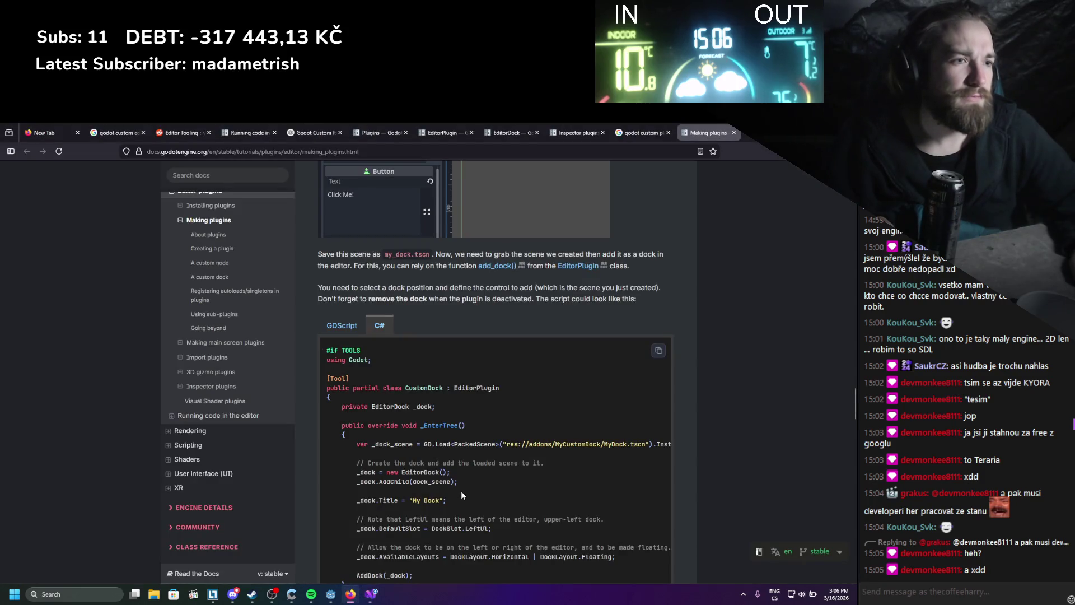
pyautogui.scroll(-1, 462, 491)
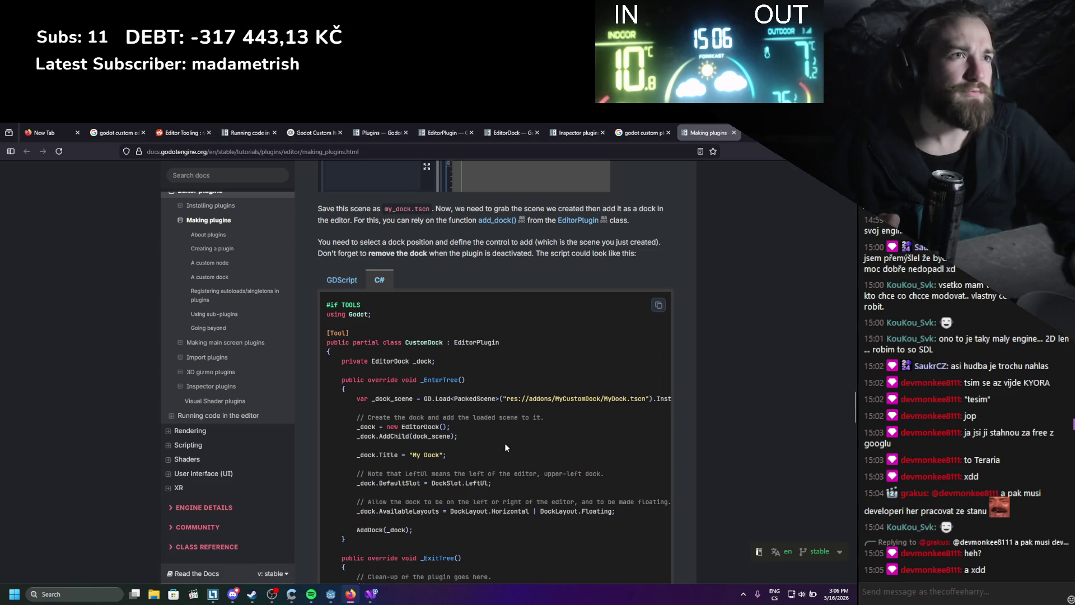
pyautogui.scroll(-2, 467, 448)
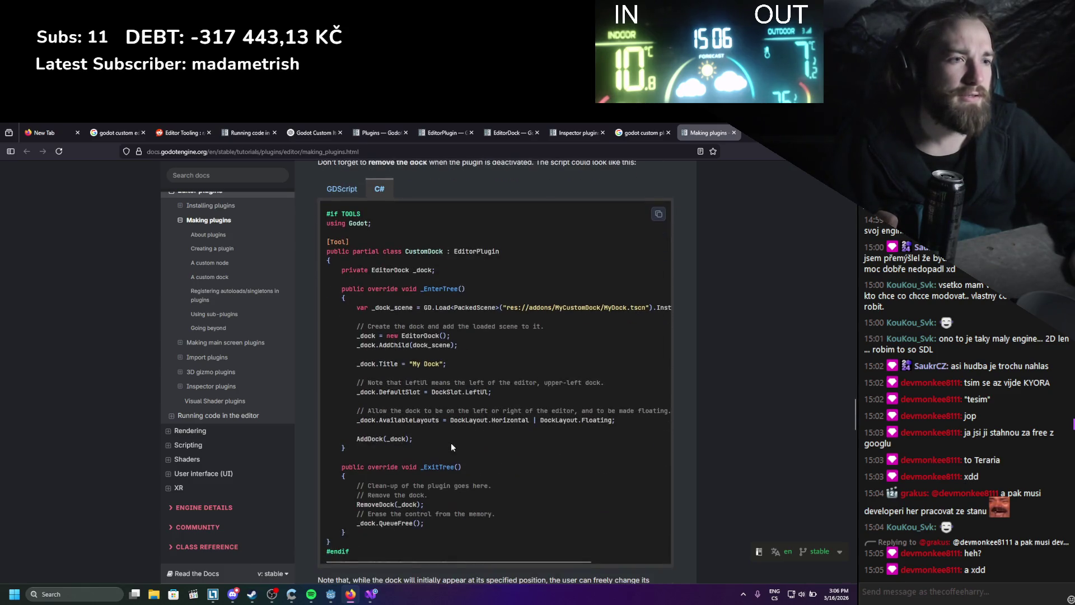
pyautogui.click(370, 595)
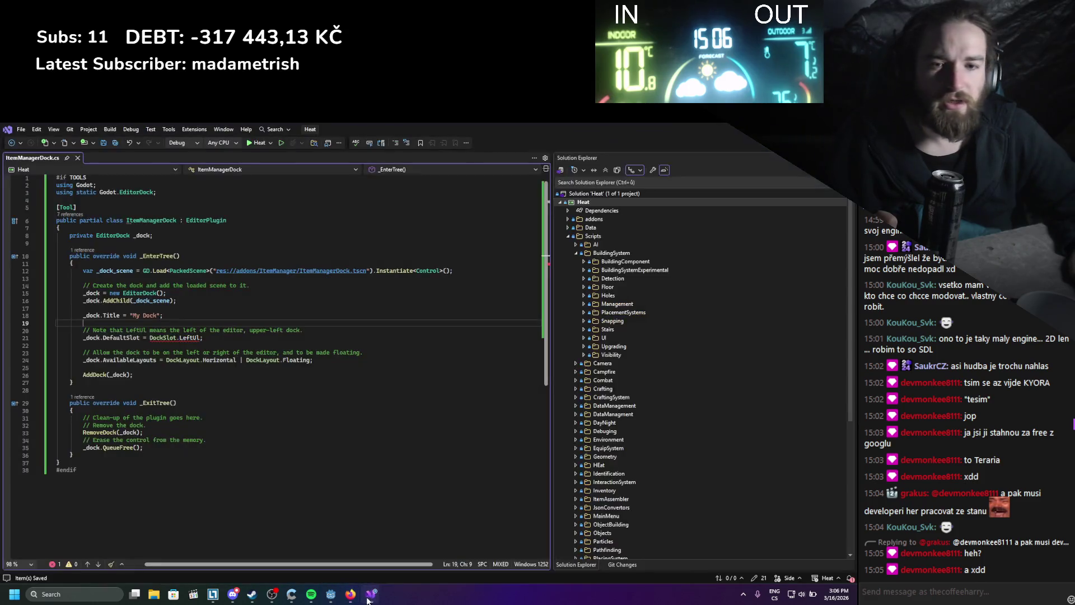
# - Fix the line 21 DockSlot.LeftUI error with an explicit cast to EditorDock.DockSlot
pyautogui.click(217, 360)
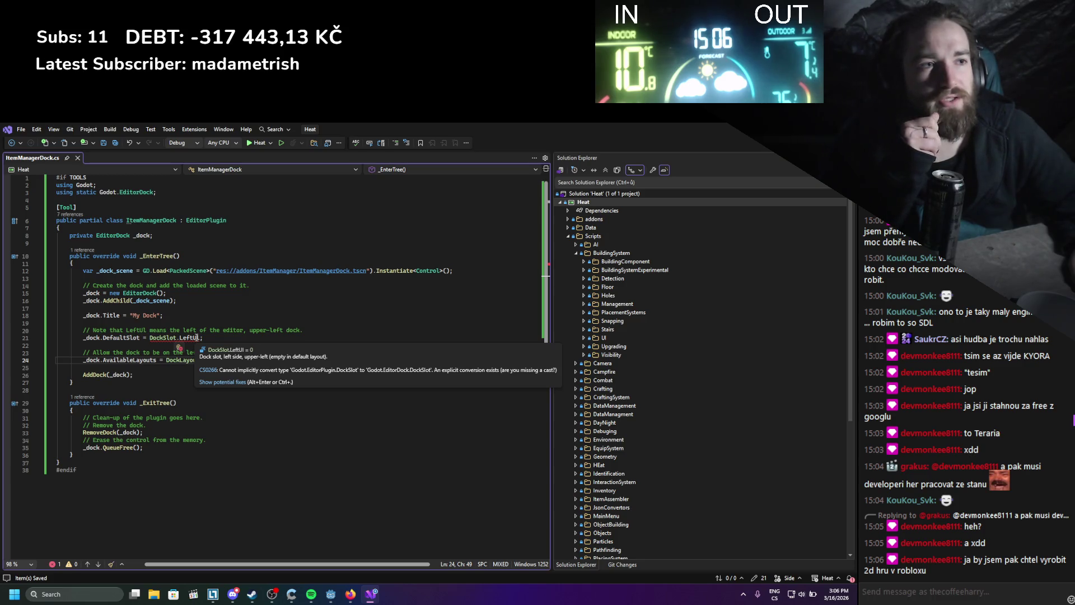
pyautogui.click(164, 338)
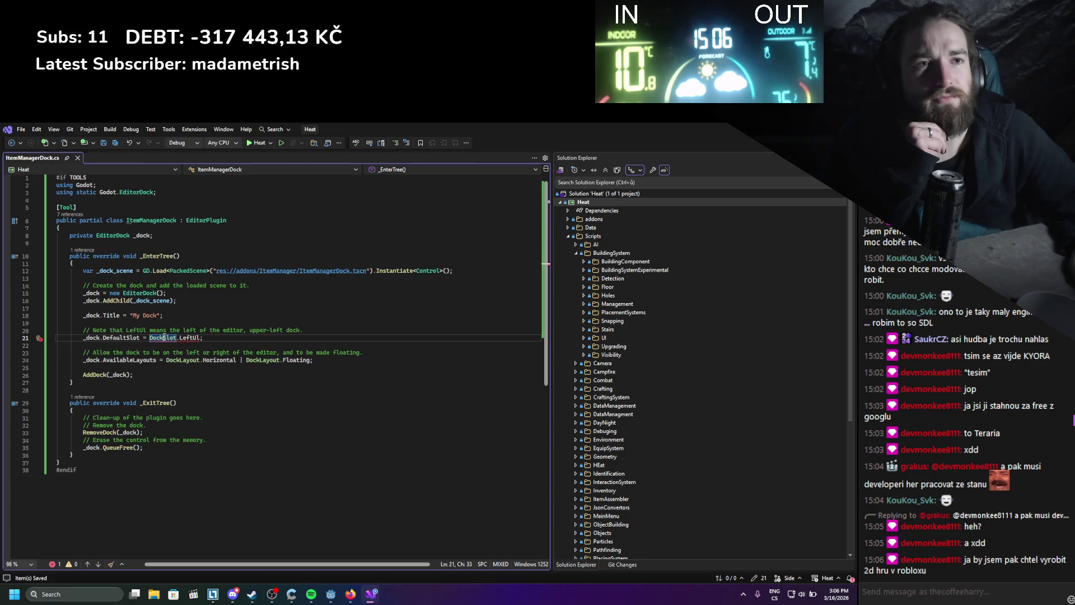
pyautogui.moveTo(192, 335)
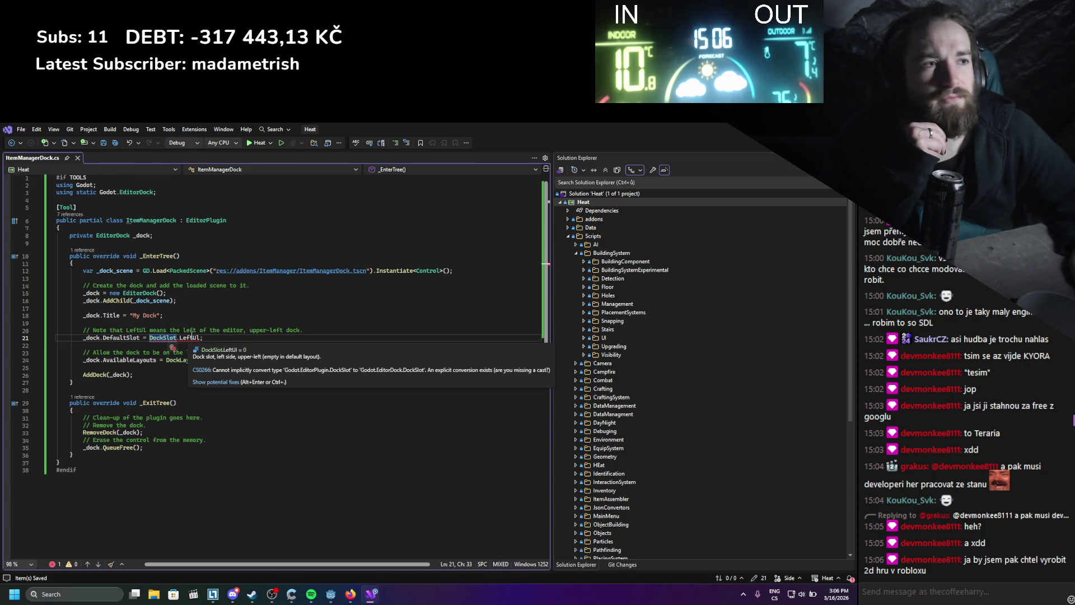
pyautogui.rightClick(182, 340)
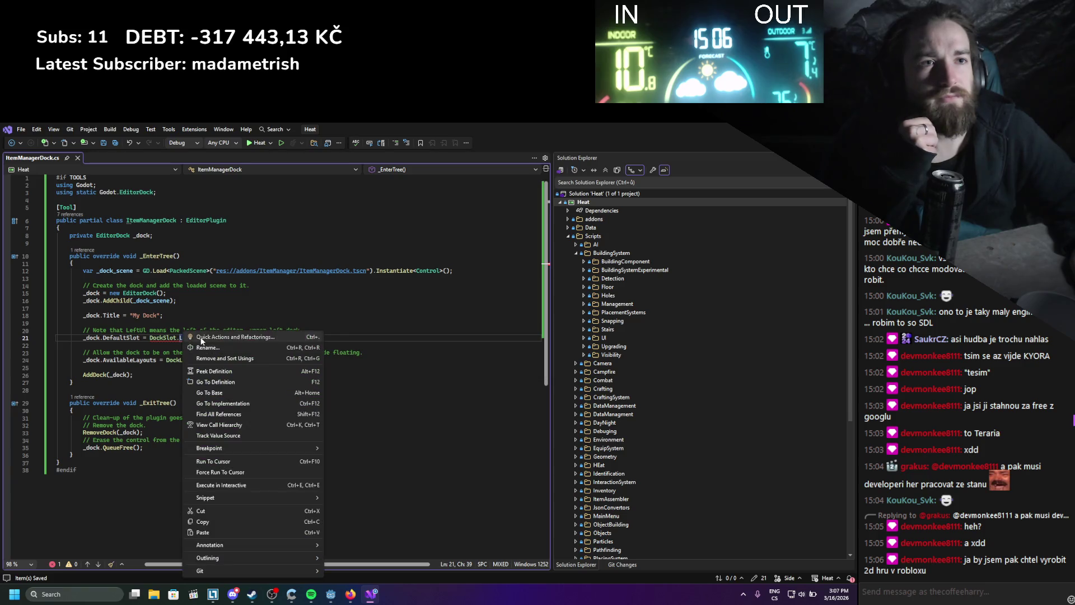
pyautogui.click(202, 339)
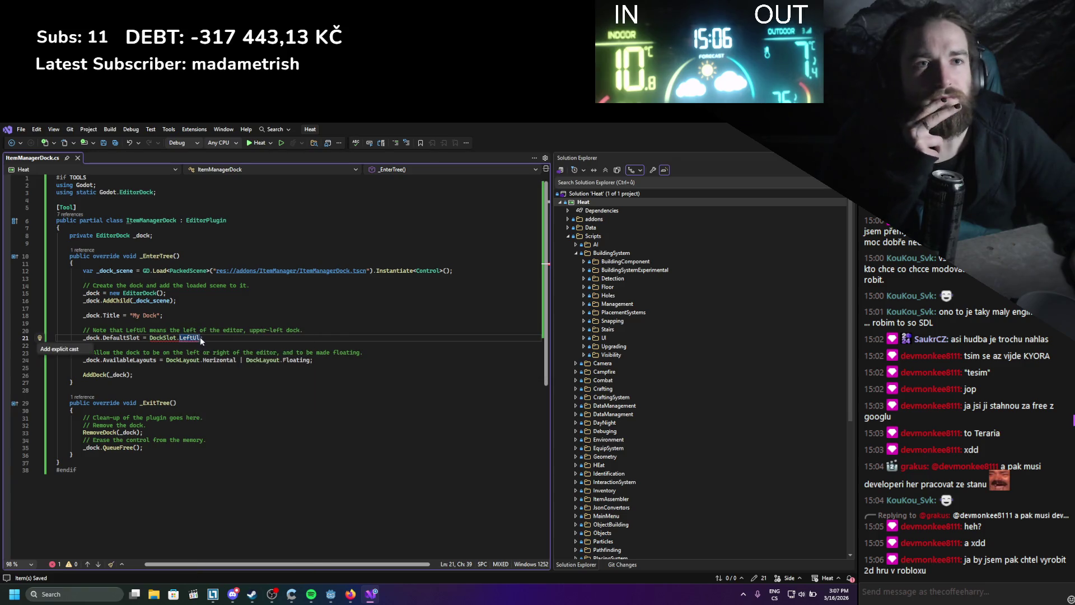
pyautogui.click(67, 352)
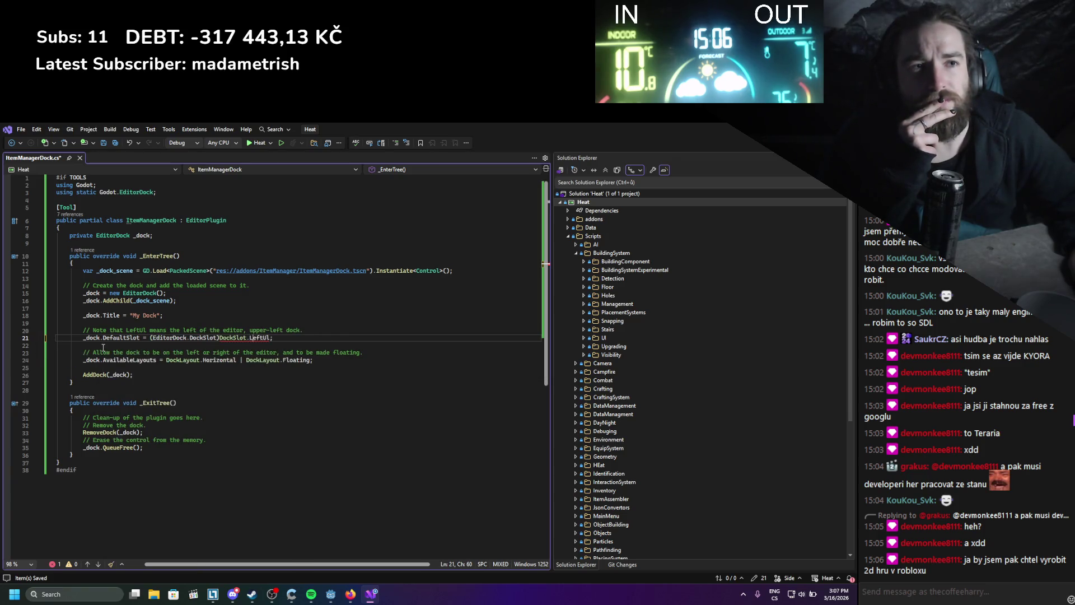
# - Save ItemManagerDock.cs
pyautogui.click(213, 374)
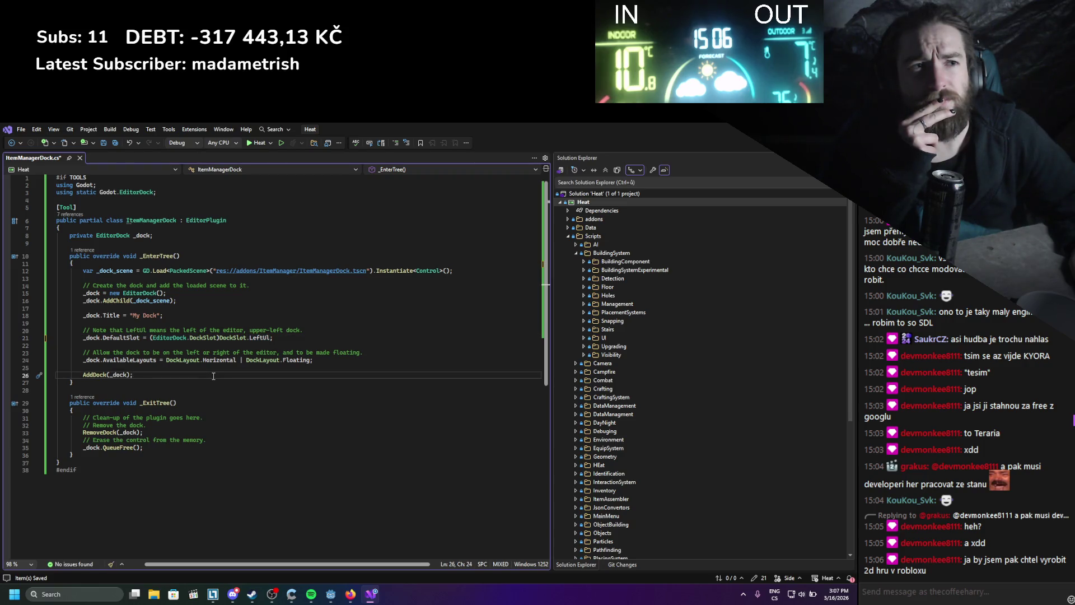
pyautogui.hotkey('ctrl', 's')
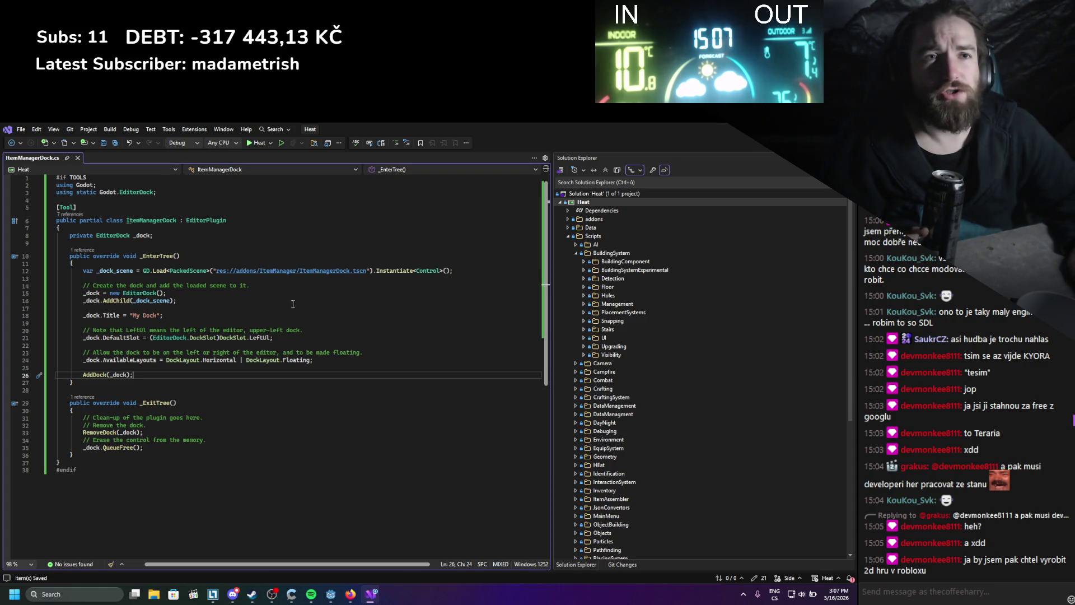
pyautogui.click(350, 594)
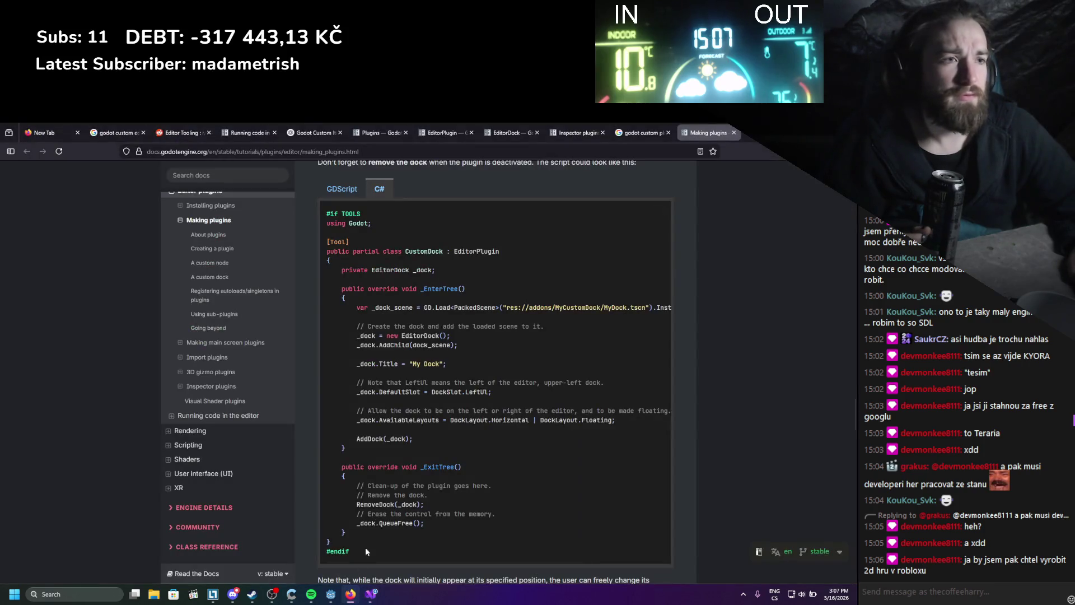
# - Scroll the docs to the Checking the results section on enabling the plugin
pyautogui.scroll(-4, 445, 426)
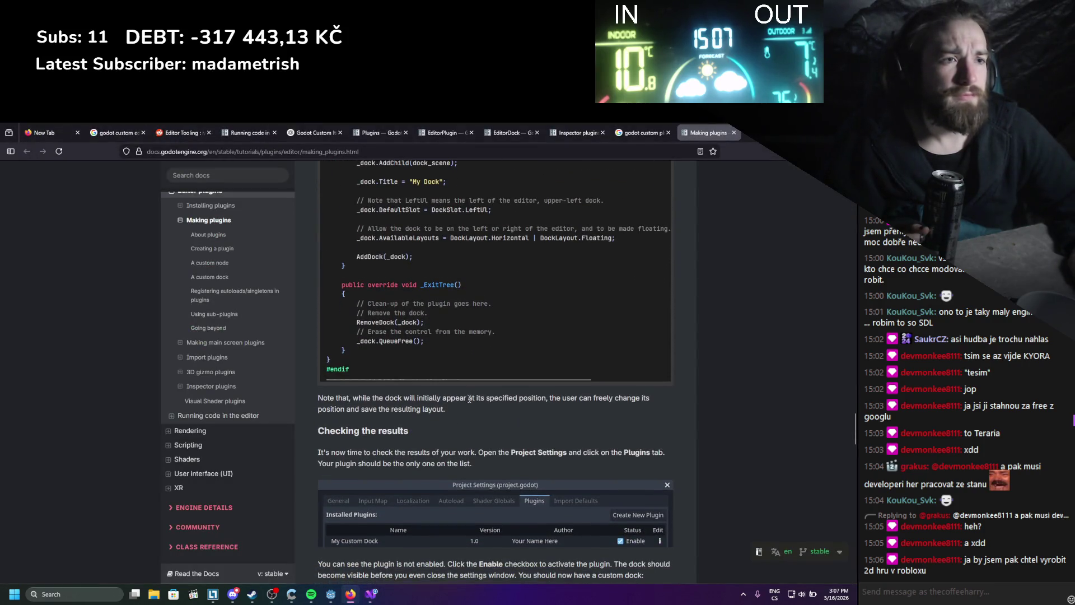
pyautogui.scroll(-4, 468, 387)
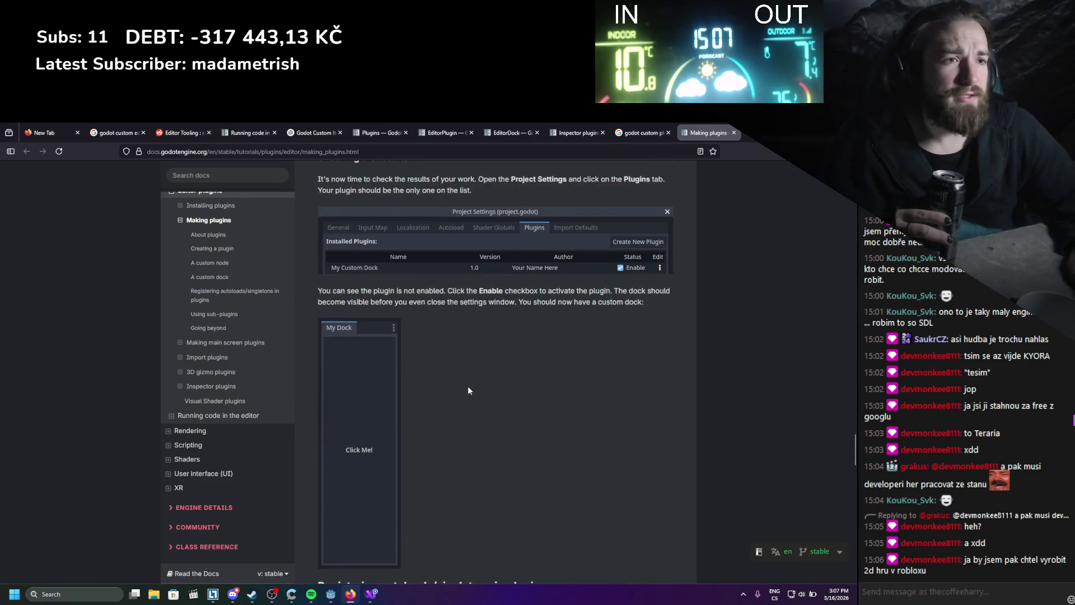
pyautogui.click(331, 594)
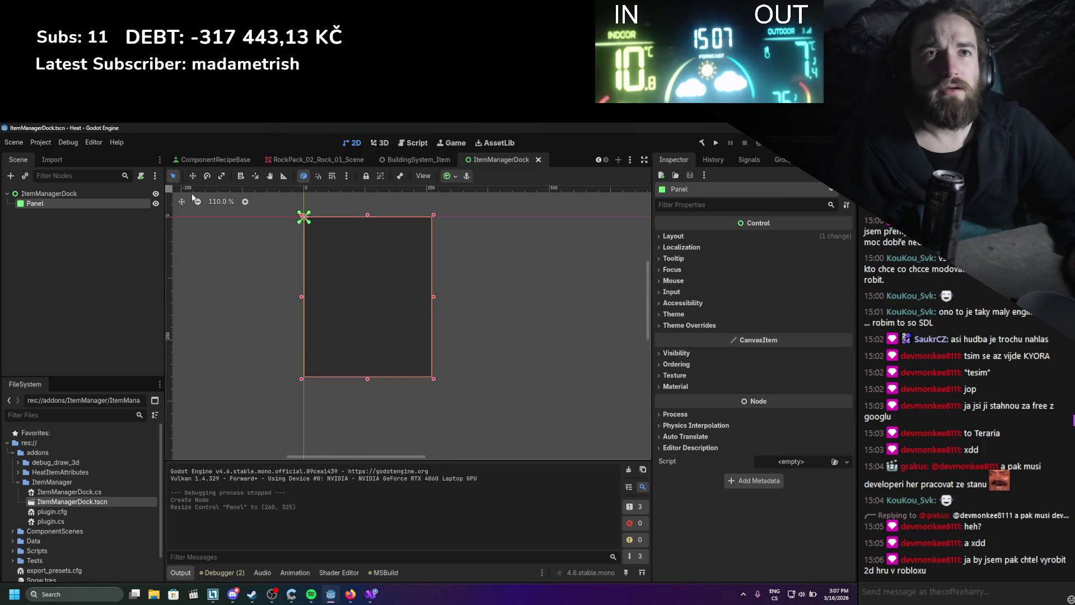
# - Try enabling the ItemManager plugin in Project Settings, dismiss its load error, and open plugin.cs
pyautogui.click(40, 143)
pyautogui.click(56, 158)
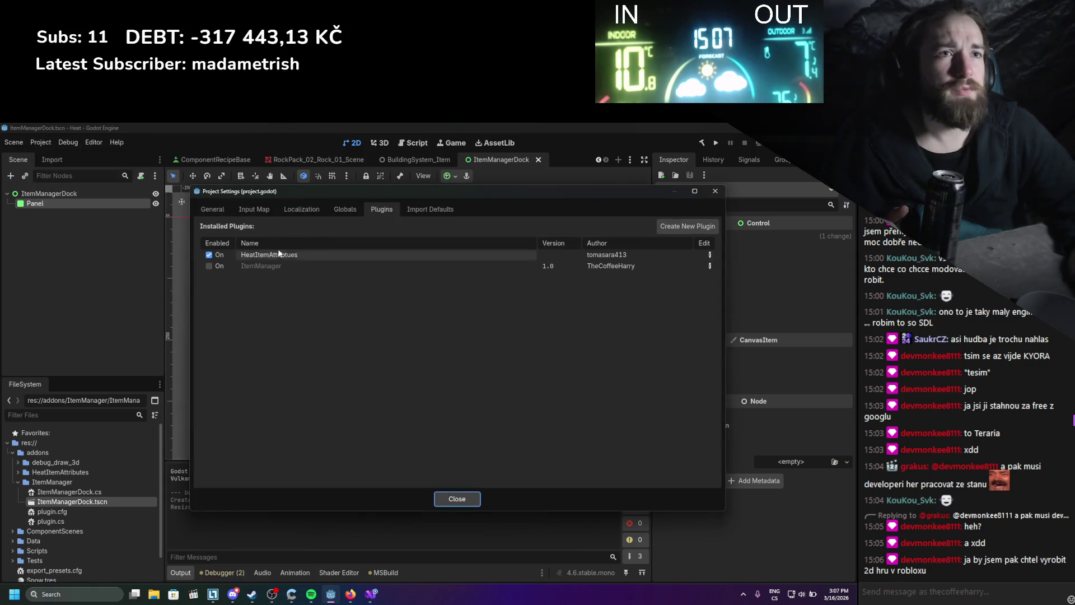
pyautogui.click(209, 266)
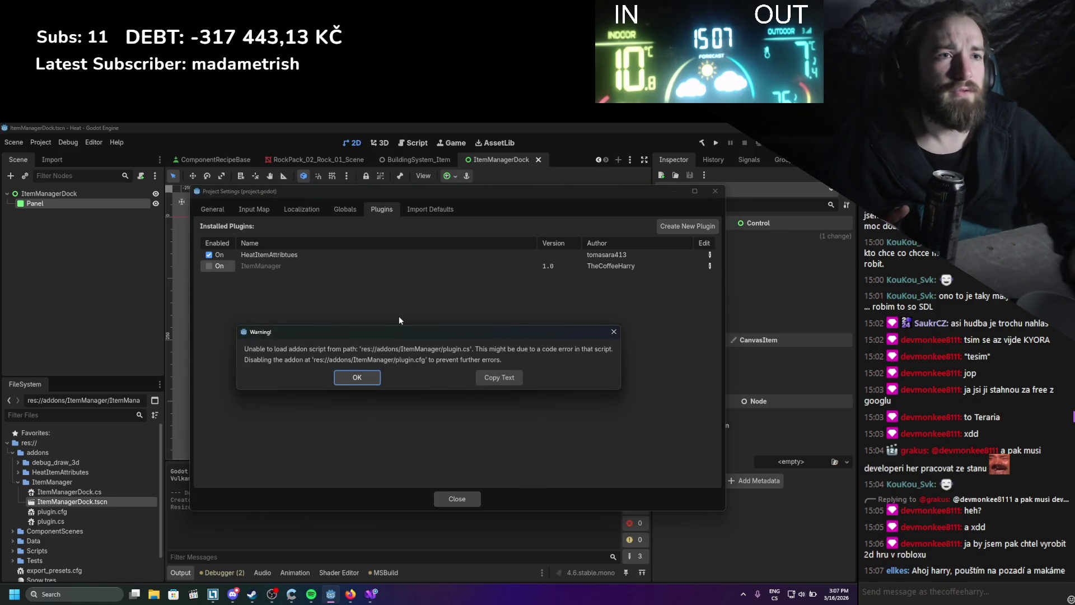
pyautogui.click(620, 334)
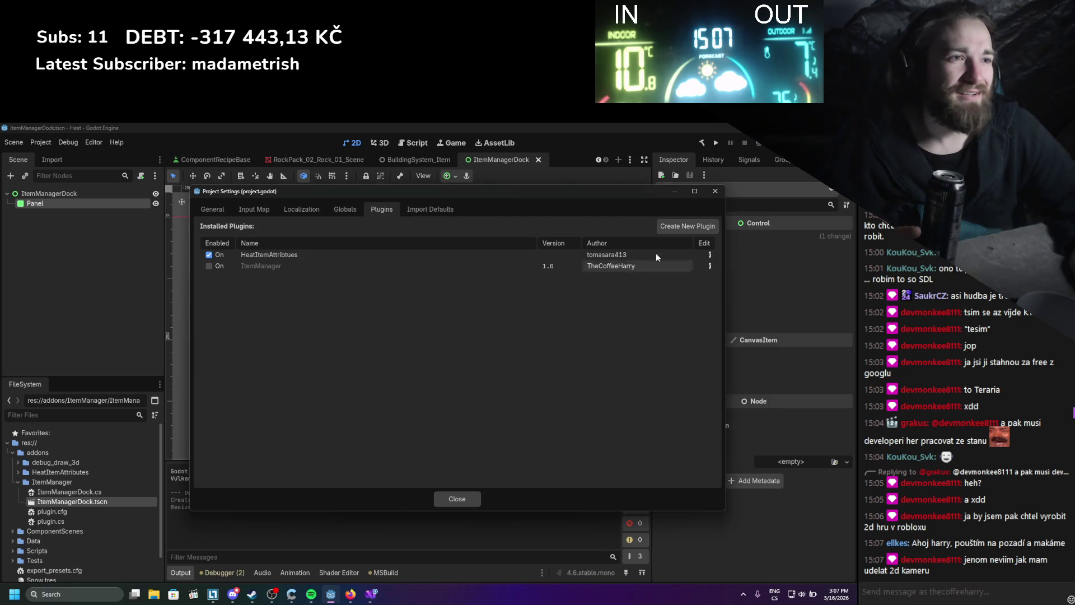
pyautogui.click(712, 188)
pyautogui.doubleClick(109, 520)
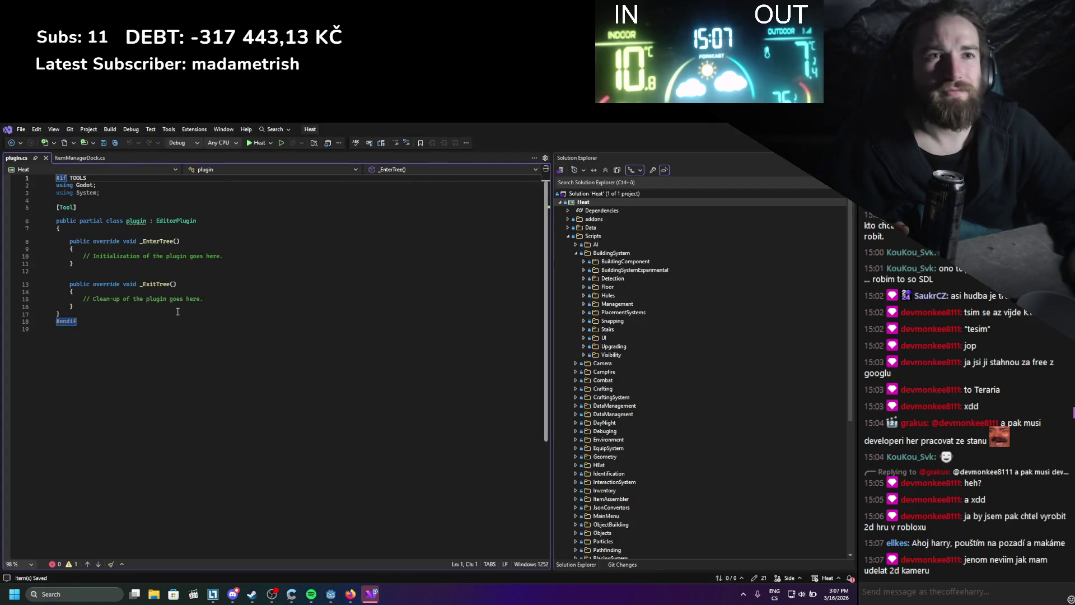
pyautogui.click(178, 312)
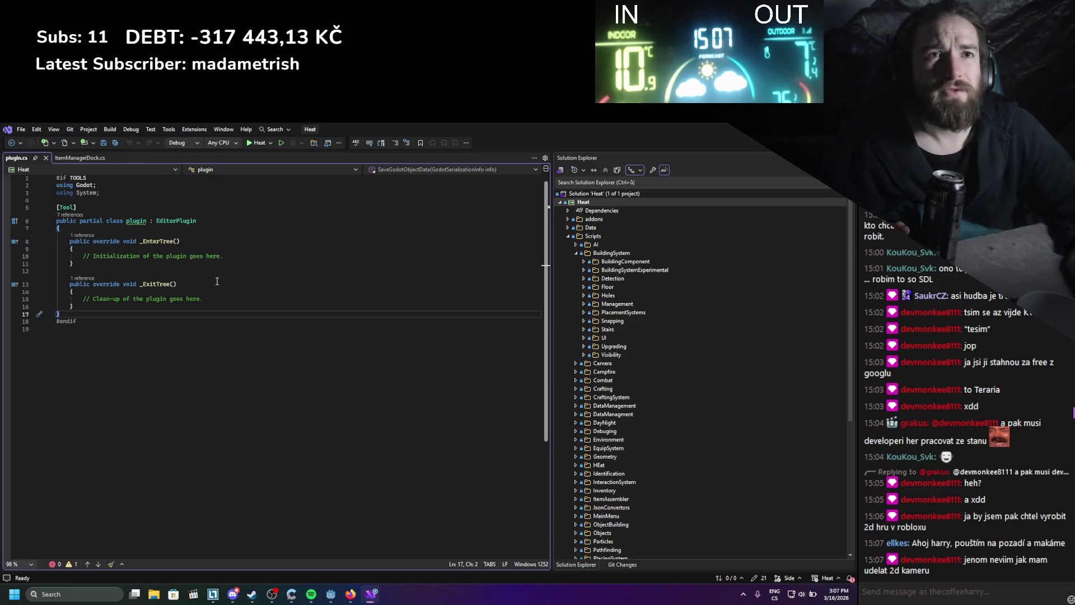
# - Compare plugin.cs against ItemManagerDock.cs in Visual Studio, then return to Godot
pyautogui.click(83, 159)
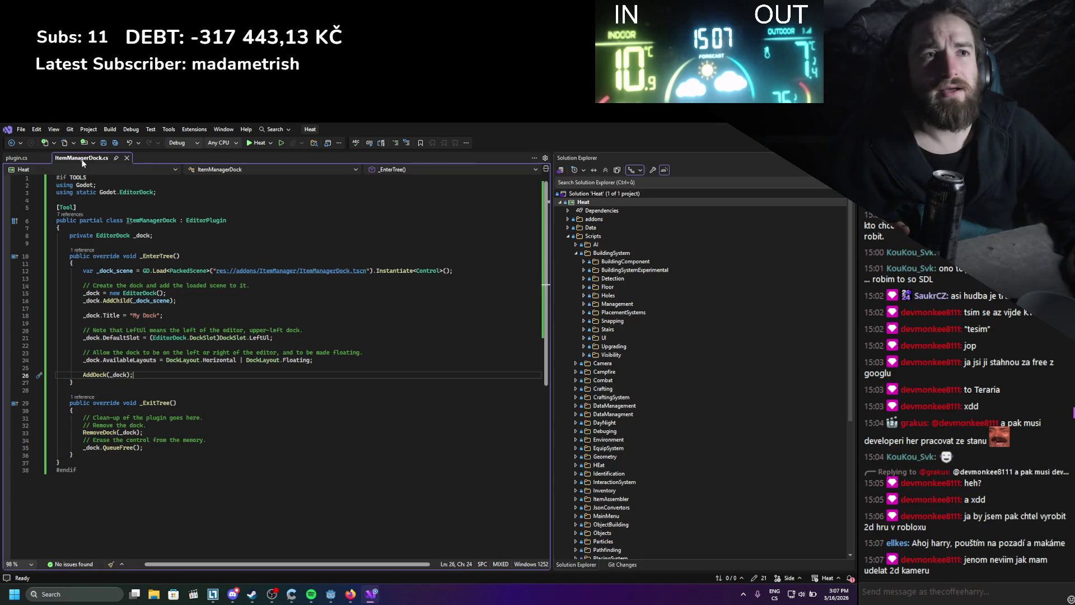
pyautogui.click(17, 159)
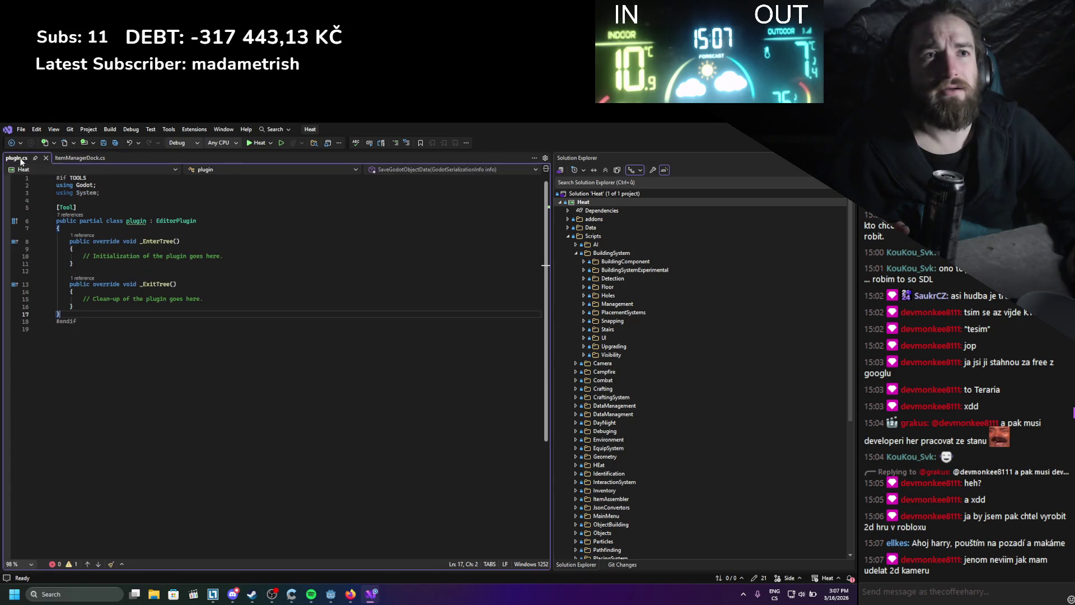
pyautogui.click(87, 160)
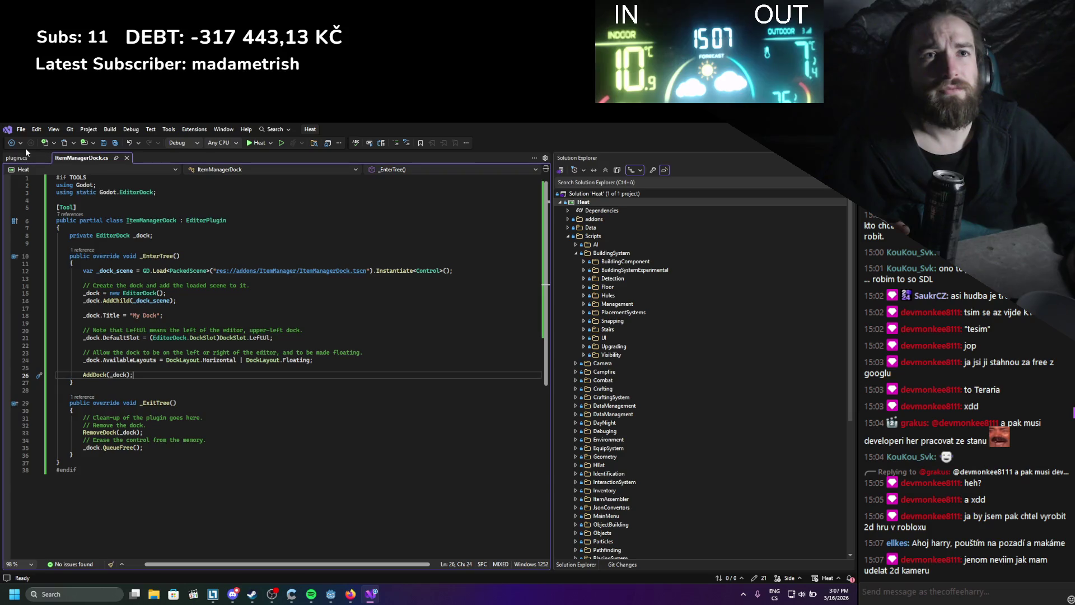
pyautogui.click(24, 159)
pyautogui.click(68, 159)
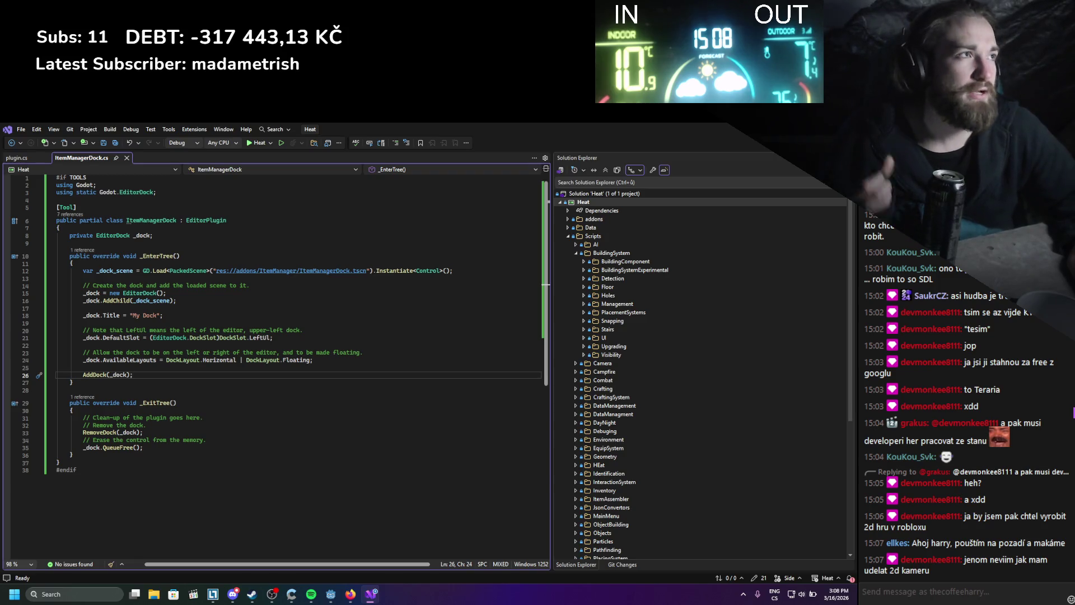
pyautogui.hotkey('alt', 'Tab')
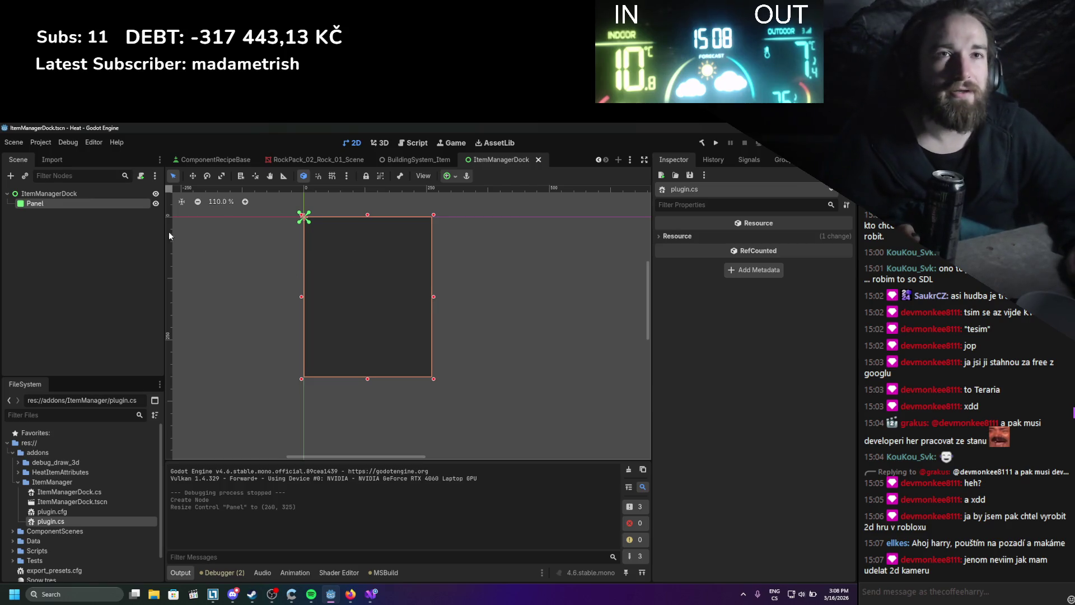
# - Check the ItemManagerDock root and Panel nodes in the scene tree
pyautogui.click(86, 193)
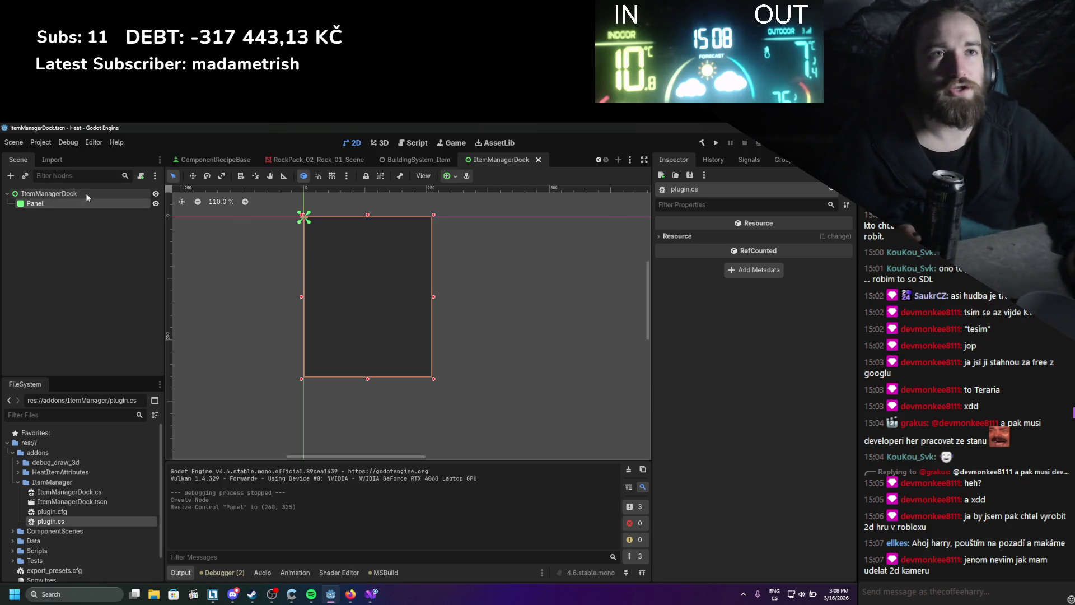
pyautogui.click(85, 202)
pyautogui.click(85, 194)
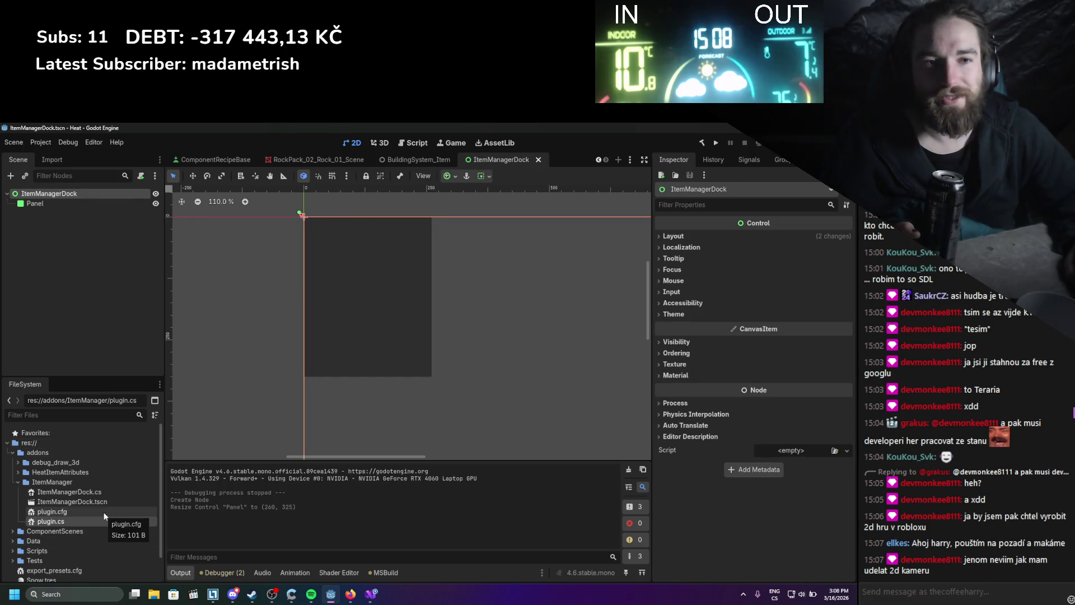
# - Open plugin.cfg in the script editor, then return to the Making plugins docs
pyautogui.moveTo(343, 592)
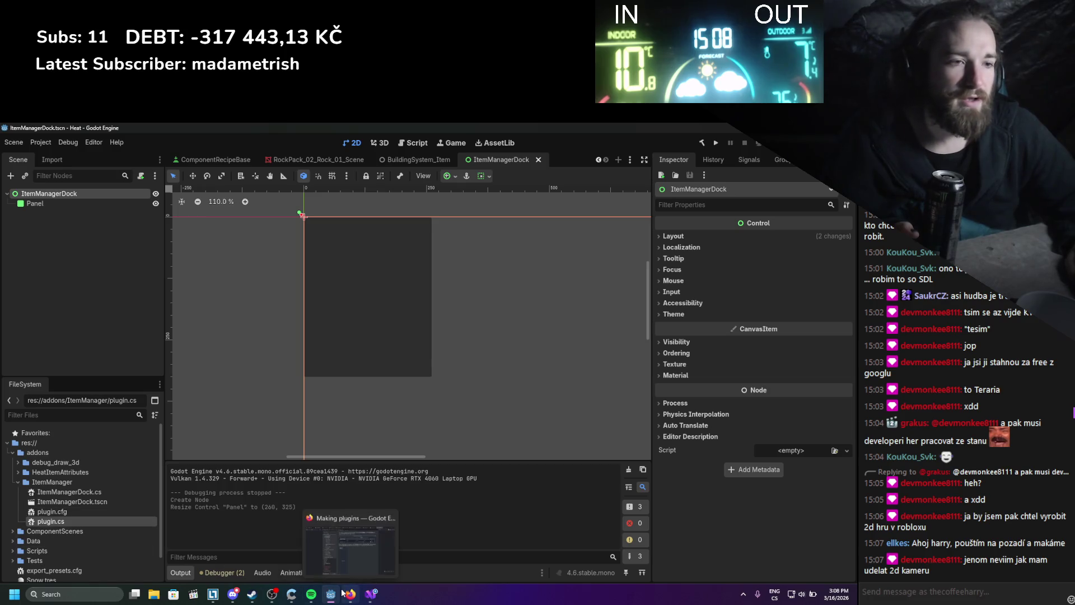
pyautogui.doubleClick(110, 512)
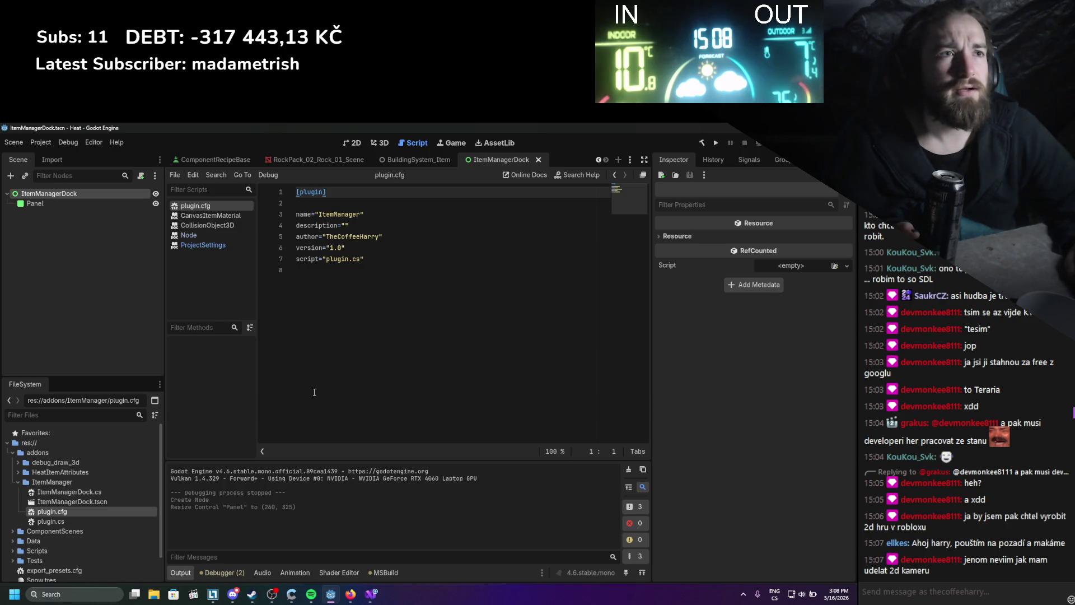
pyautogui.click(350, 594)
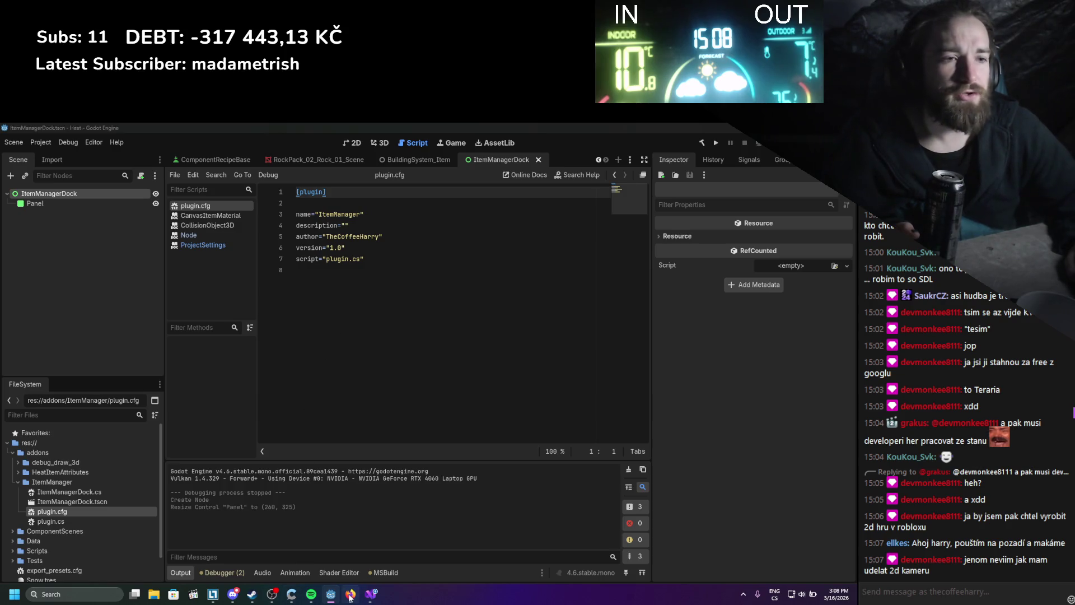
pyautogui.scroll(10, 429, 431)
# - Scroll up the Making plugins page to review the 'A custom node' example
pyautogui.scroll(6, 430, 431)
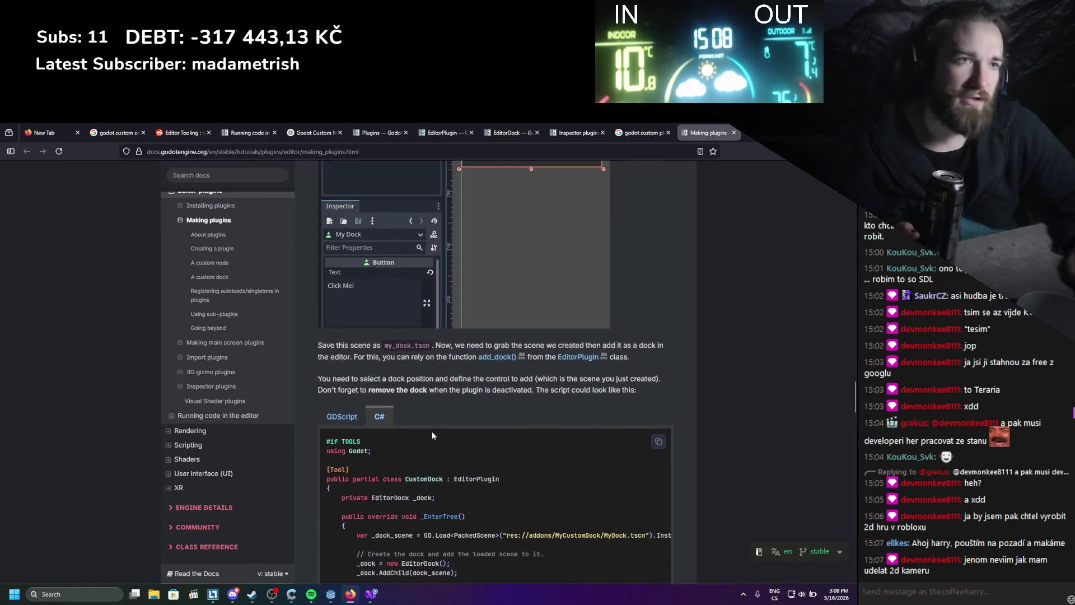
pyautogui.scroll(15, 430, 441)
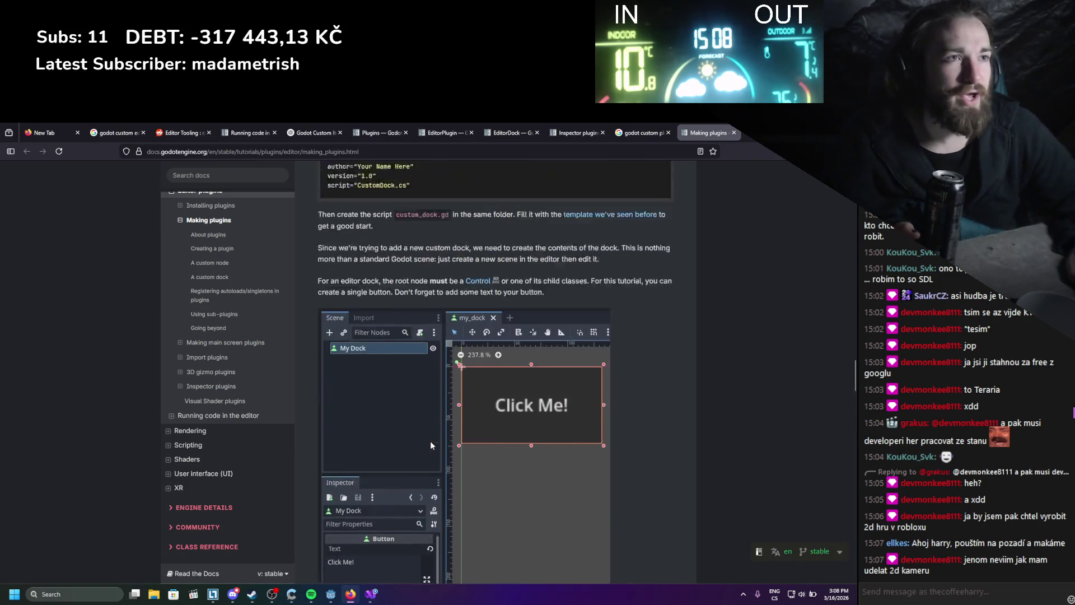
pyautogui.scroll(1, 431, 442)
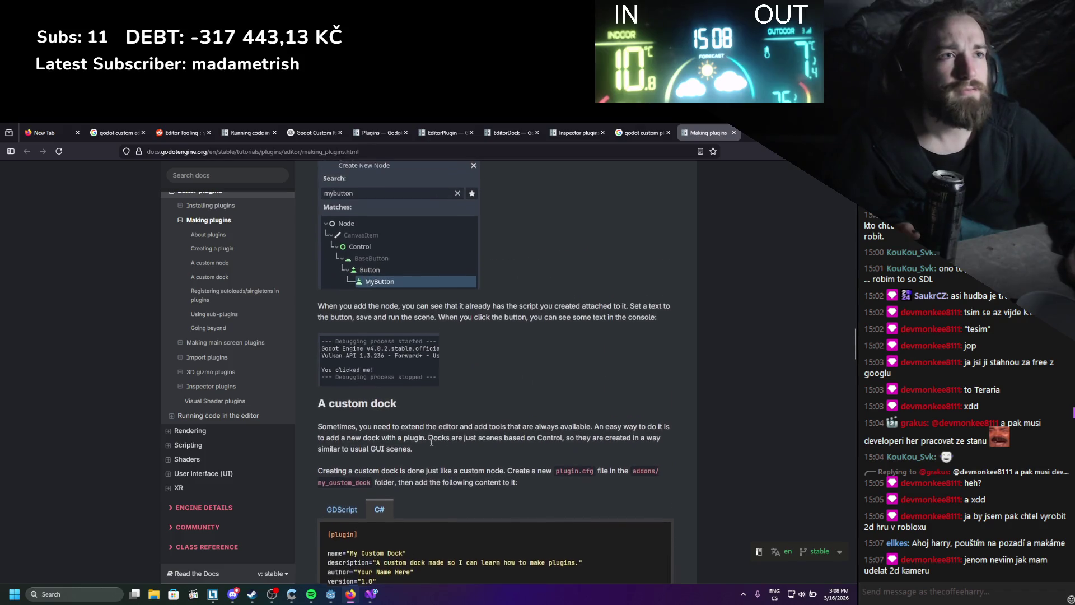
pyautogui.scroll(-3, 431, 443)
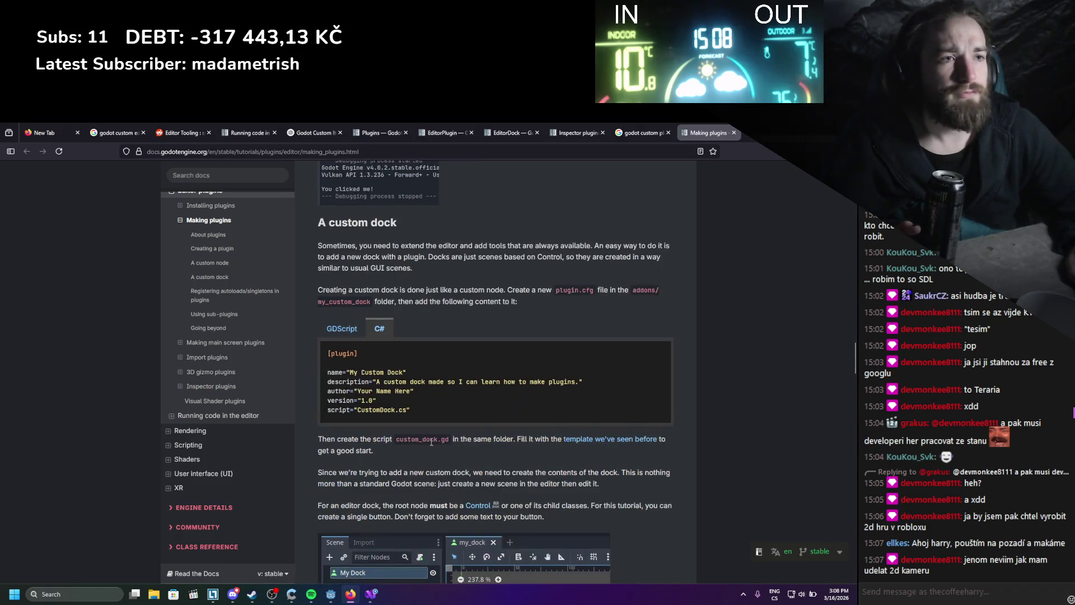
pyautogui.scroll(10, 436, 434)
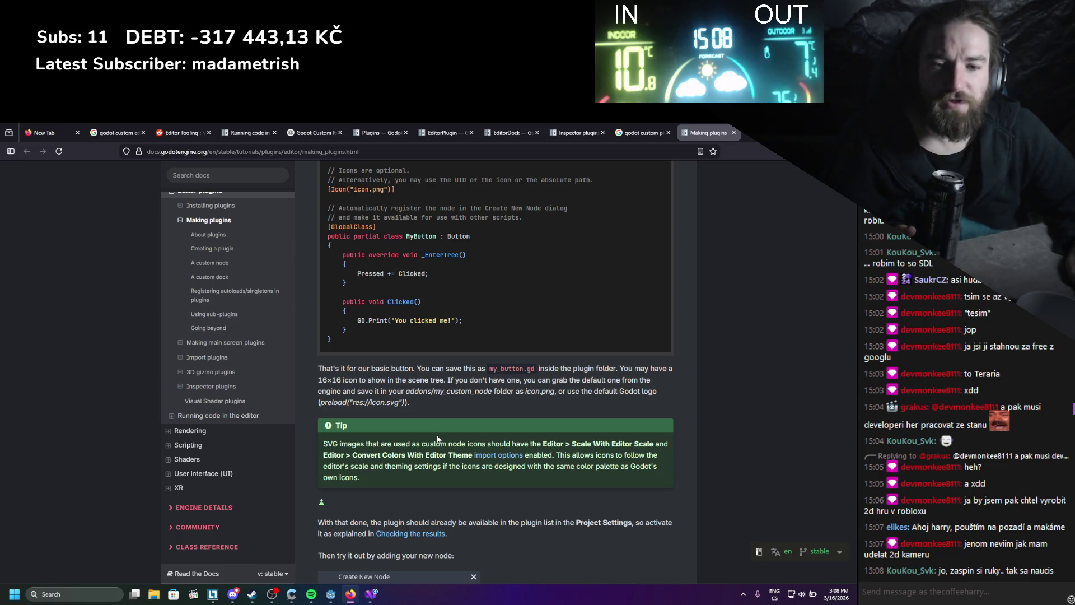
pyautogui.scroll(3, 437, 439)
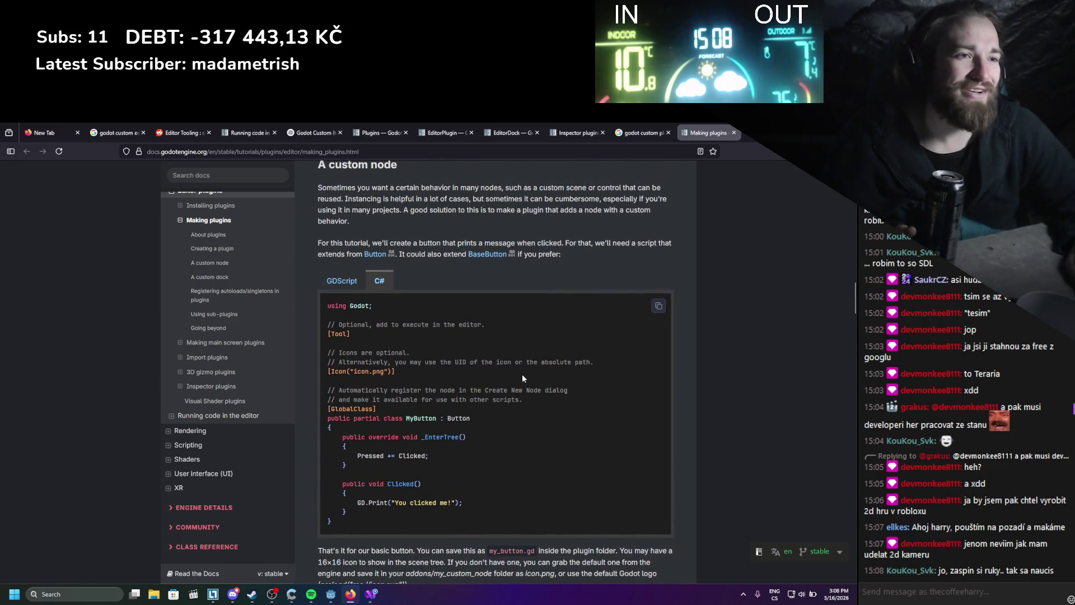
pyautogui.scroll(4, 522, 378)
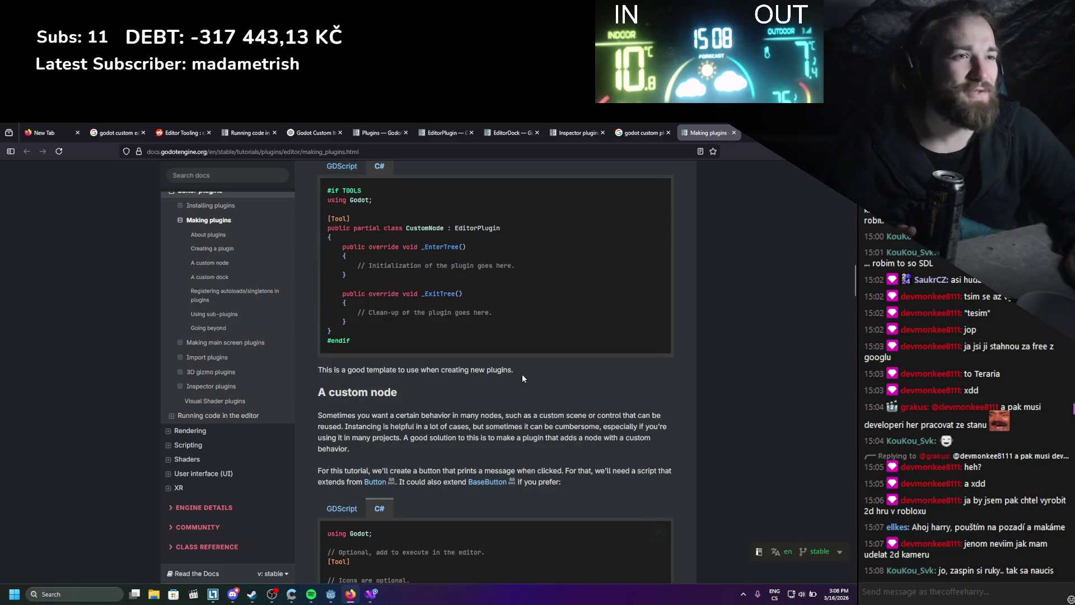
pyautogui.scroll(-9, 522, 379)
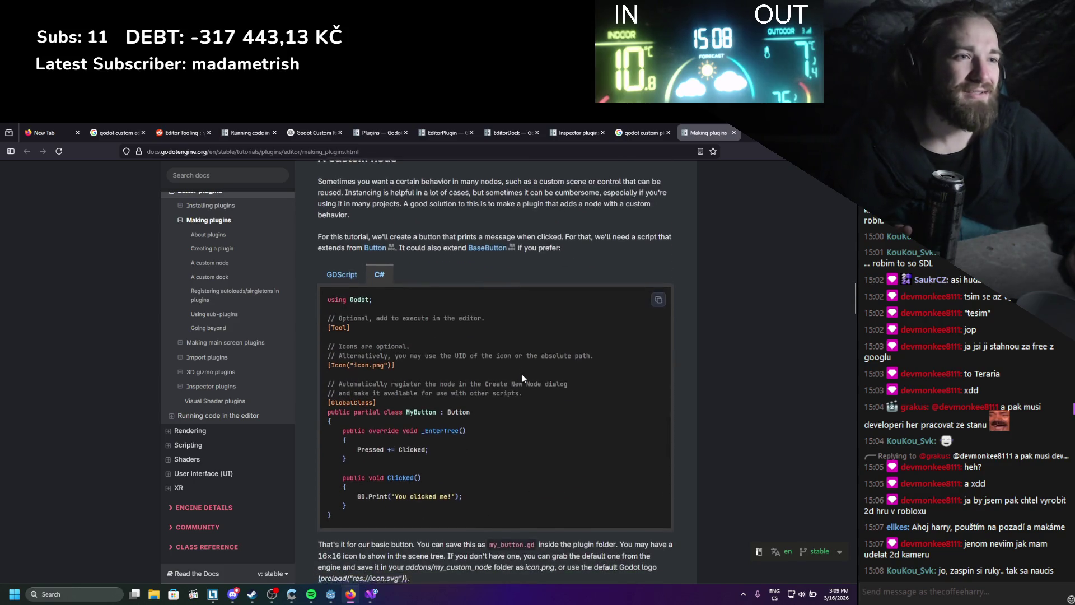
pyautogui.scroll(9, 523, 375)
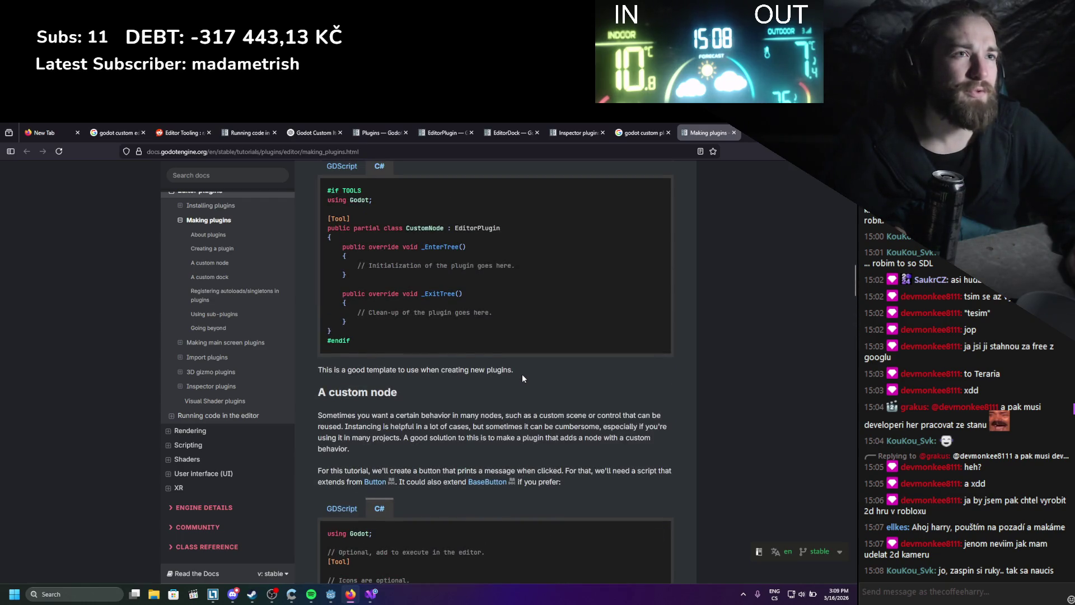
pyautogui.scroll(2, 522, 378)
# - Read back down through 'A custom dock', then bring up plugin.cs's file options in Godot
pyautogui.scroll(-6, 523, 378)
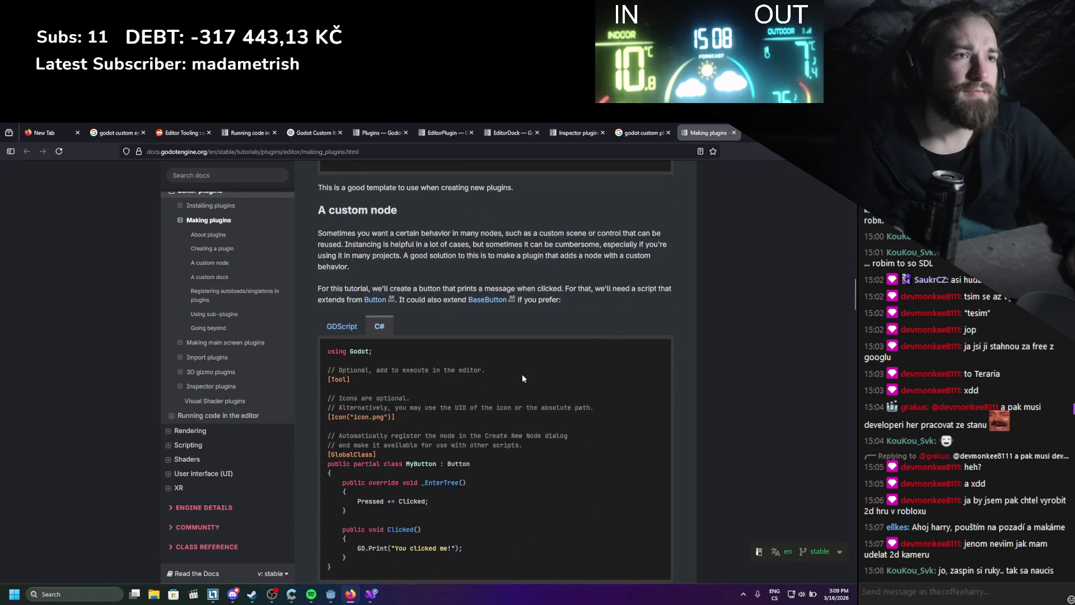
pyautogui.scroll(-12, 522, 379)
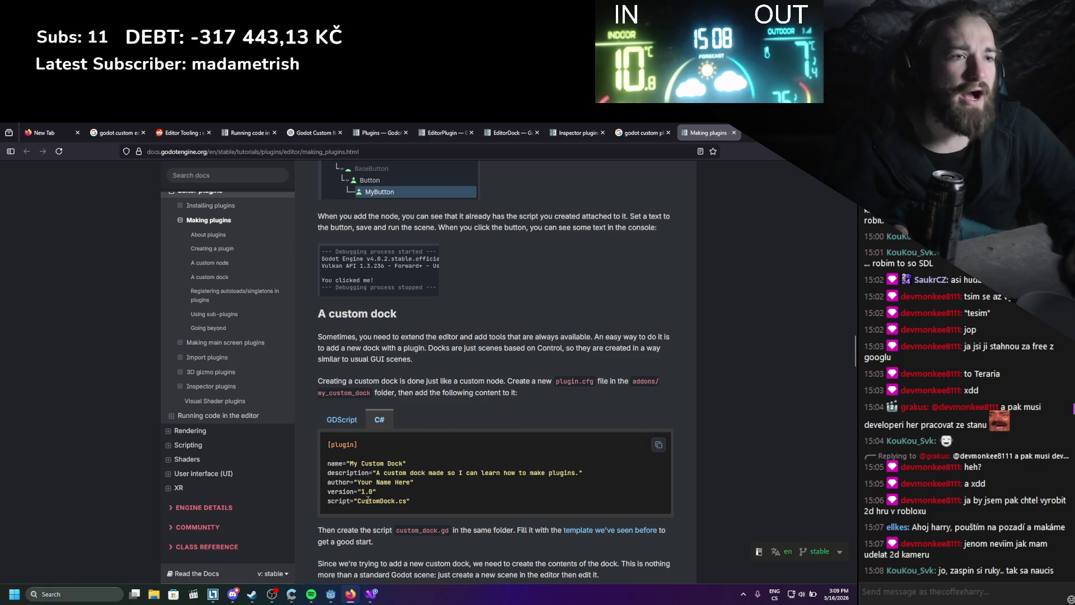
pyautogui.moveTo(351, 500); pyautogui.dragTo(411, 500)
pyautogui.scroll(-4, 411, 499)
pyautogui.scroll(-4, 428, 434)
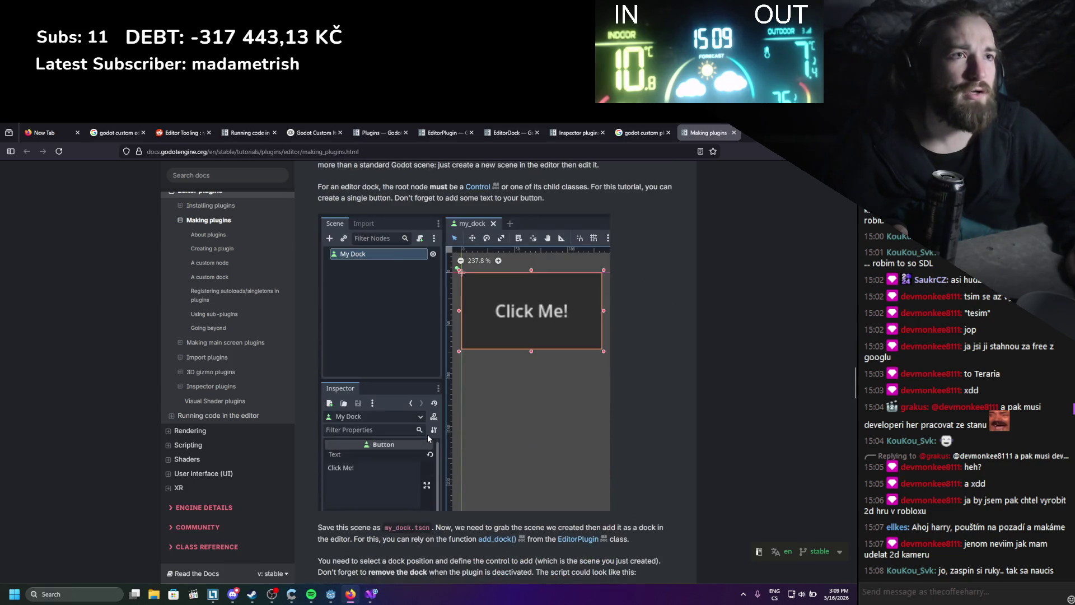
pyautogui.scroll(-6, 530, 387)
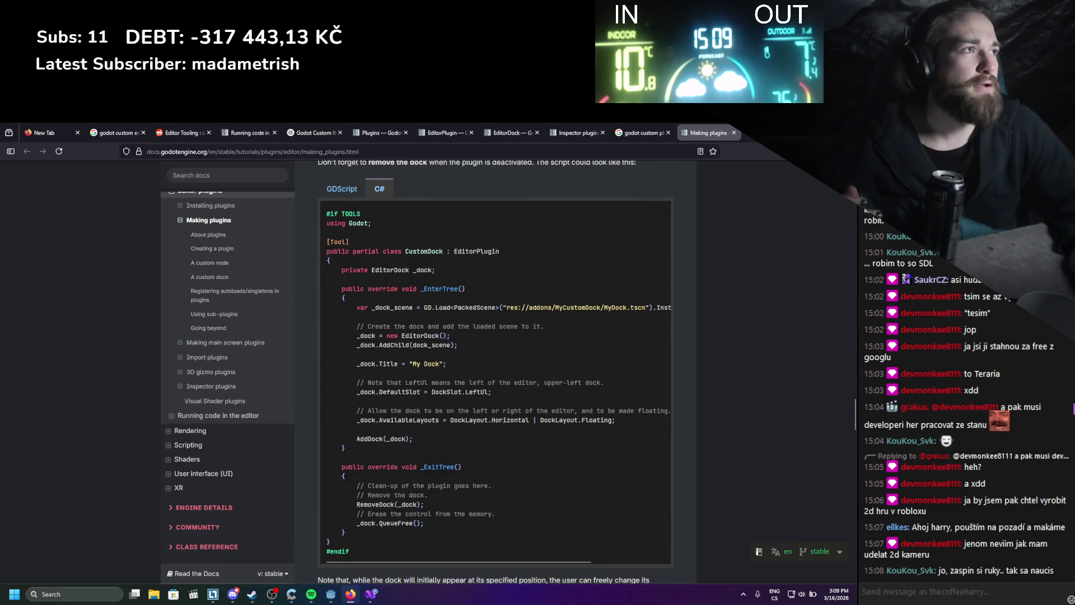
pyautogui.hotkey('alt', 'Tab')
pyautogui.rightClick(79, 523)
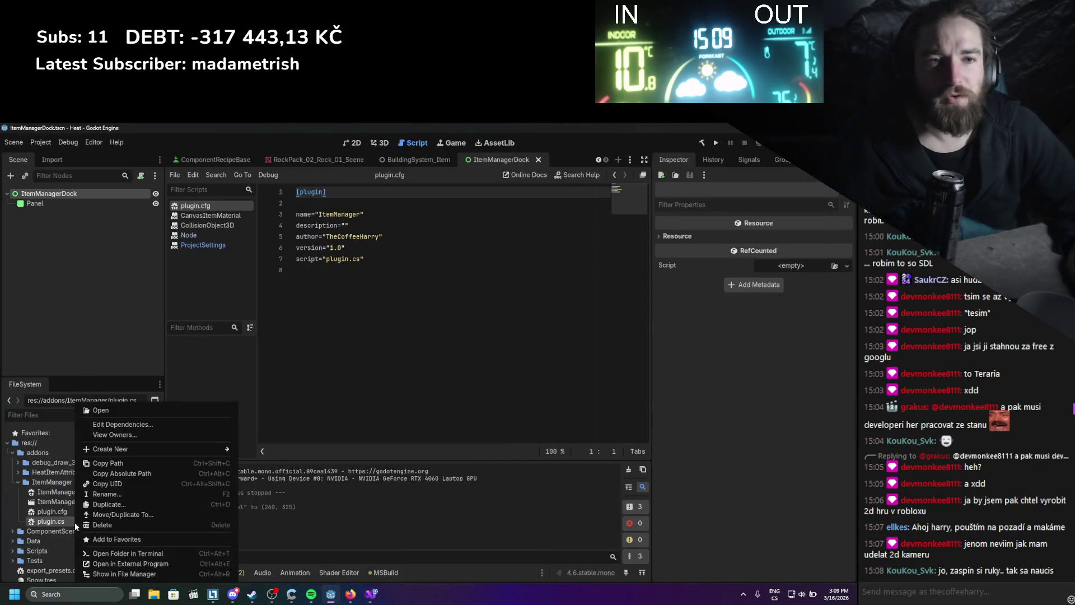
# - Delete plugin.cs from the ItemManager addon
pyautogui.click(101, 522)
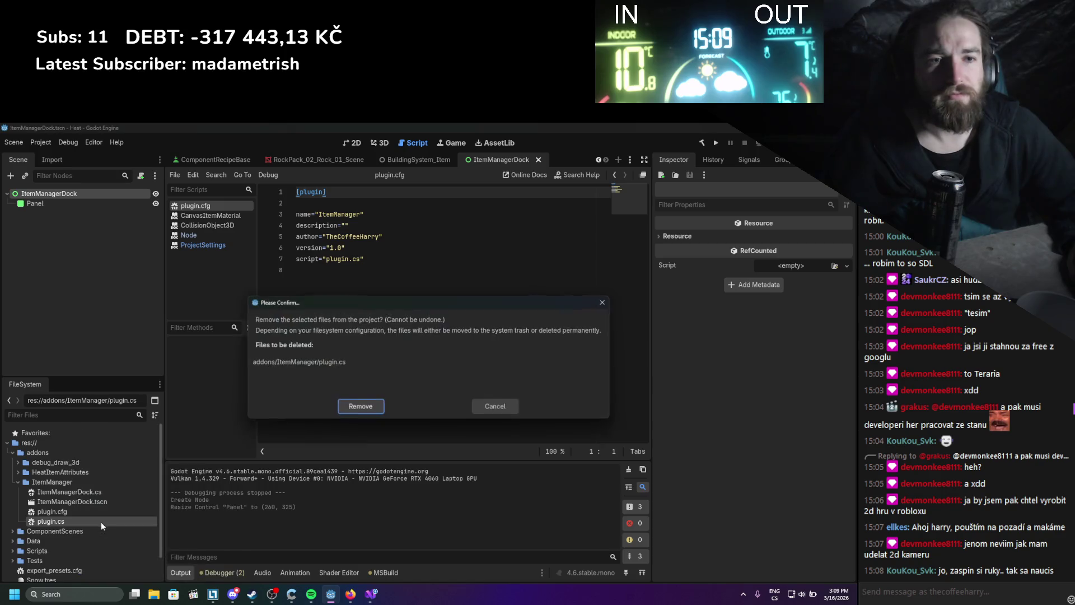
pyautogui.click(342, 407)
pyautogui.click(99, 492)
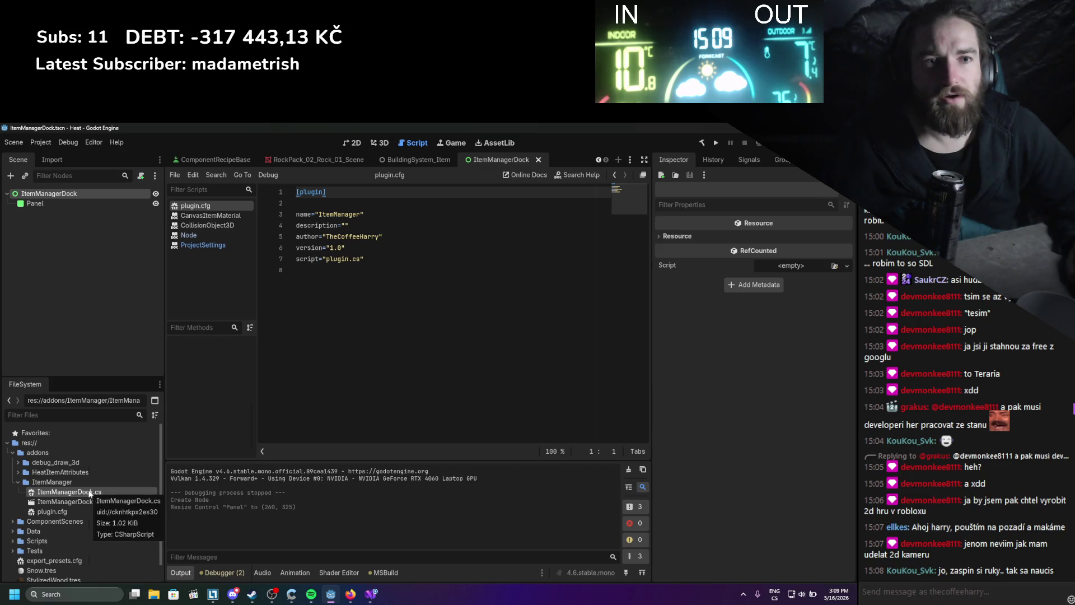
pyautogui.rightClick(89, 493)
pyautogui.click(140, 560)
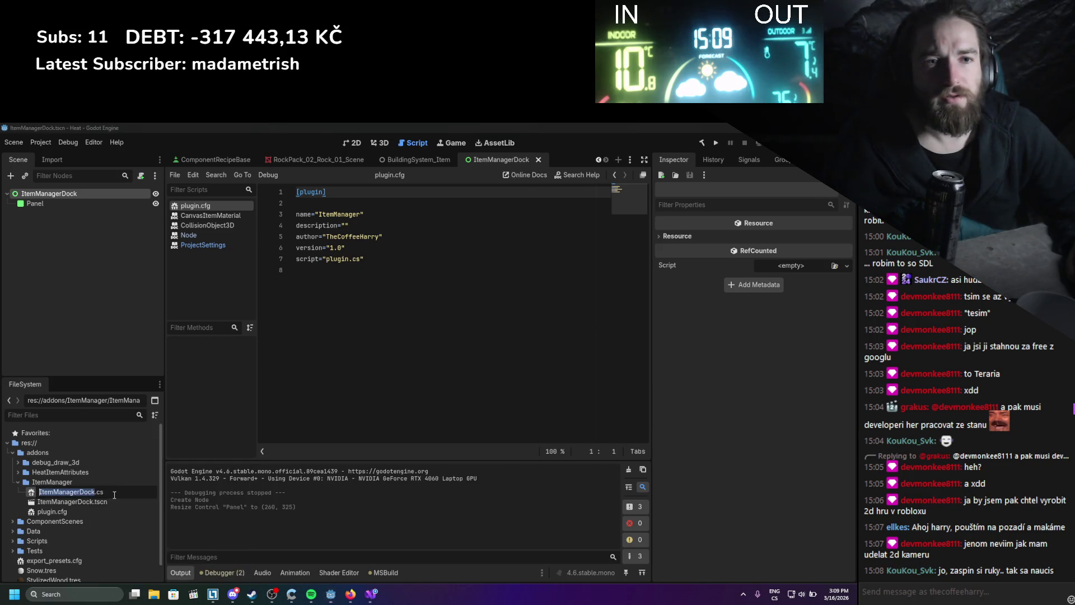
# - Change plugin.cfg's script entry to ItemManagerDock.cs
pyautogui.doubleClick(338, 260)
pyautogui.write('ItemManagerDock')
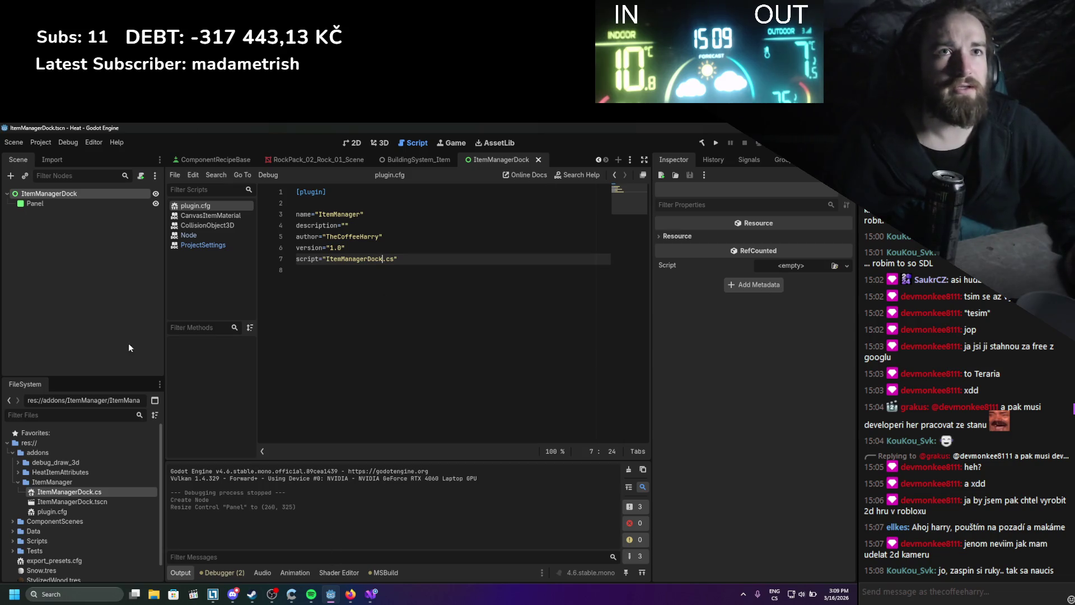
pyautogui.click(115, 143)
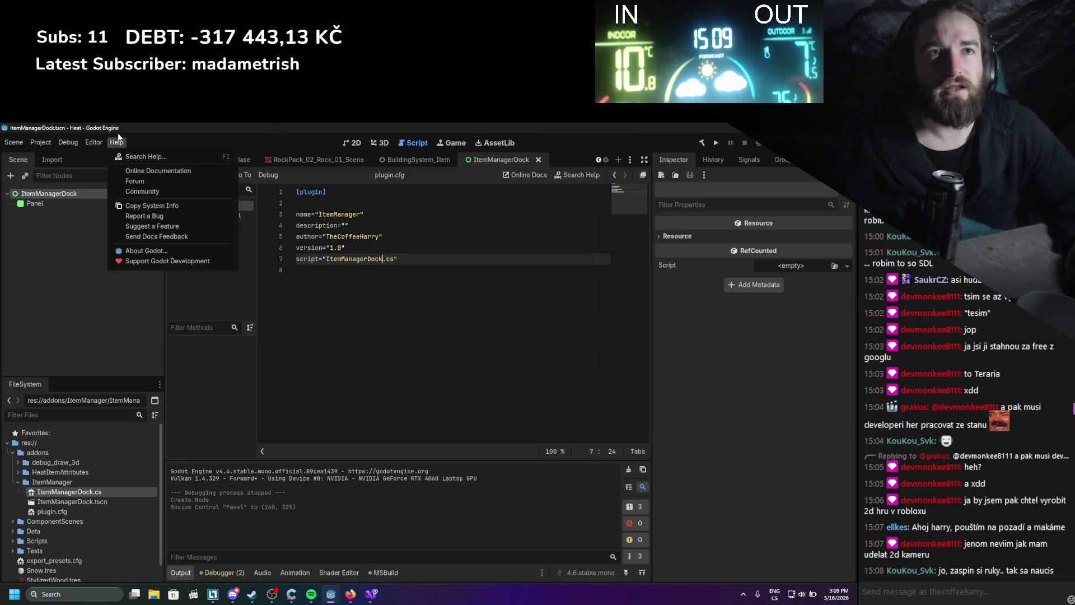
pyautogui.click(73, 159)
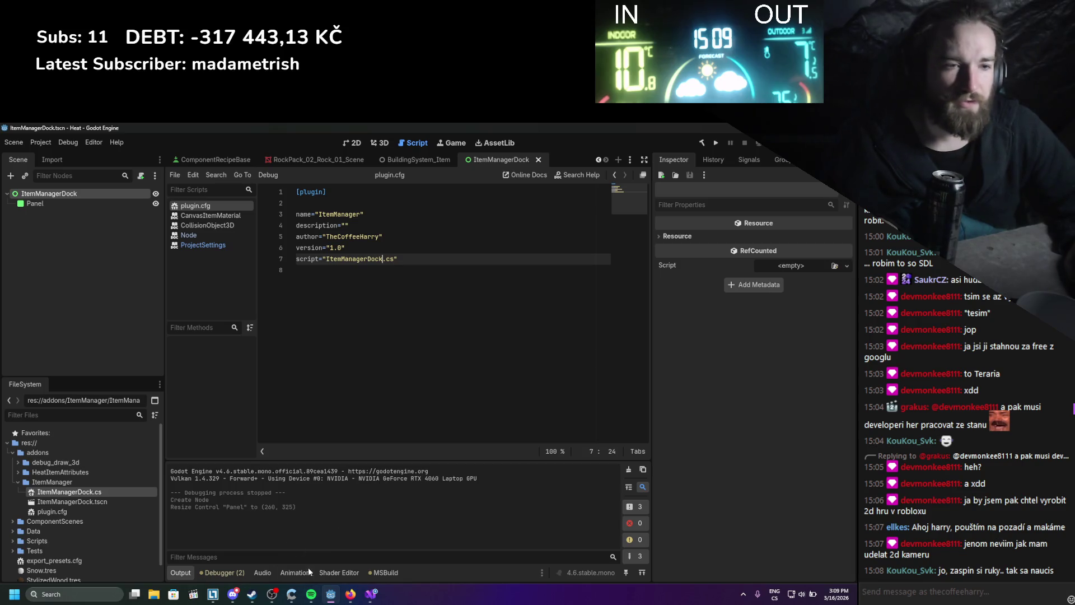
pyautogui.click(351, 593)
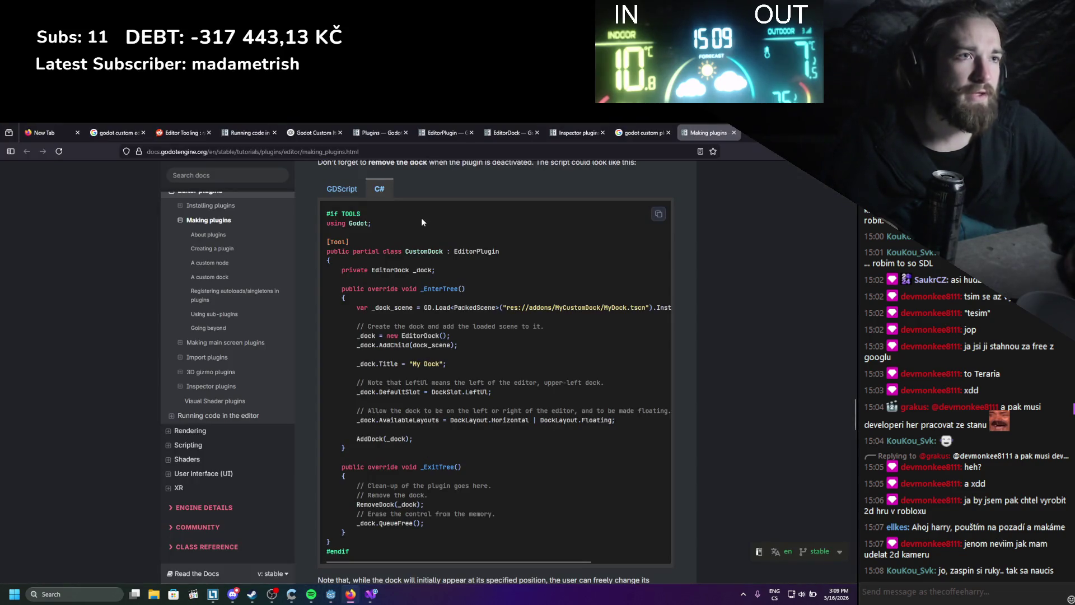
# - Review the C# CustomDock EditorPlugin code through 'Checking the results', then return to plugin.cfg
pyautogui.scroll(6, 422, 223)
pyautogui.moveTo(354, 467); pyautogui.dragTo(336, 168)
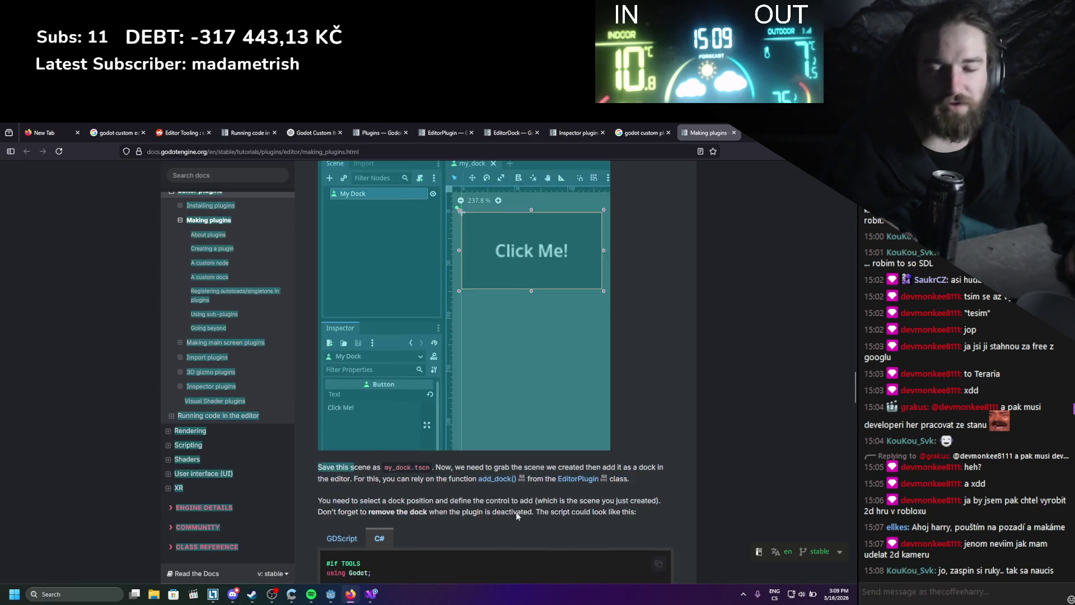
pyautogui.scroll(-4, 504, 488)
pyautogui.click(434, 341)
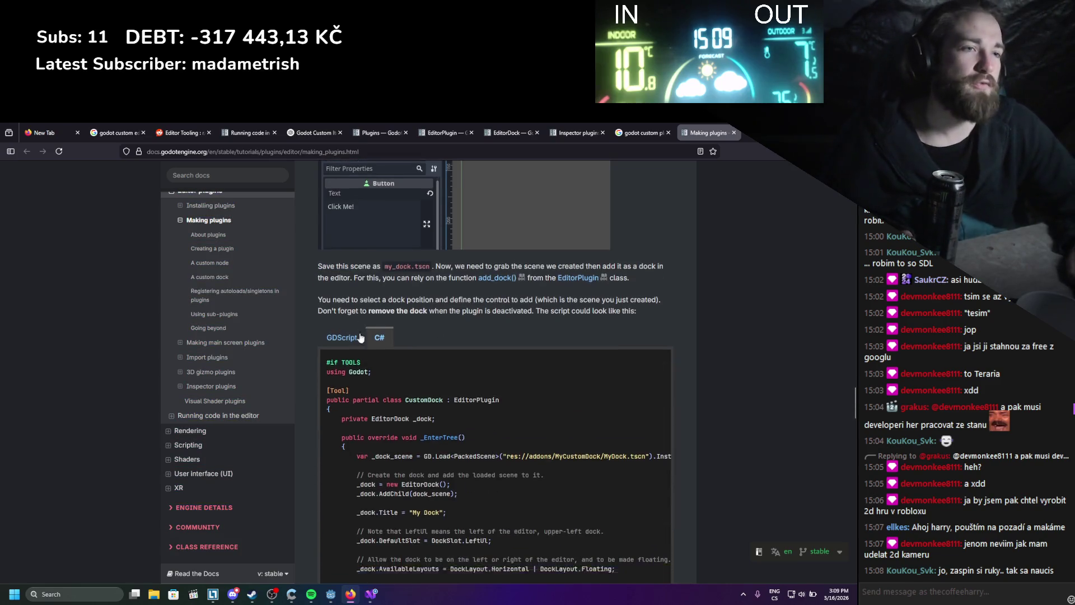
pyautogui.scroll(-3, 360, 337)
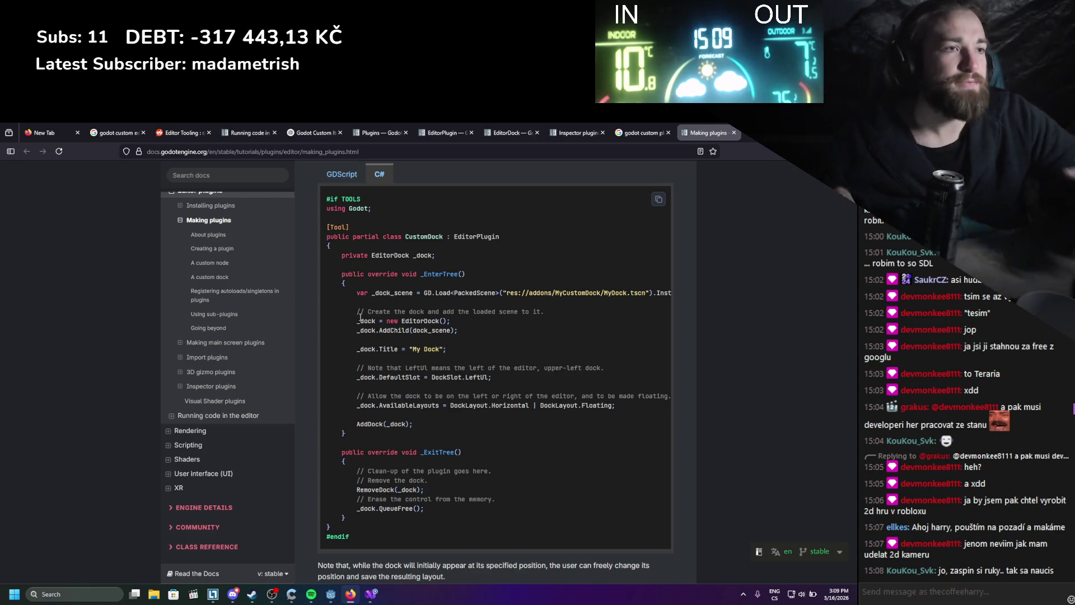
pyautogui.scroll(-4, 601, 321)
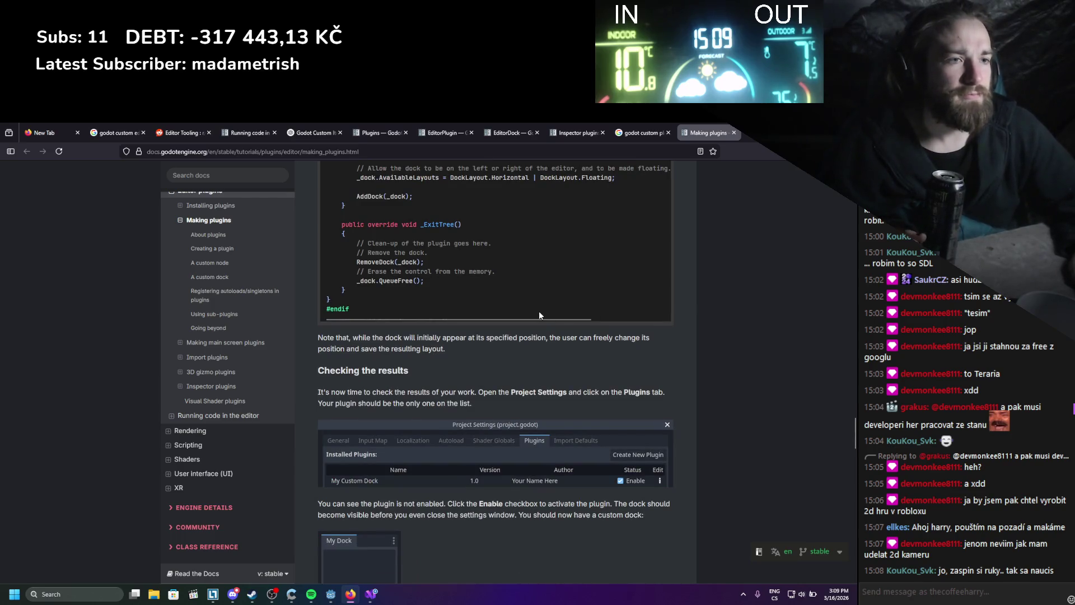
pyautogui.scroll(-1, 539, 311)
pyautogui.hotkey('alt', 'Tab')
pyautogui.click(440, 279)
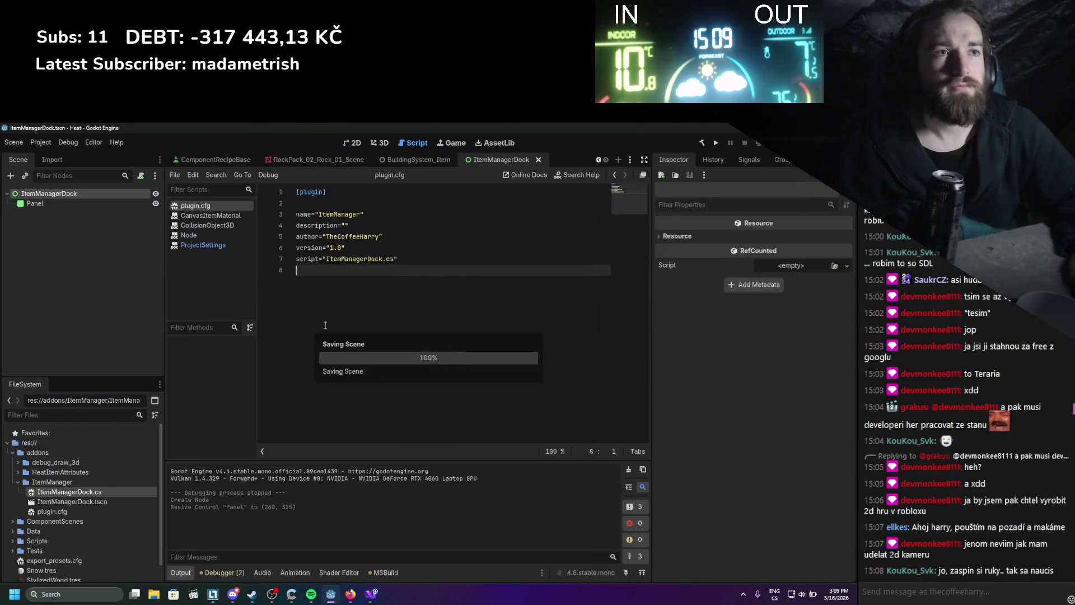
pyautogui.click(40, 142)
pyautogui.click(61, 157)
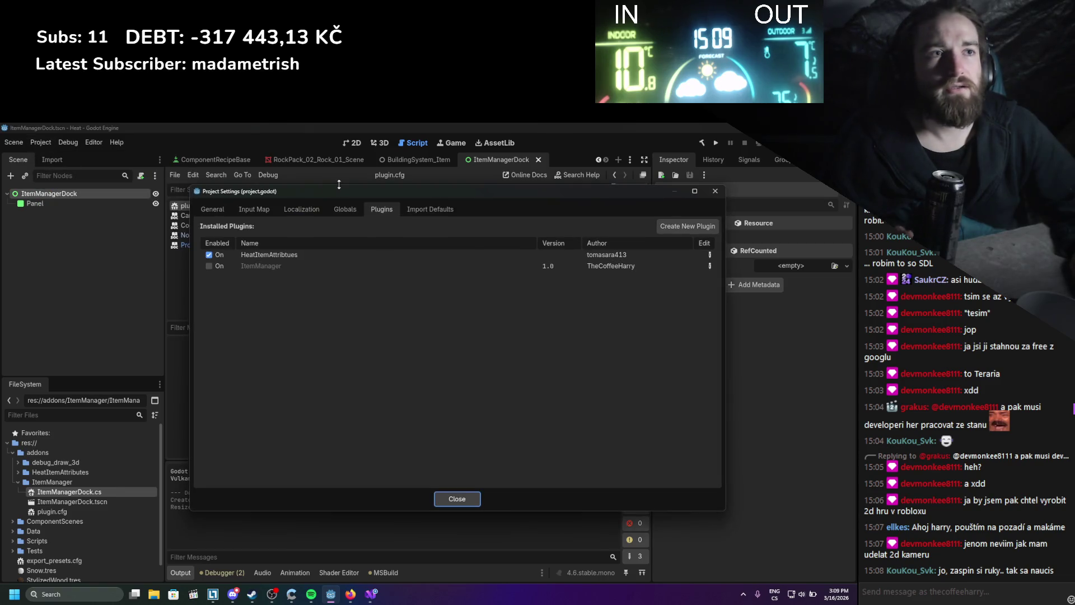
pyautogui.click(210, 266)
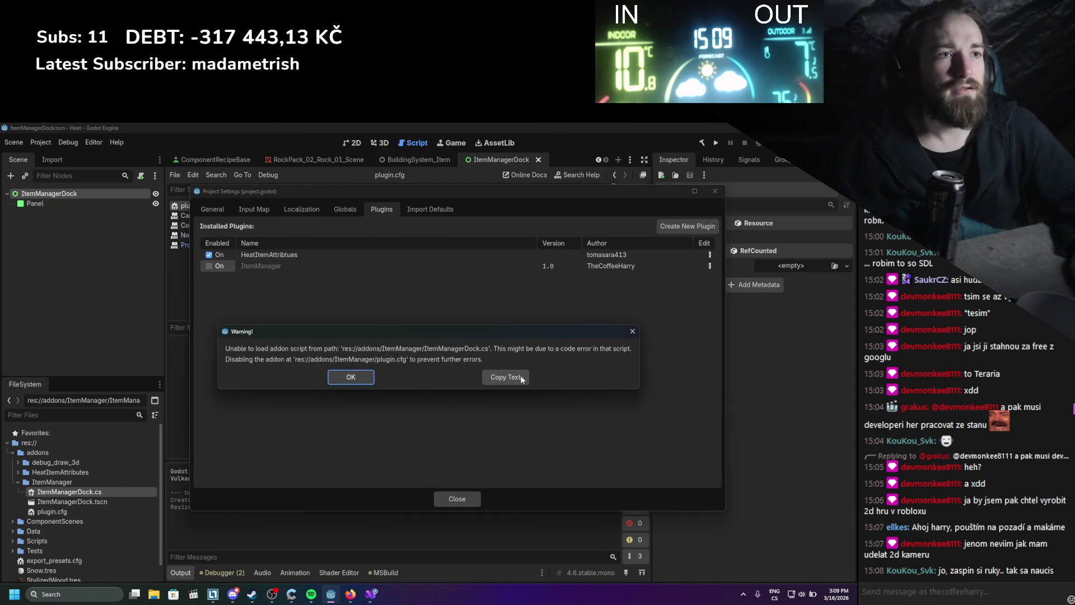
pyautogui.click(631, 332)
pyautogui.click(715, 192)
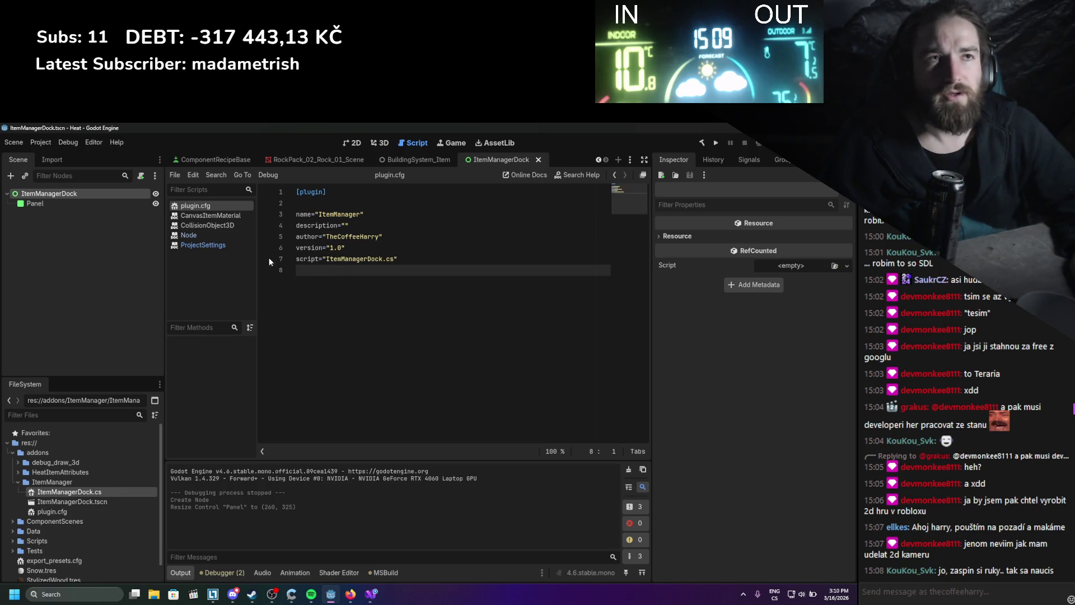
pyautogui.click(33, 143)
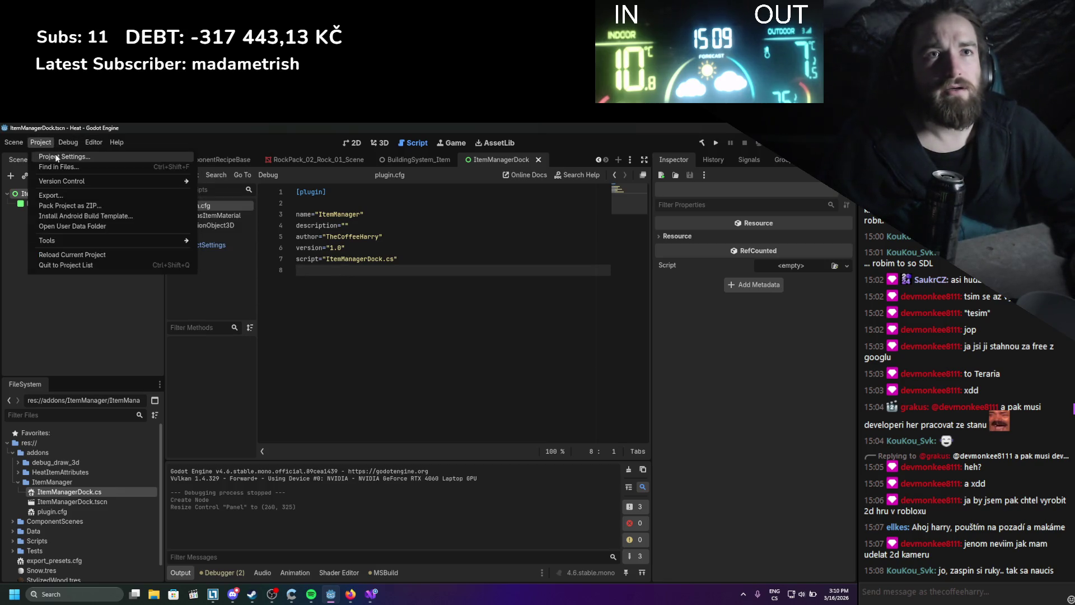
pyautogui.click(57, 158)
pyautogui.click(210, 267)
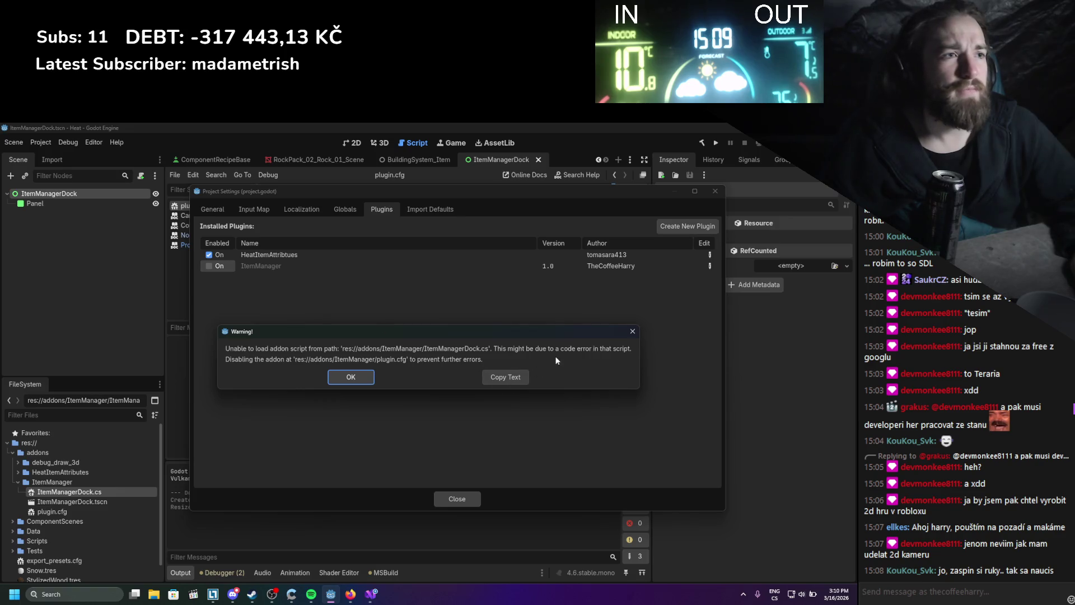
pyautogui.click(633, 331)
pyautogui.click(715, 192)
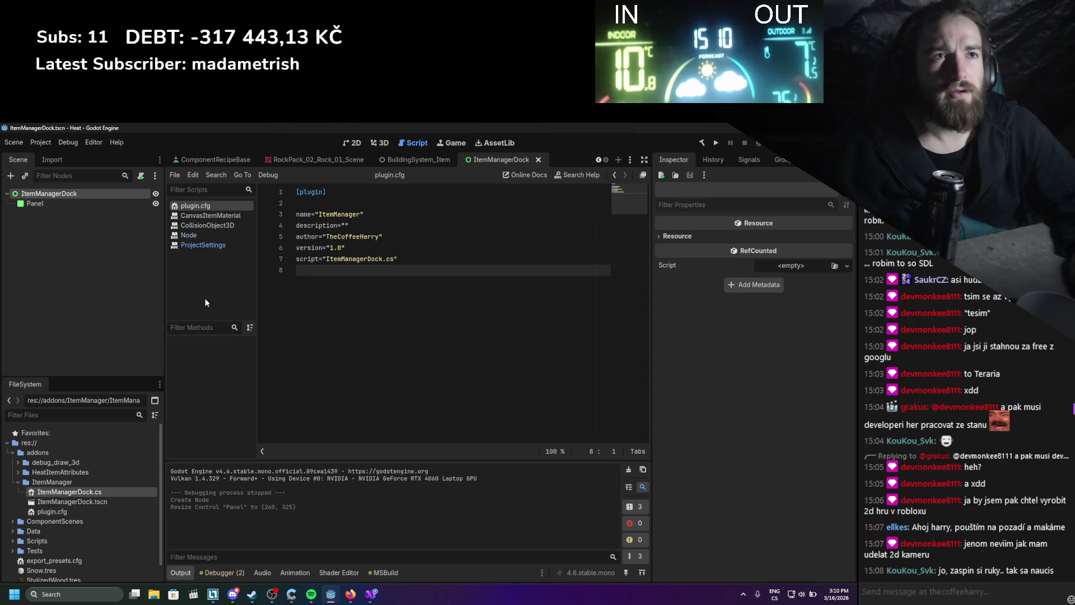
# - Recheck _ExitTree in ItemManagerDock.cs and trigger Build to rebuild the .NET project
pyautogui.click(367, 595)
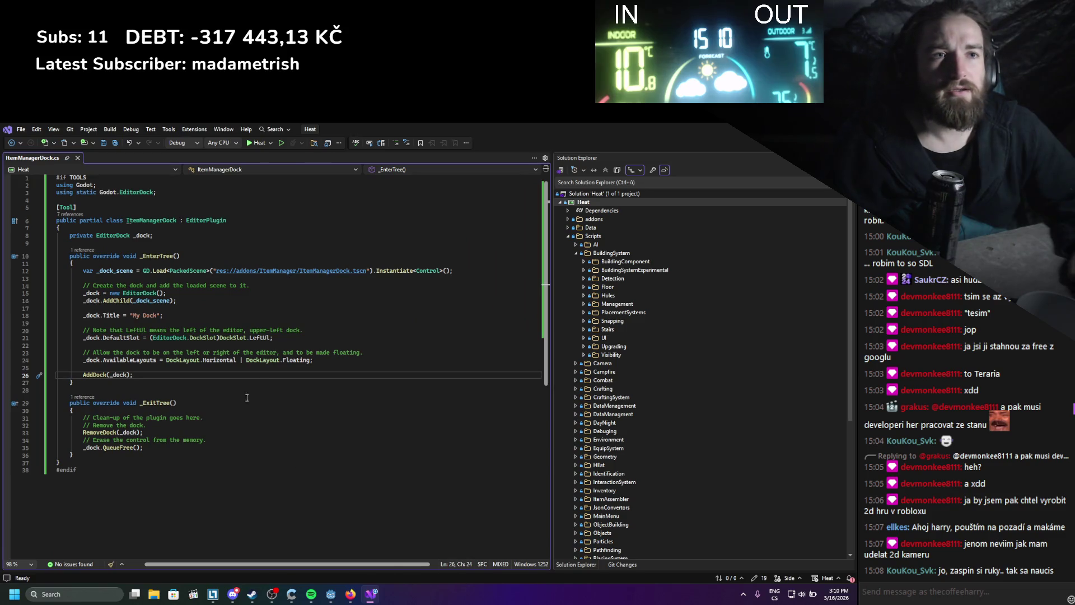
pyautogui.click(336, 417)
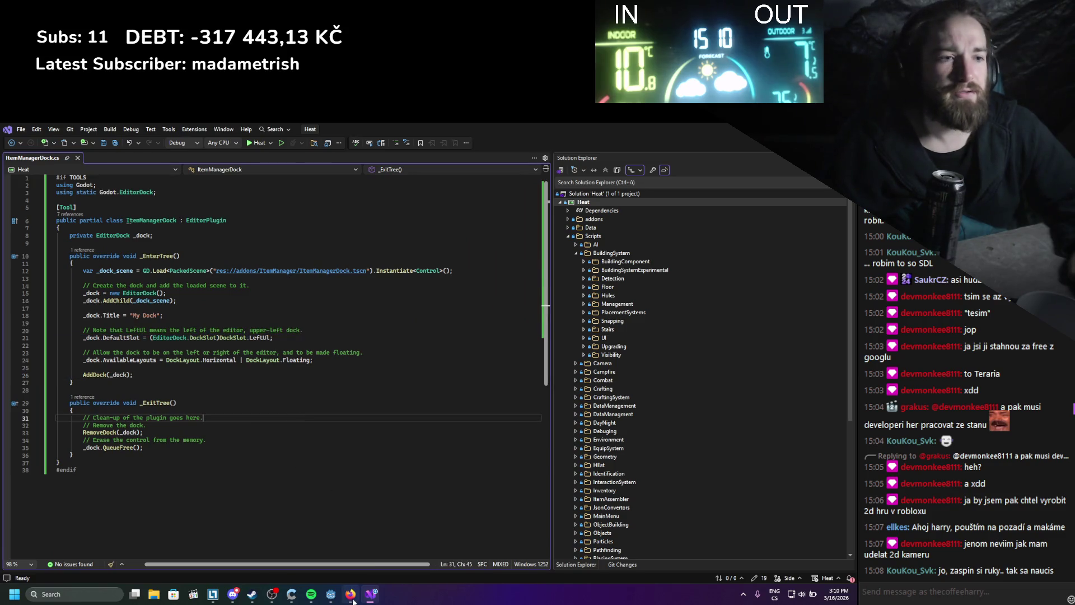
pyautogui.press('super+Down')
pyautogui.click(702, 143)
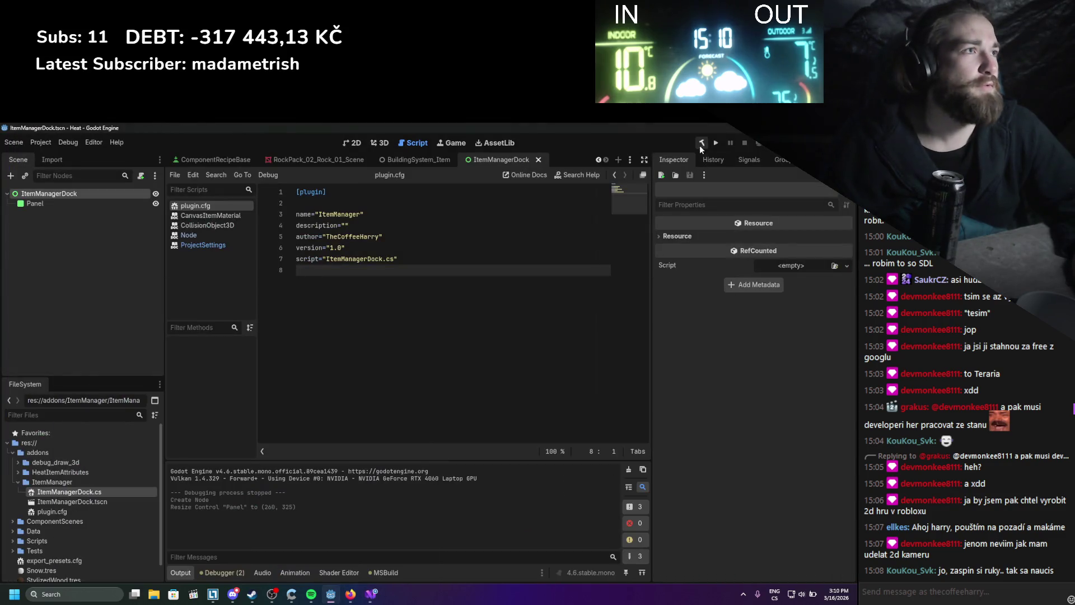
pyautogui.click(351, 594)
pyautogui.scroll(10, 445, 364)
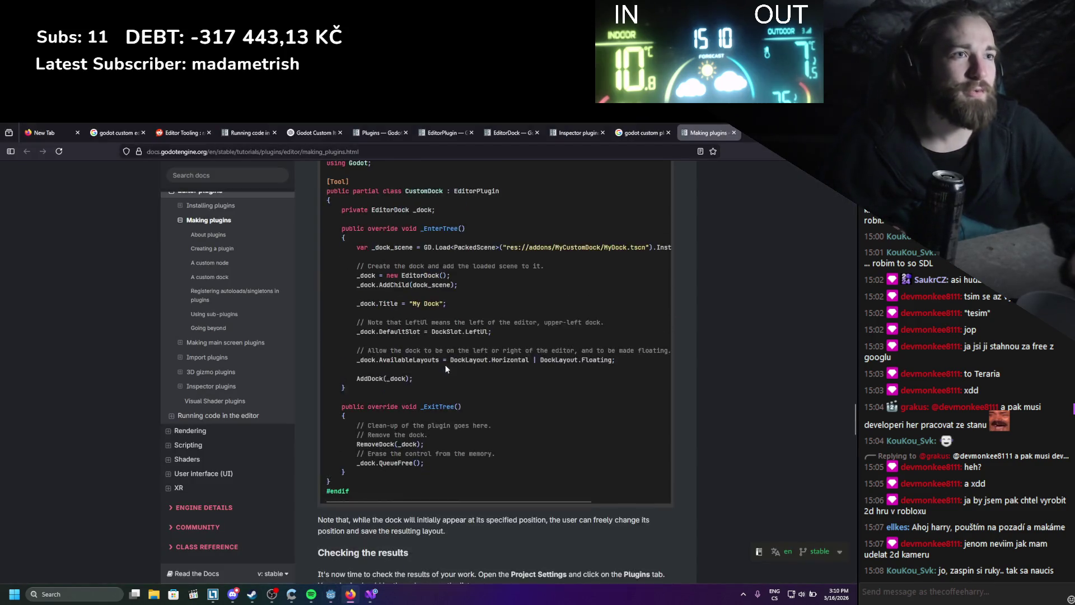
# - Scroll through the C# CustomDock EditorPlugin example, then go back to the Godot editor
pyautogui.scroll(-3, 448, 395)
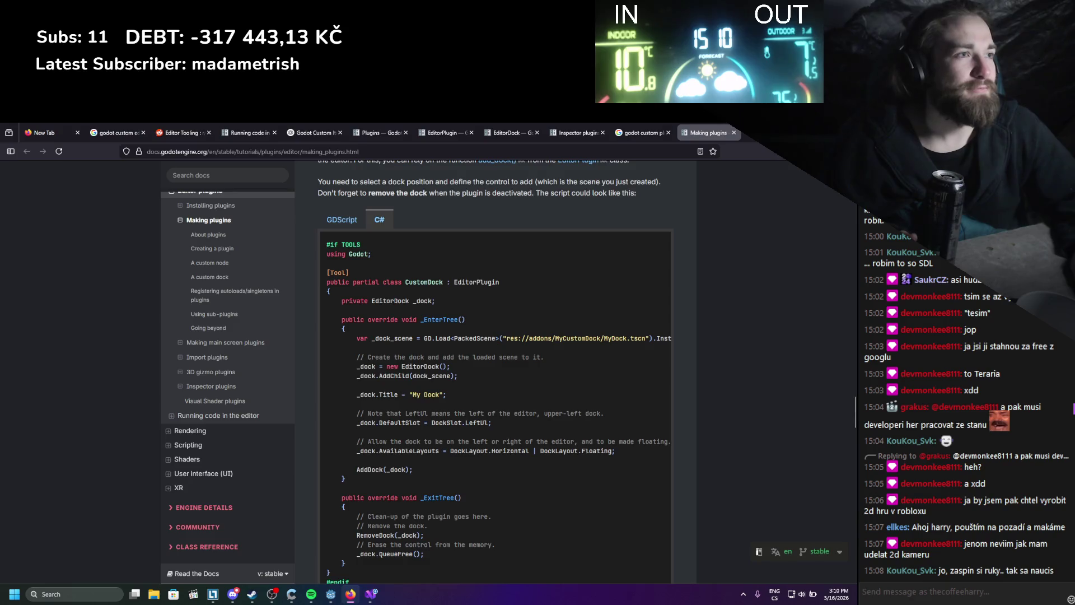
pyautogui.hotkey('alt', 'Tab')
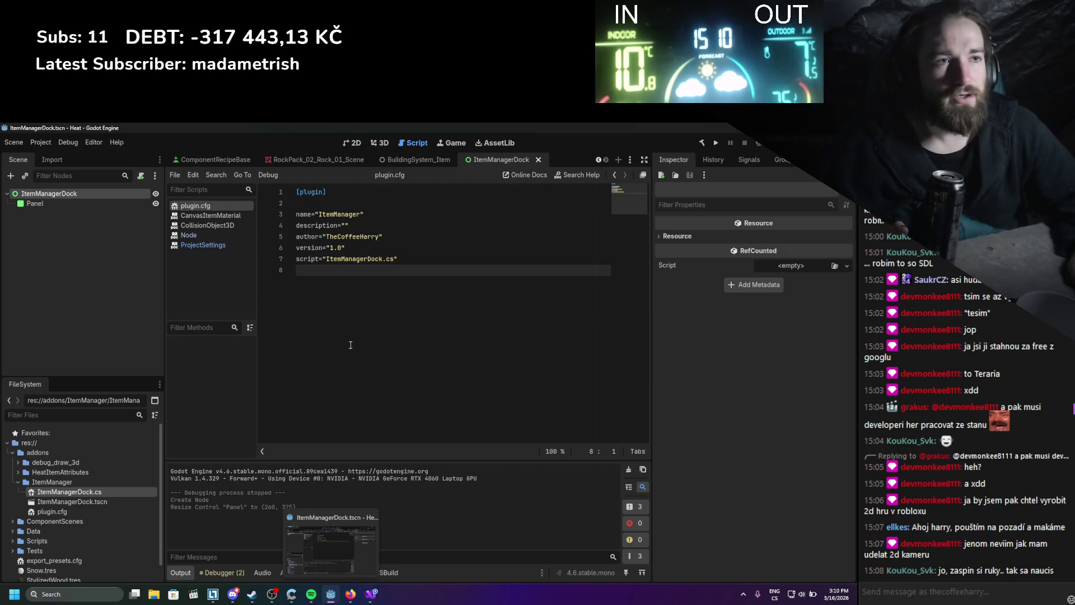
# - Enable the ItemManager plugin in Project Settings > Plugins
pyautogui.click(49, 140)
pyautogui.click(56, 161)
pyautogui.click(209, 266)
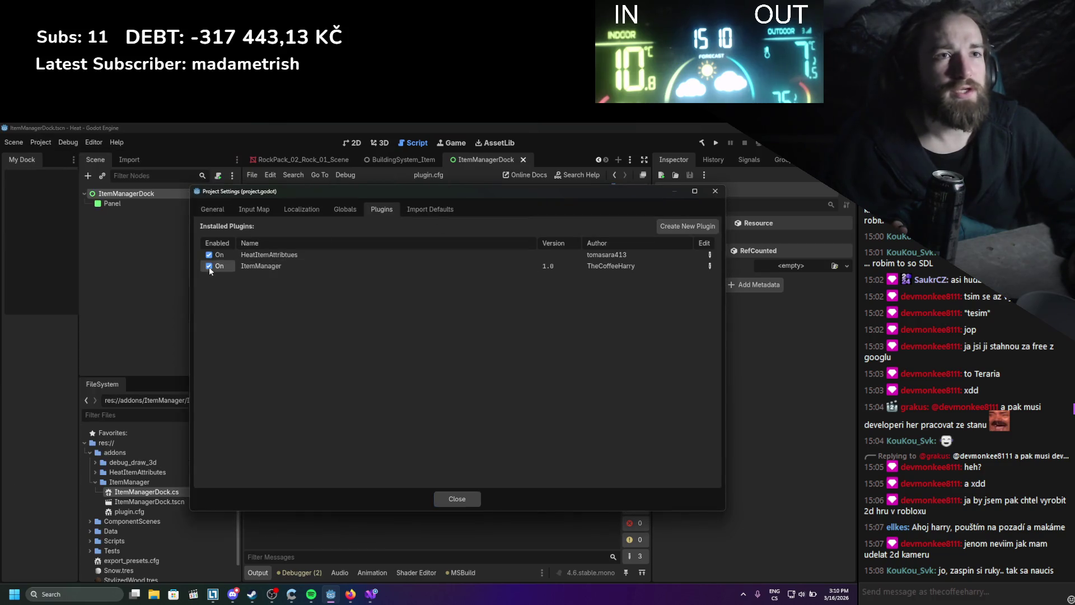
pyautogui.click(716, 191)
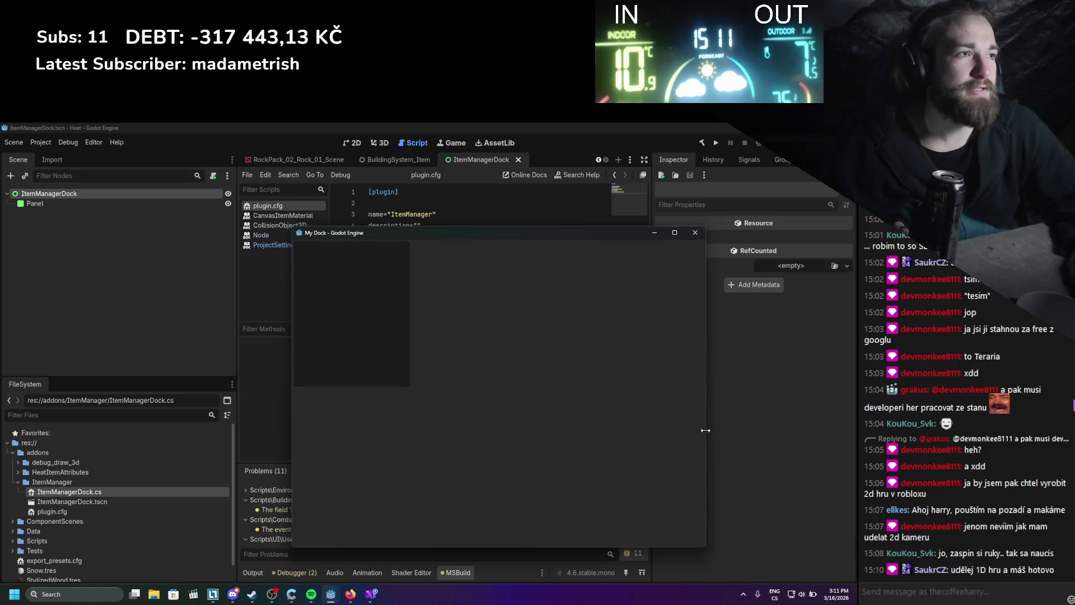
# - Narrow and move the floating My Dock window, then close it to dock it in the editor
pyautogui.moveTo(707, 400)
pyautogui.mouseDown()
pyautogui.moveTo(362, 379)
pyautogui.moveTo(537, 387)
pyautogui.mouseUp()
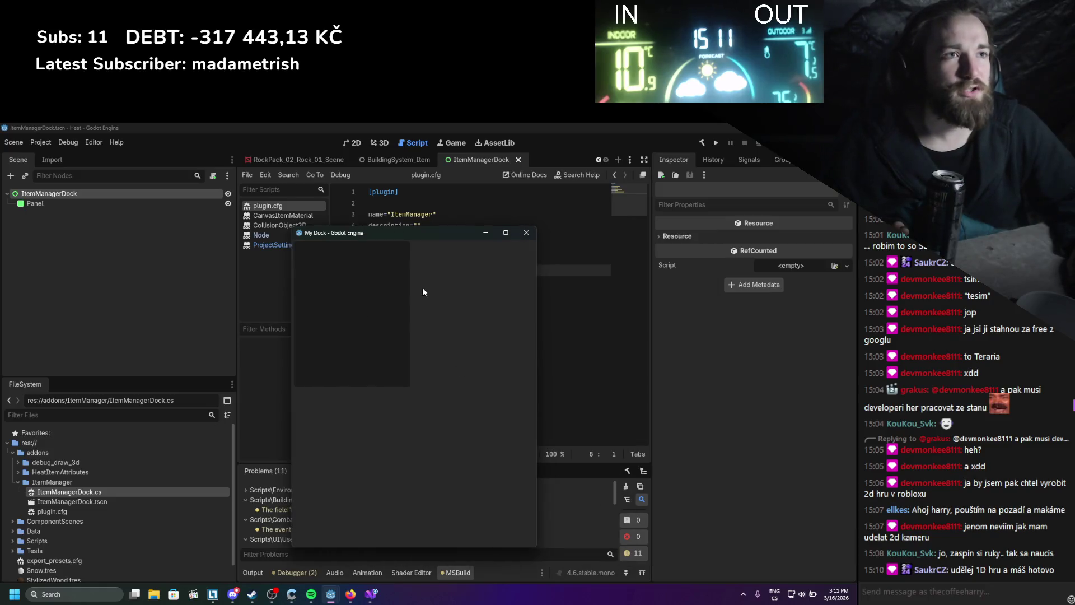
pyautogui.moveTo(400, 234)
pyautogui.mouseDown()
pyautogui.moveTo(122, 149)
pyautogui.moveTo(109, 131)
pyautogui.moveTo(687, 291)
pyautogui.moveTo(657, 203)
pyautogui.moveTo(463, 228)
pyautogui.moveTo(684, 143)
pyautogui.moveTo(688, 172)
pyautogui.moveTo(511, 278)
pyautogui.mouseUp()
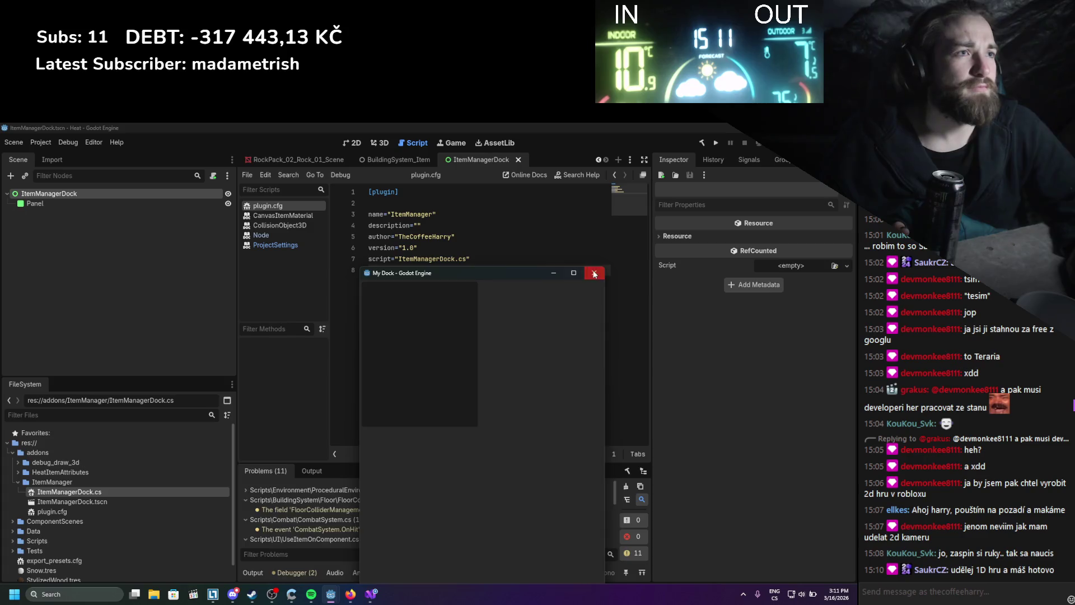
pyautogui.click(590, 274)
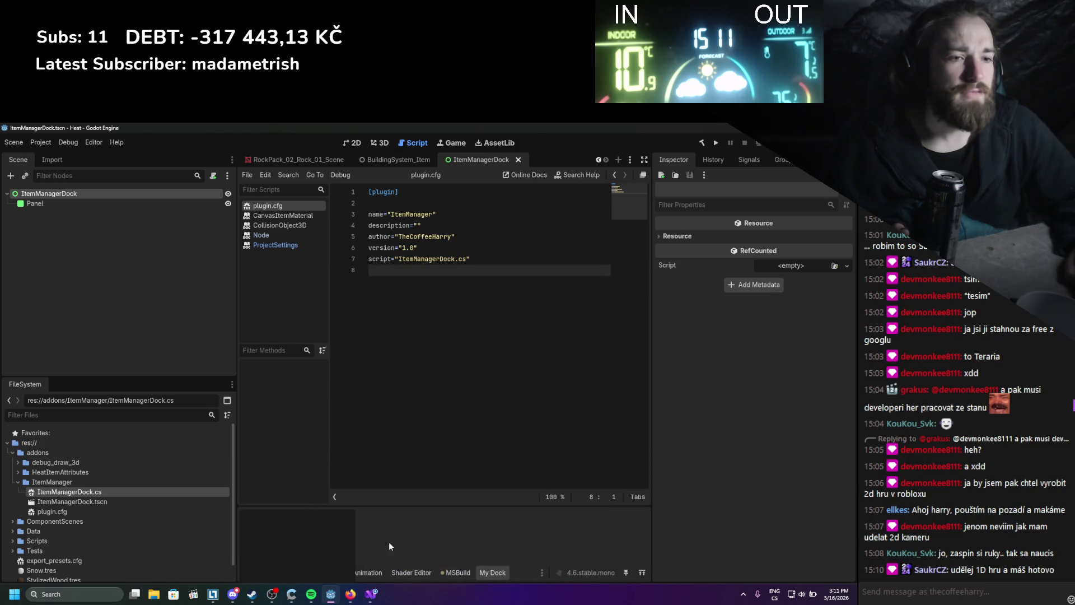
pyautogui.click(370, 595)
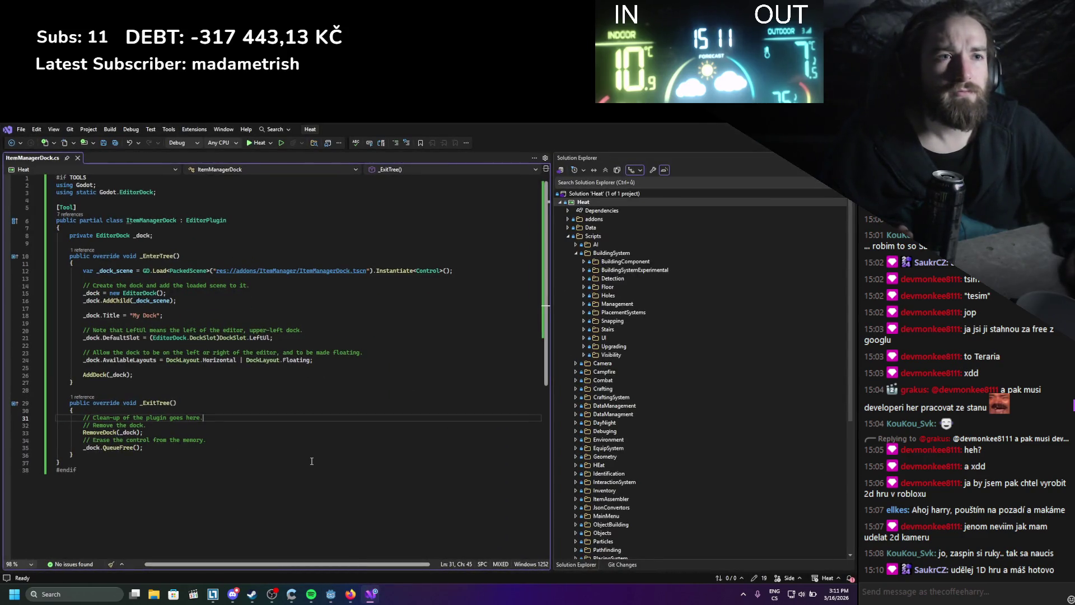
# - Scroll the Making plugins page through Checking the results and Registering autoloads/singletons
pyautogui.click(350, 594)
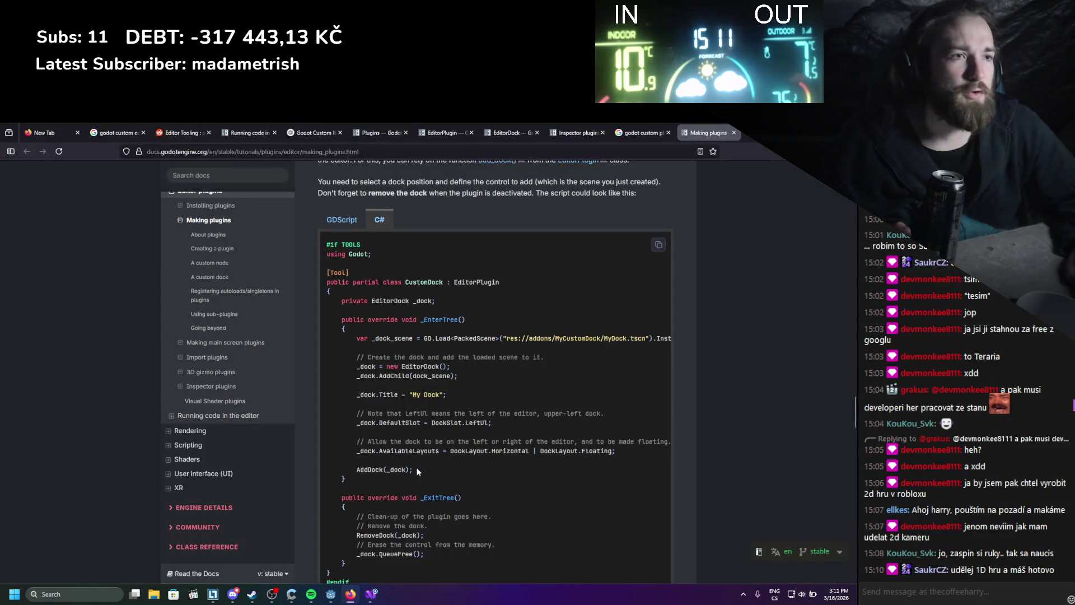
pyautogui.scroll(-10, 446, 435)
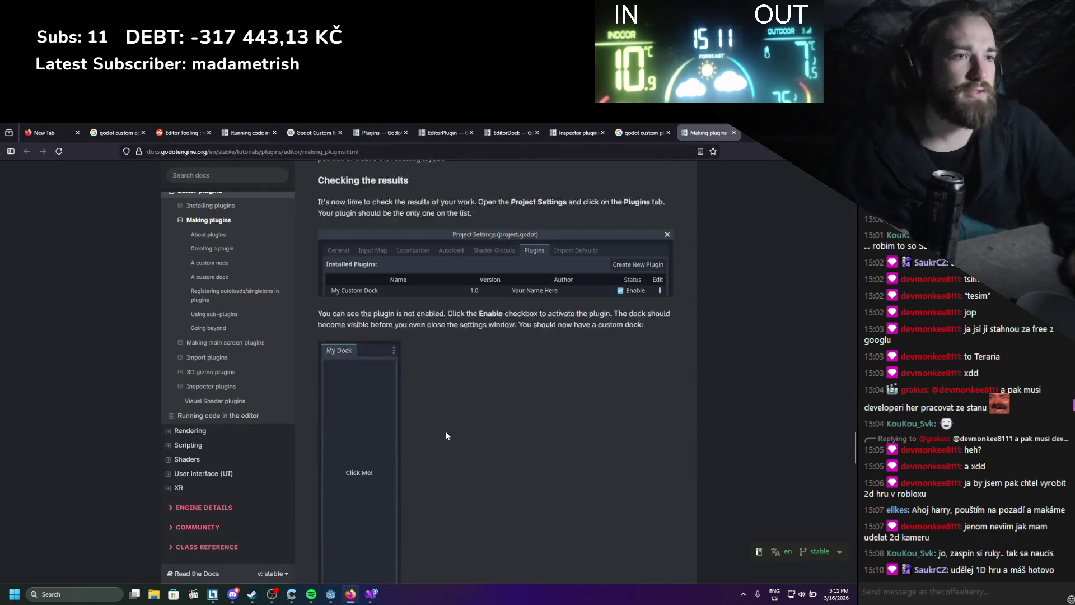
pyautogui.scroll(-8, 446, 435)
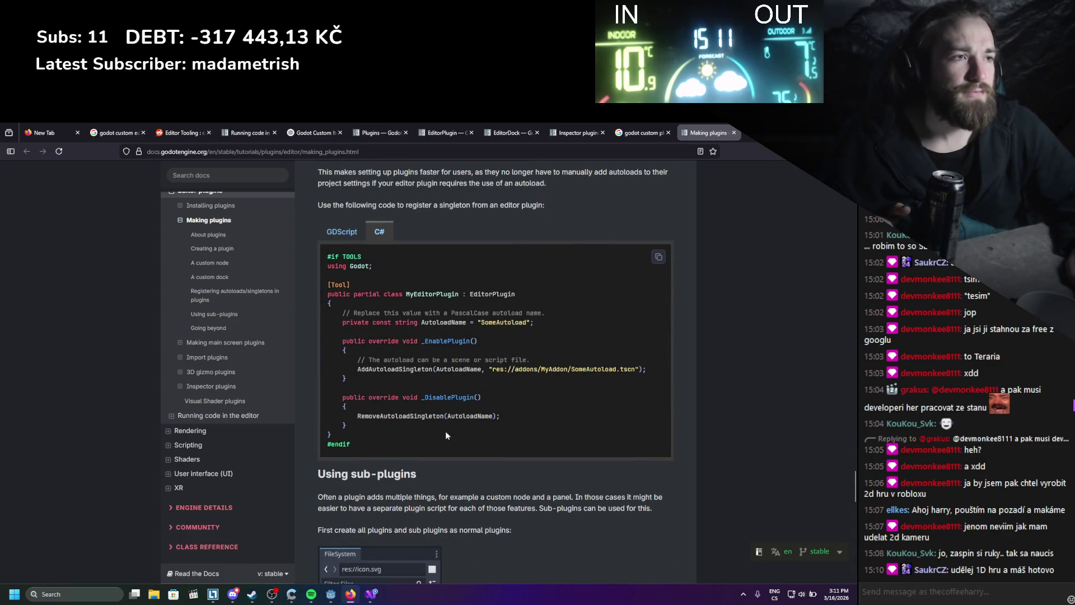
pyautogui.scroll(3, 447, 435)
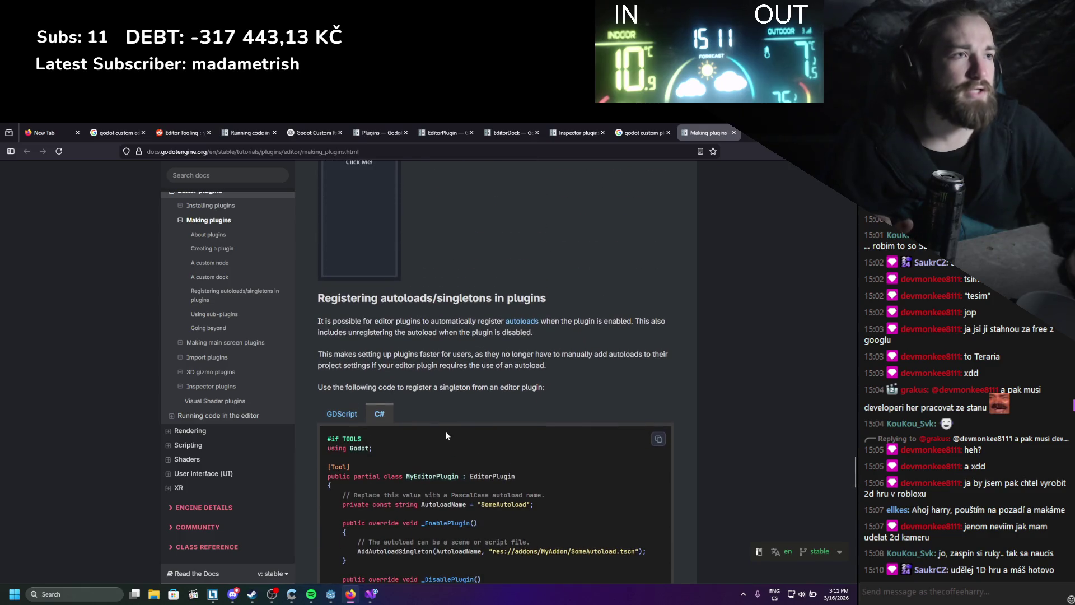
pyautogui.scroll(-2, 553, 318)
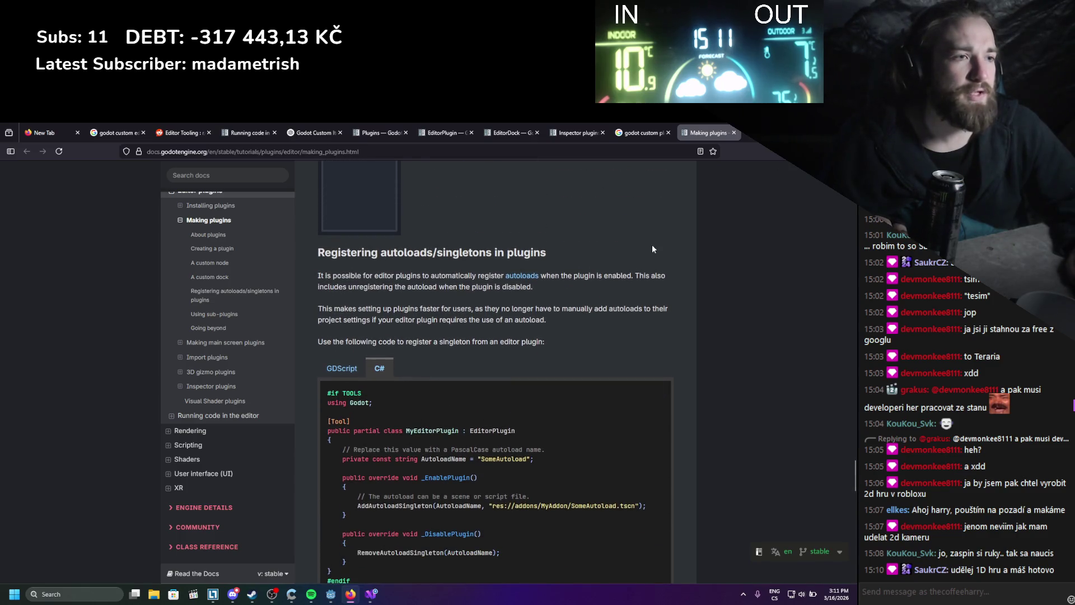
pyautogui.scroll(10, 590, 290)
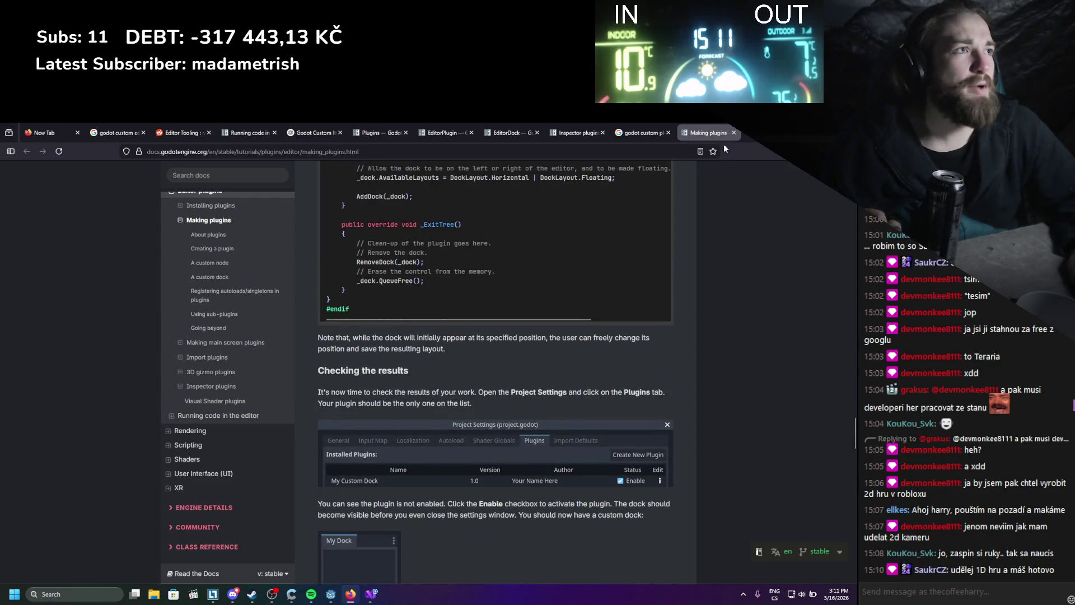
pyautogui.click(746, 136)
# - Search Google for 'godot 4.5 custom dock', refining the query from 'godot 4.5 custom docs'
pyautogui.write('godot ')
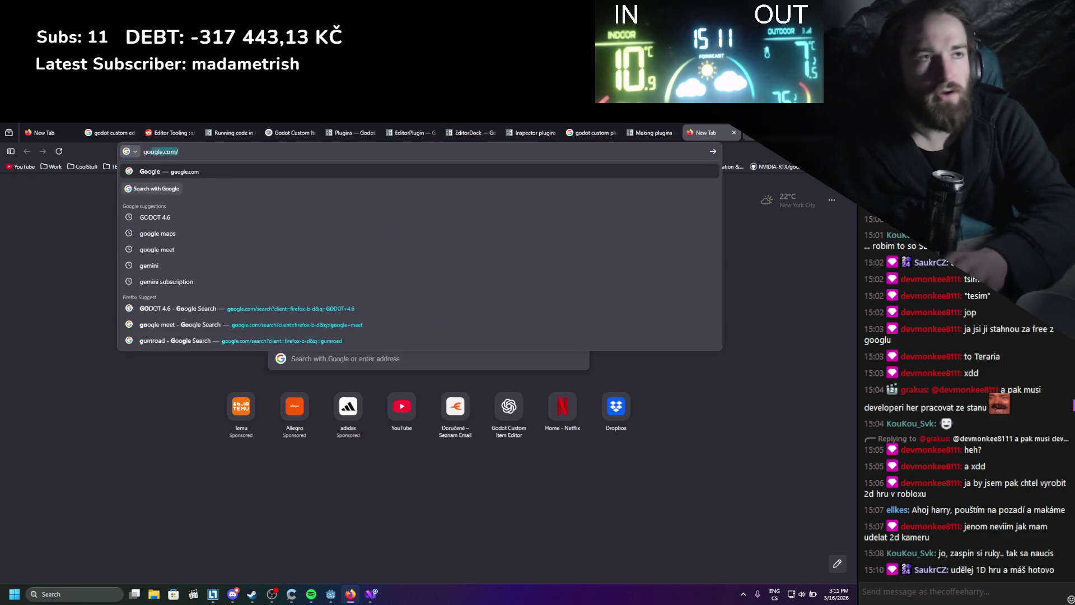
pyautogui.write('4.5')
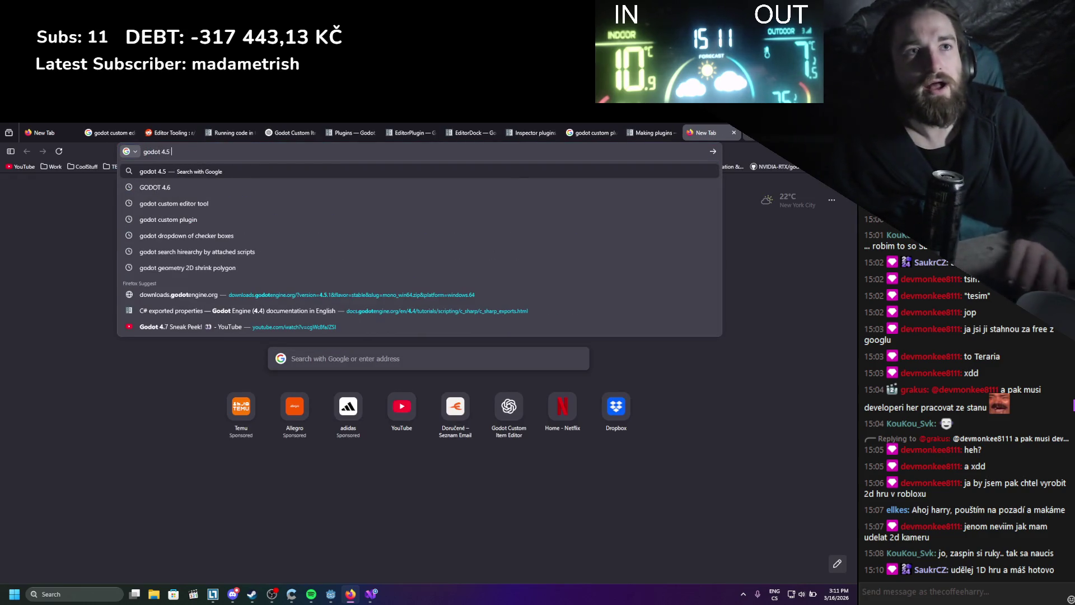
pyautogui.write(' custom docs')
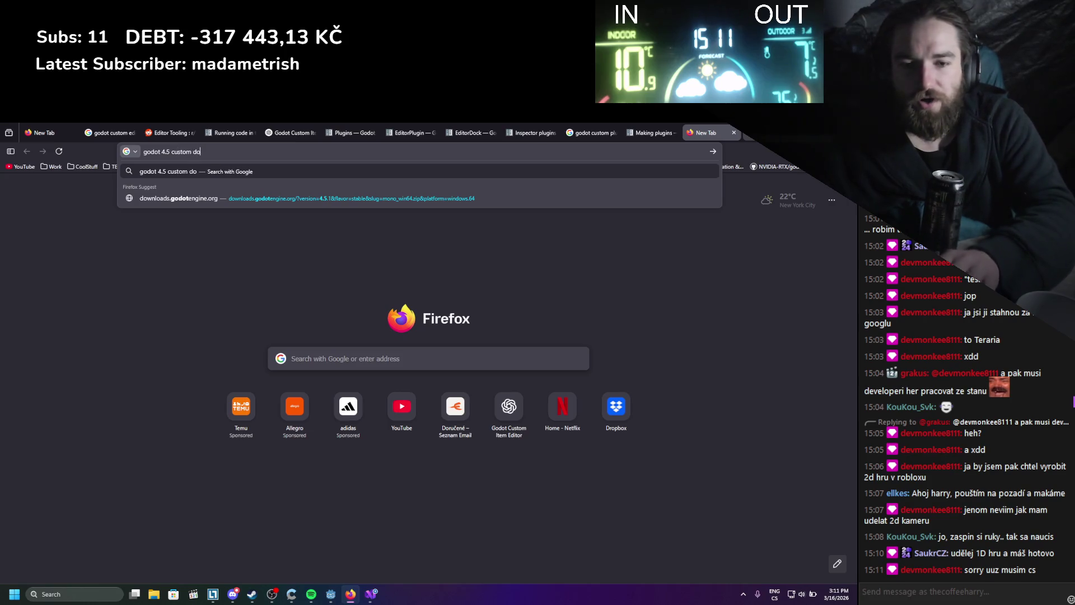
pyautogui.press('Return')
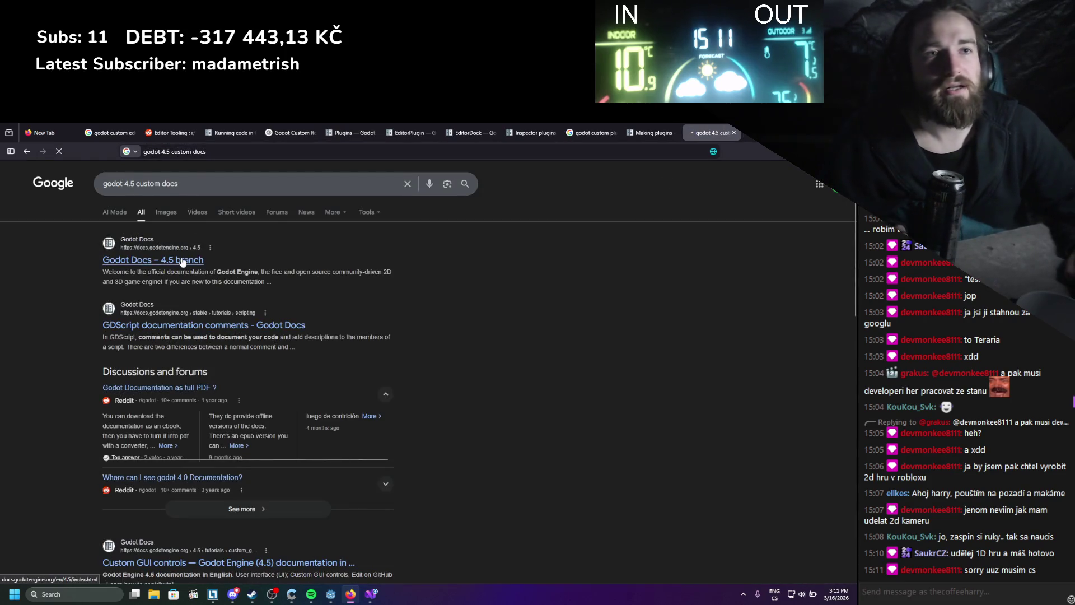
pyautogui.click(189, 189)
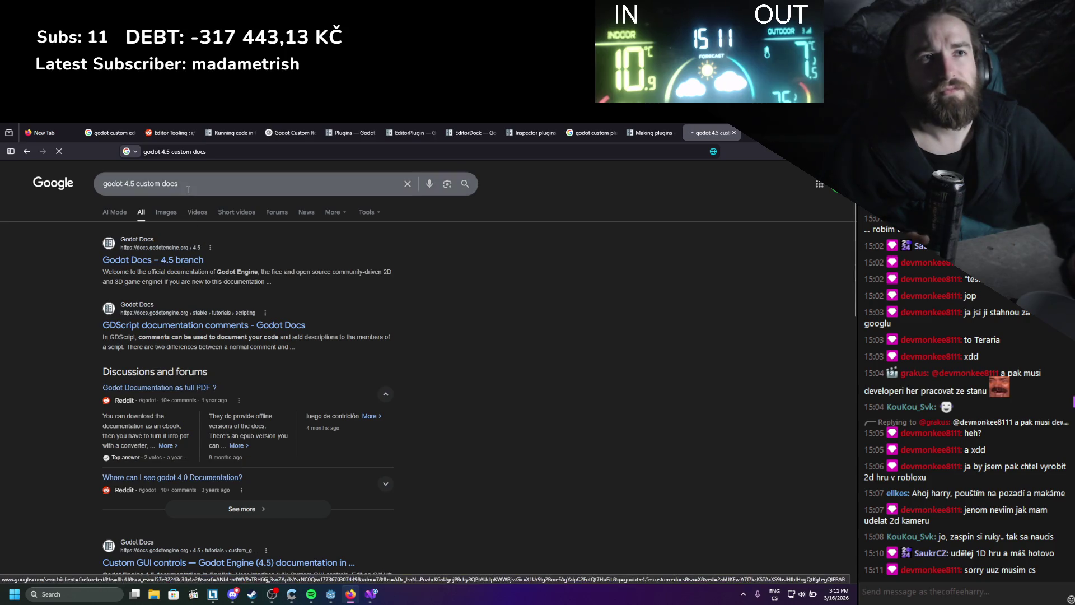
pyautogui.press('BackSpace')
pyautogui.press('Return')
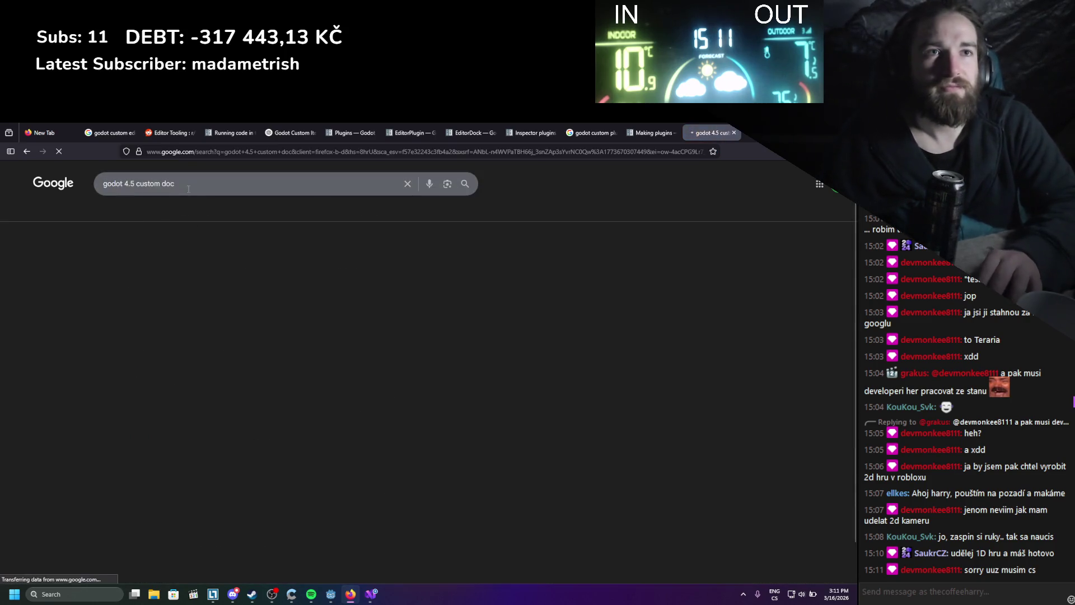
pyautogui.click(316, 183)
pyautogui.write('k')
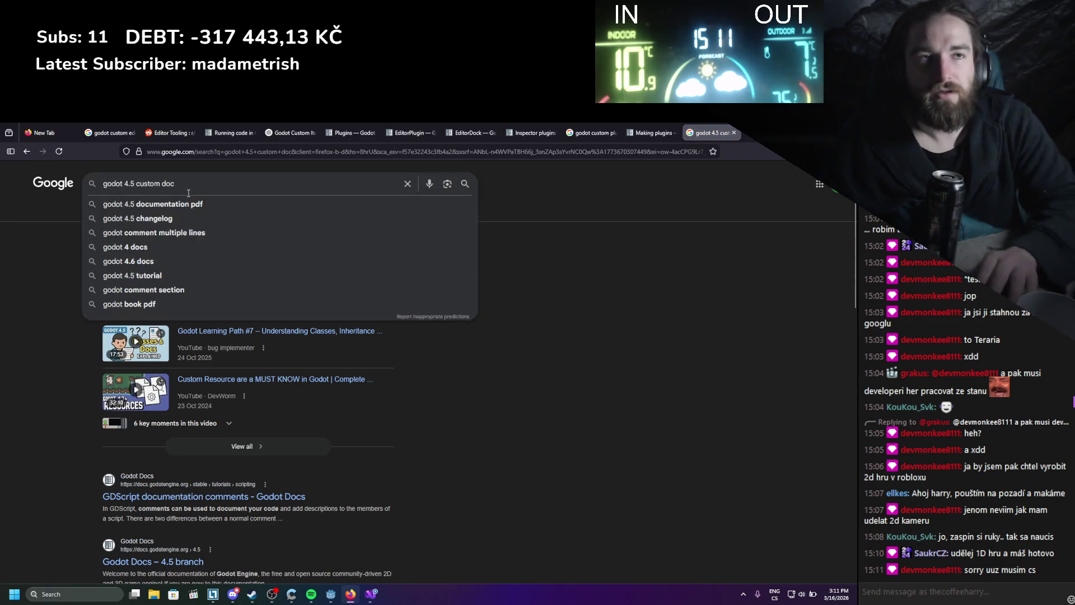
pyautogui.press('Return')
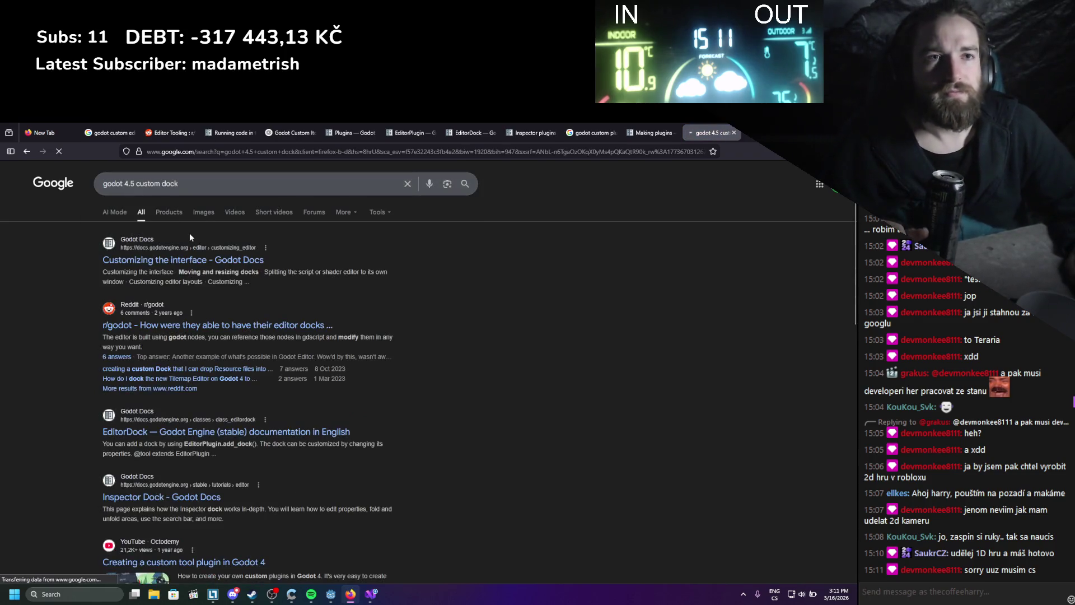
# - Open and skim the Customizing the interface docs, then return to the Godot editor
pyautogui.middleClick(208, 260)
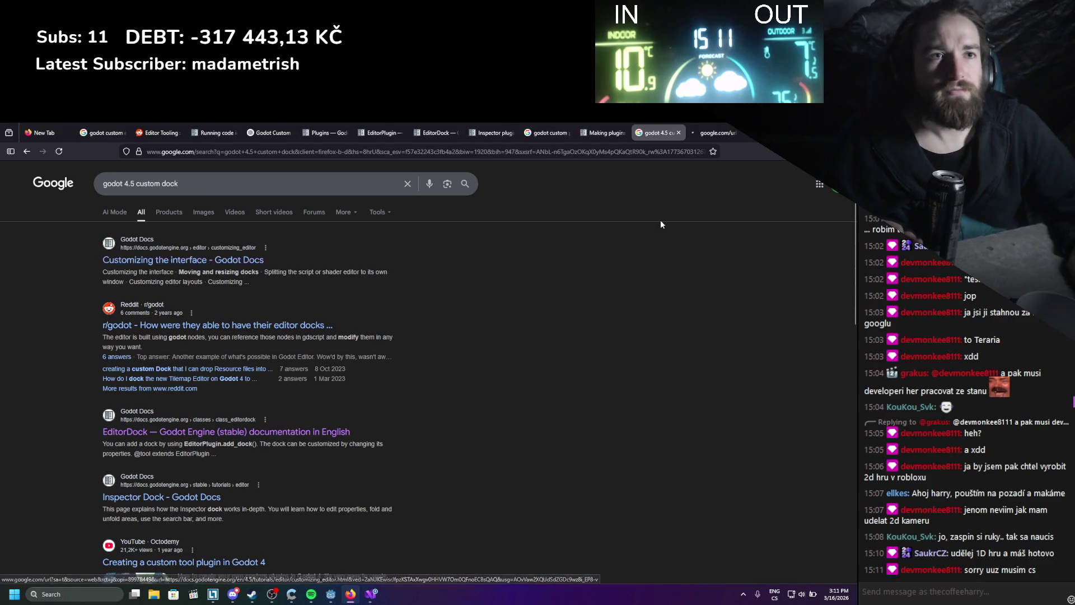
pyautogui.click(716, 133)
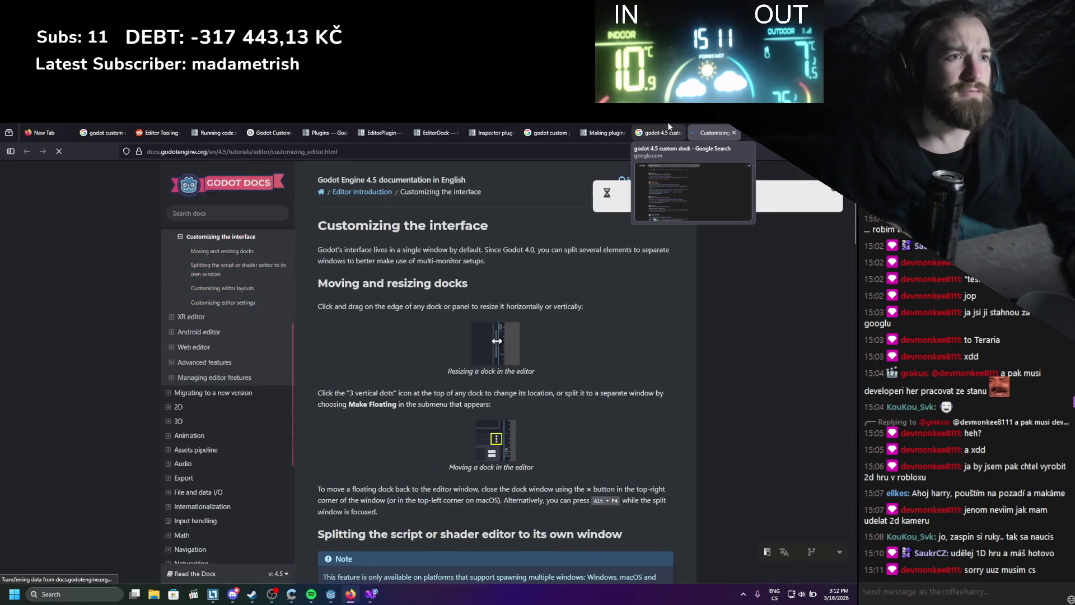
pyautogui.scroll(-10, 596, 254)
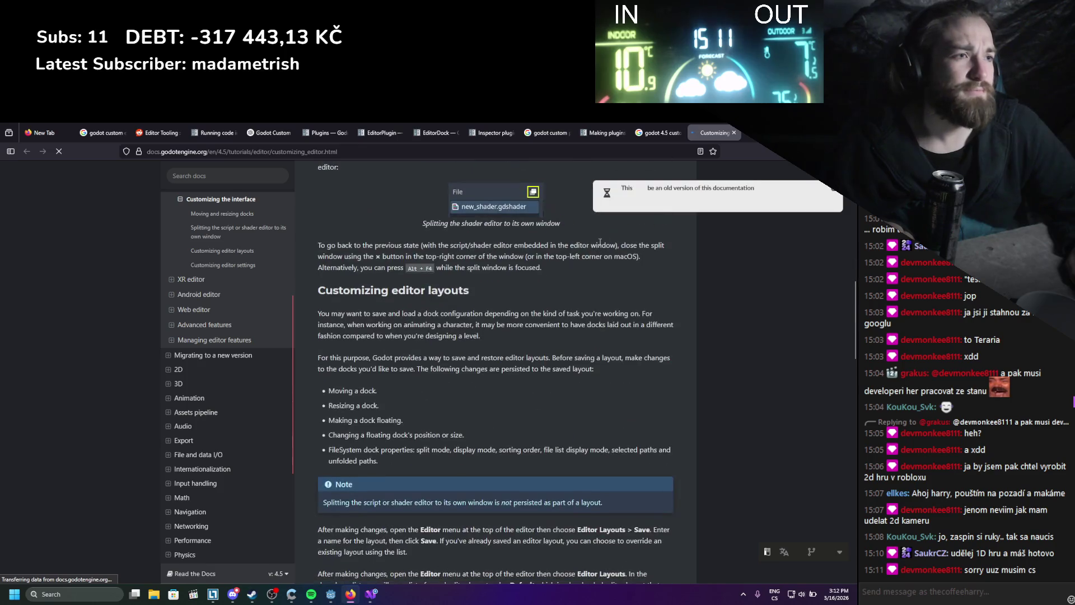
pyautogui.click(660, 131)
pyautogui.click(337, 595)
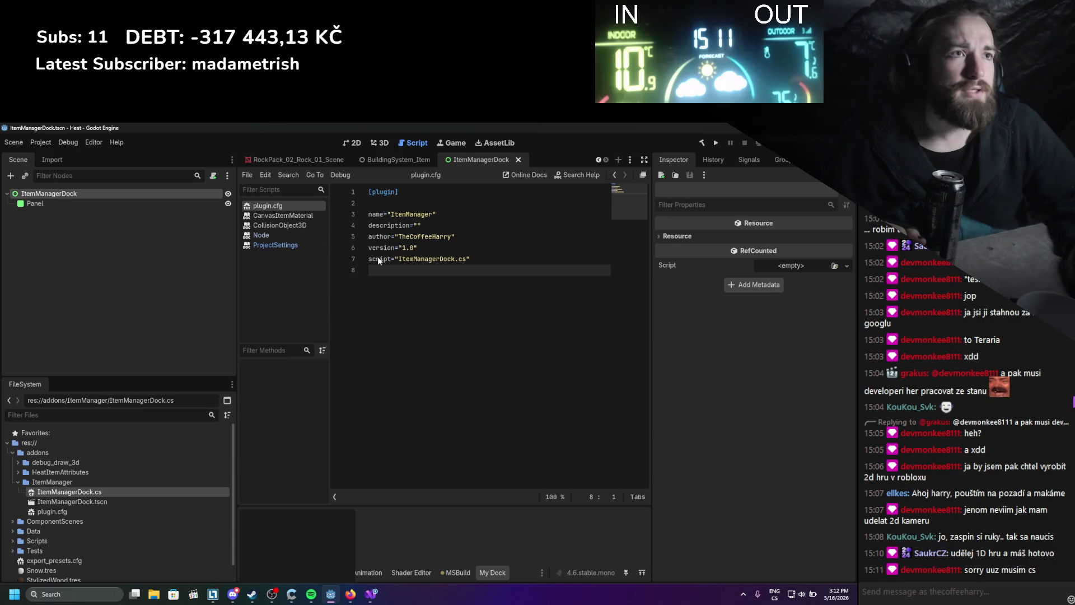
# - Replace the Horizontal | Floating flags on line 24 with DockLayout.All, then rebuild in Godot
pyautogui.click(371, 594)
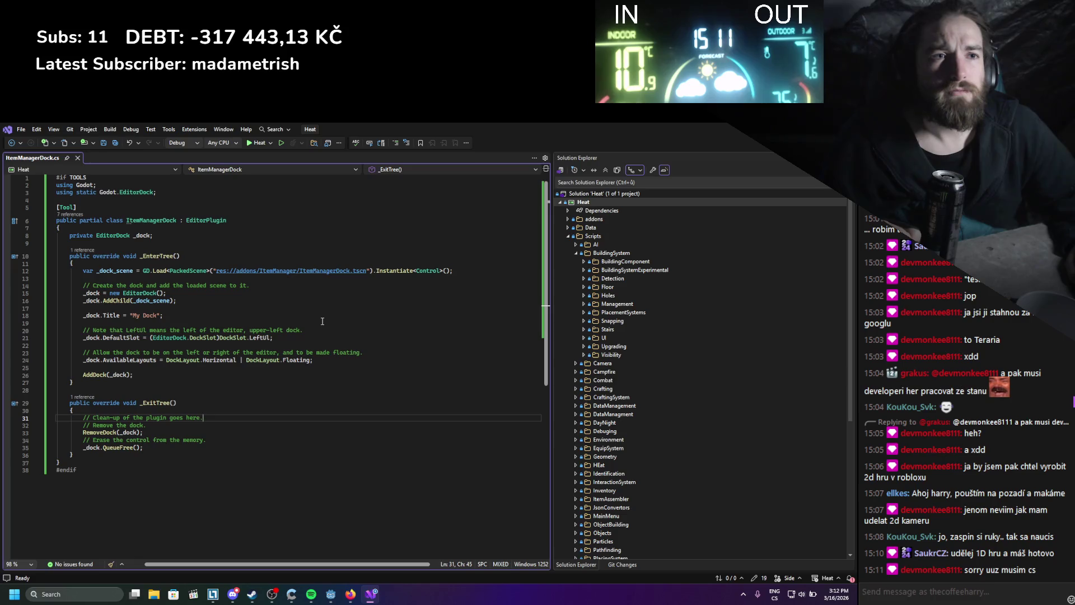
pyautogui.click(113, 337)
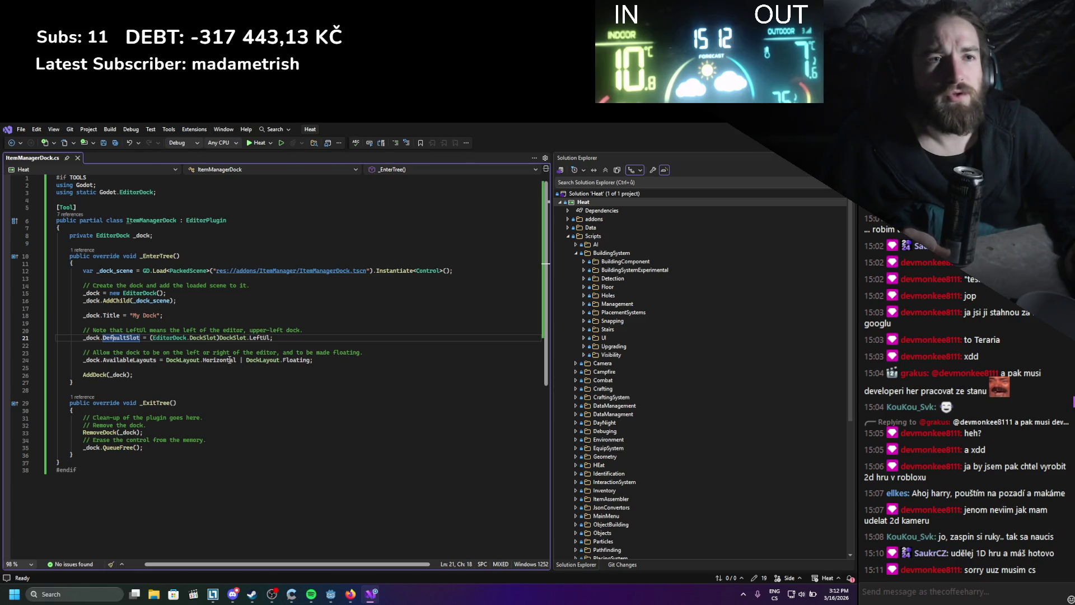
pyautogui.moveTo(229, 360)
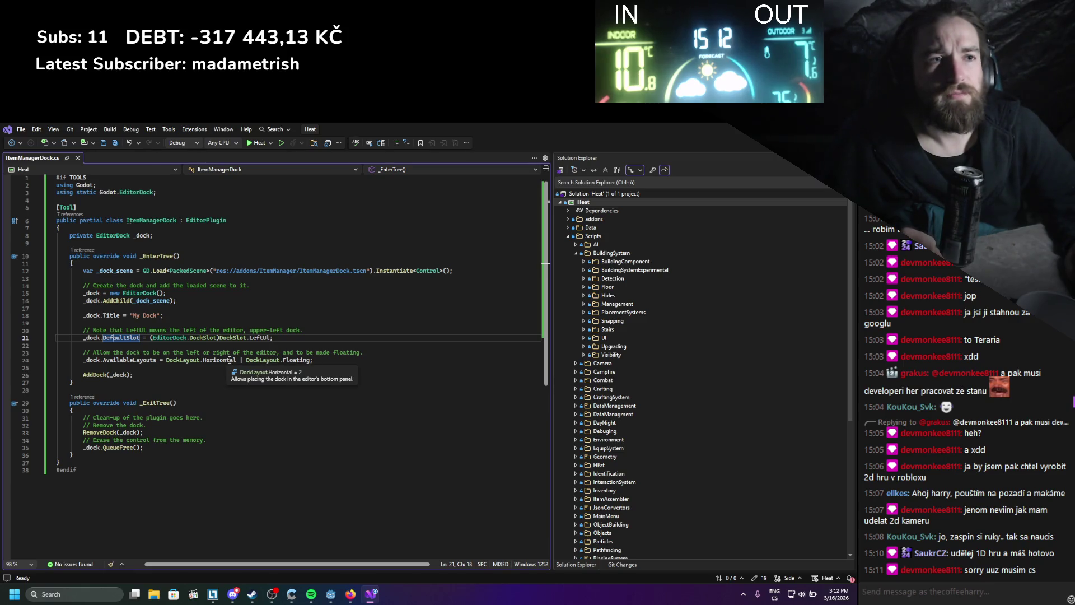
pyautogui.click(311, 360)
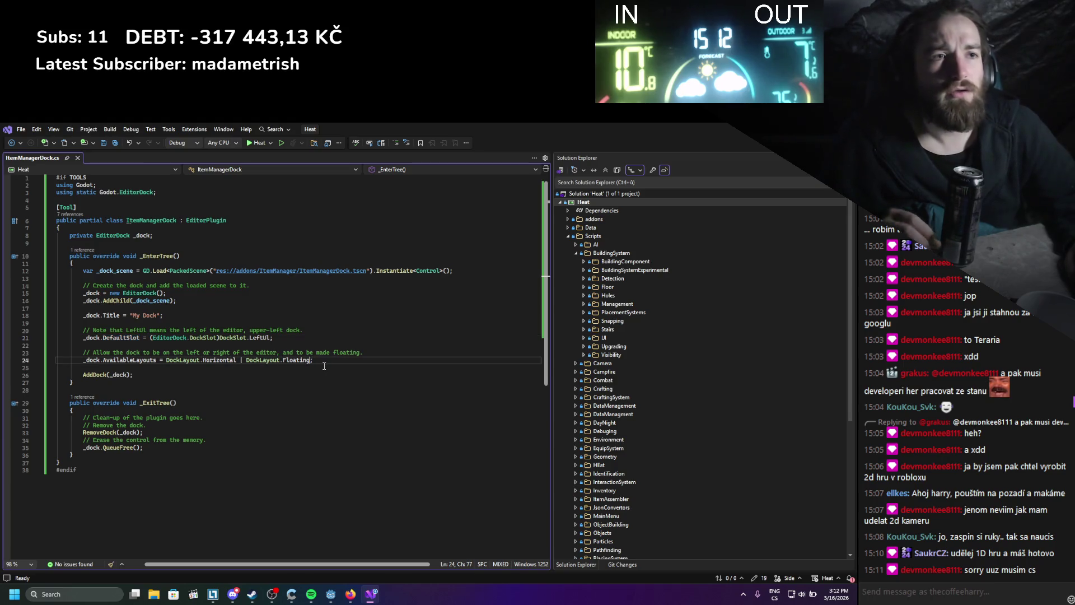
pyautogui.write('| dockla')
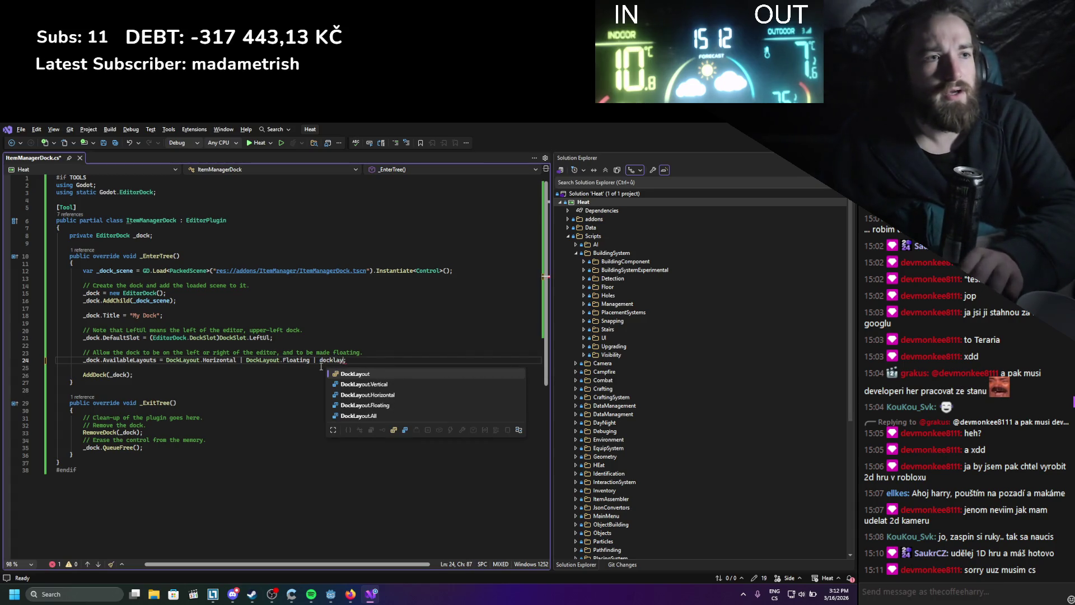
pyautogui.write('y')
pyautogui.press('Down')
pyautogui.press('Down')
pyautogui.press('Tab')
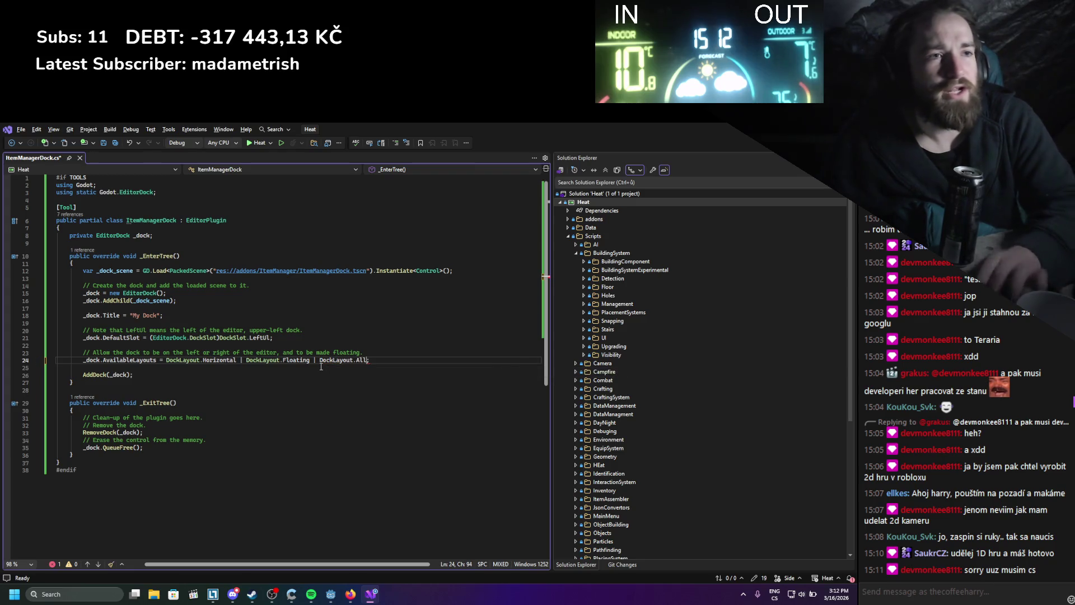
pyautogui.moveTo(319, 360); pyautogui.dragTo(166, 361)
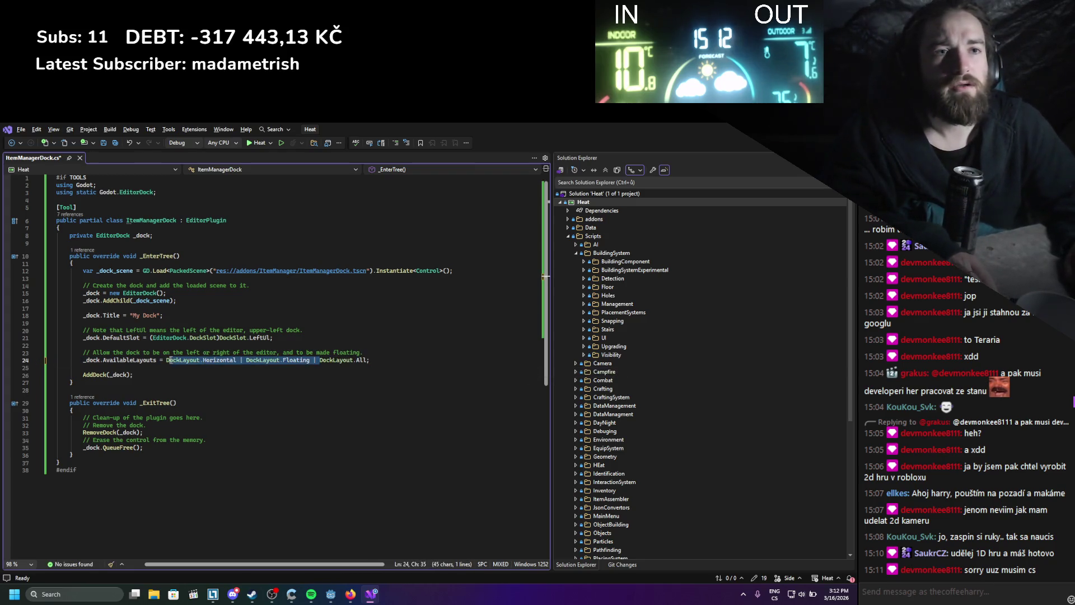
pyautogui.press('BackSpace')
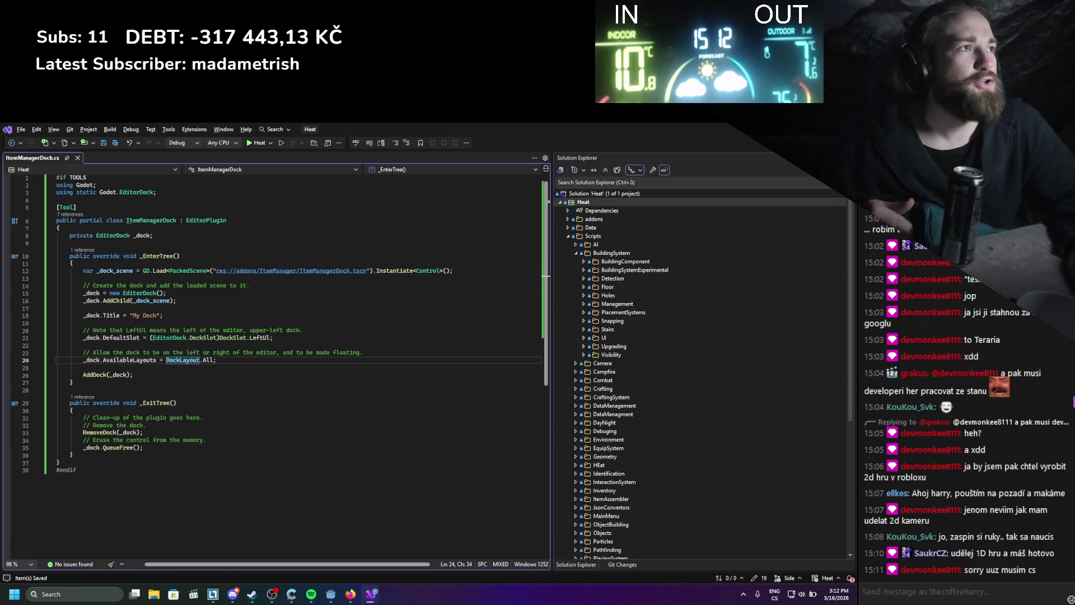
pyautogui.hotkey('alt', 'Tab')
pyautogui.click(702, 140)
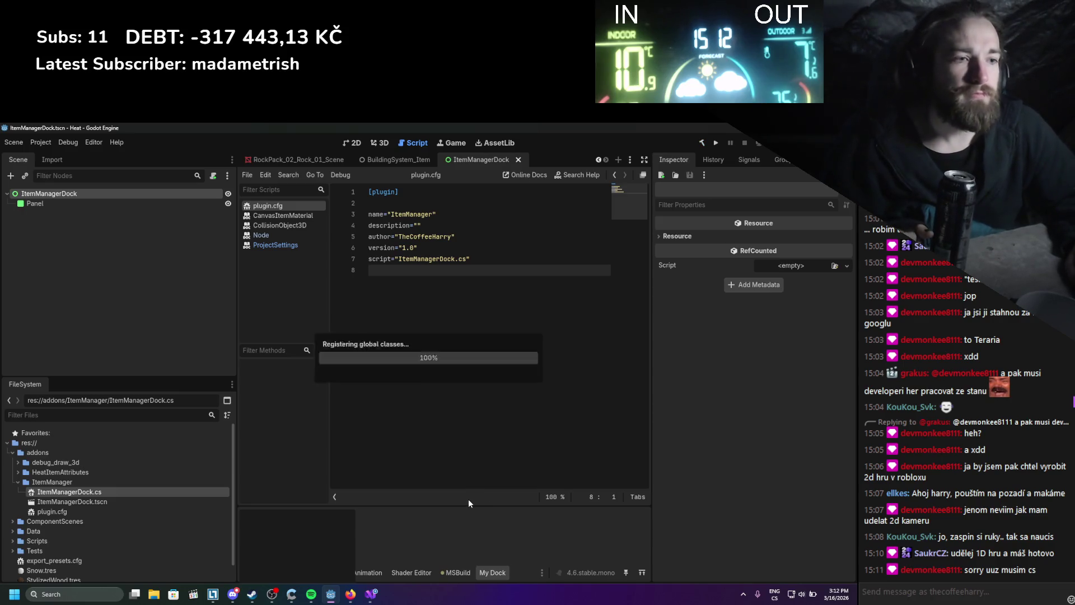
# - Close My Dock and toggle the ItemManager plugin off and back on in Project Settings
pyautogui.rightClick(491, 567)
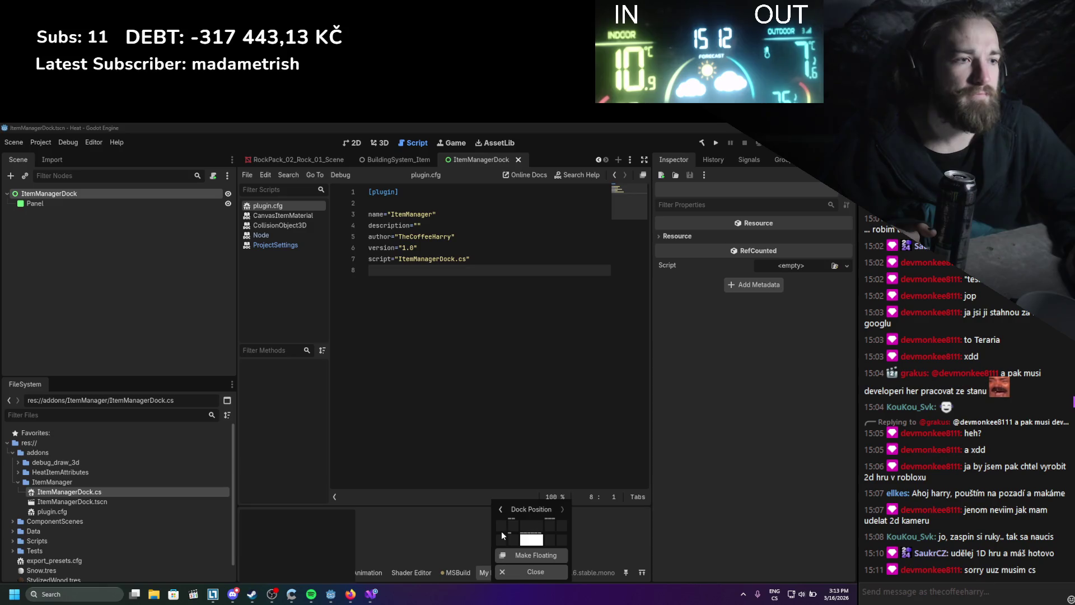
pyautogui.click(518, 569)
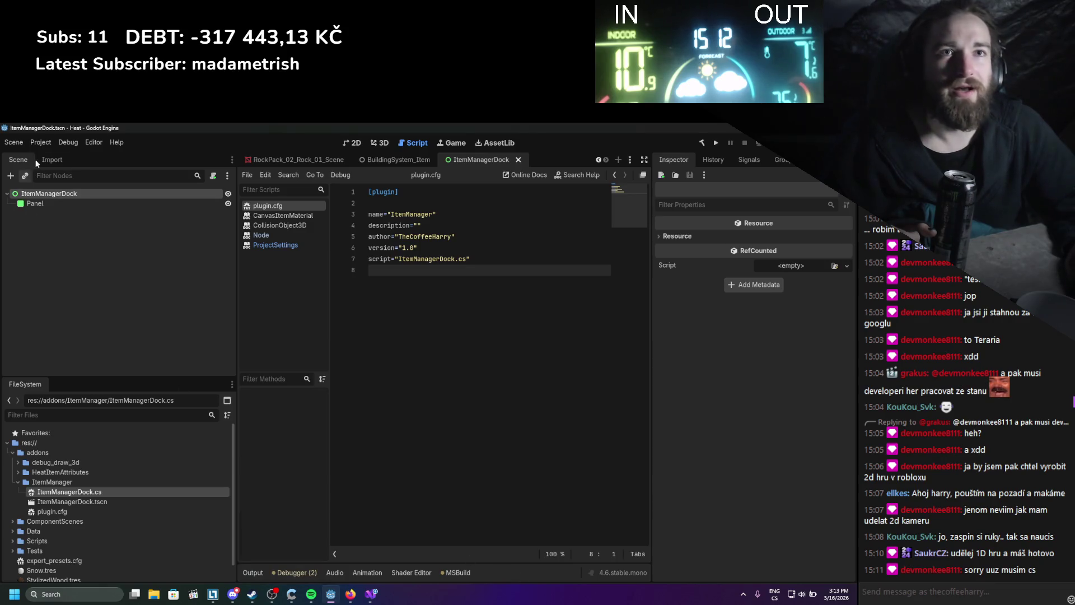
pyautogui.click(40, 142)
pyautogui.click(50, 156)
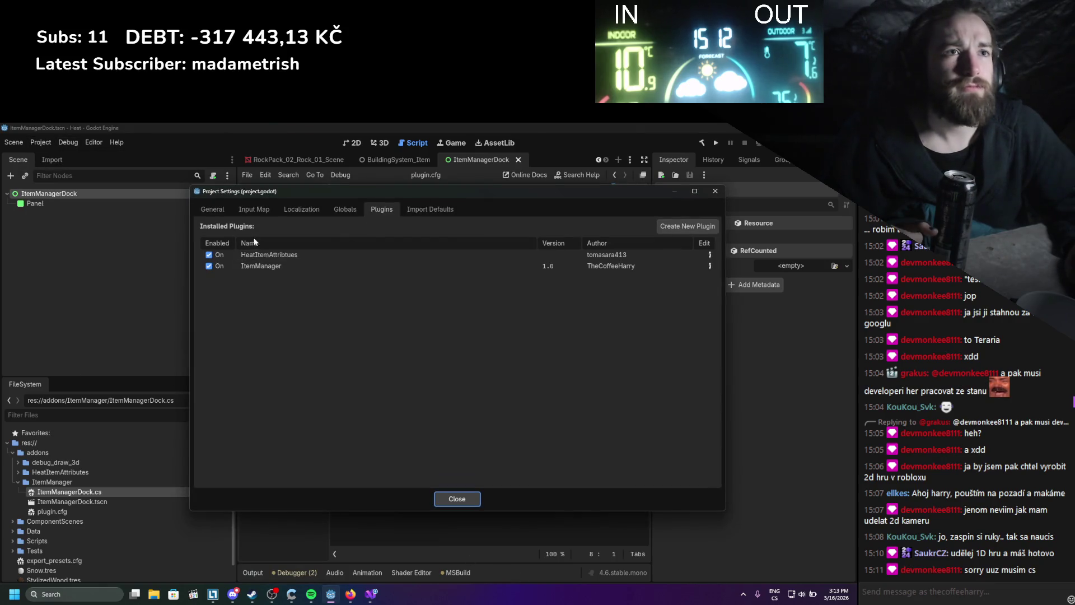
pyautogui.click(211, 266)
pyautogui.click(210, 267)
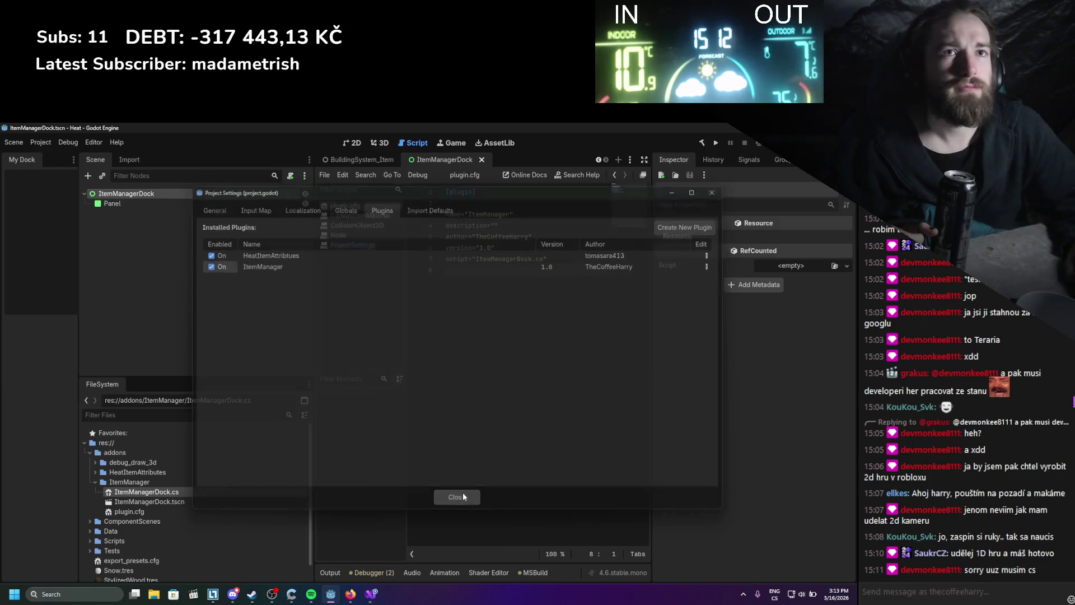
pyautogui.click(457, 496)
# - Widen My Dock and move it into the right-side dock group
pyautogui.moveTo(78, 215); pyautogui.dragTo(136, 210)
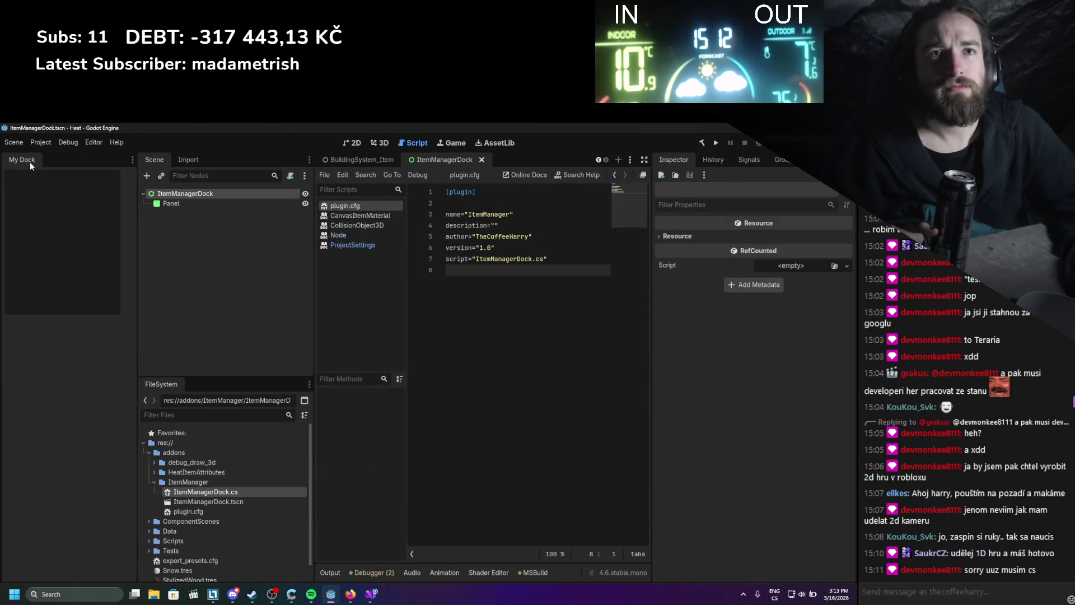
pyautogui.moveTo(29, 163)
pyautogui.mouseDown()
pyautogui.moveTo(218, 164)
pyautogui.moveTo(608, 255)
pyautogui.moveTo(728, 185)
pyautogui.moveTo(731, 168)
pyautogui.mouseUp()
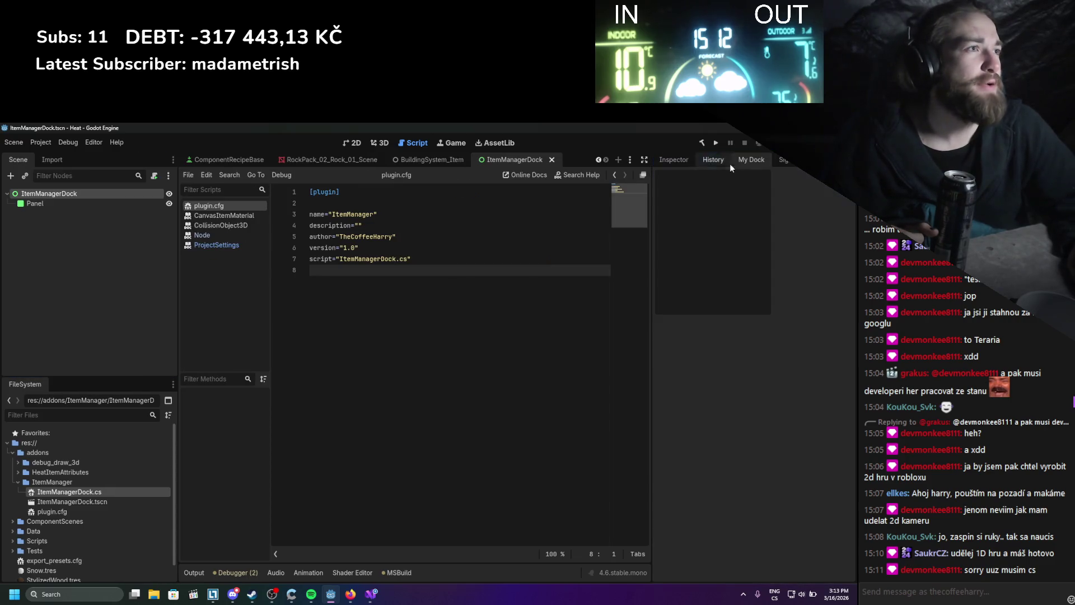
pyautogui.rightClick(740, 163)
pyautogui.click(803, 185)
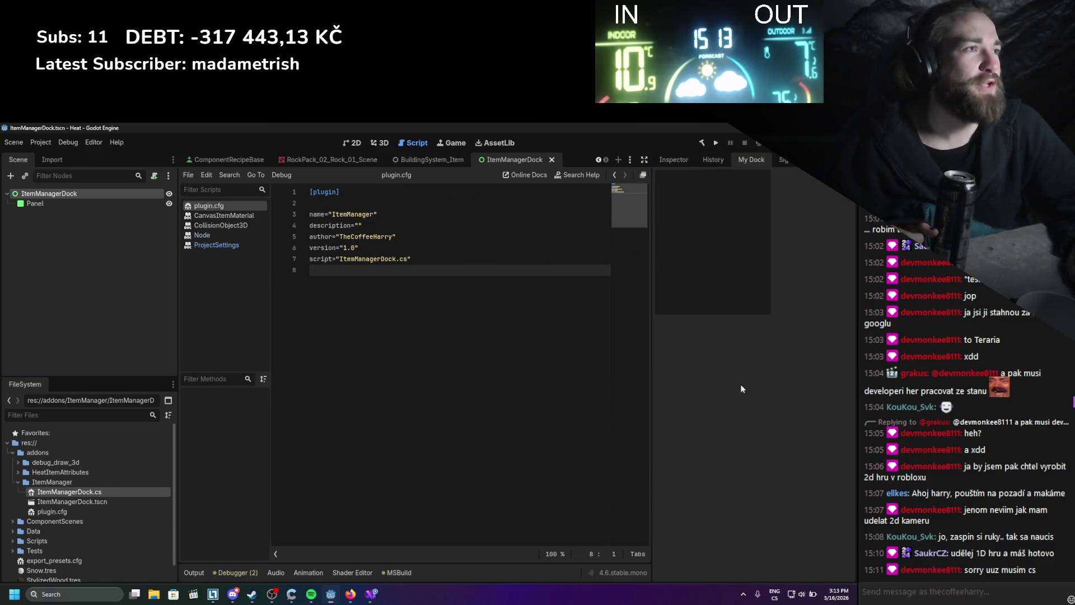
# - Try placing My Dock beside the FileSystem dock, then return it to the right dock and widen it
pyautogui.moveTo(651, 314)
pyautogui.mouseDown()
pyautogui.moveTo(626, 322)
pyautogui.moveTo(648, 316)
pyautogui.mouseUp()
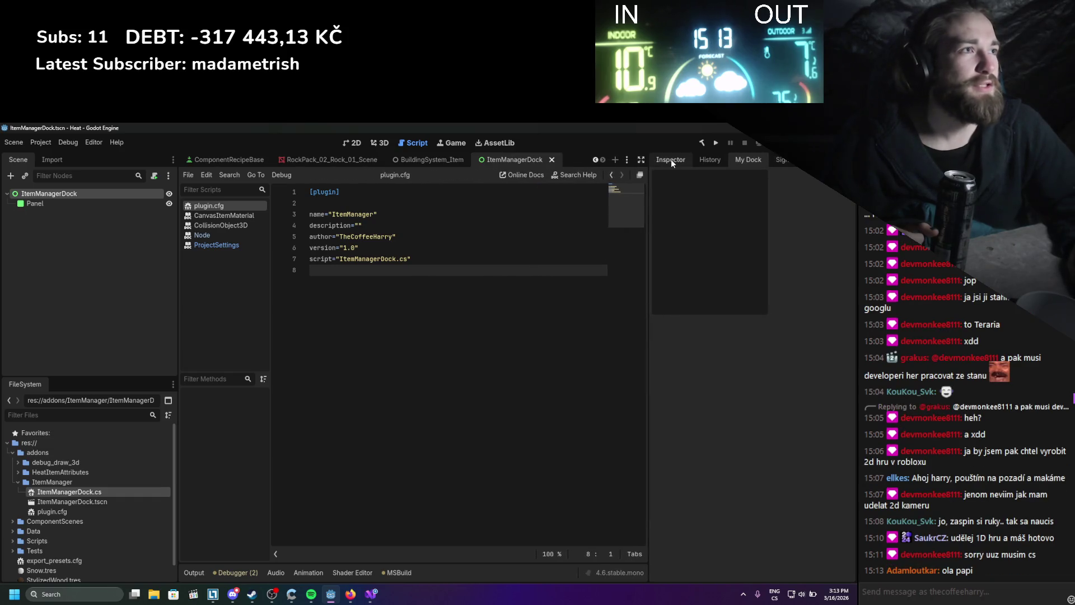
pyautogui.moveTo(747, 159)
pyautogui.mouseDown()
pyautogui.moveTo(257, 174)
pyautogui.moveTo(296, 159)
pyautogui.moveTo(144, 177)
pyautogui.mouseUp()
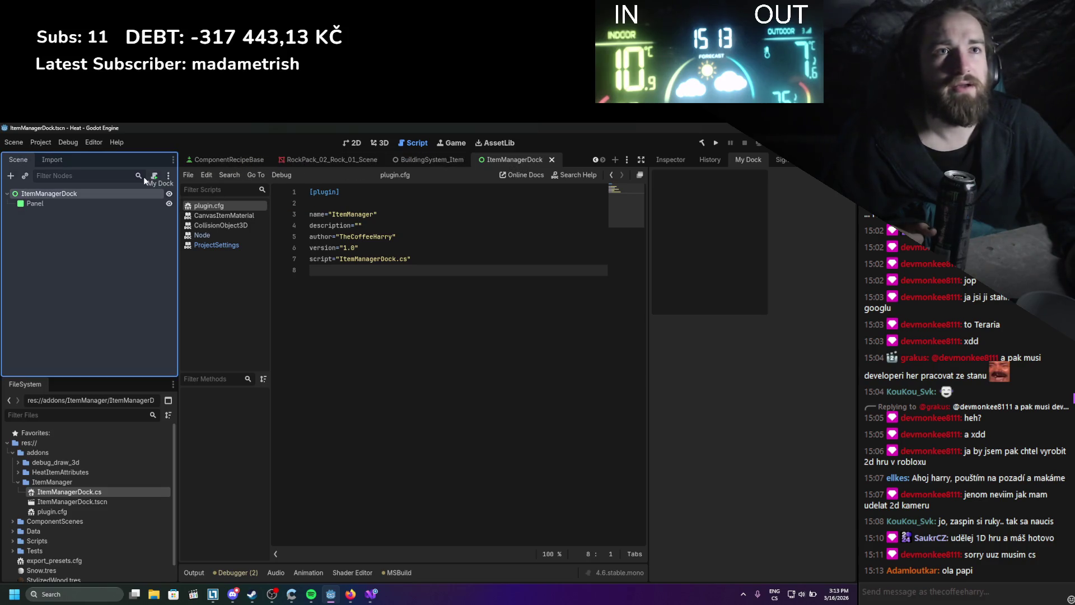
pyautogui.moveTo(121, 363); pyautogui.dragTo(126, 438)
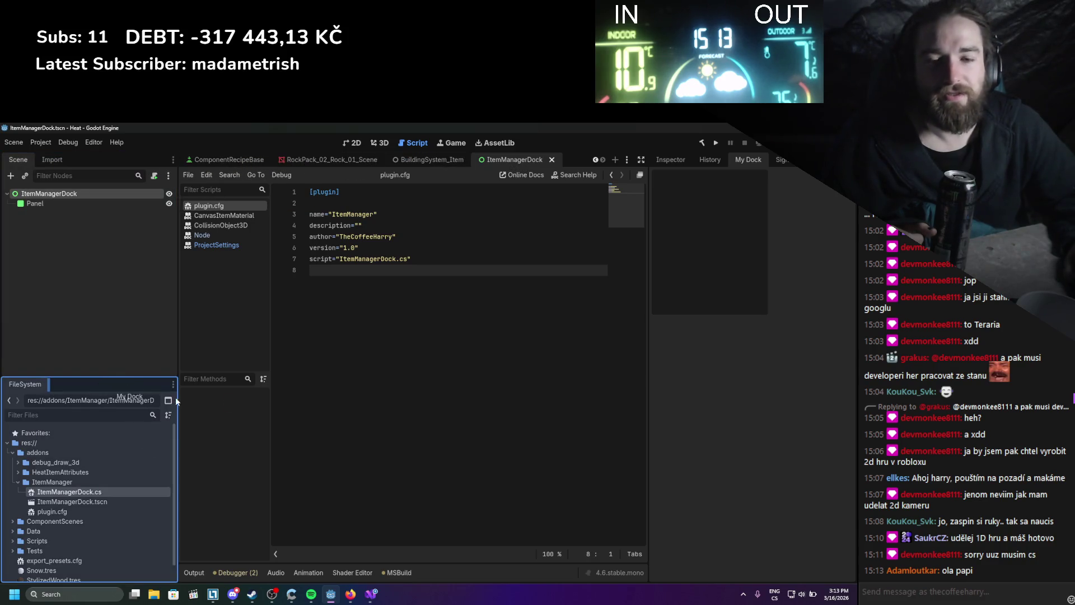
pyautogui.moveTo(176, 398)
pyautogui.mouseDown()
pyautogui.moveTo(757, 280)
pyautogui.moveTo(771, 253)
pyautogui.mouseUp()
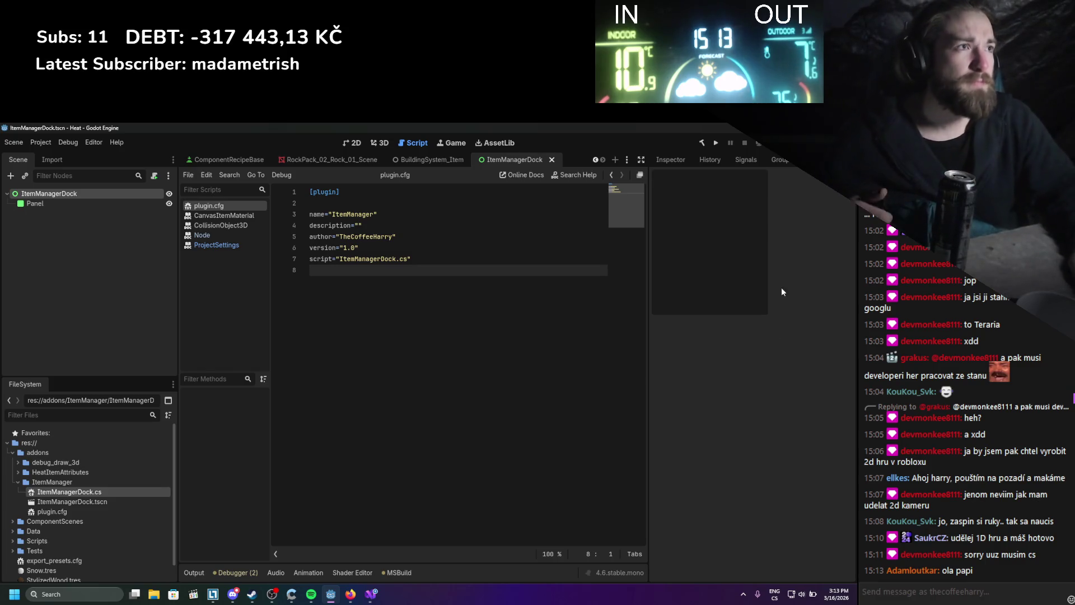
pyautogui.moveTo(644, 321)
pyautogui.mouseDown()
pyautogui.moveTo(442, 350)
pyautogui.moveTo(454, 344)
pyautogui.mouseUp()
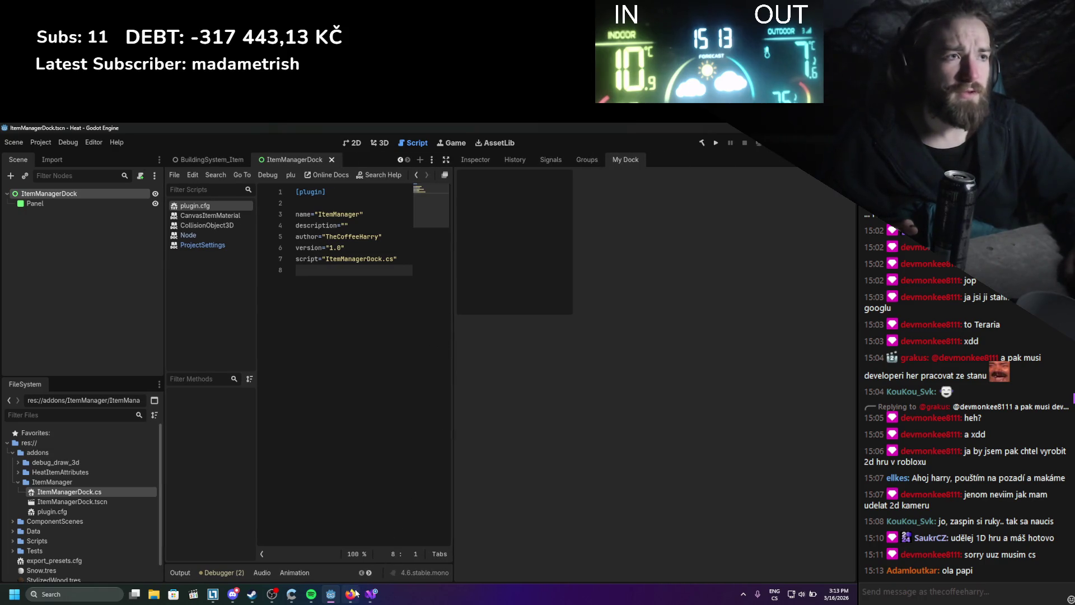
pyautogui.click(353, 594)
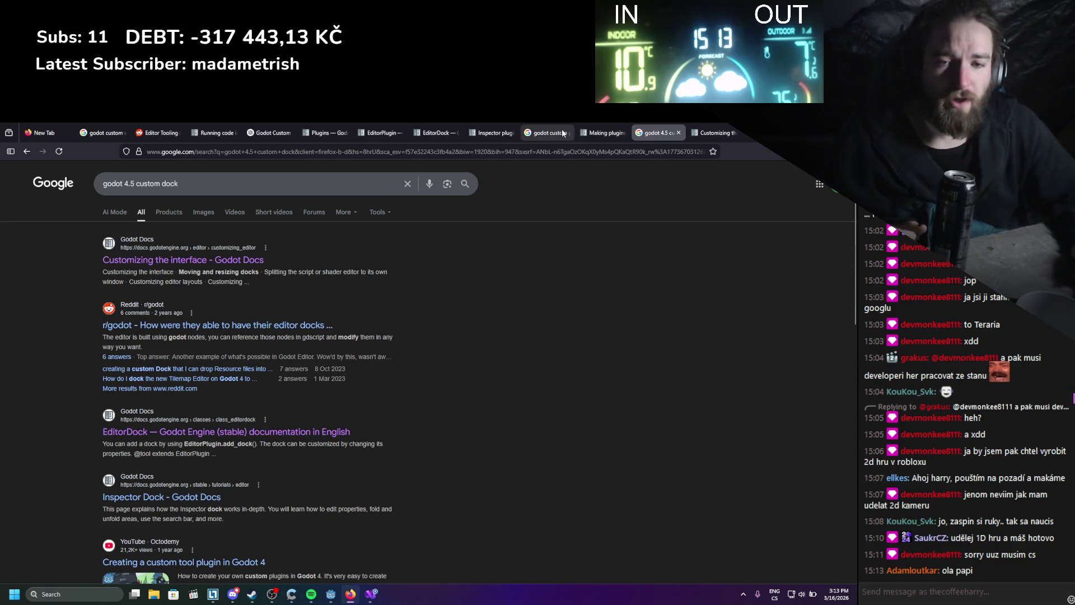
# - Flip through the Inspector plugins and EditorDock reference tabs to the Making plugins page
pyautogui.click(496, 132)
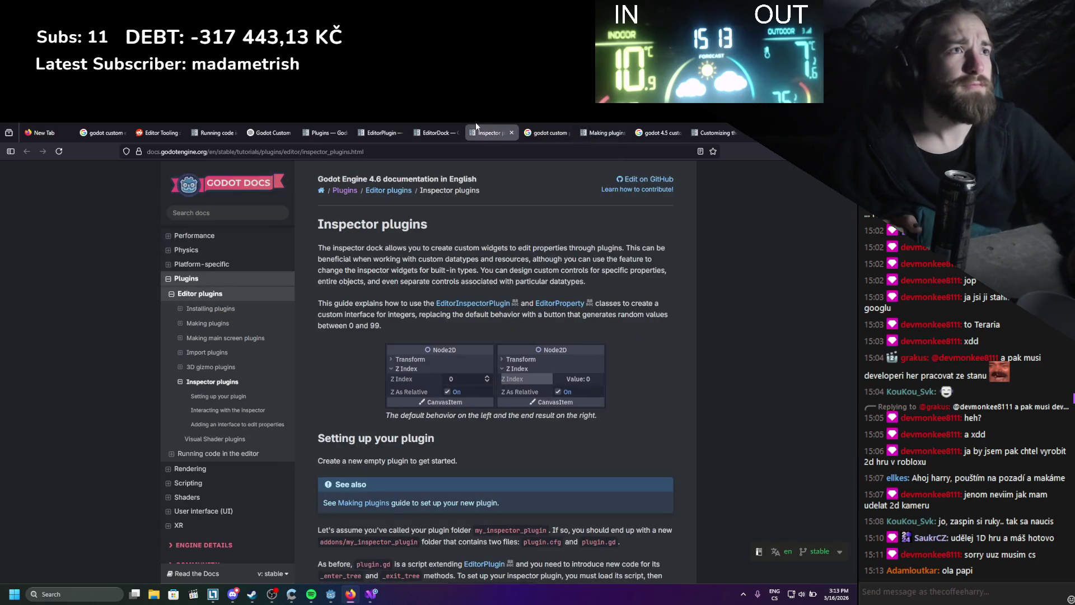
pyautogui.click(436, 133)
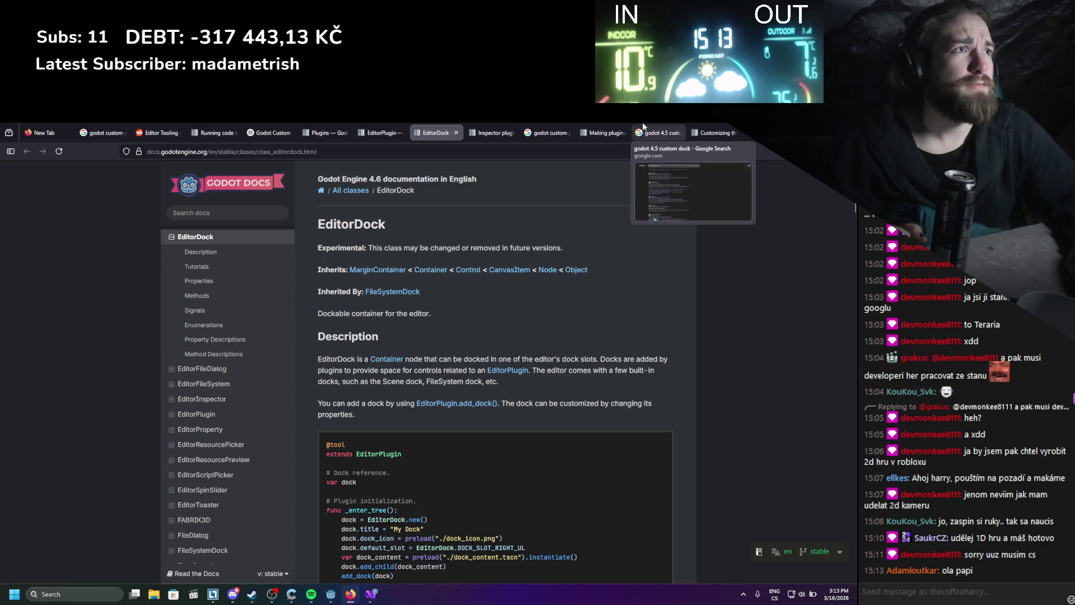
pyautogui.click(583, 124)
# - Scroll to the Registering autoloads/singletons section and its C# AddAutoloadSingleton example
pyautogui.scroll(10, 562, 370)
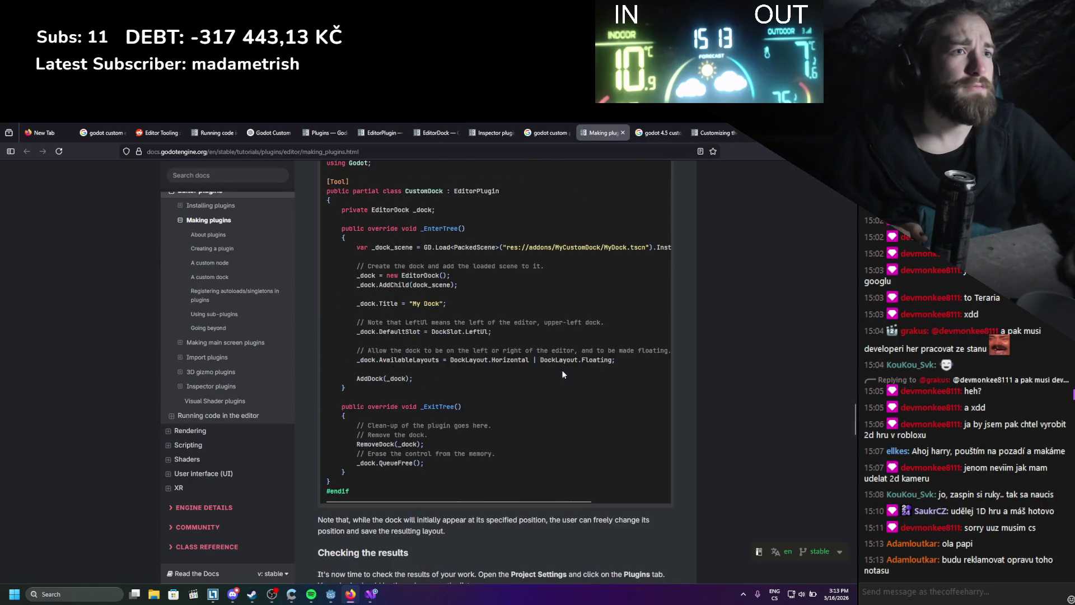
pyautogui.scroll(4, 563, 373)
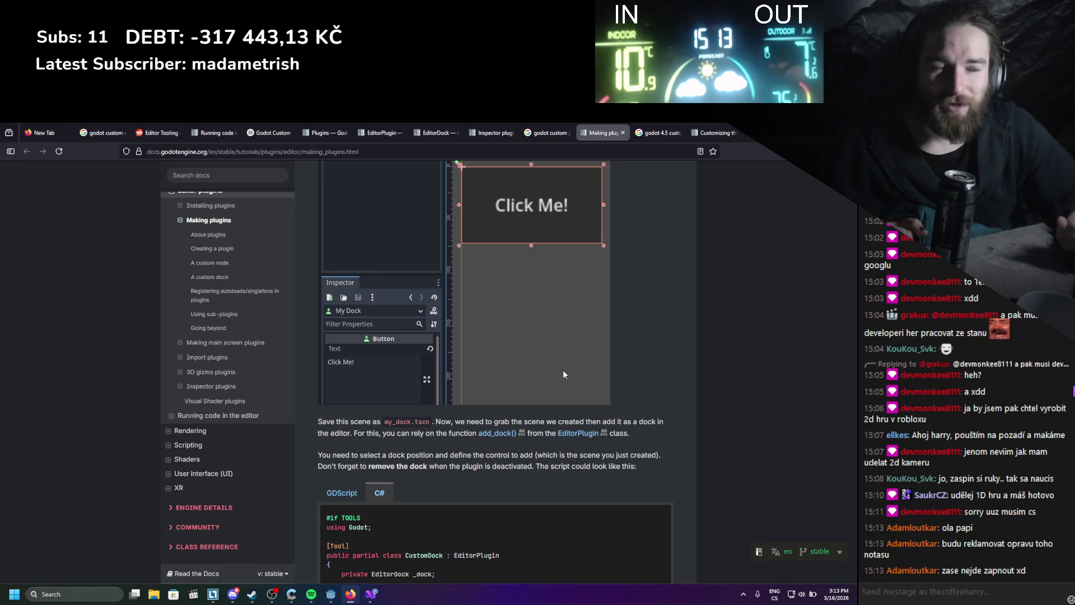
pyautogui.scroll(4, 562, 374)
pyautogui.scroll(-6, 523, 343)
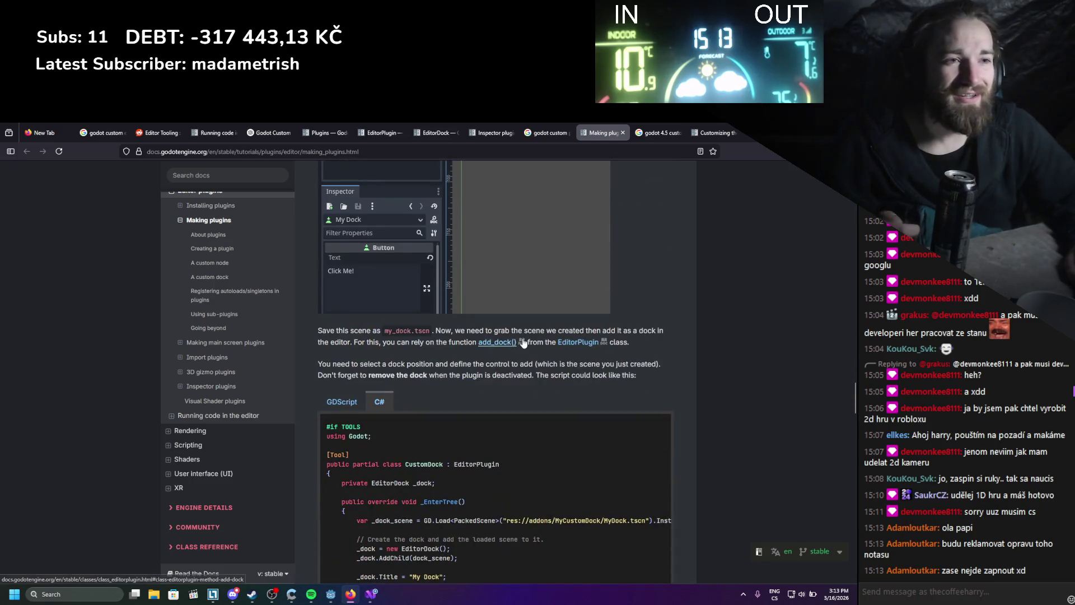
pyautogui.scroll(-3, 523, 343)
pyautogui.scroll(-3, 522, 336)
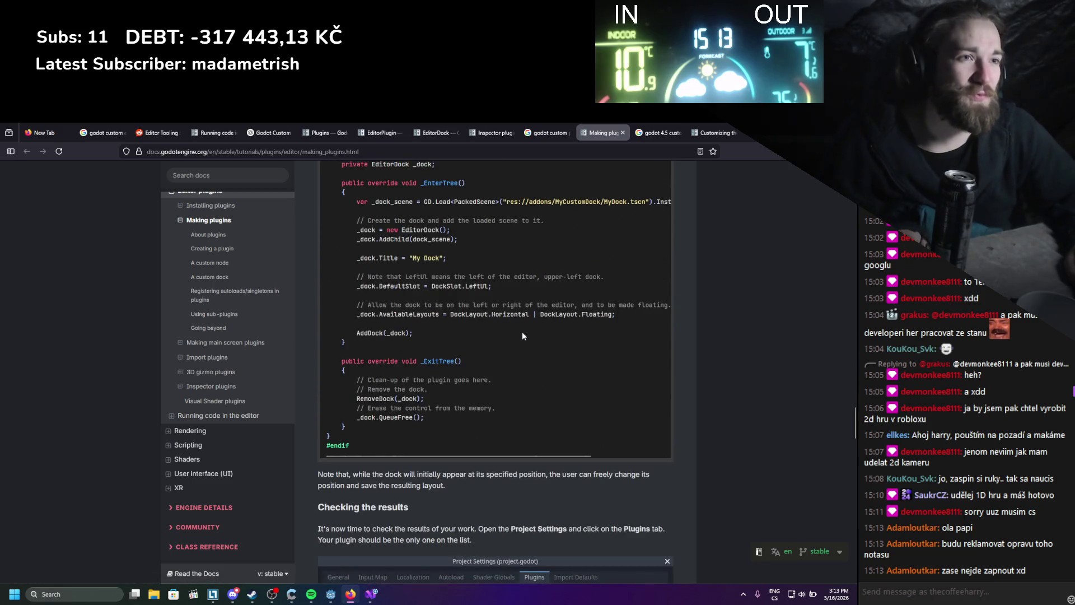
pyautogui.scroll(-5, 522, 336)
pyautogui.scroll(-1, 522, 333)
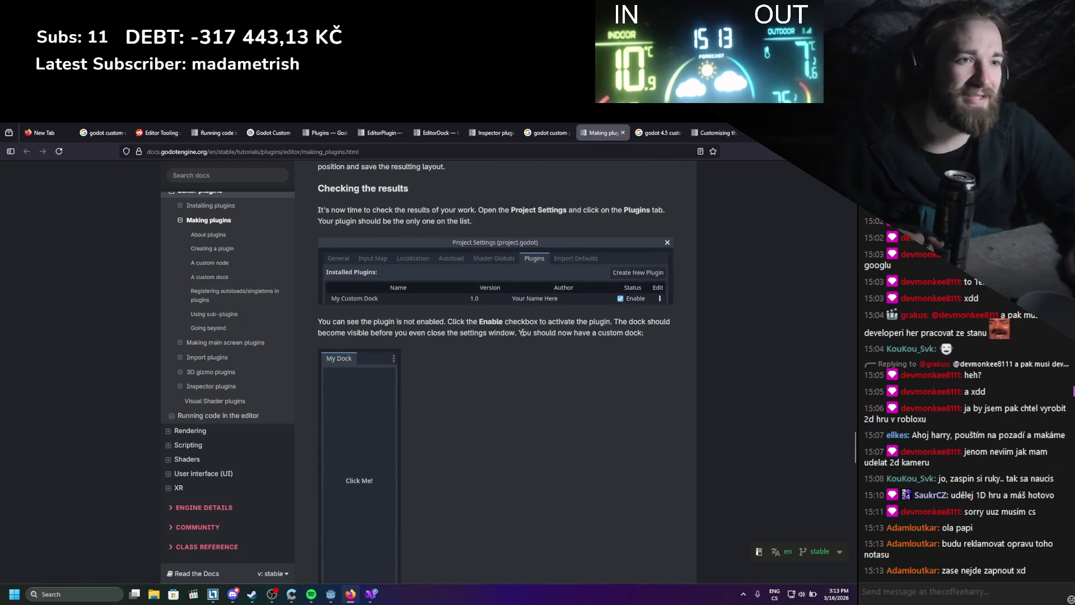
pyautogui.scroll(-9, 522, 332)
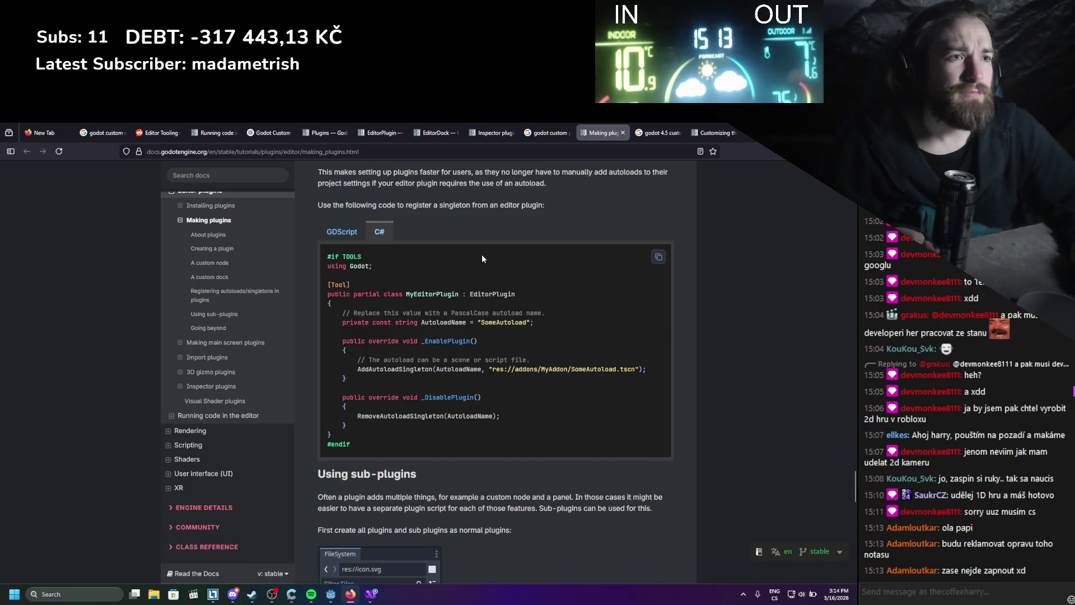
pyautogui.scroll(3, 482, 258)
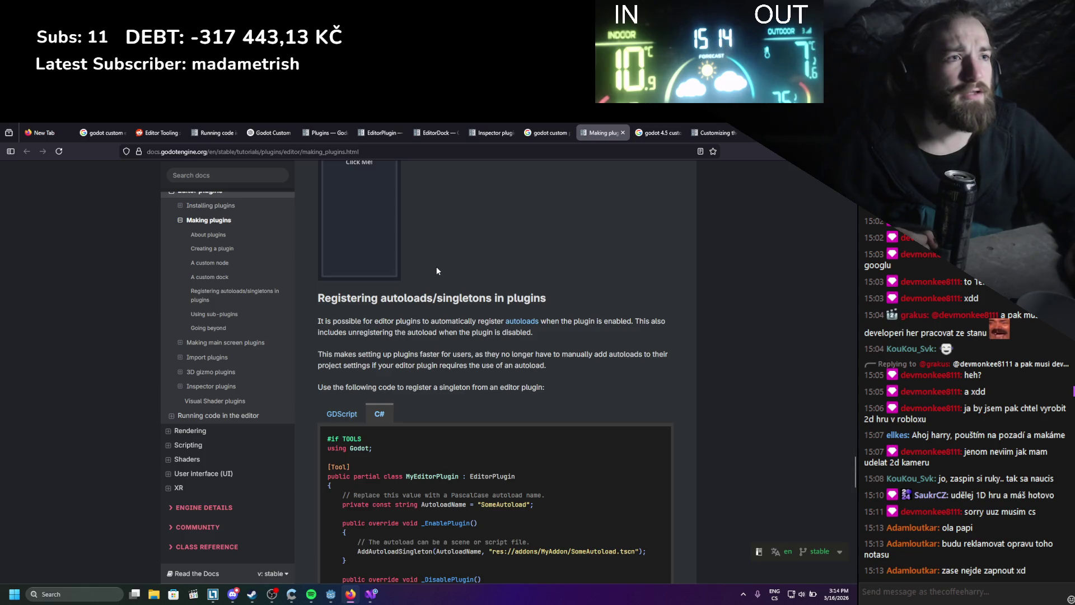
# - Scroll through the sub-plugins section and user comments, scroll back up, and return to Godot
pyautogui.scroll(-3, 435, 268)
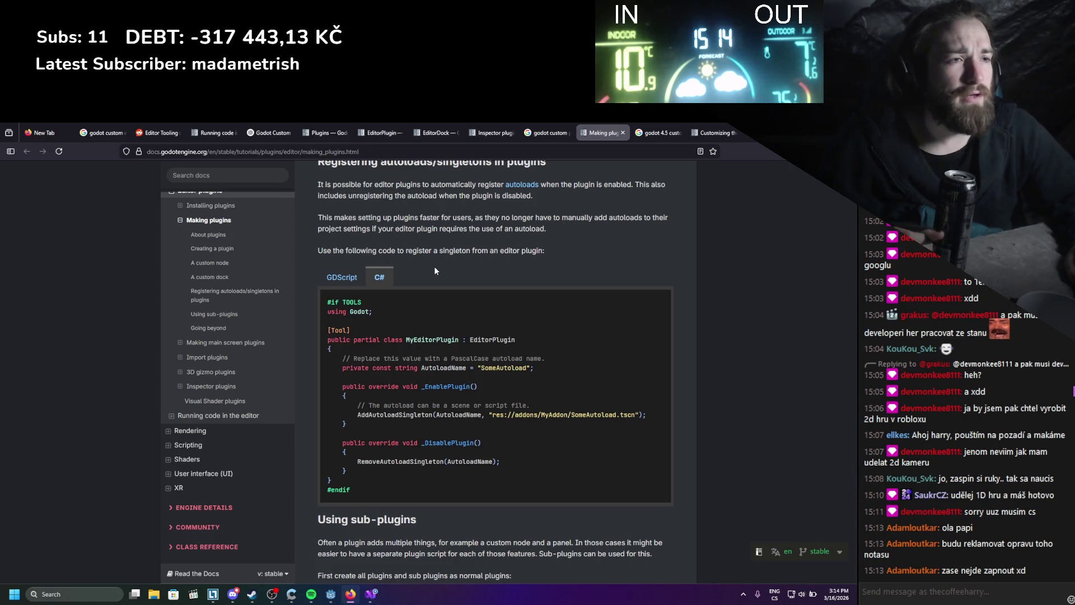
pyautogui.scroll(-3, 434, 269)
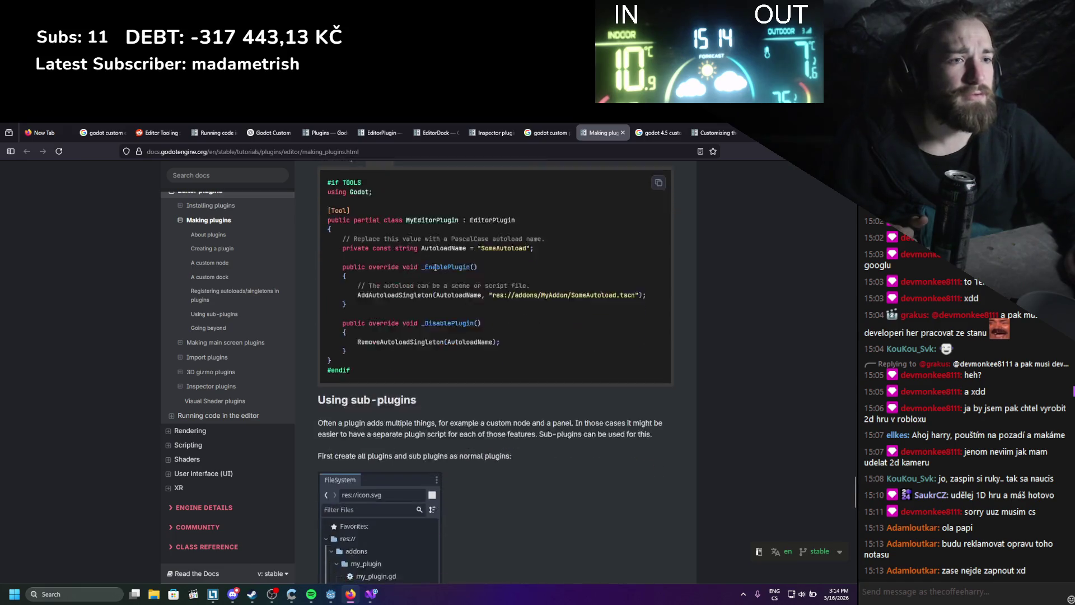
pyautogui.scroll(-3, 435, 268)
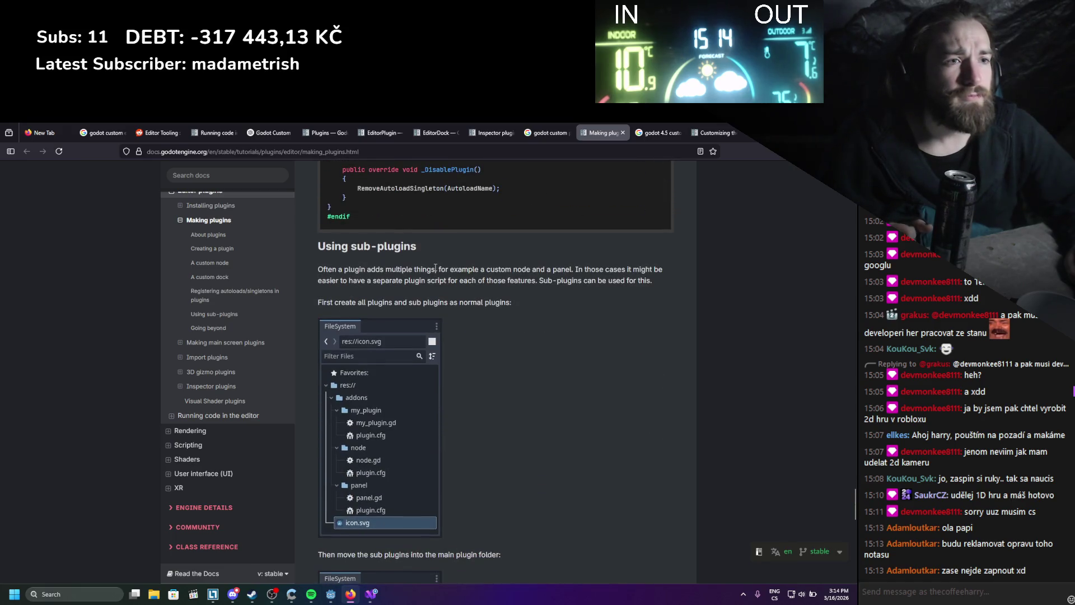
pyautogui.scroll(-3, 435, 268)
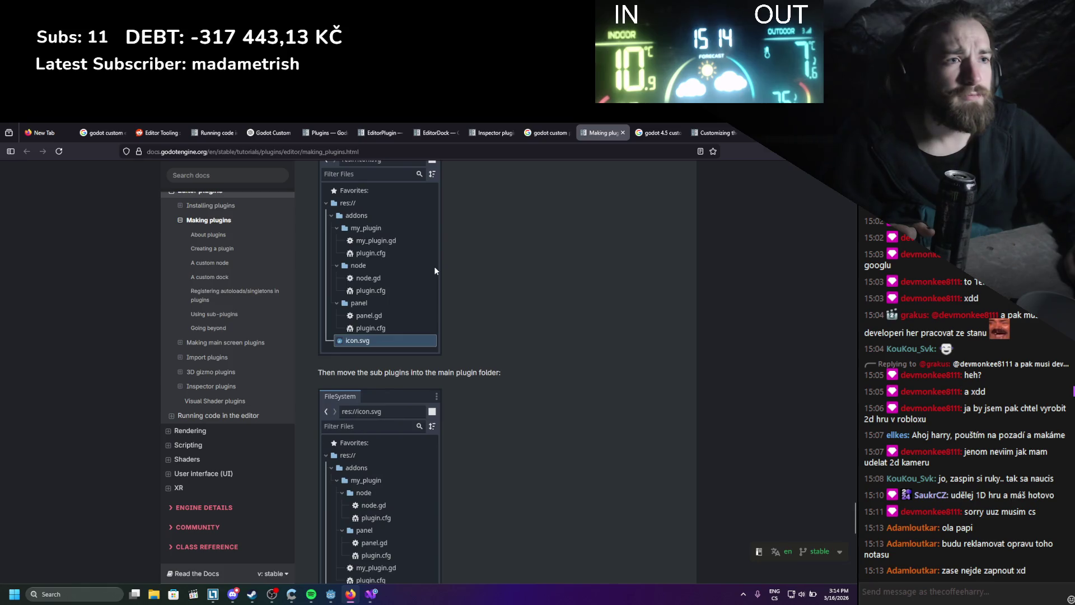
pyautogui.scroll(-1, 434, 270)
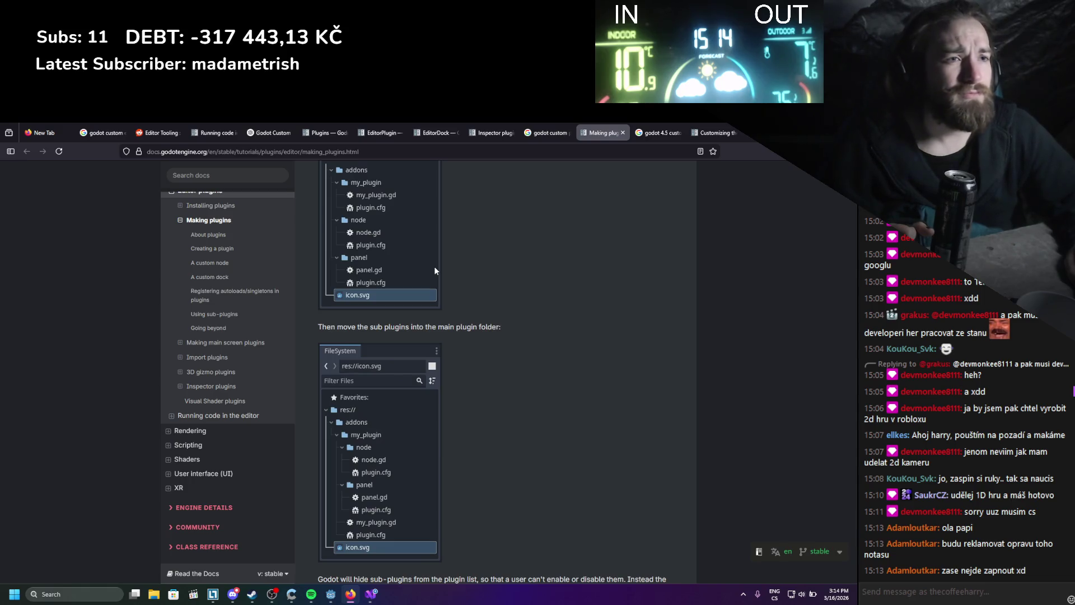
pyautogui.scroll(7, 434, 270)
pyautogui.scroll(14, 435, 270)
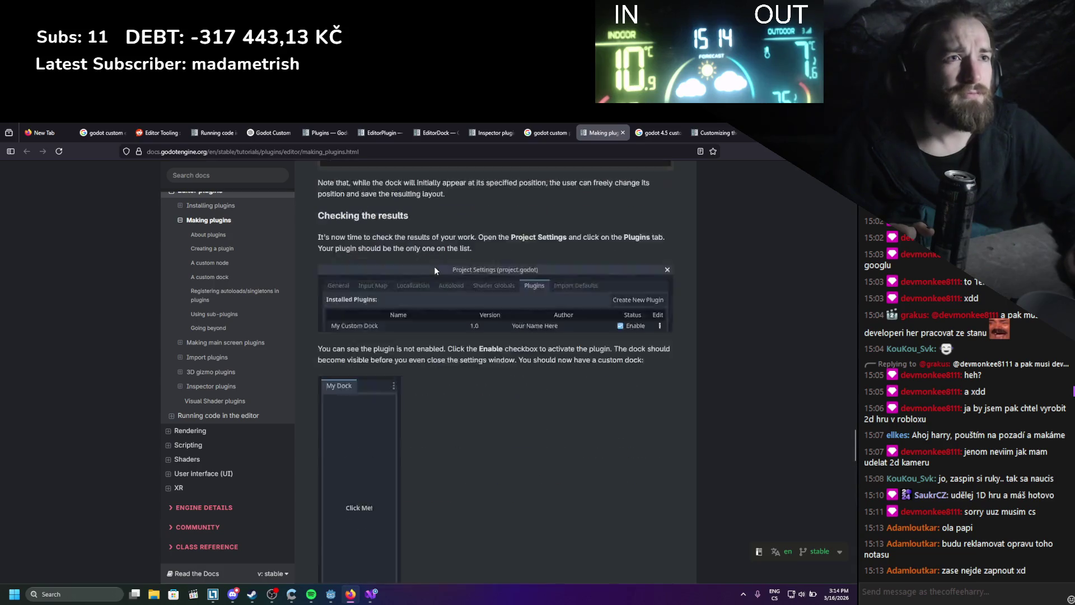
pyautogui.scroll(-4, 435, 271)
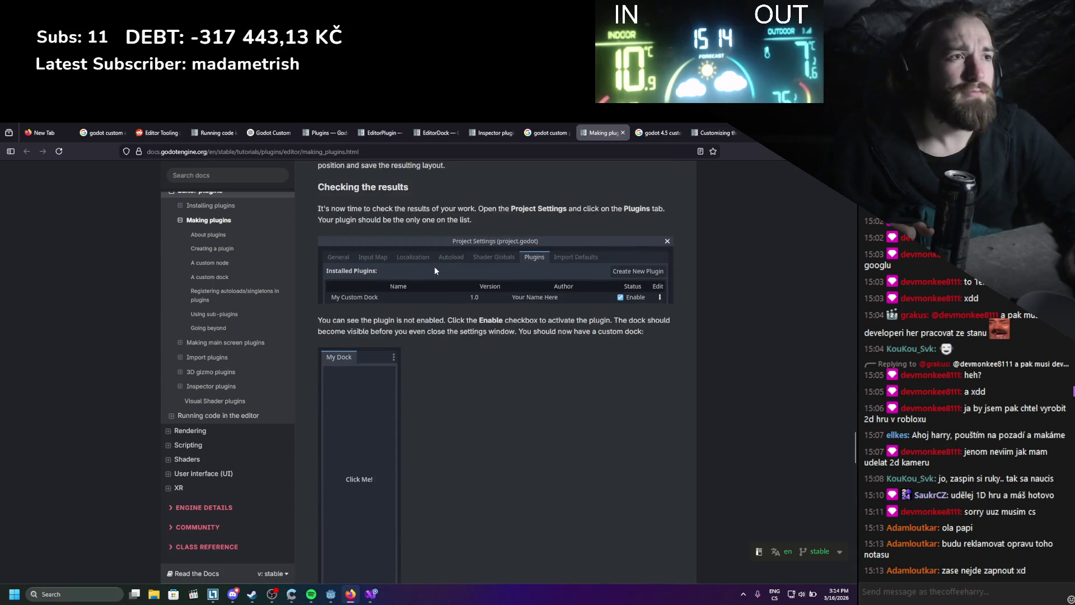
pyautogui.scroll(-4, 434, 271)
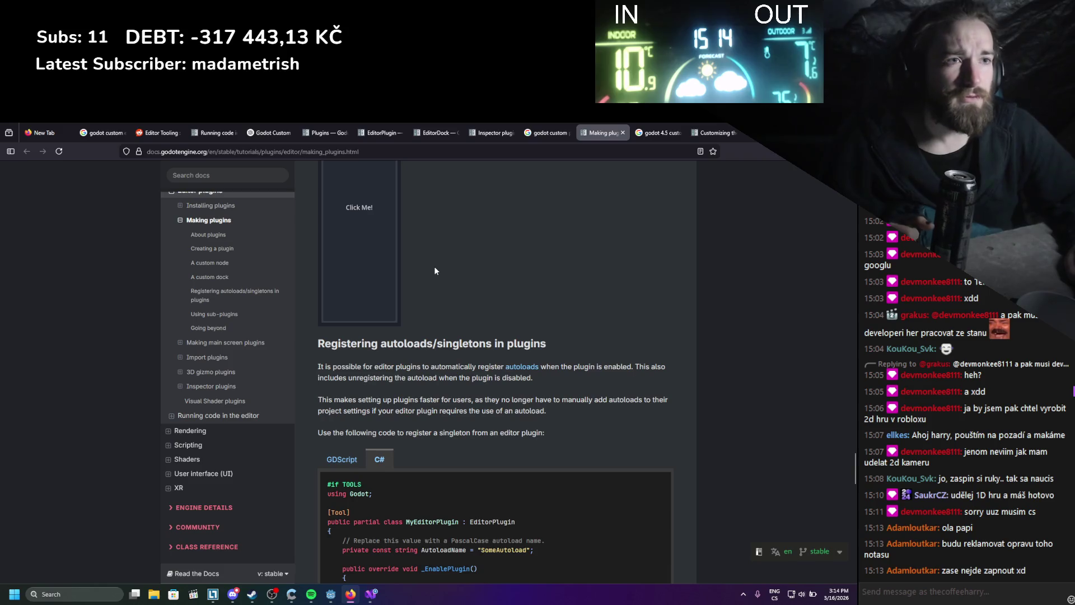
pyautogui.scroll(-3, 435, 270)
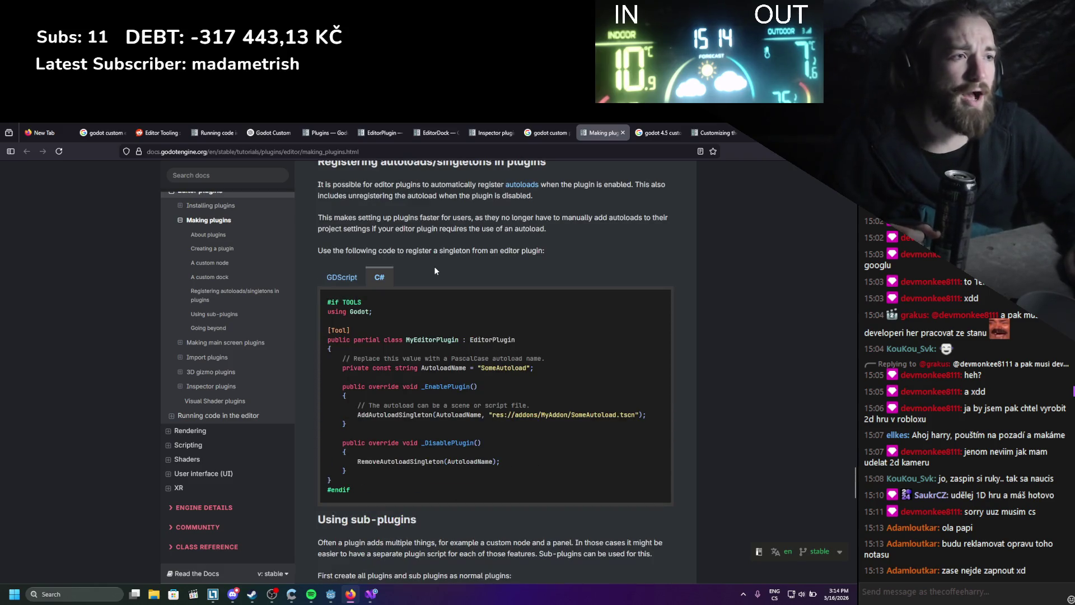
pyautogui.scroll(-10, 481, 434)
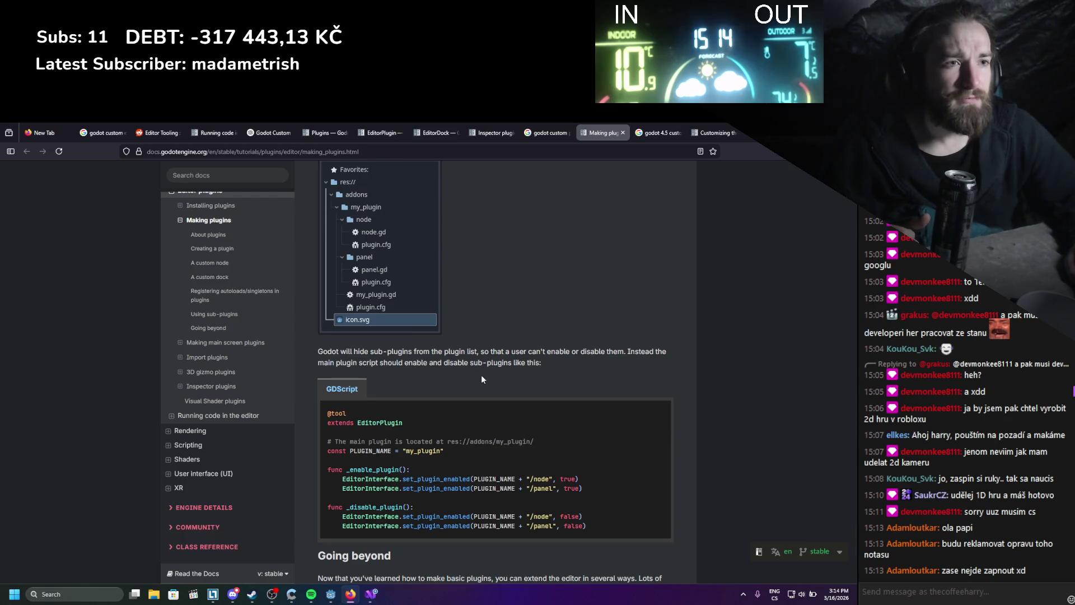
pyautogui.scroll(-4, 481, 376)
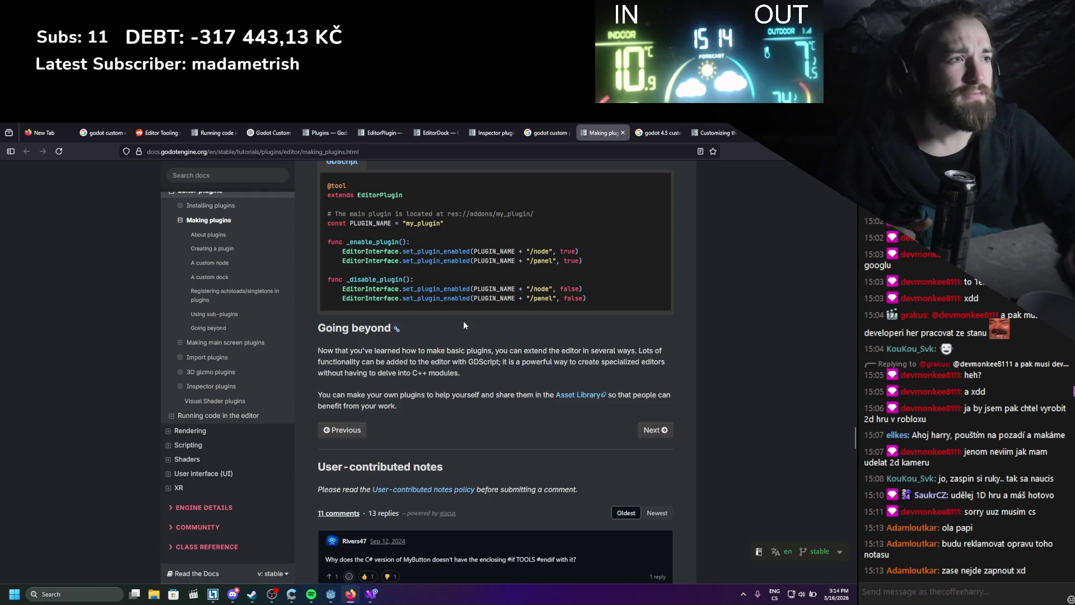
pyautogui.scroll(-3, 464, 325)
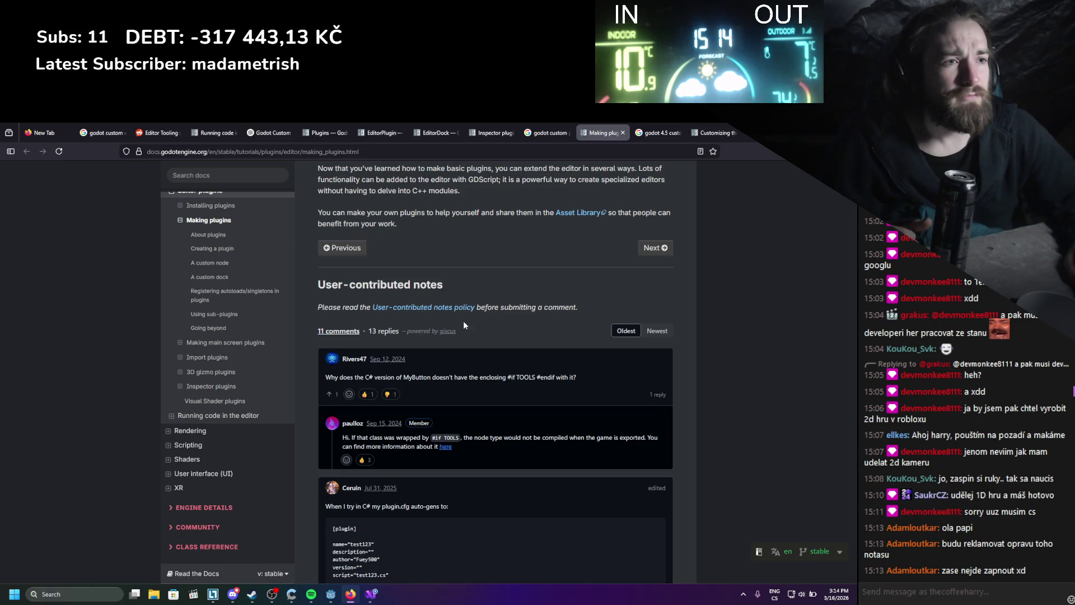
pyautogui.scroll(-2, 464, 326)
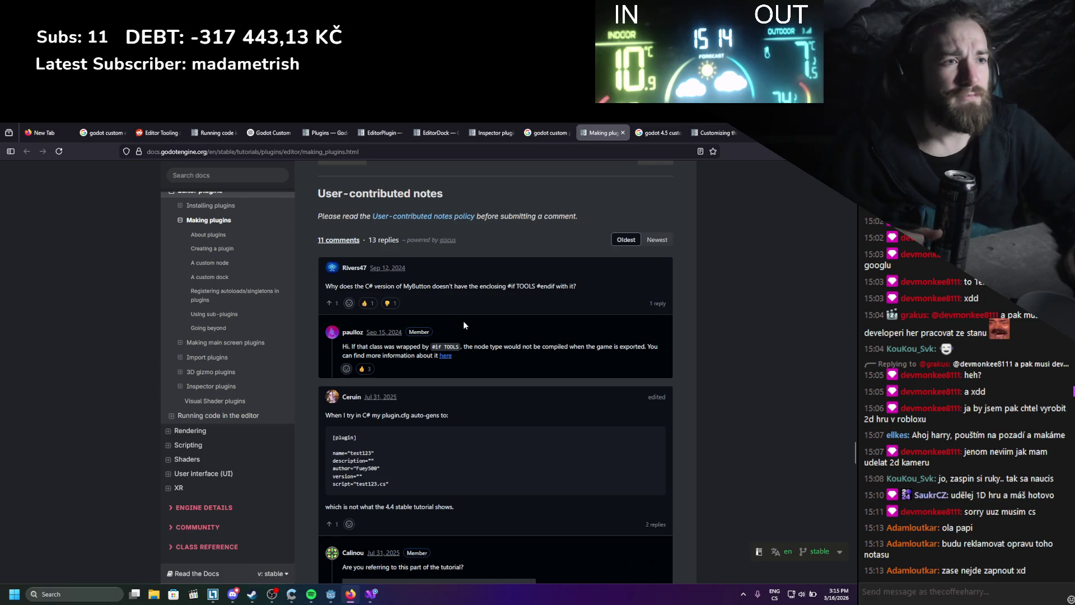
pyautogui.scroll(-3, 463, 325)
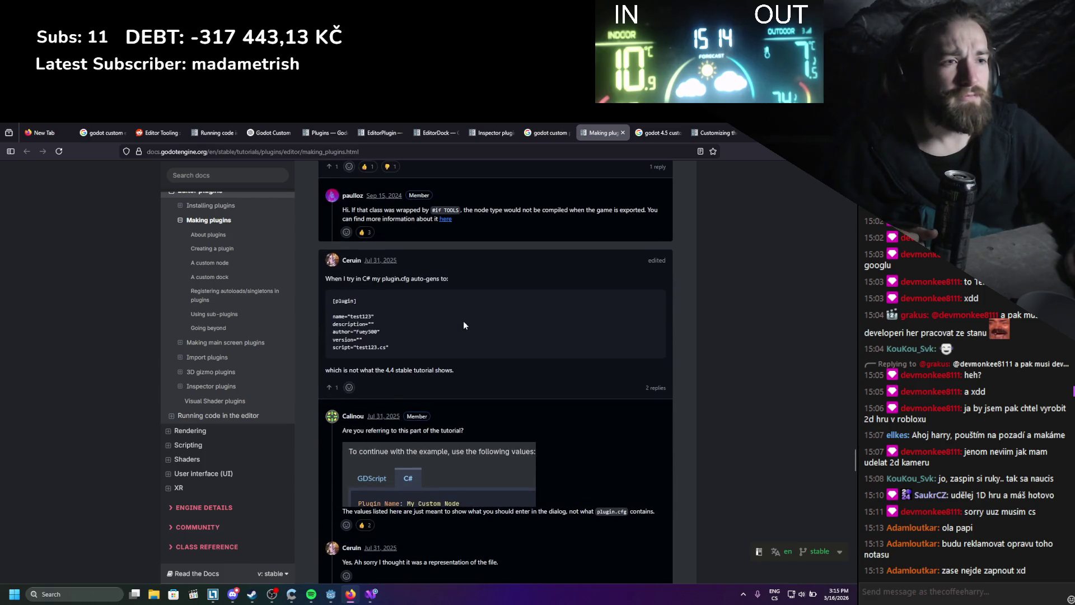
pyautogui.scroll(-1, 464, 326)
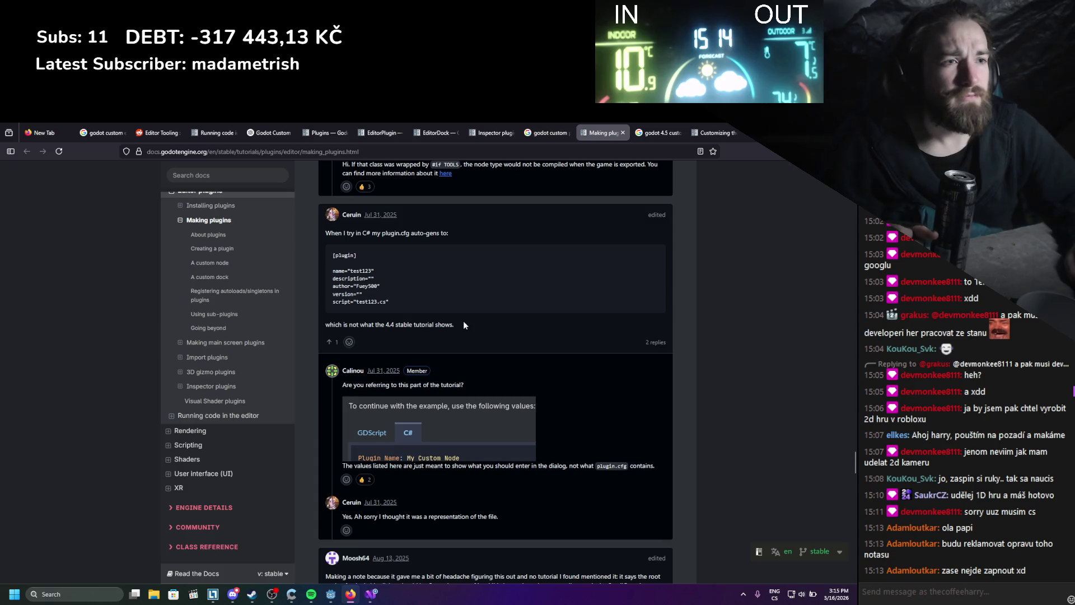
pyautogui.scroll(15, 463, 320)
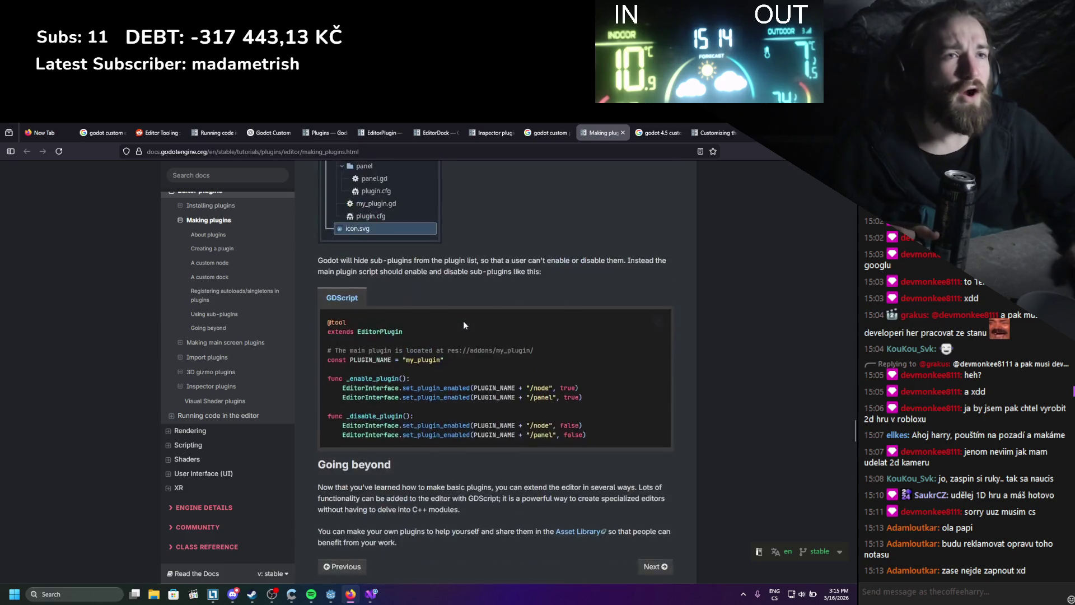
pyautogui.scroll(15, 465, 321)
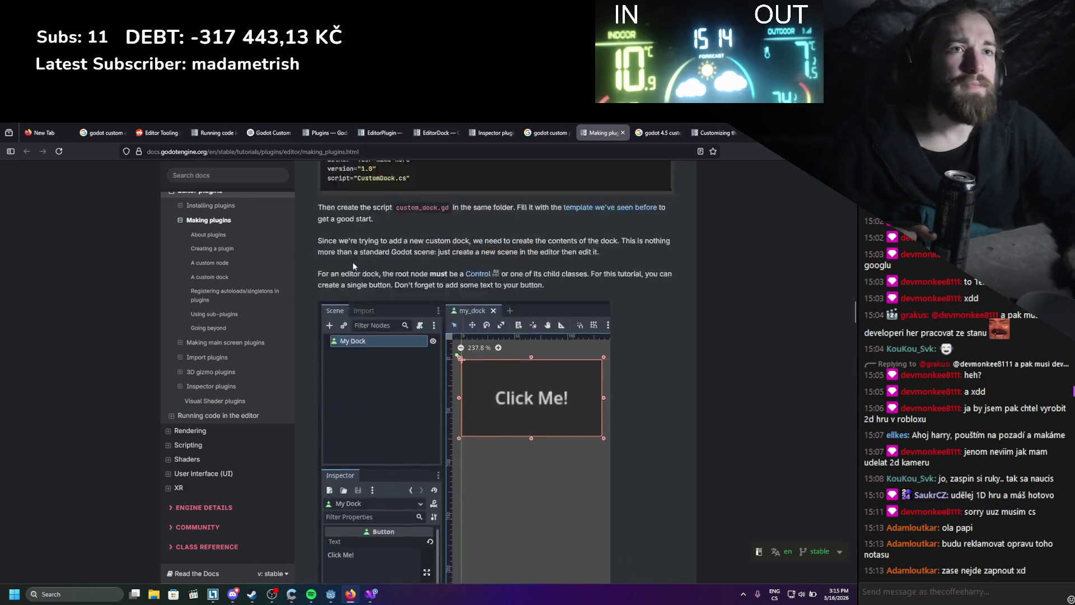
pyautogui.scroll(15, 385, 389)
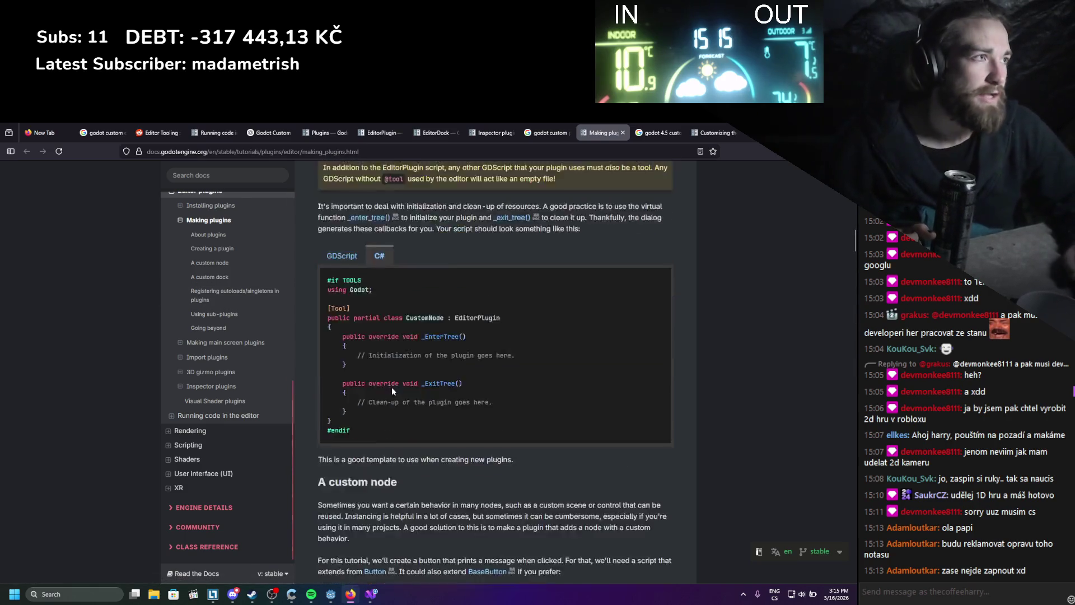
pyautogui.scroll(5, 392, 388)
pyautogui.hotkey('alt', 'Tab')
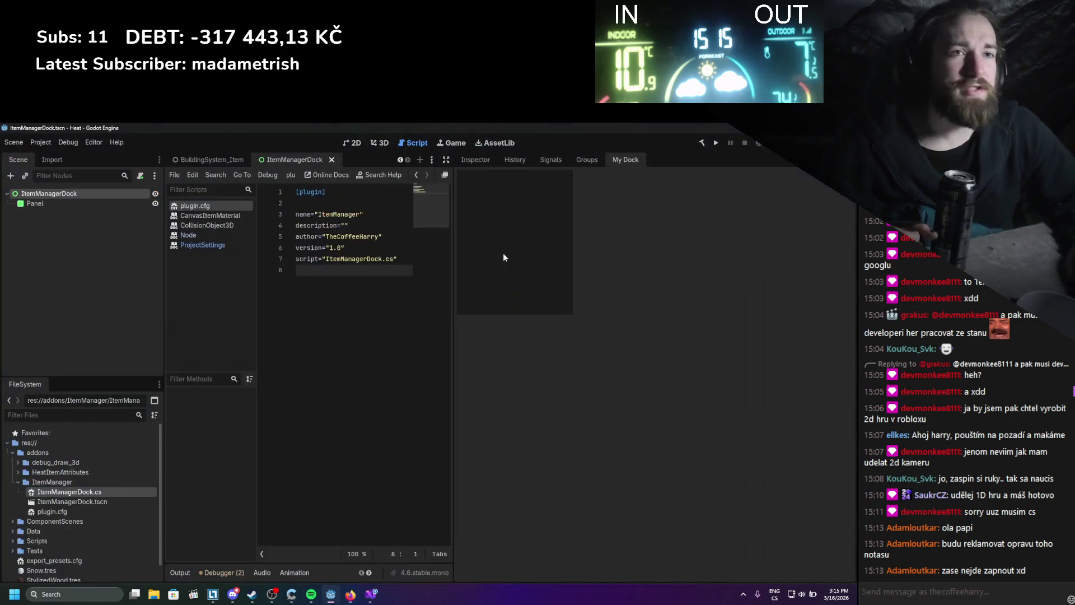
# - Resize the Scene/FileSystem and right docks around the code editor, then show the 2D workspace
pyautogui.moveTo(163, 241); pyautogui.dragTo(99, 242)
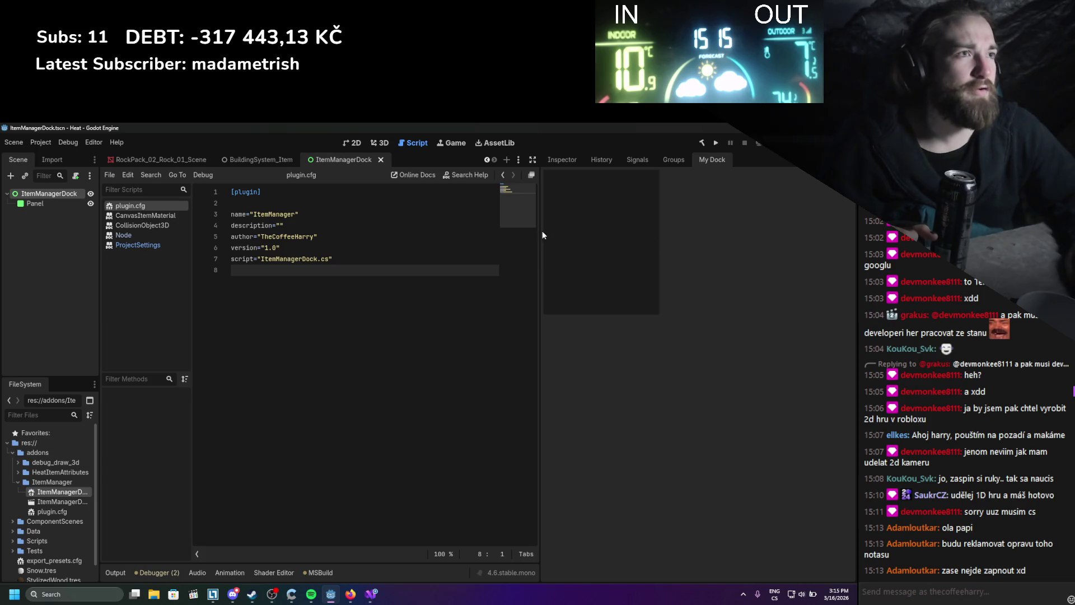
pyautogui.moveTo(541, 235)
pyautogui.mouseDown()
pyautogui.moveTo(576, 253)
pyautogui.moveTo(490, 257)
pyautogui.moveTo(768, 263)
pyautogui.moveTo(409, 271)
pyautogui.moveTo(686, 275)
pyautogui.moveTo(350, 272)
pyautogui.moveTo(478, 271)
pyautogui.moveTo(392, 271)
pyautogui.moveTo(424, 272)
pyautogui.mouseUp()
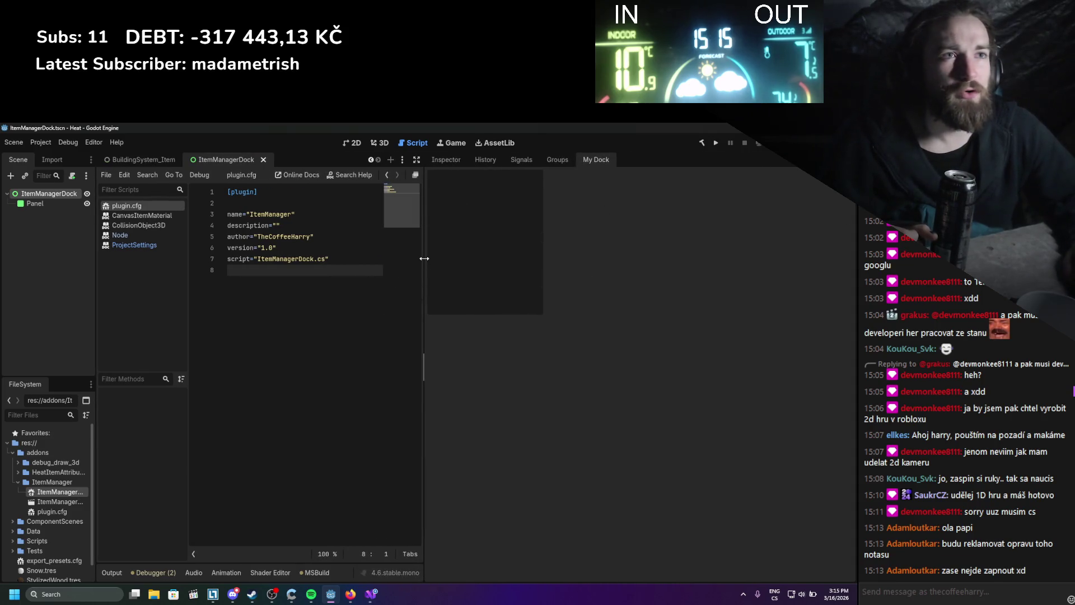
pyautogui.moveTo(99, 262); pyautogui.dragTo(149, 257)
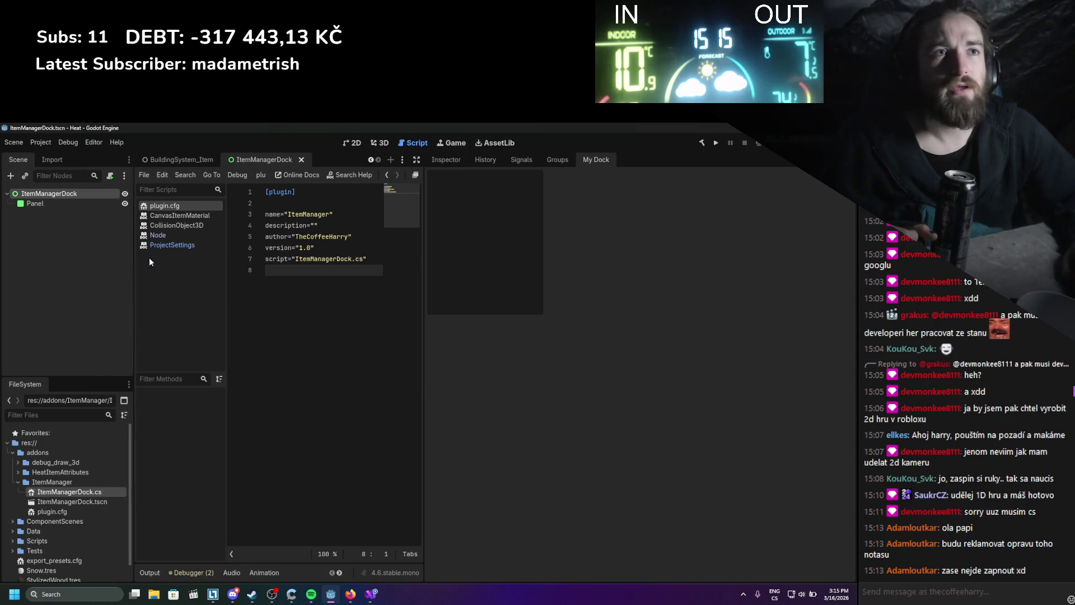
pyautogui.moveTo(425, 241); pyautogui.dragTo(547, 249)
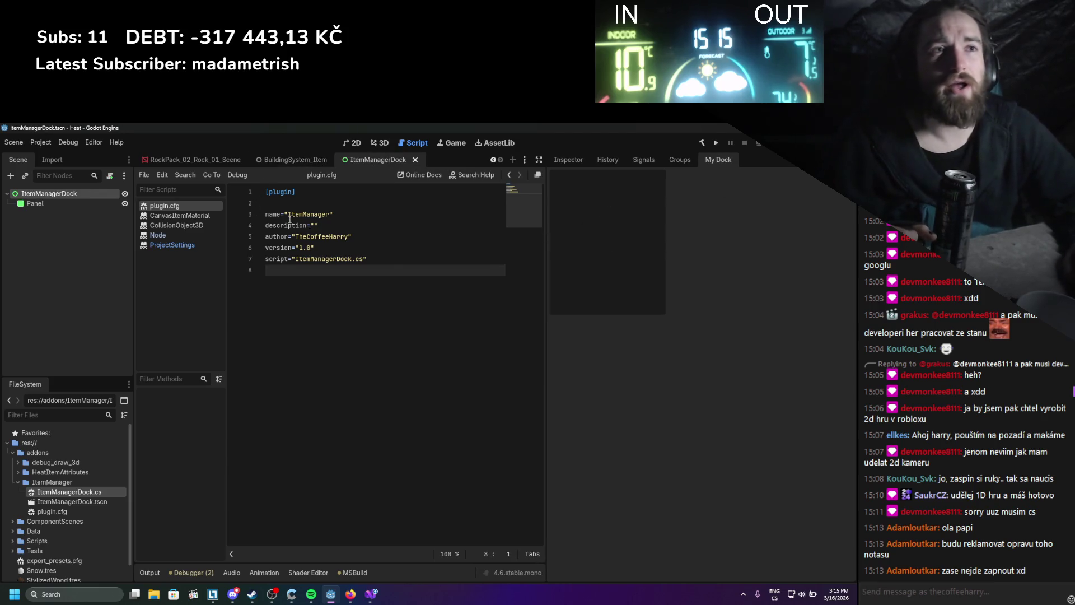
pyautogui.click(363, 144)
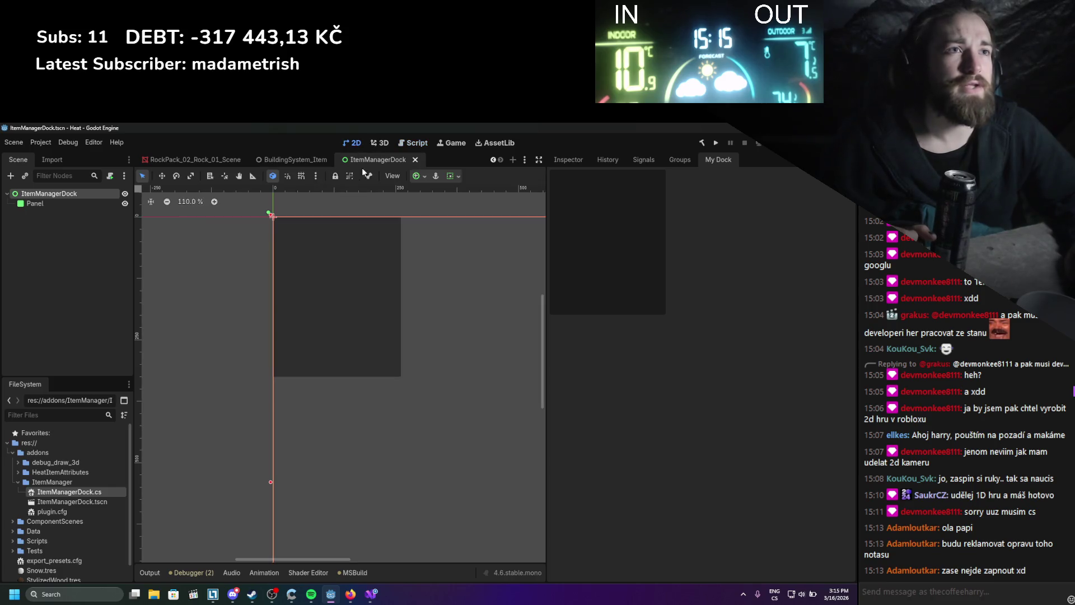
# - Select the Panel, expand its Layout and Transform, stretch it to 1080 px tall, and save
pyautogui.click(384, 321)
pyautogui.click(563, 159)
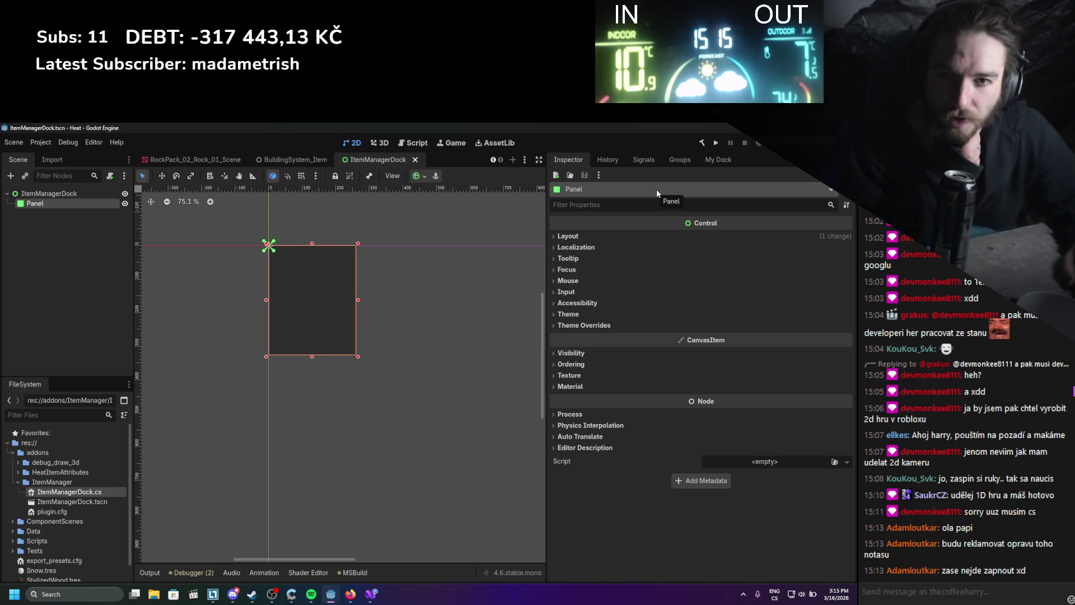
pyautogui.click(599, 236)
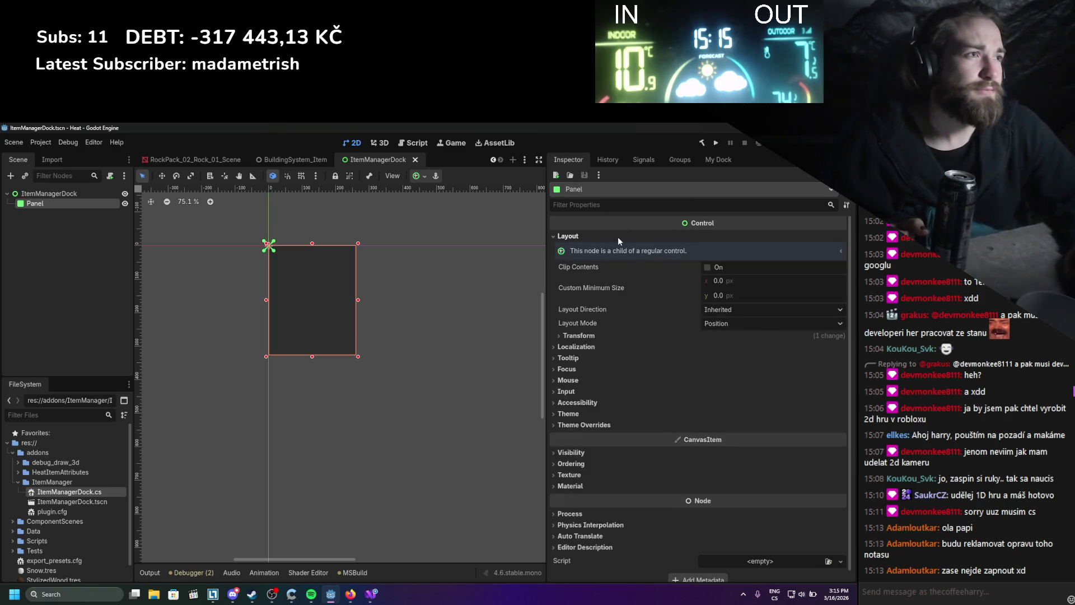
pyautogui.click(709, 334)
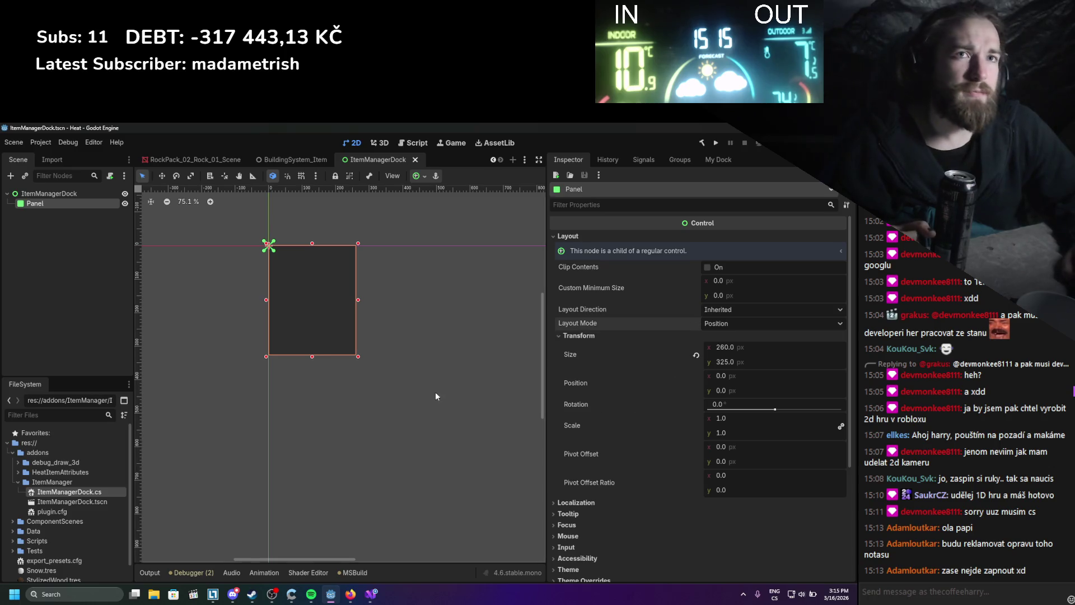
pyautogui.scroll(-2, 392, 382)
pyautogui.scroll(-3, 392, 381)
pyautogui.moveTo(403, 355)
pyautogui.mouseDown()
pyautogui.moveTo(246, 353)
pyautogui.moveTo(367, 332)
pyautogui.moveTo(517, 332)
pyautogui.mouseUp()
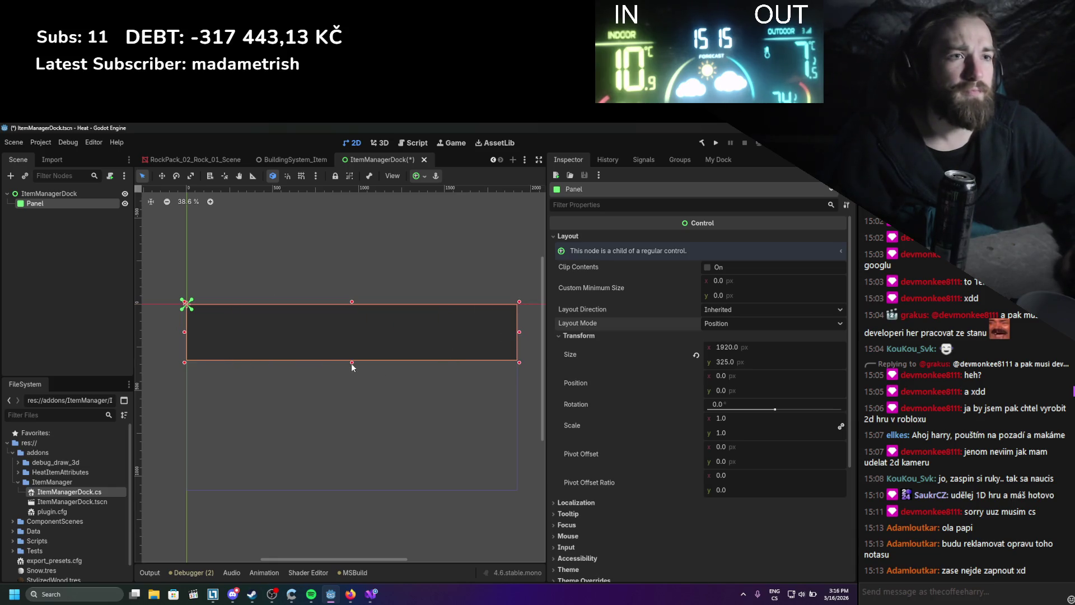
pyautogui.moveTo(352, 363); pyautogui.dragTo(352, 491)
pyautogui.hotkey('ctrl', 's')
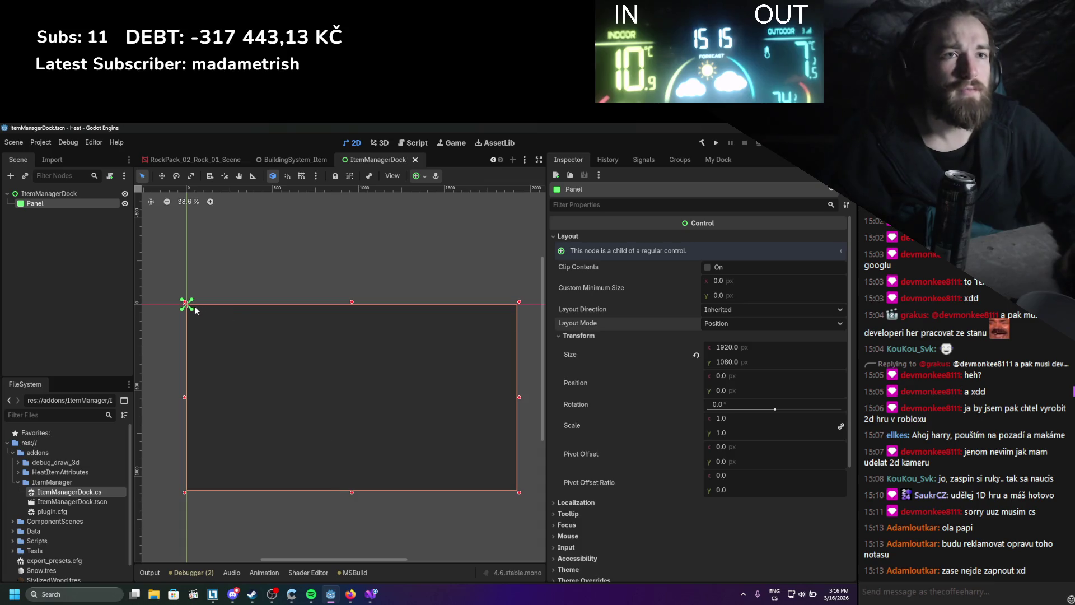
# - Anchor the Panel with the Full Rect preset and show the My Dock tab
pyautogui.moveTo(192, 310)
pyautogui.mouseDown()
pyautogui.moveTo(499, 459)
pyautogui.moveTo(523, 496)
pyautogui.mouseUp()
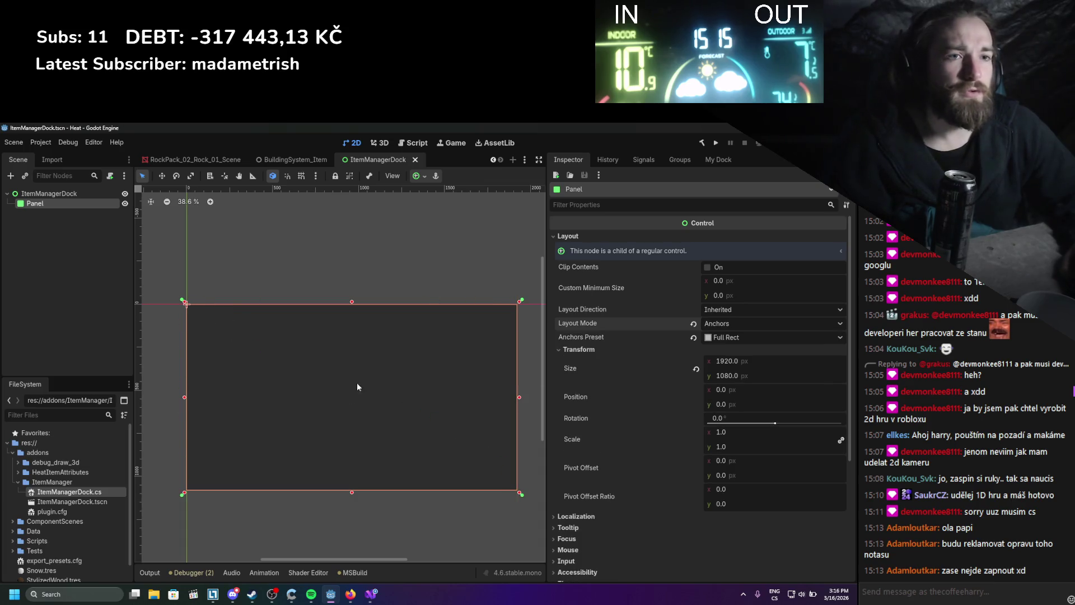
pyautogui.click(733, 163)
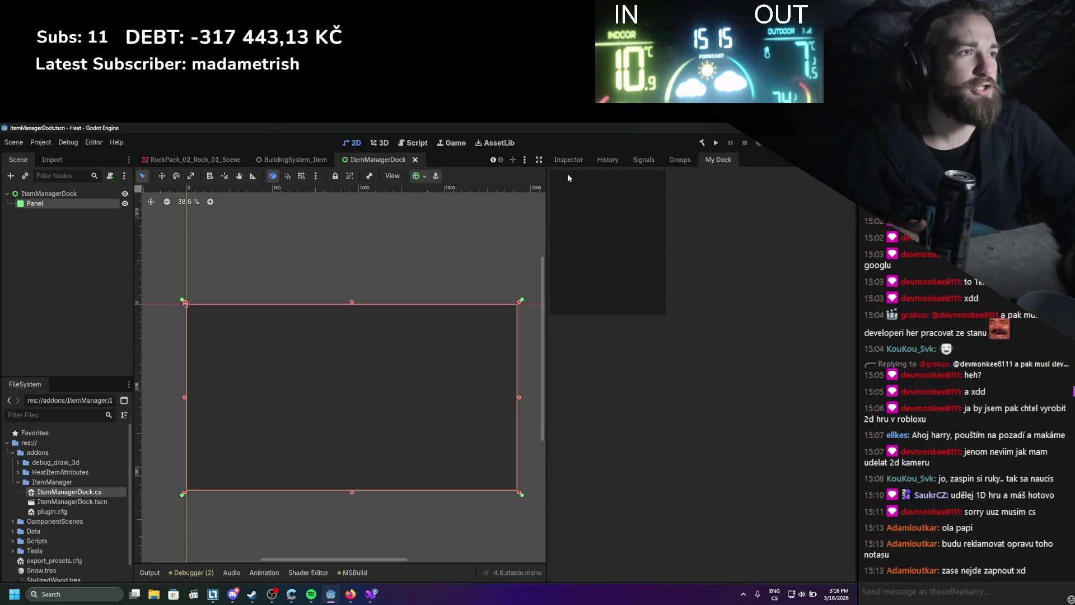
pyautogui.scroll(1, 316, 347)
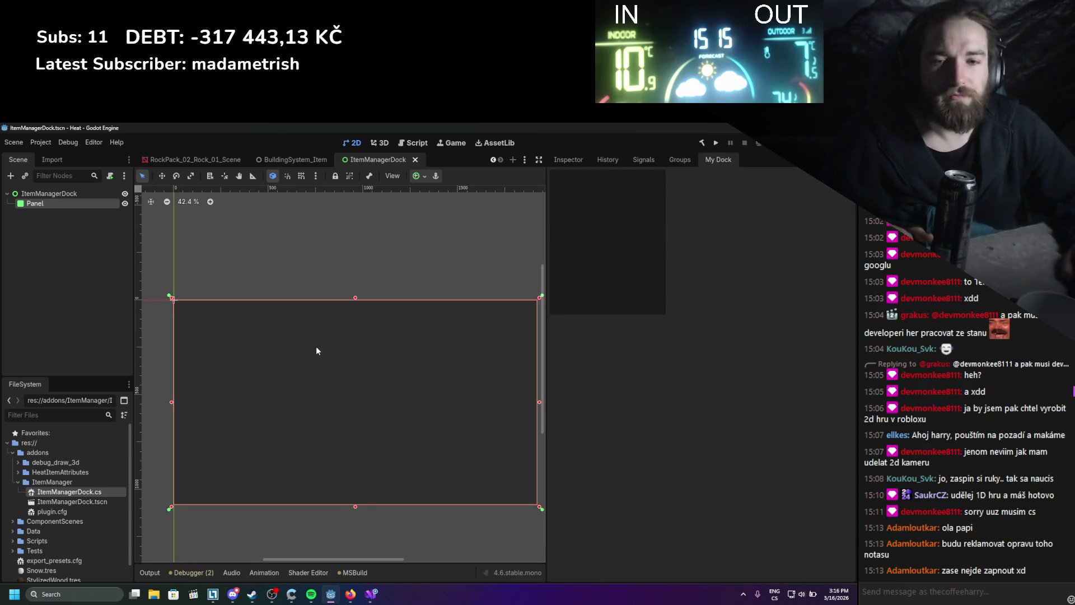
pyautogui.rightClick(53, 204)
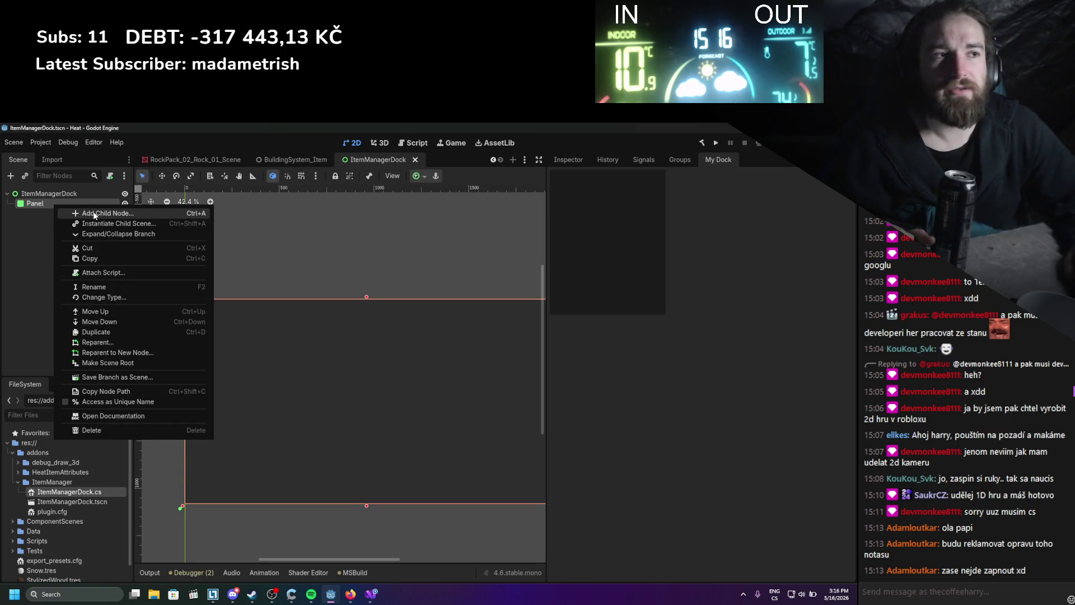
# - Add a VBoxContainer as a child of the Panel node
pyautogui.click(452, 391)
pyautogui.hscroll(1, 493, 359)
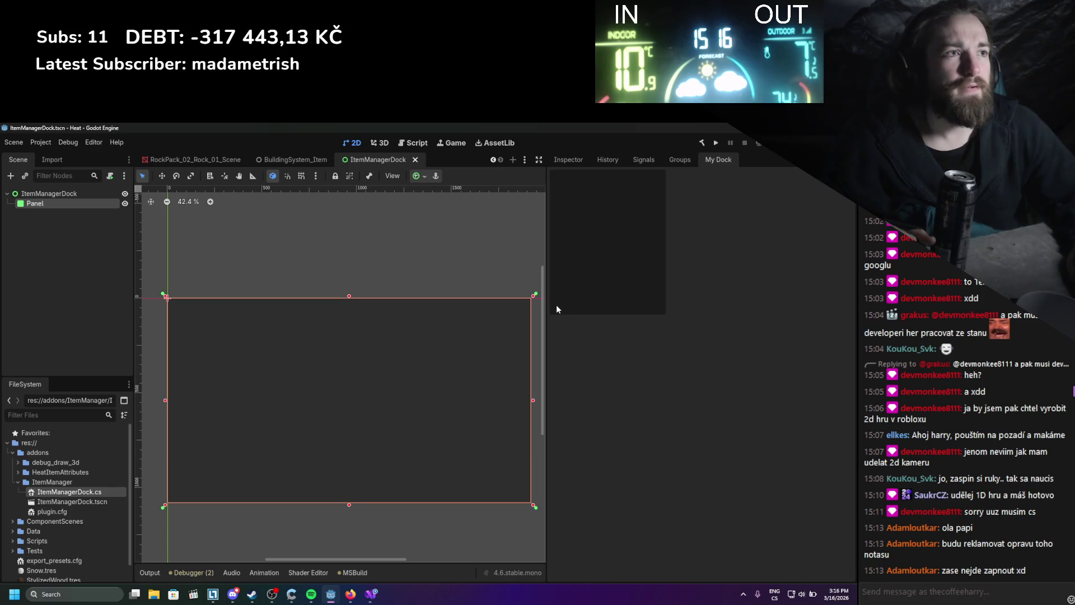
pyautogui.rightClick(35, 204)
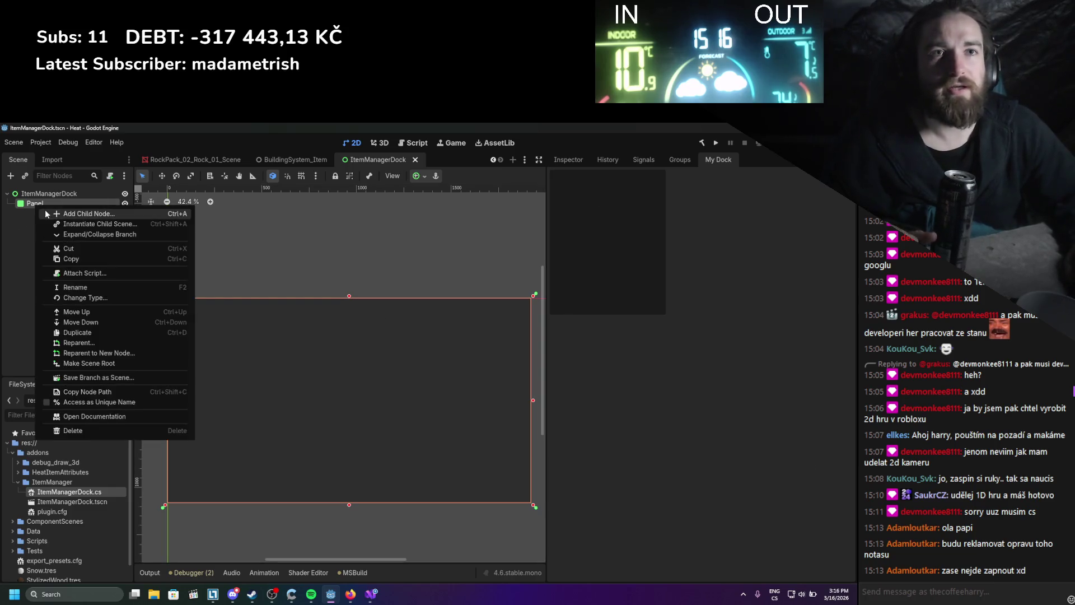
pyautogui.click(56, 211)
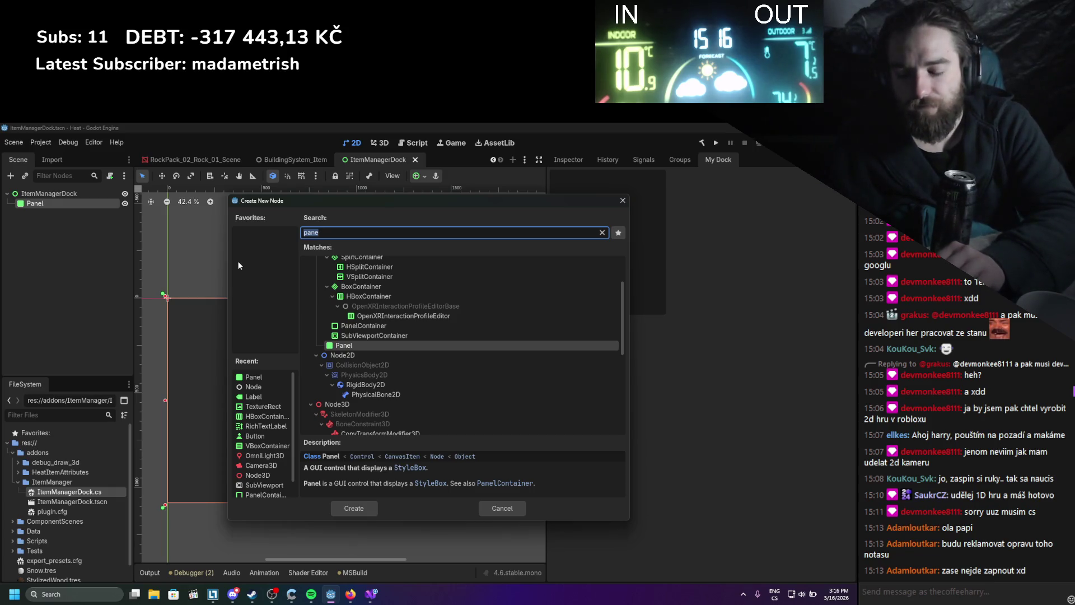
pyautogui.write('v')
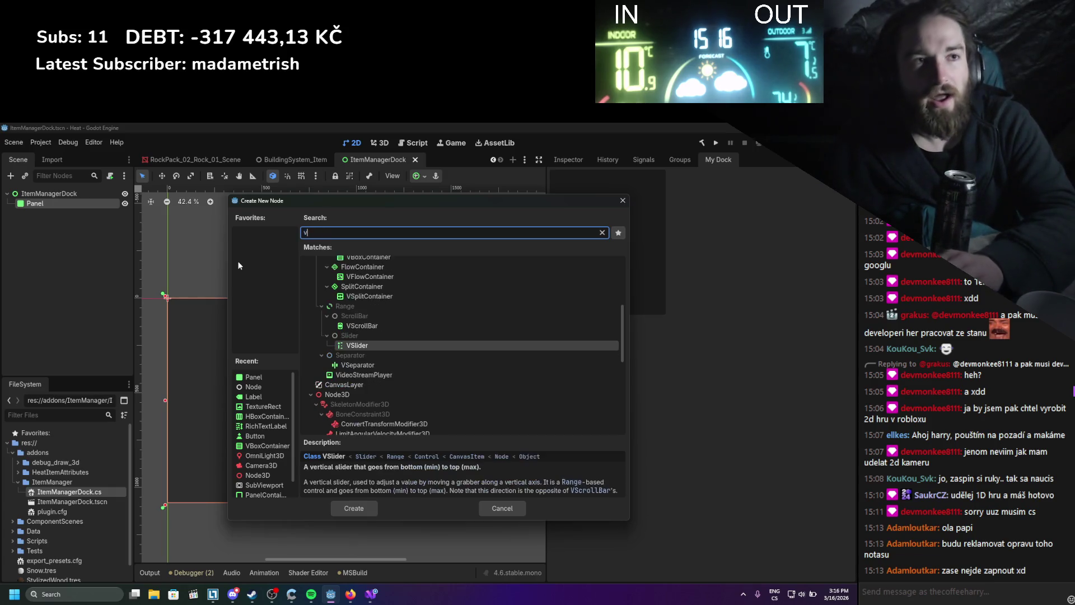
pyautogui.write('box')
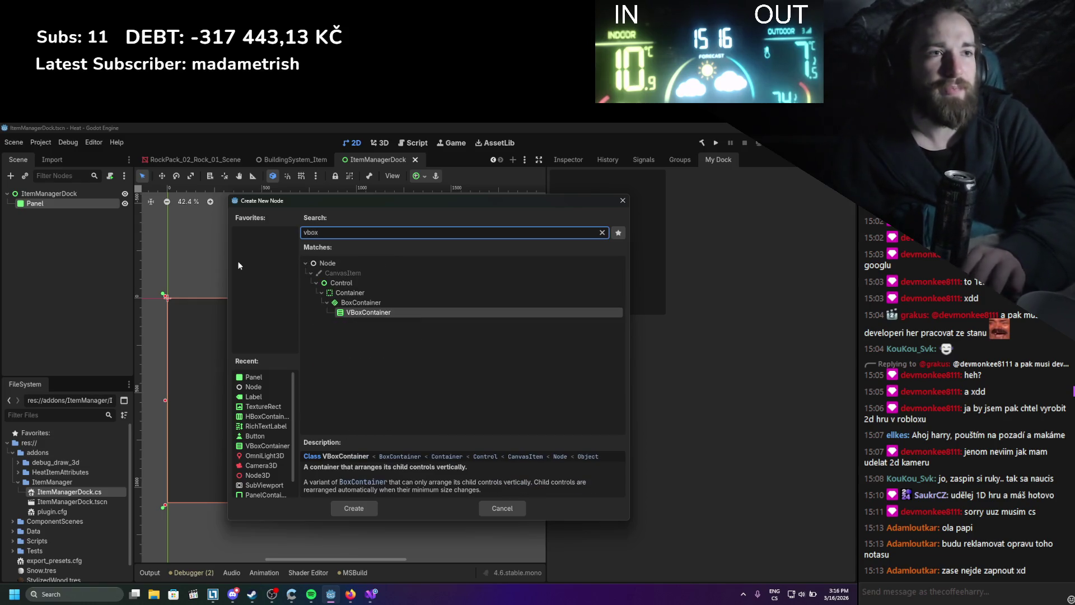
pyautogui.press('Return')
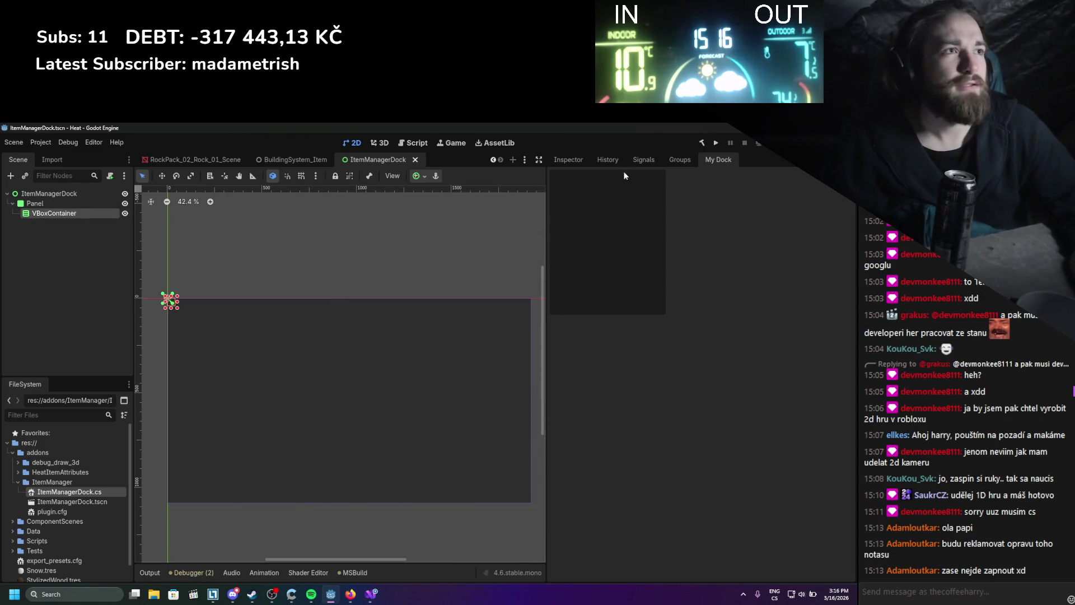
# - Set the VBoxContainer's layout mode to Anchors with the Full Rect preset, and save the scene
pyautogui.click(632, 266)
pyautogui.click(721, 353)
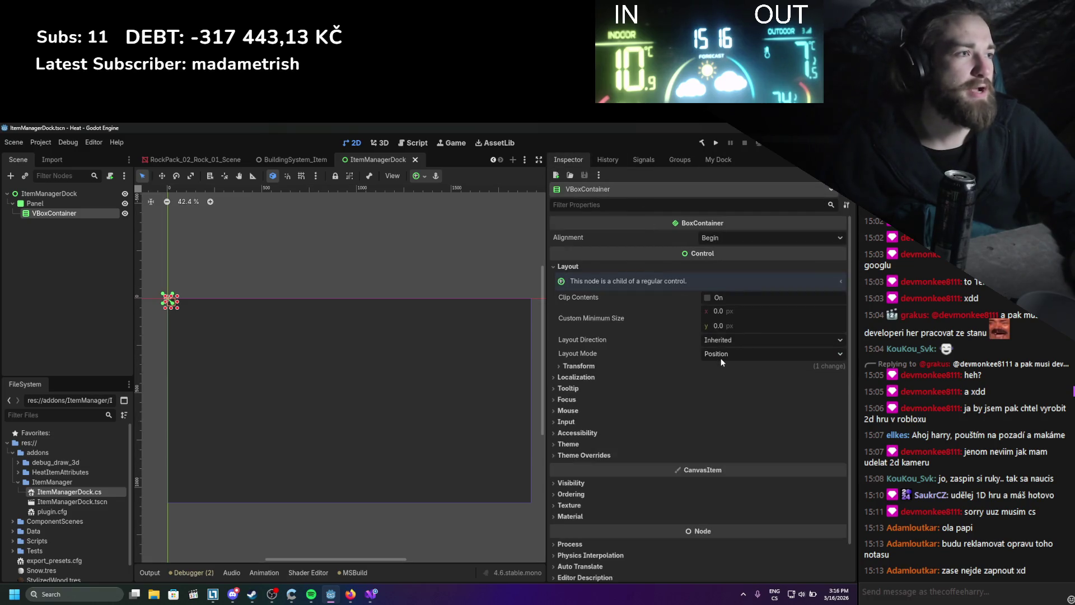
pyautogui.click(722, 380)
pyautogui.click(705, 367)
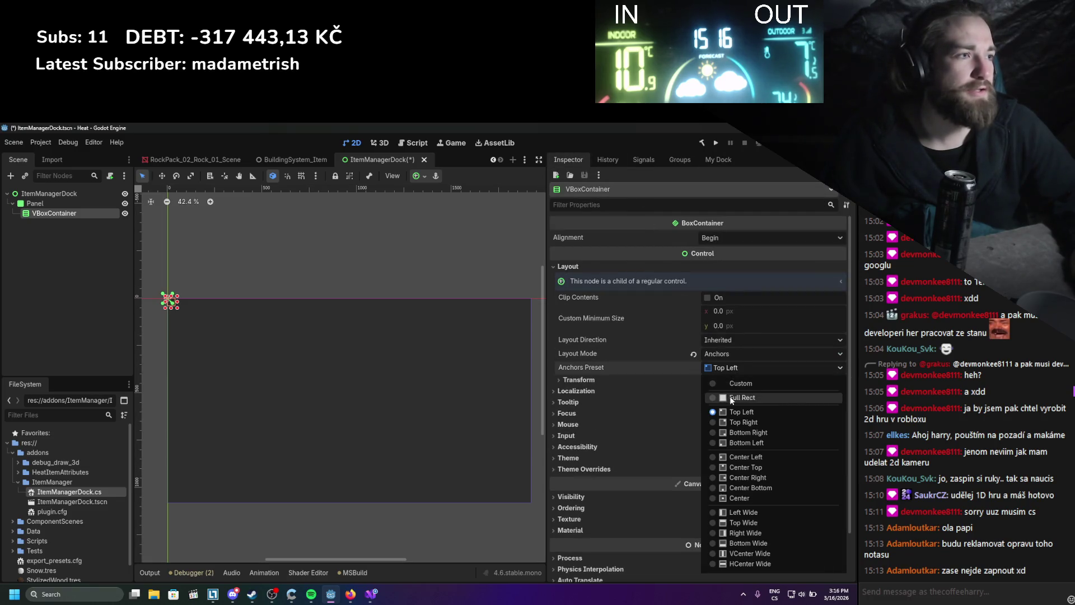
pyautogui.click(730, 395)
pyautogui.hotkey('ctrl', 's')
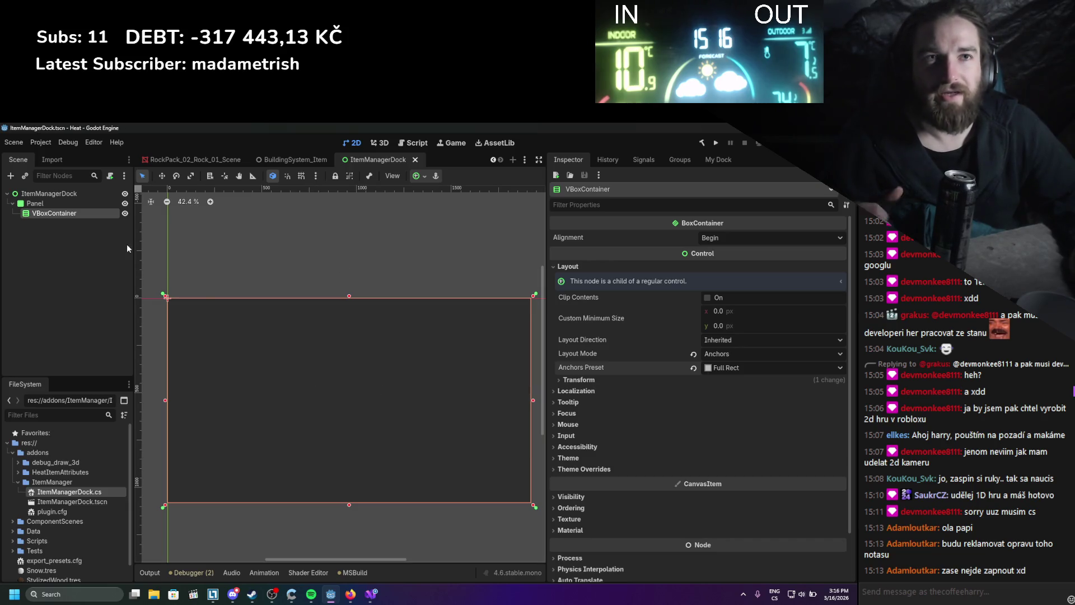
pyautogui.rightClick(43, 213)
# - Add a Panel as a child of the VBoxContainer and save the scene
pyautogui.click(78, 223)
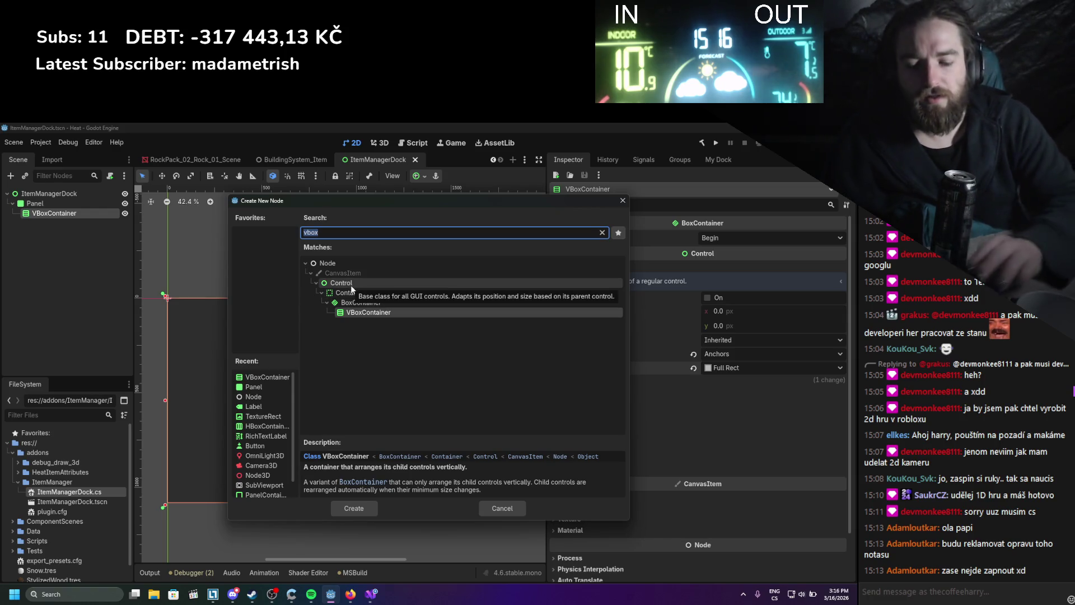
pyautogui.write('panel')
pyautogui.press('Return')
pyautogui.hotkey('ctrl', 's')
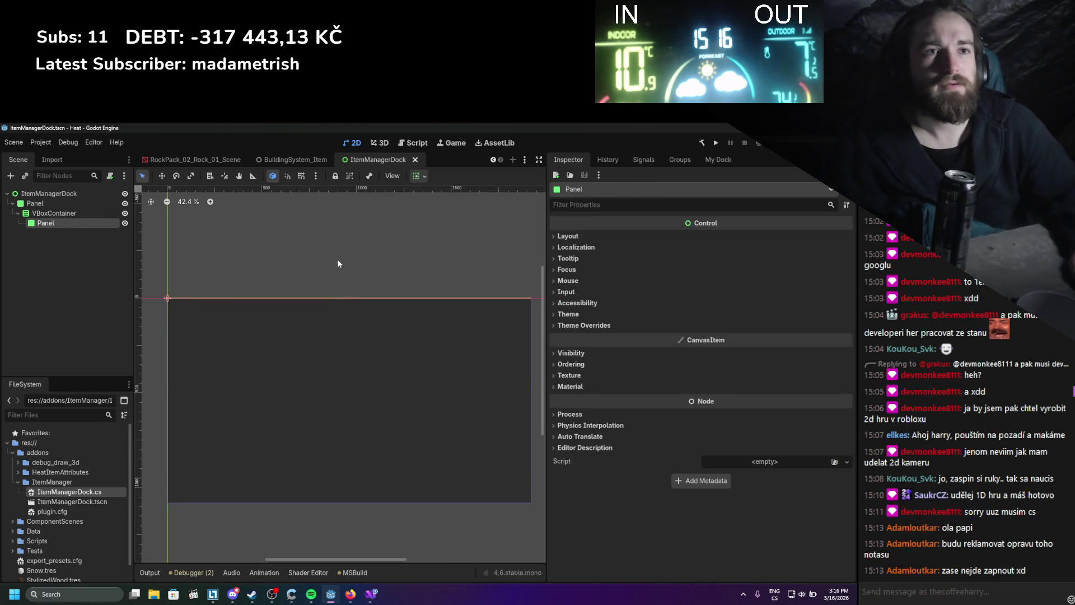
# - Expand the new Panel's Layout section and look through its sizing options
pyautogui.click(589, 242)
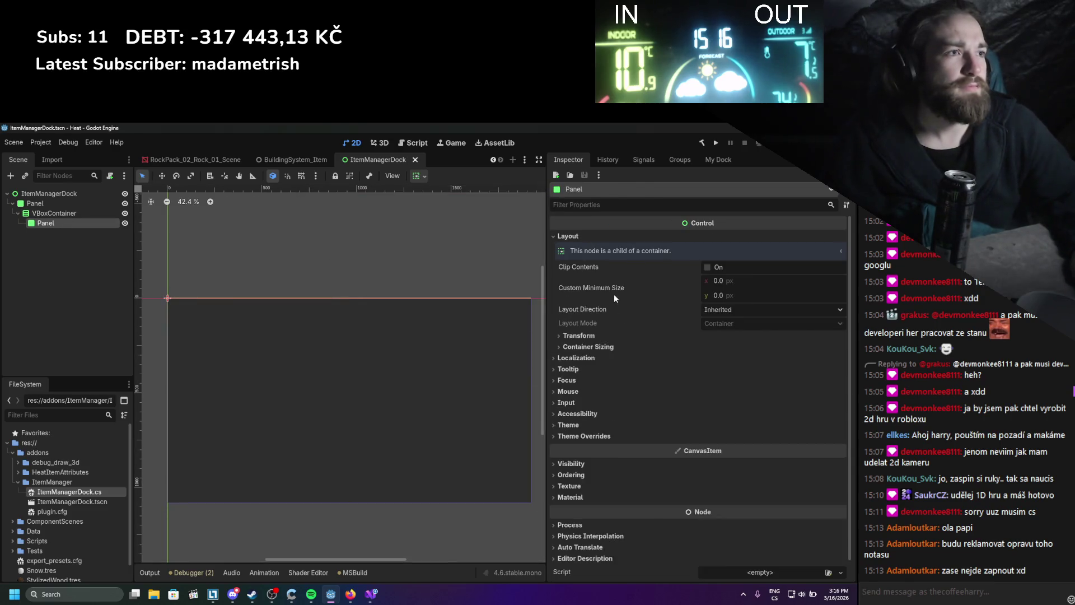
pyautogui.click(589, 350)
pyautogui.click(591, 350)
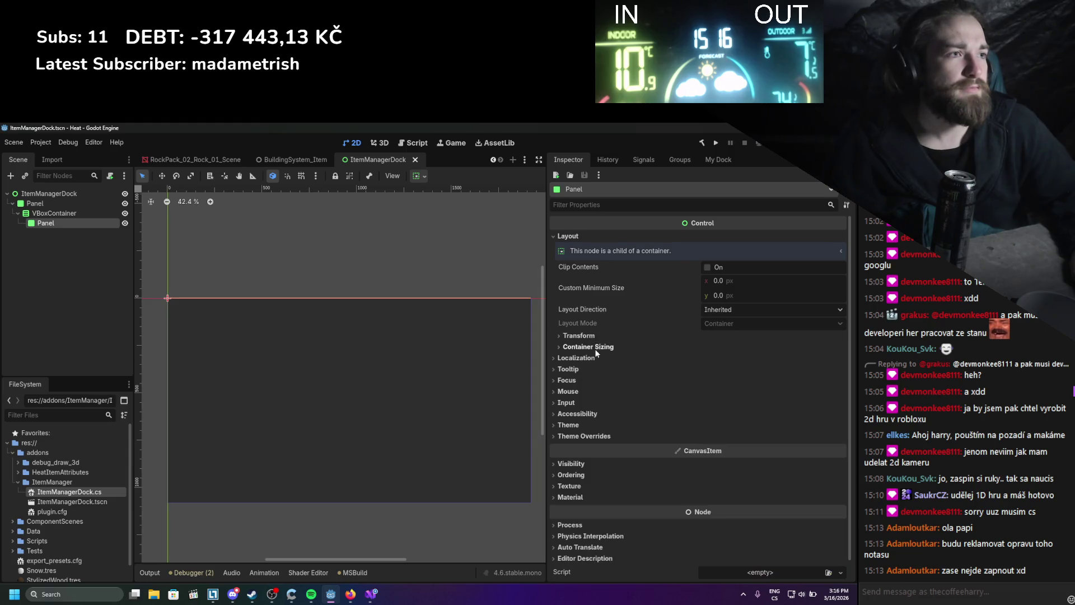
pyautogui.click(594, 345)
pyautogui.click(594, 346)
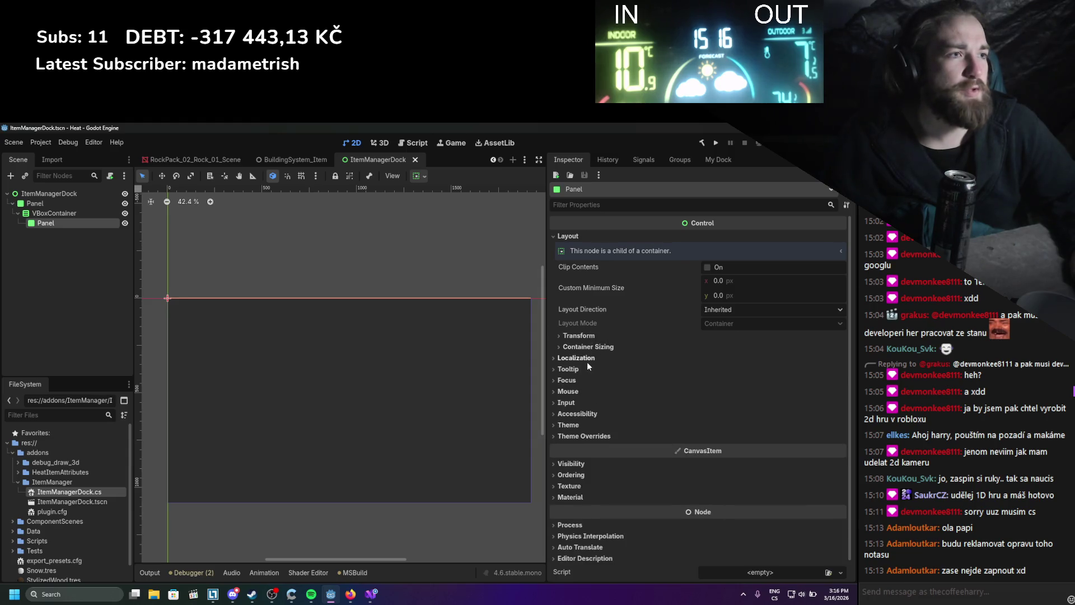
pyautogui.click(587, 361)
pyautogui.click(587, 360)
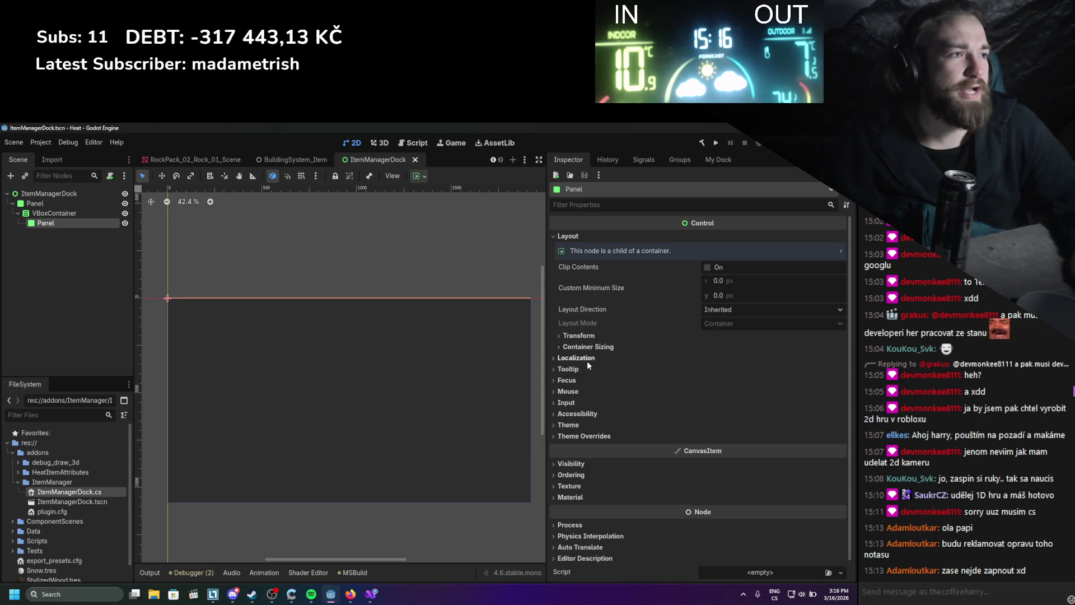
# - Set the new Panel's custom minimum height to 120 and save the scene
pyautogui.moveTo(730, 298); pyautogui.dragTo(778, 298)
pyautogui.click(721, 299)
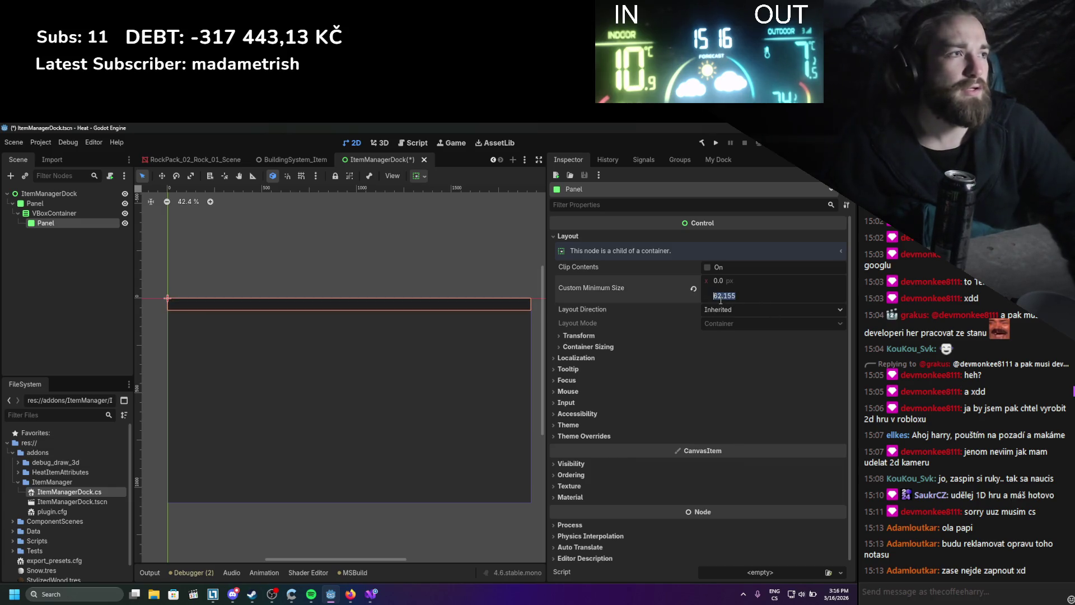
pyautogui.write('80')
pyautogui.press('Return')
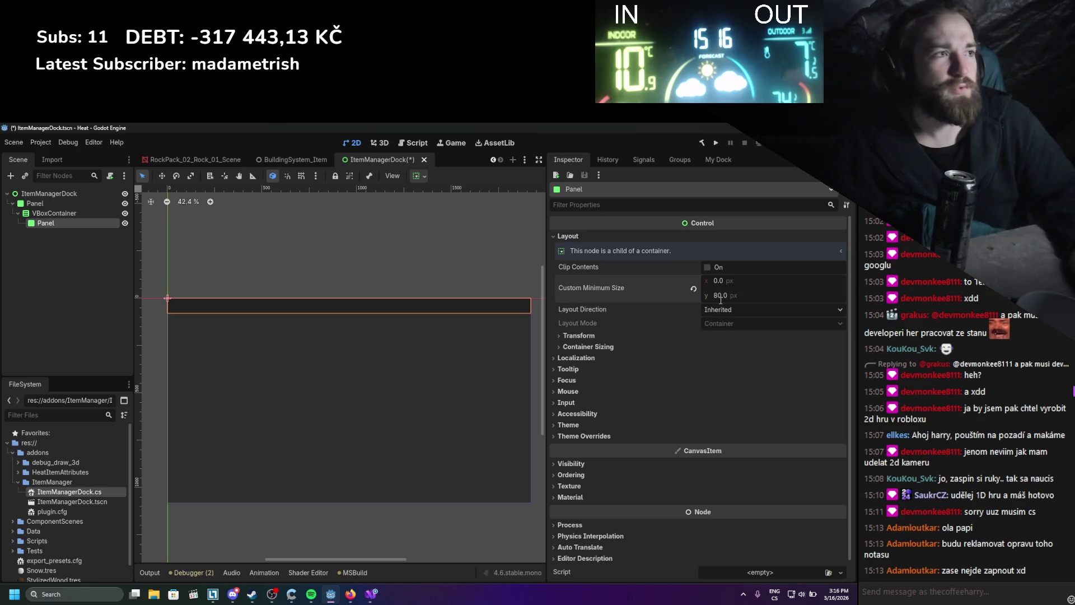
pyautogui.click(721, 298)
pyautogui.write('120')
pyautogui.press('Return')
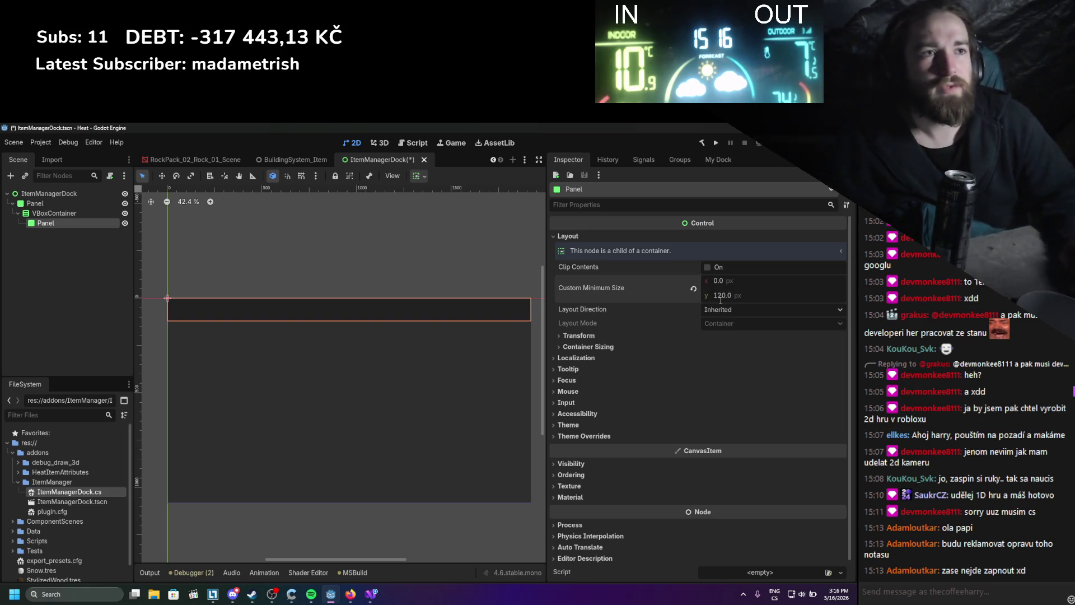
pyautogui.hotkey('ctrl', 's')
# - Rename the new Panel node to ItemBox
pyautogui.doubleClick(47, 224)
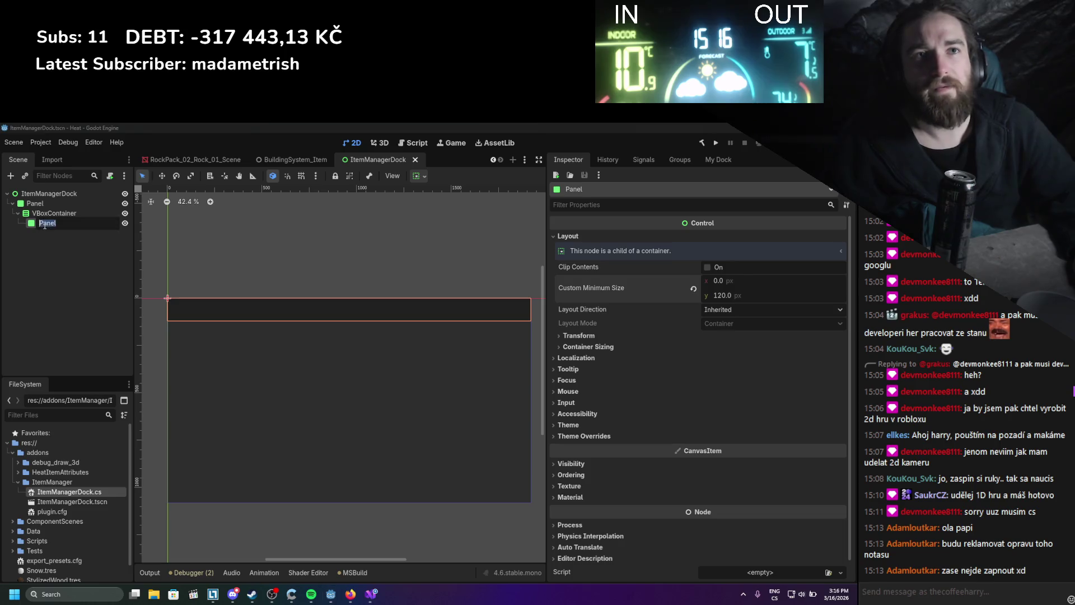
pyautogui.write('Item')
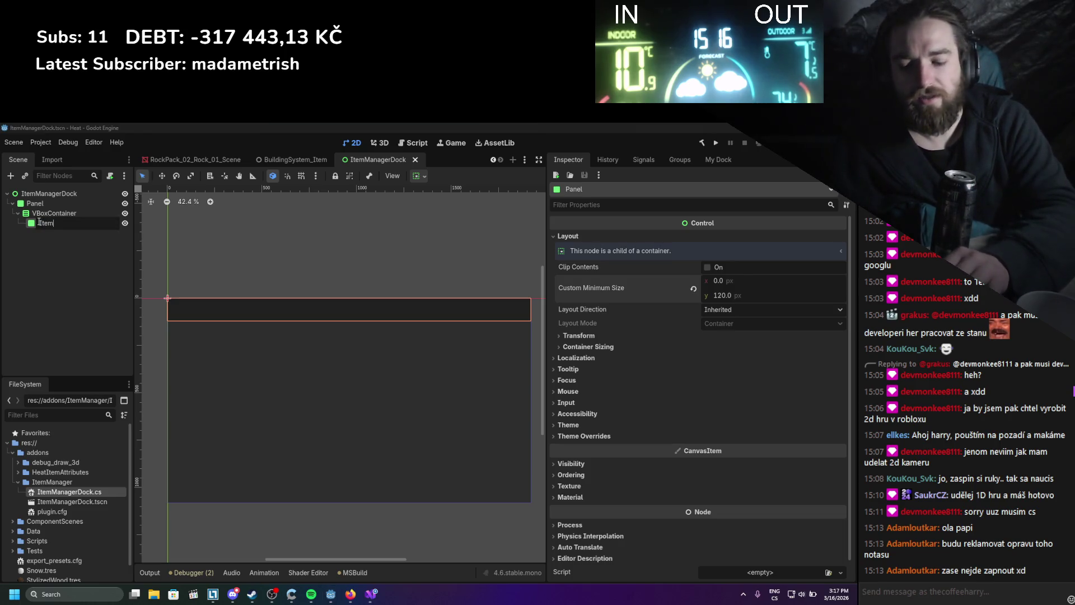
pyautogui.write('Box')
pyautogui.press('Return')
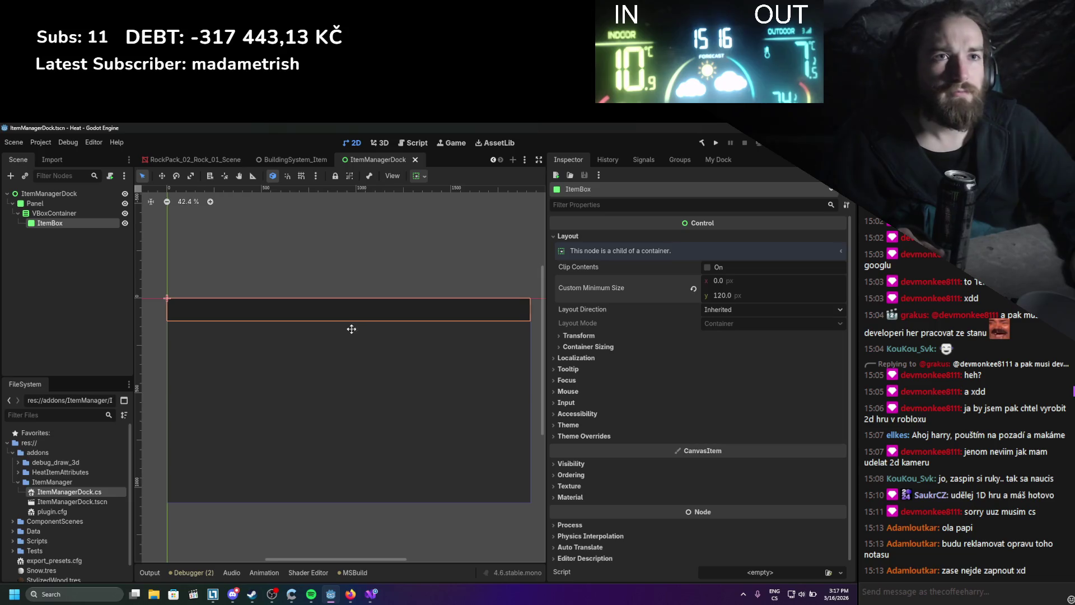
pyautogui.scroll(1, 324, 346)
pyautogui.scroll(-1, 319, 344)
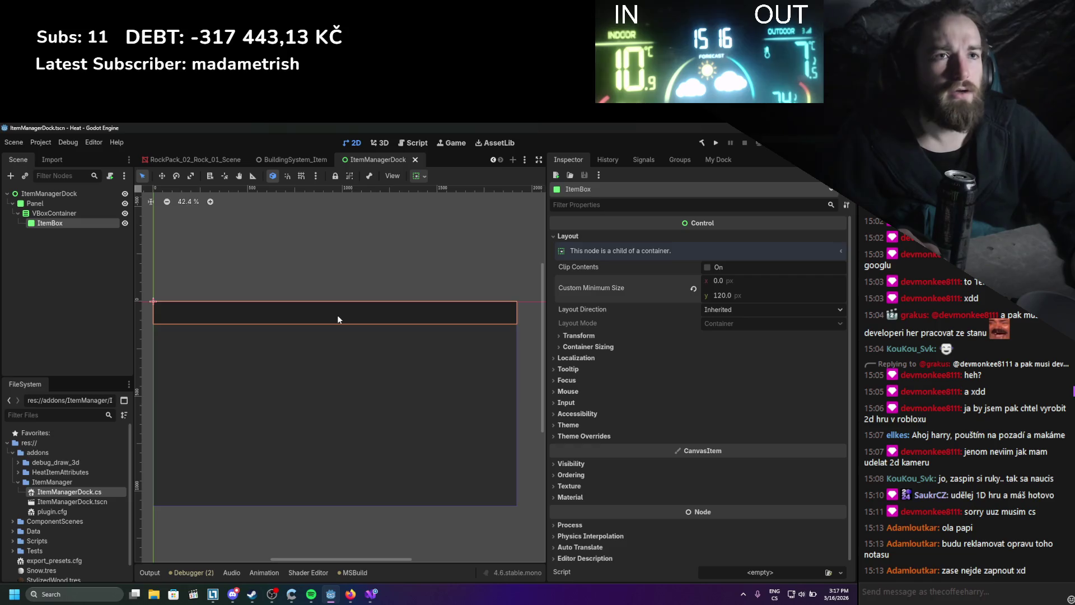
pyautogui.moveTo(338, 319); pyautogui.dragTo(343, 320)
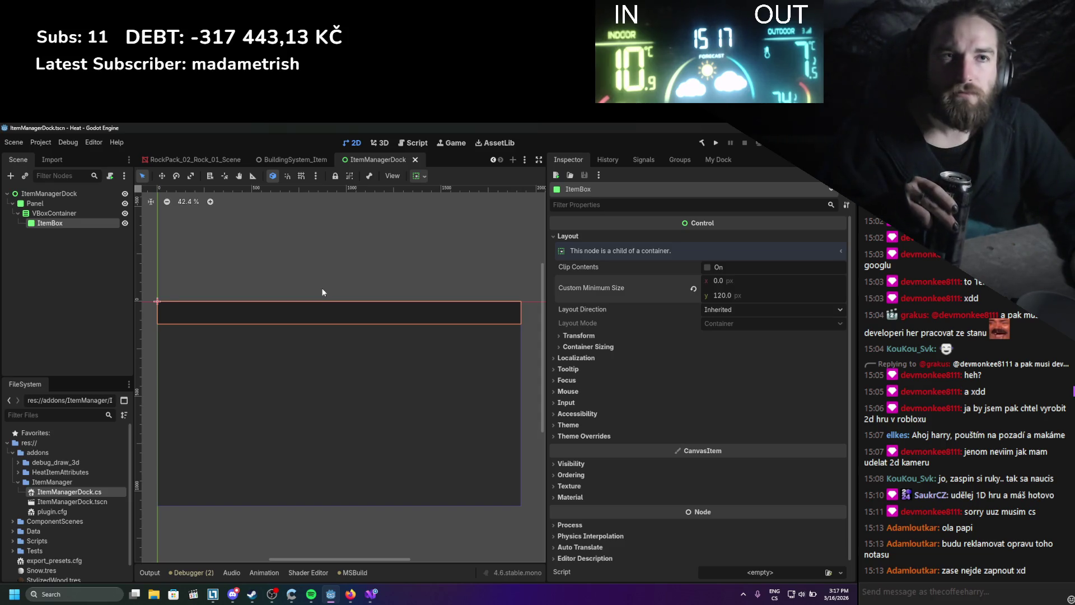
pyautogui.rightClick(49, 225)
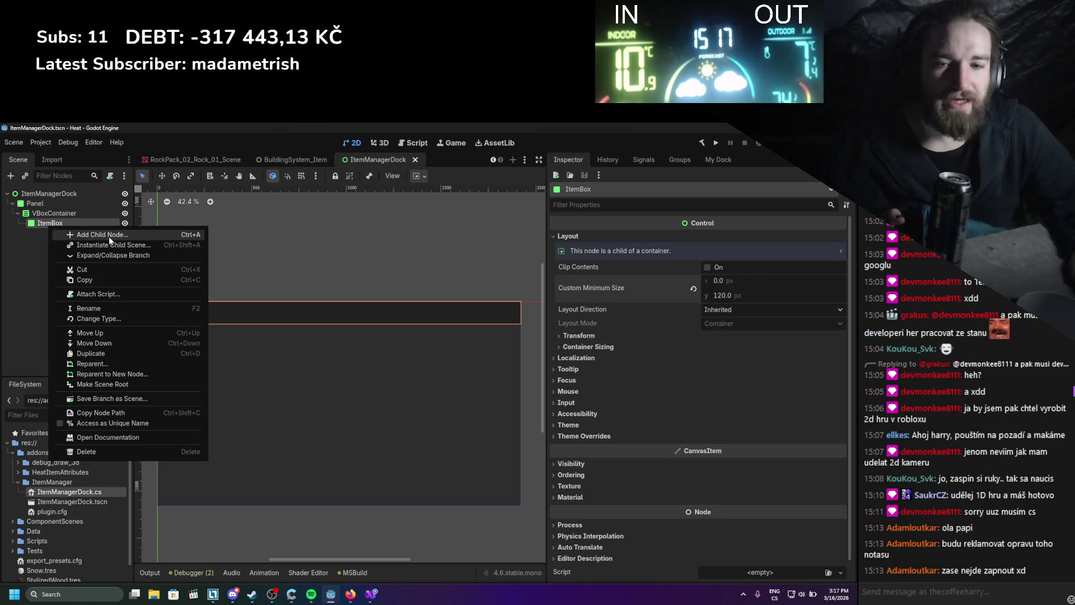
# - Search for a 'text' node to add under ItemBox, then cancel without adding anything
pyautogui.click(38, 272)
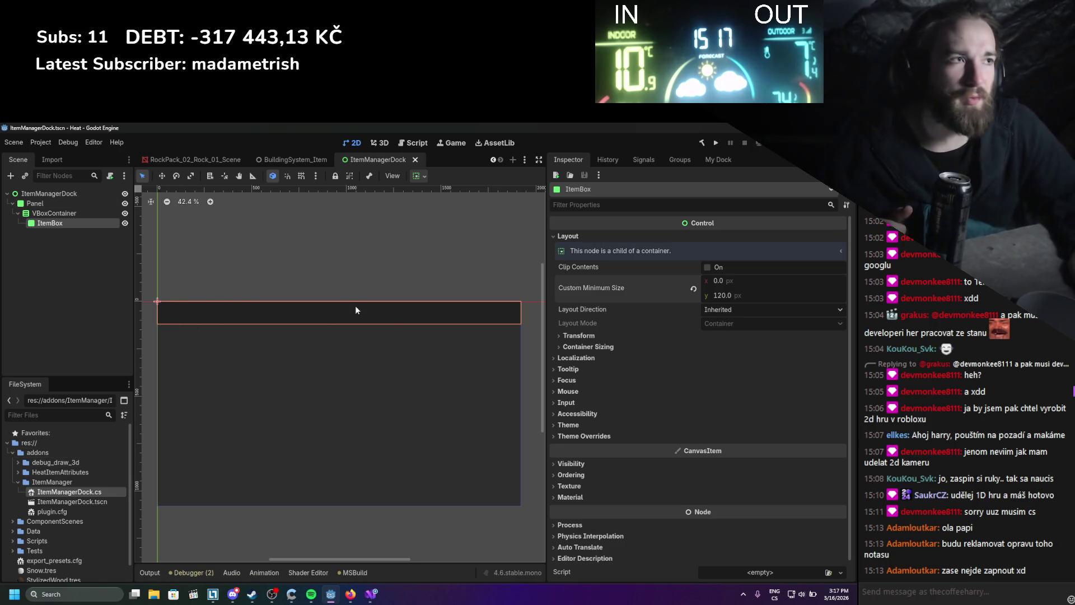
pyautogui.rightClick(73, 223)
pyautogui.click(123, 230)
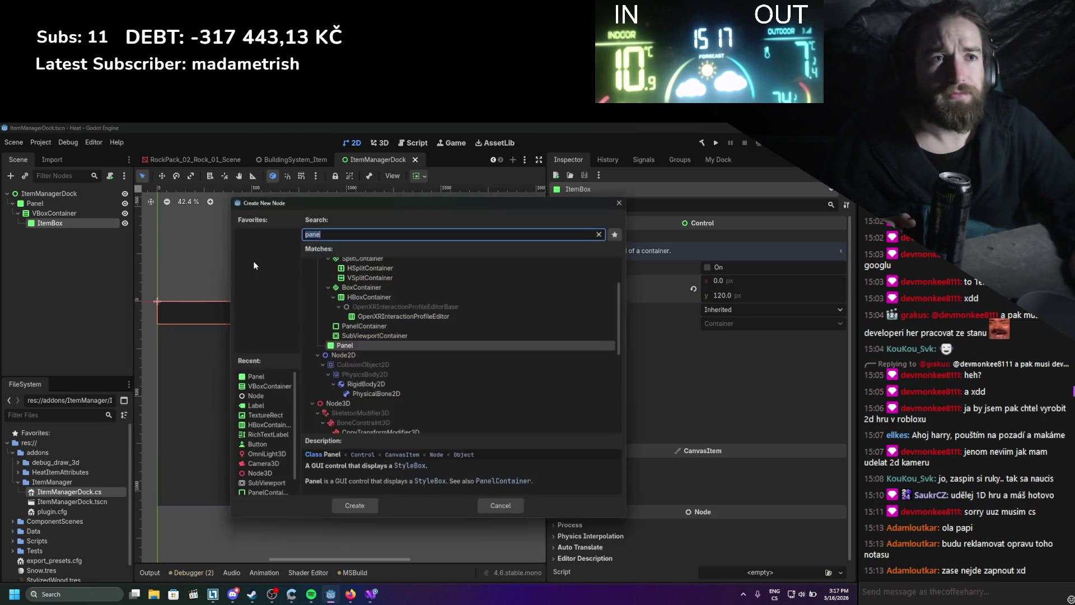
pyautogui.scroll(3, 404, 356)
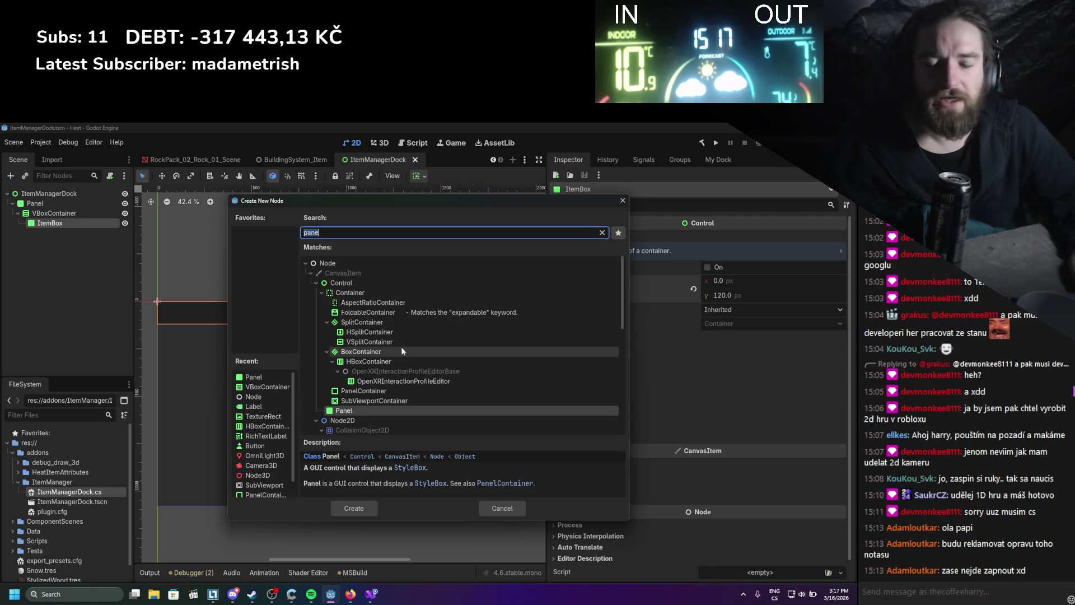
pyautogui.write('text')
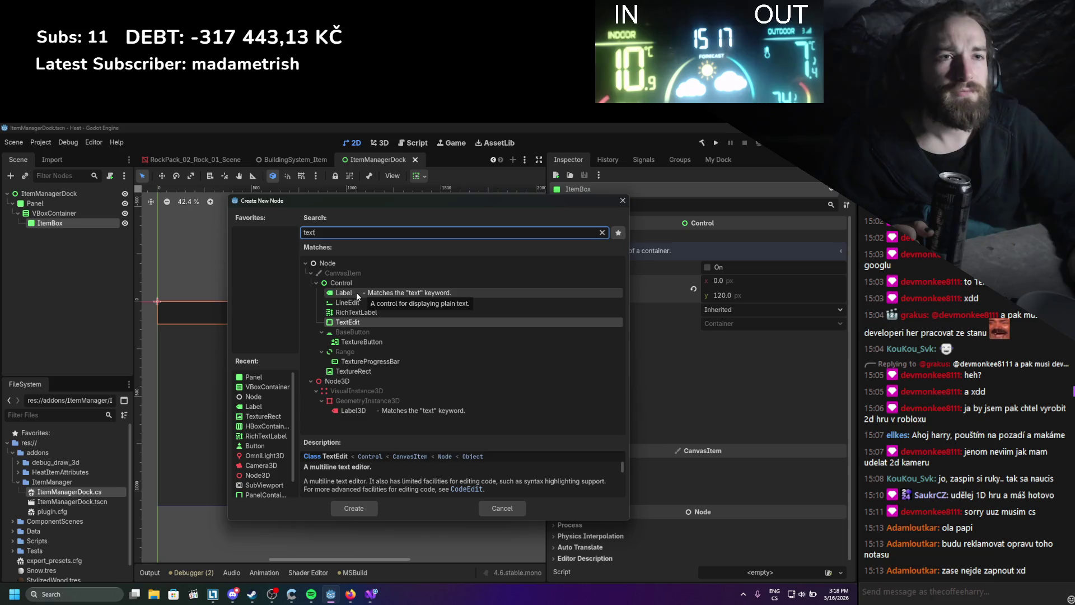
pyautogui.click(623, 202)
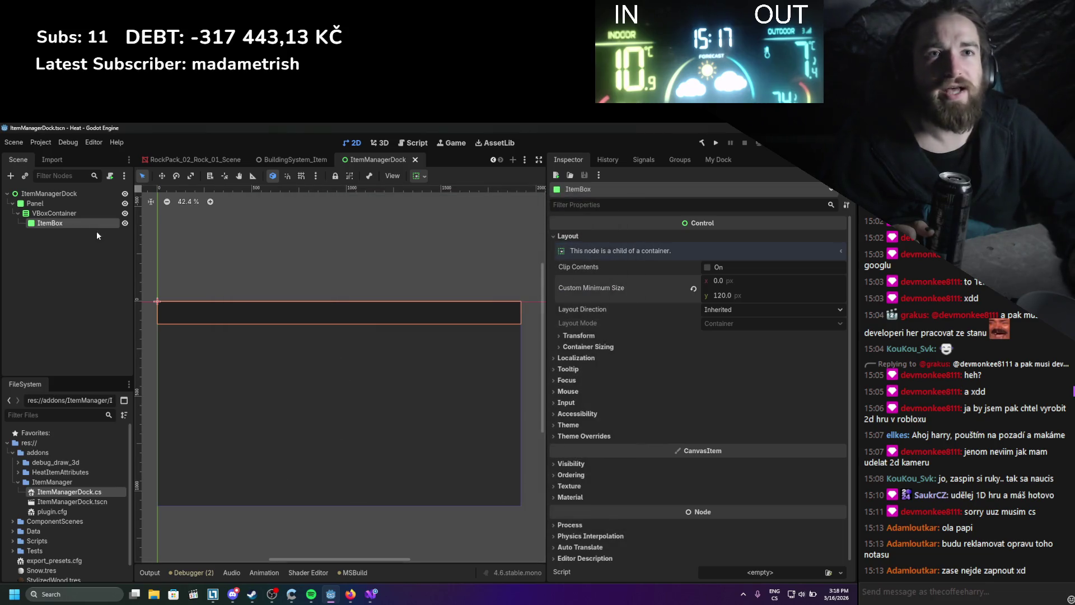
# - Search 'button' and add a Button node as a child of VBoxContainer
pyautogui.rightClick(40, 227)
pyautogui.click(30, 236)
pyautogui.rightClick(52, 214)
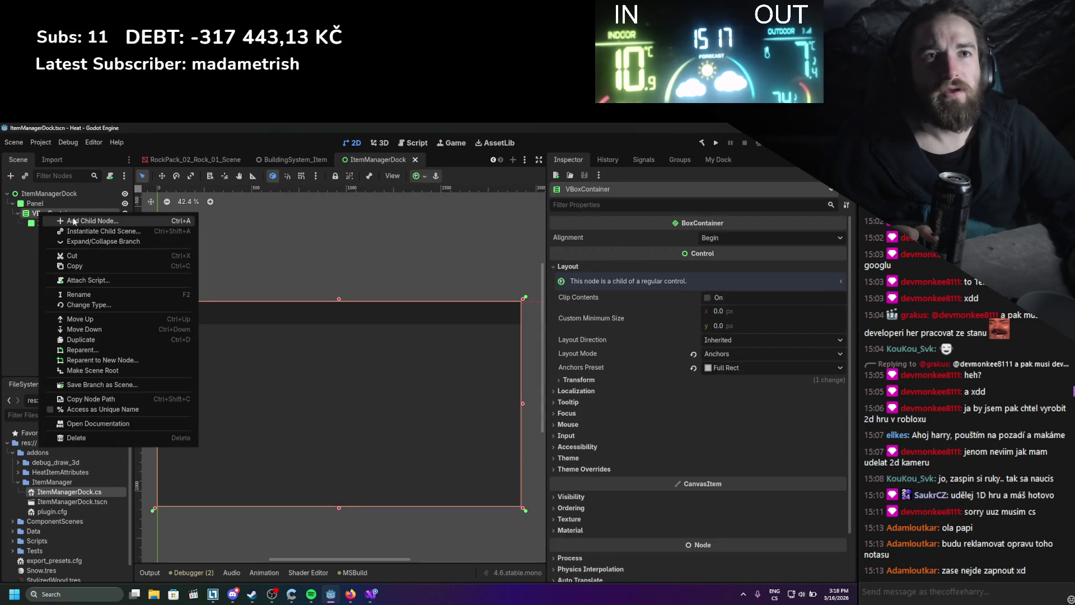
pyautogui.click(70, 221)
pyautogui.write('bottp')
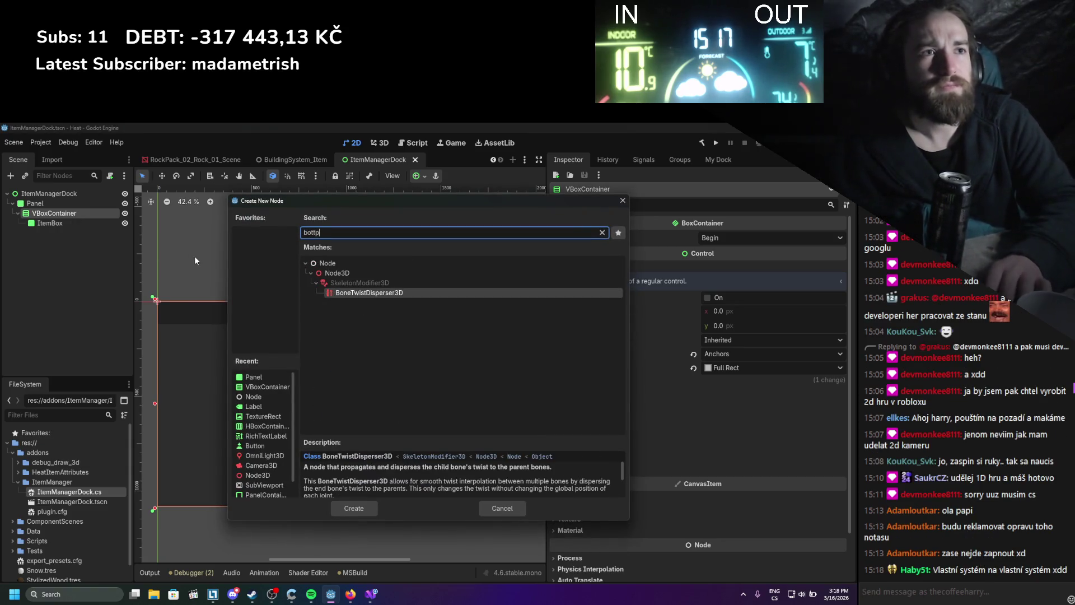
pyautogui.press('BackSpace')
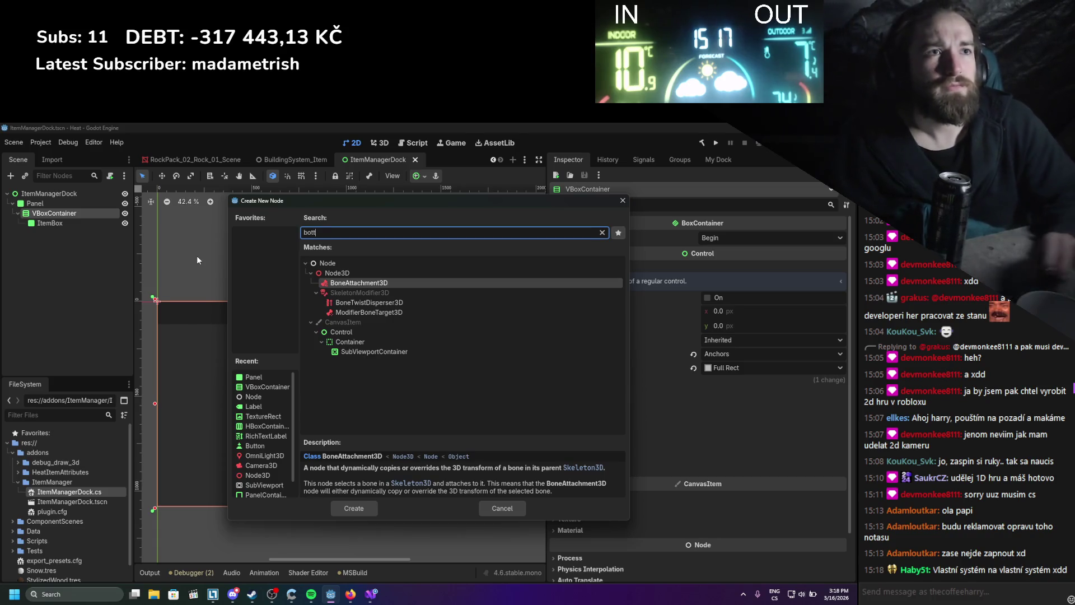
pyautogui.press('BackSpace')
pyautogui.press('BackSpace')
pyautogui.press('BackSpace')
pyautogui.write('utton')
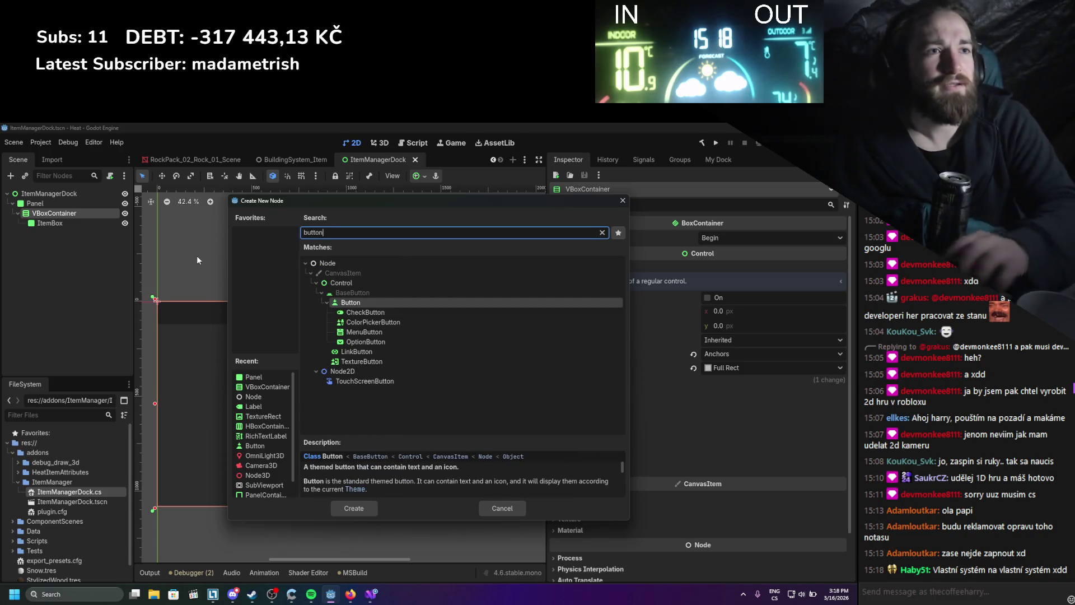
pyautogui.click(346, 304)
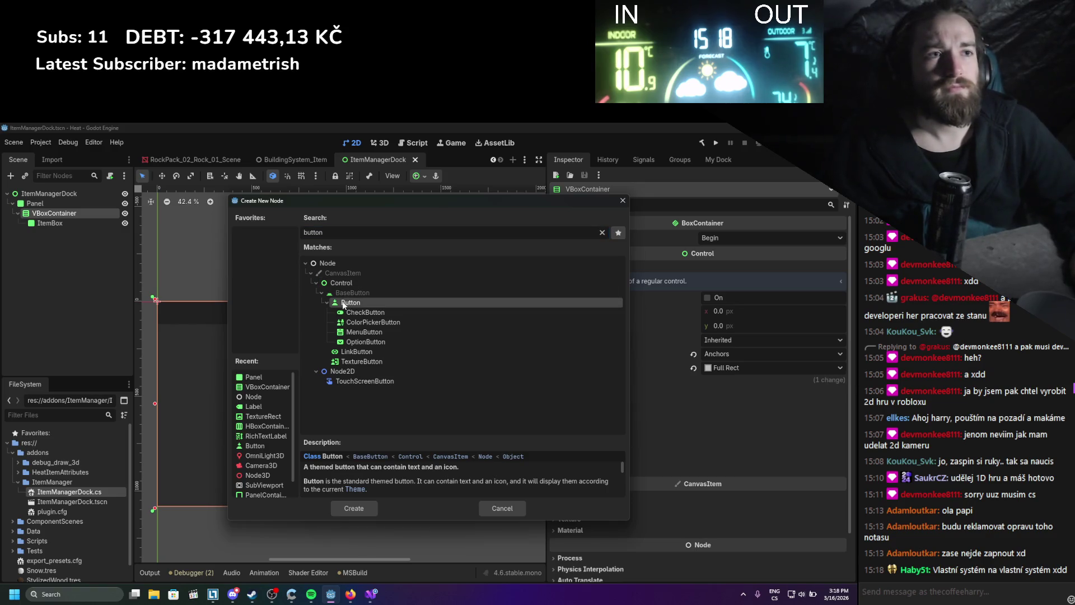
pyautogui.doubleClick(344, 305)
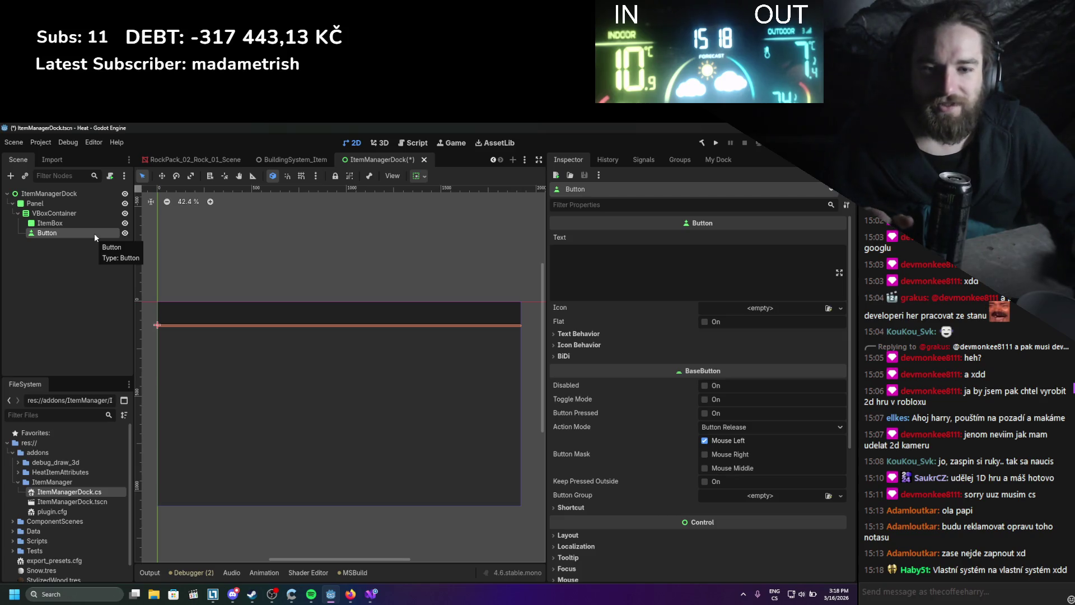
# - Set the Button's custom minimum height to 90 px in the Layout properties
pyautogui.scroll(-3, 647, 458)
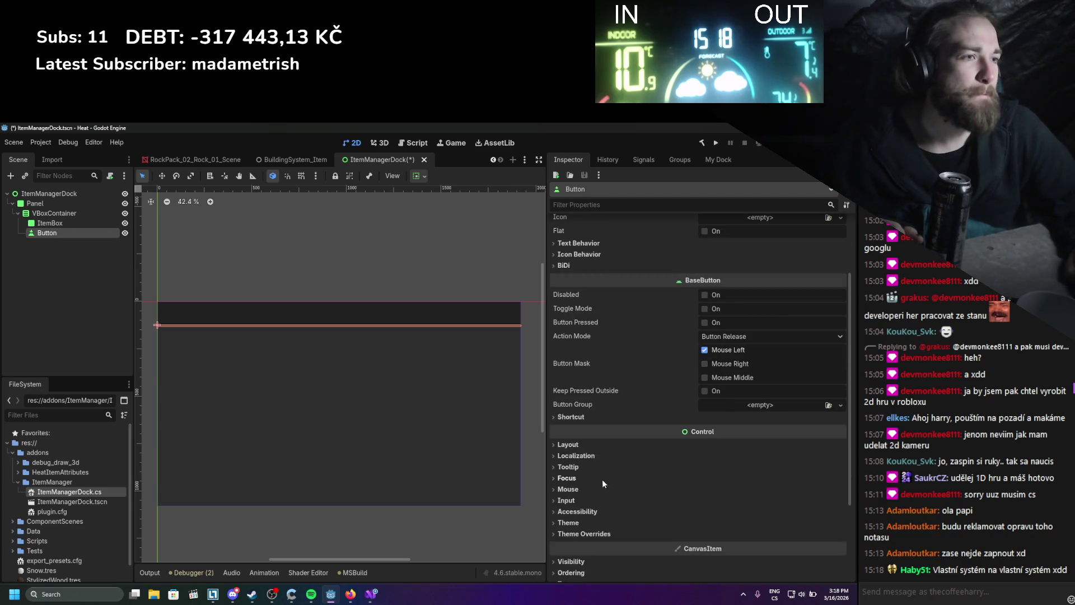
pyautogui.click(596, 449)
pyautogui.scroll(-2, 691, 459)
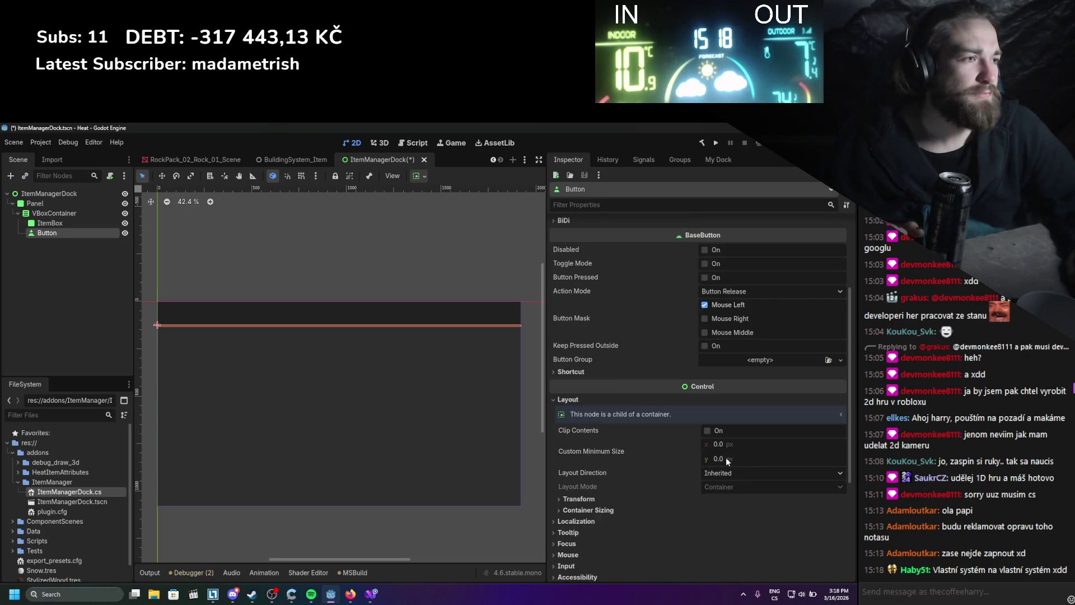
pyautogui.moveTo(719, 458); pyautogui.dragTo(721, 459)
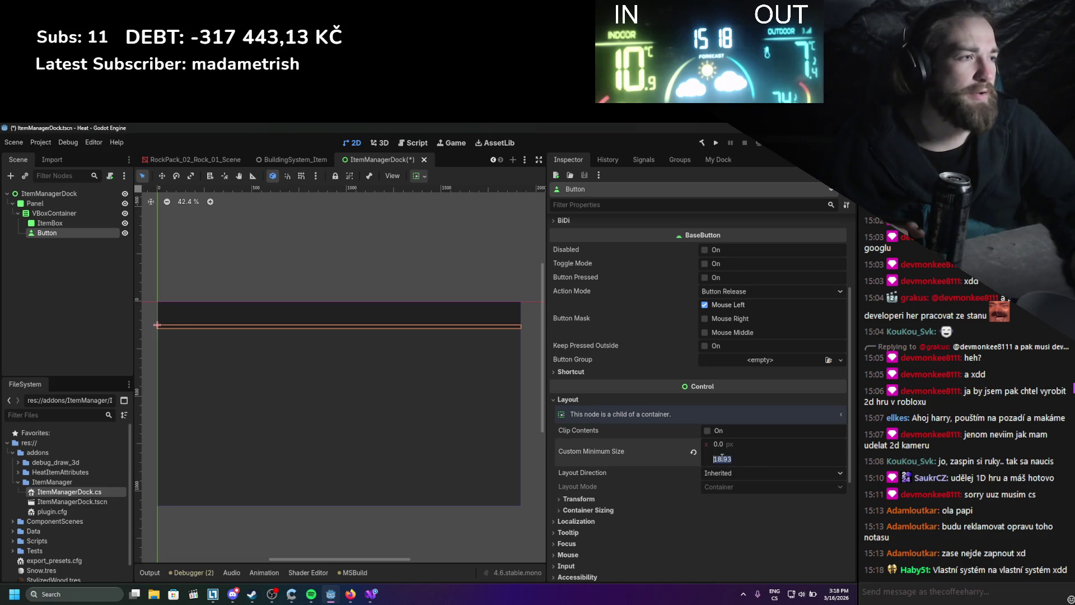
pyautogui.write('70')
pyautogui.press('Return')
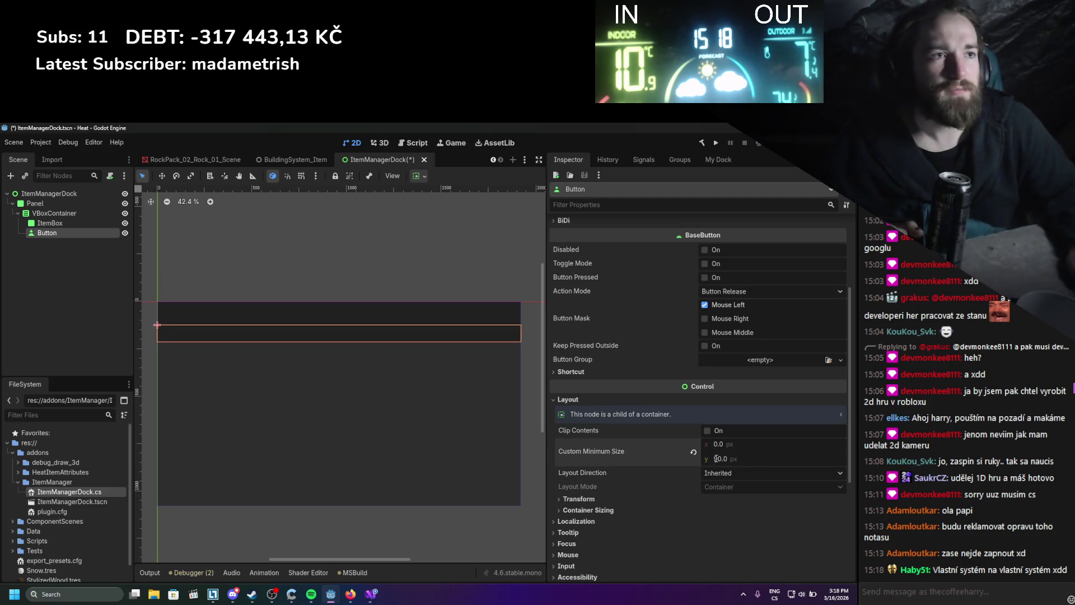
# - Search for a Label node but cancel, then select the Button's Text field
pyautogui.rightClick(69, 236)
pyautogui.click(98, 243)
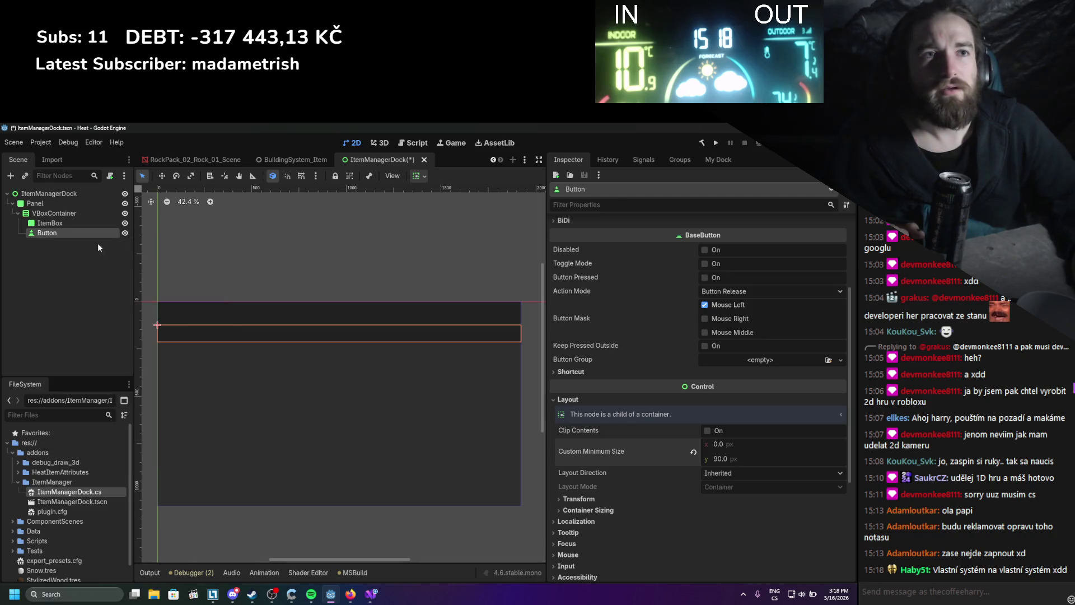
pyautogui.write('l')
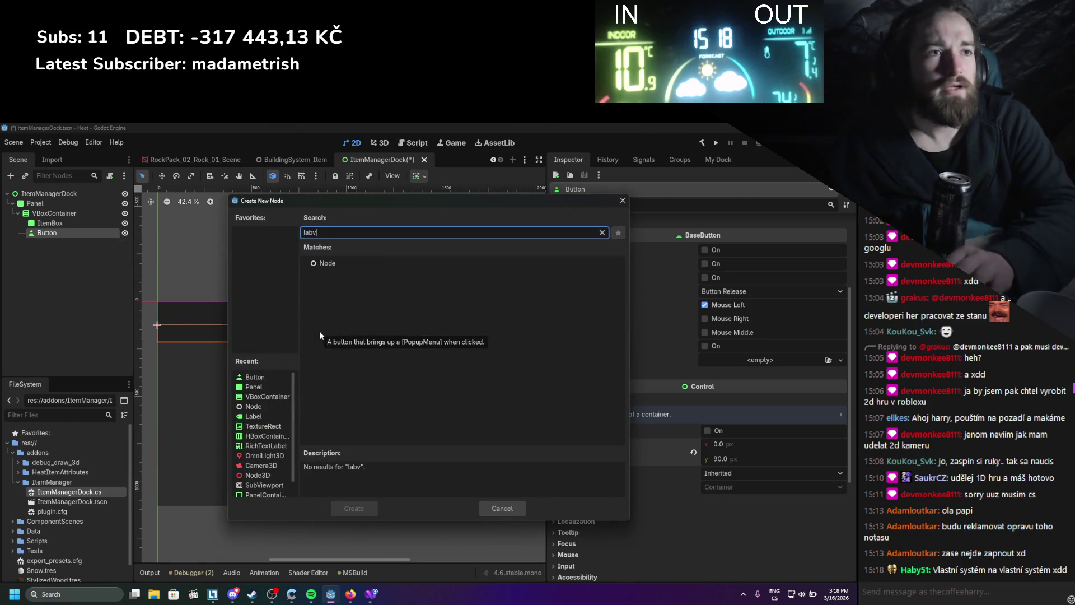
pyautogui.write('abe')
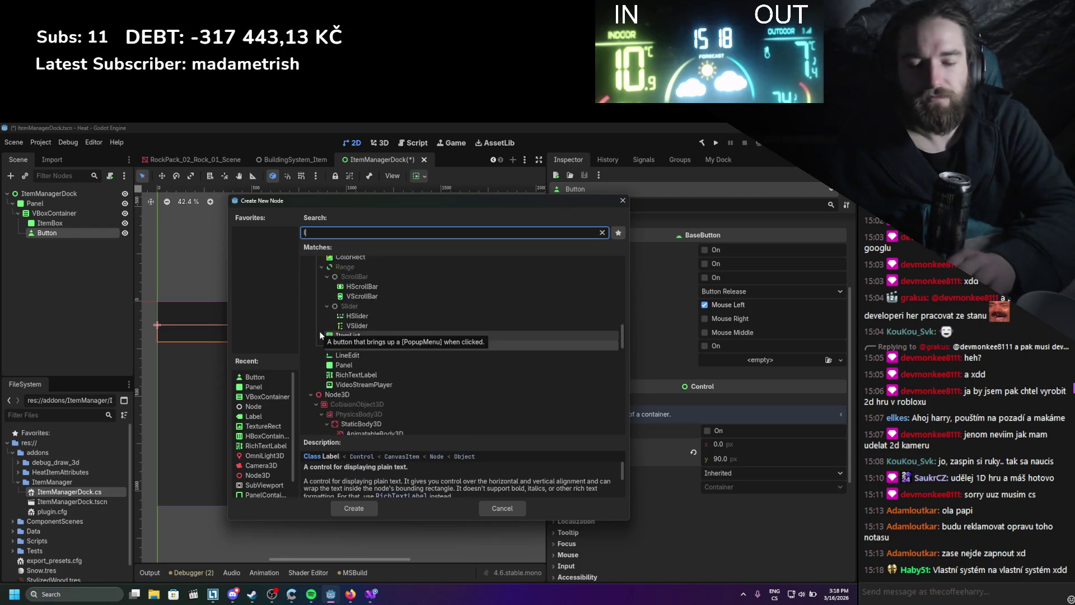
pyautogui.click(622, 200)
pyautogui.click(636, 270)
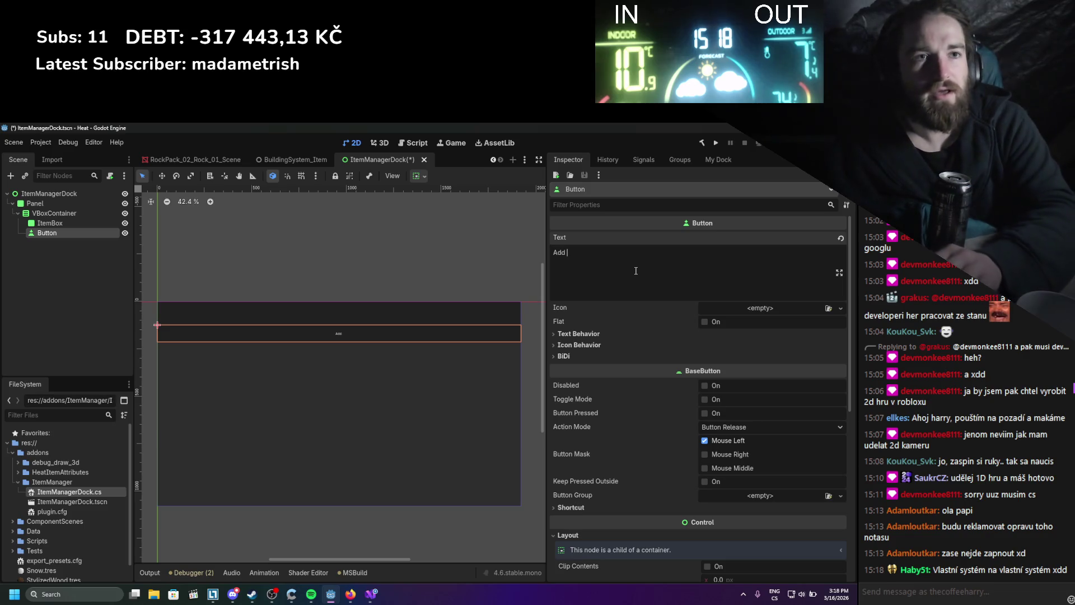
# - Finish the Button's text as 'Add new Item +'
pyautogui.write('new Item')
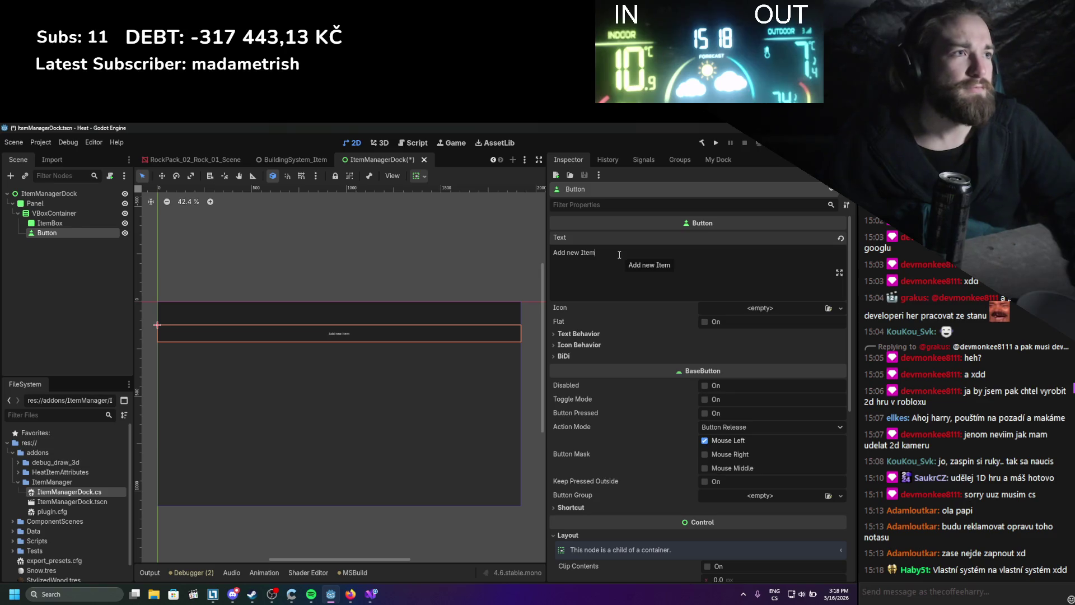
pyautogui.write(' +')
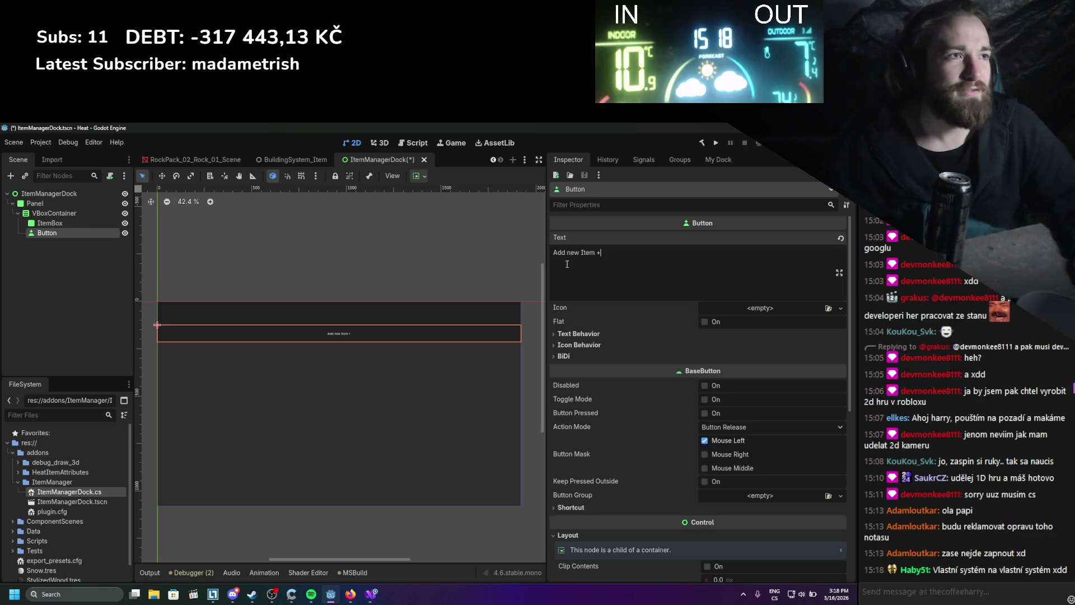
pyautogui.hotkey('ctrl', 'a')
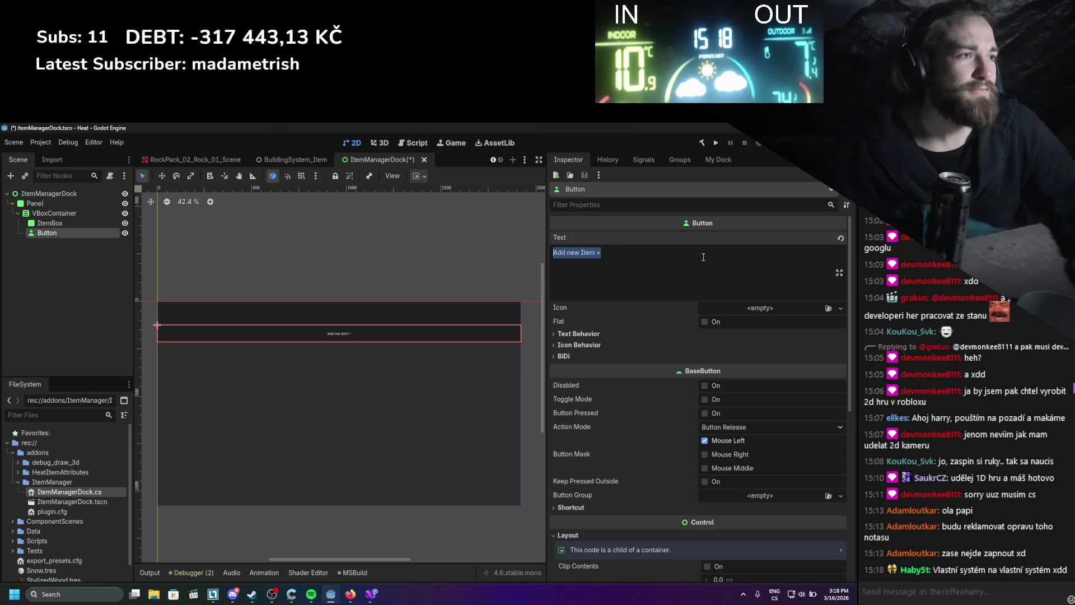
pyautogui.scroll(-10, 675, 412)
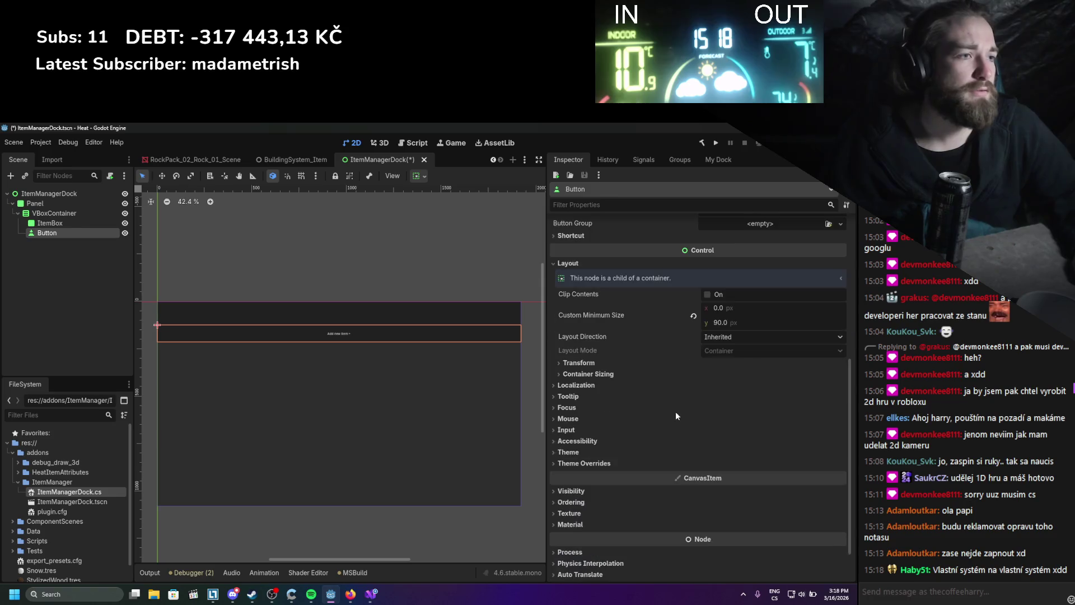
# - Override the Button's theme font size to 33 px and save the scene
pyautogui.click(603, 420)
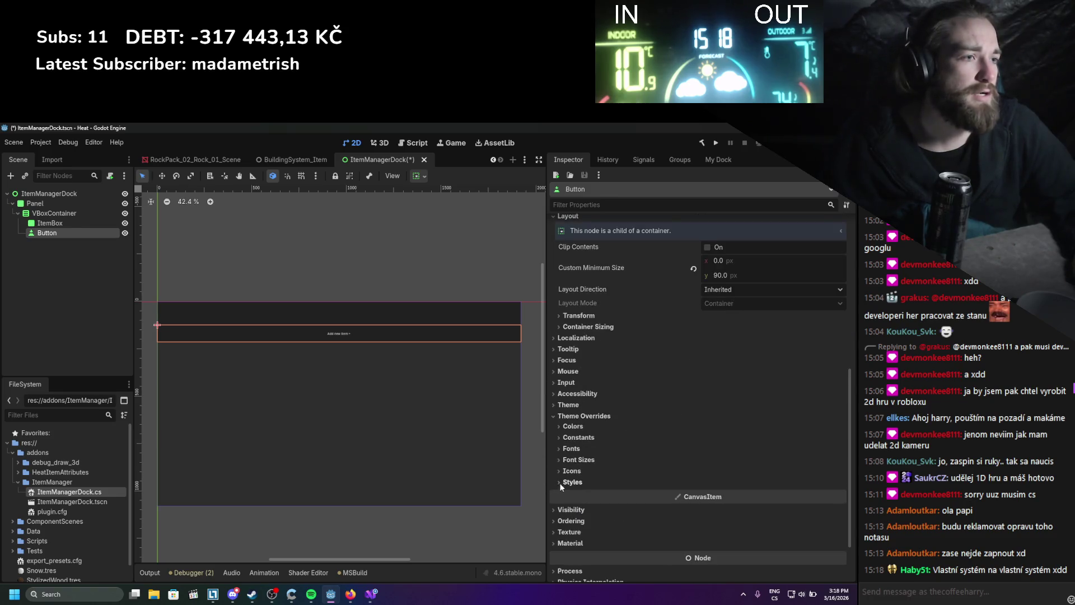
pyautogui.click(566, 459)
pyautogui.scroll(-2, 578, 456)
pyautogui.click(569, 427)
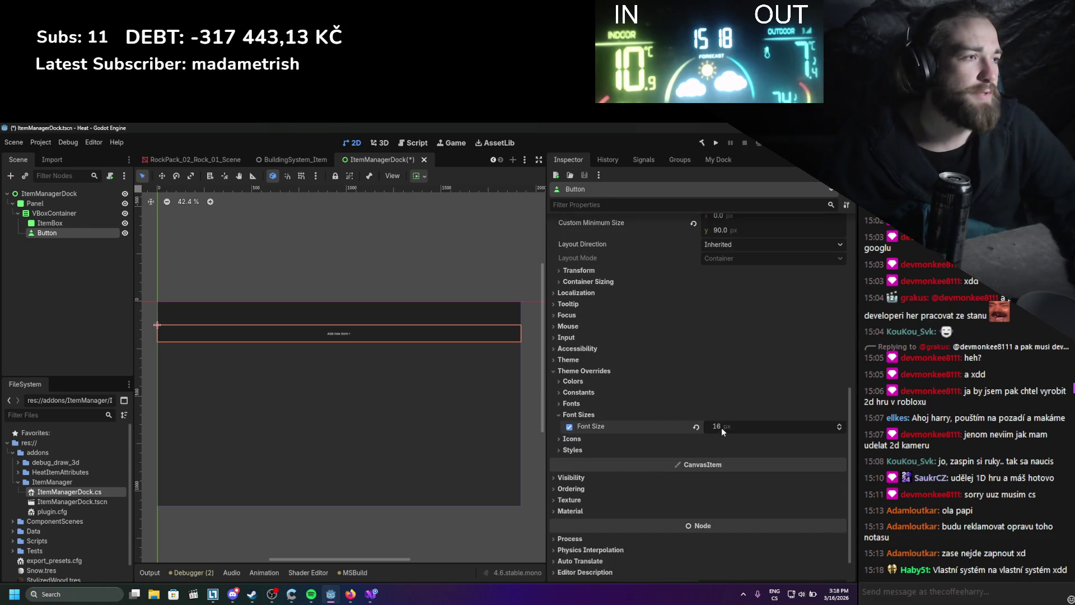
pyautogui.moveTo(721, 430); pyautogui.dragTo(750, 430)
pyautogui.hotkey('ctrl', 's')
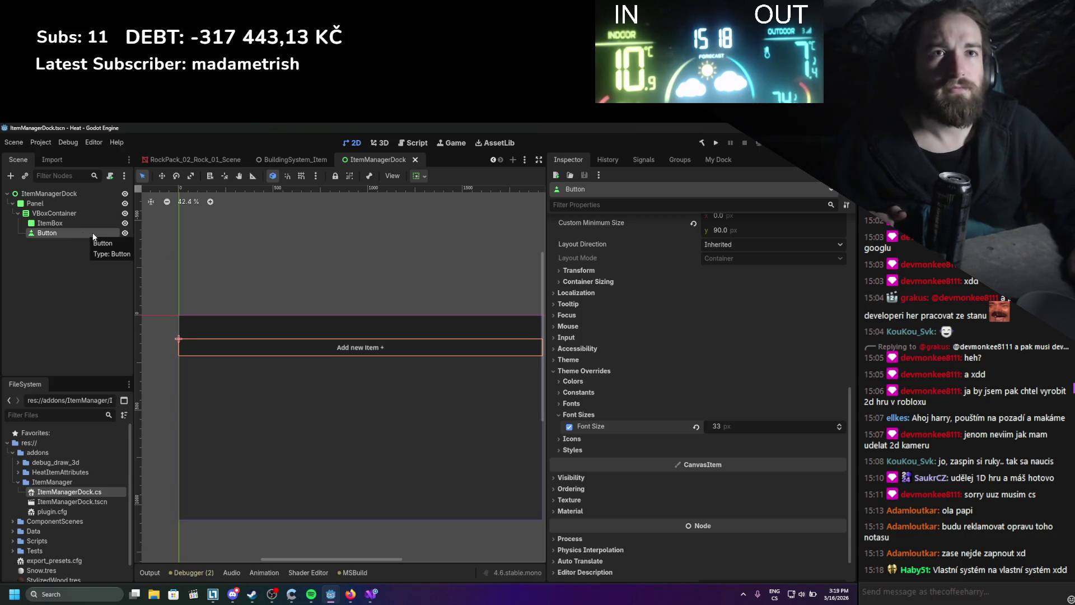
pyautogui.click(68, 193)
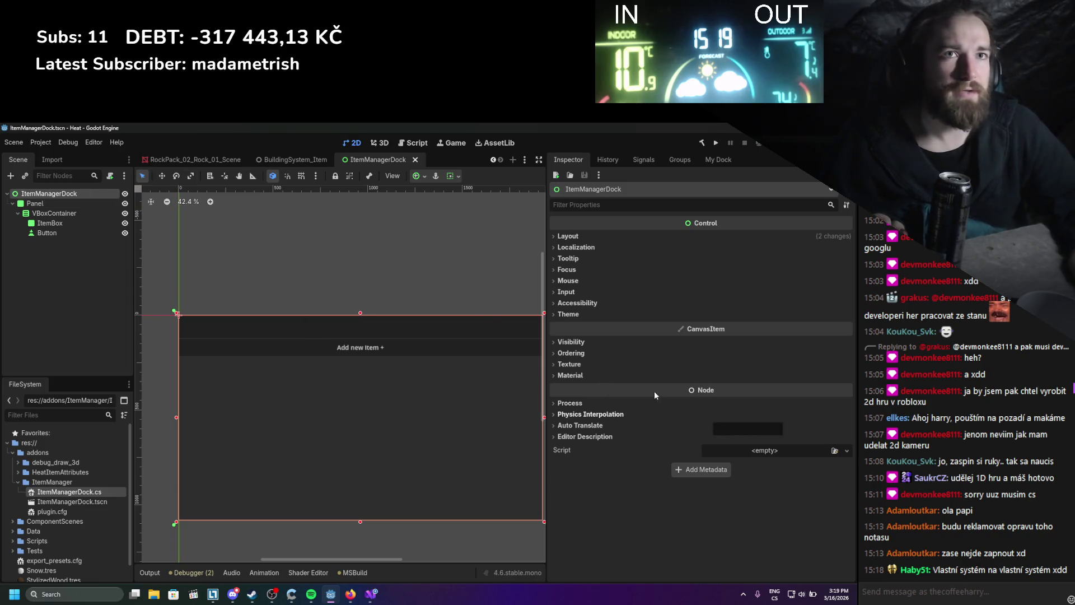
# - Add a plain Node above Panel under ItemManagerDock, rename it ItemManager, and save
pyautogui.hotkey('ctrl', 'a')
pyautogui.write('node')
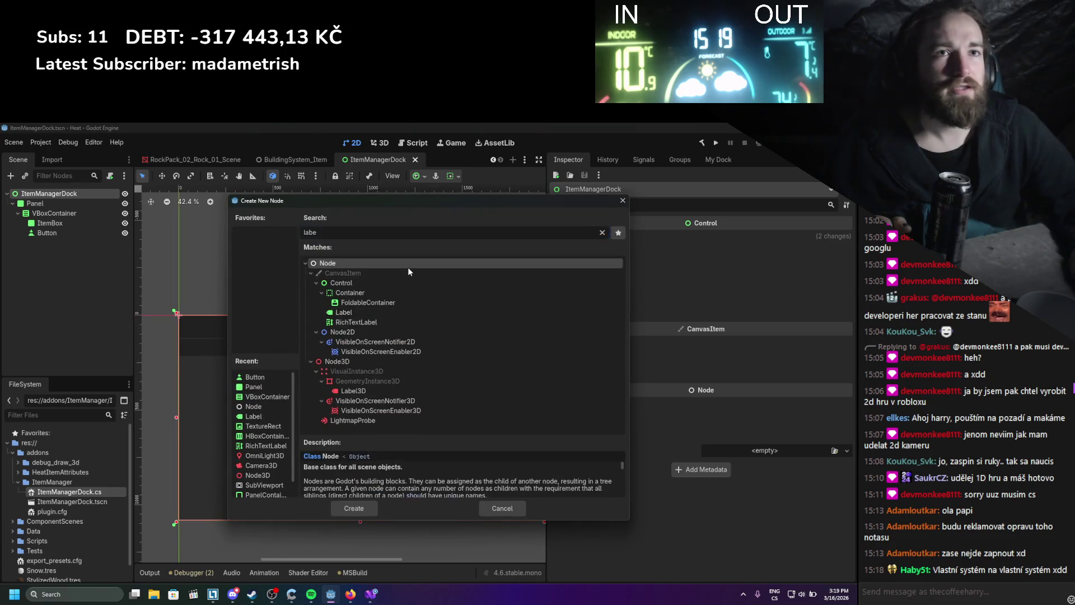
pyautogui.doubleClick(408, 267)
pyautogui.moveTo(52, 209); pyautogui.dragTo(46, 201)
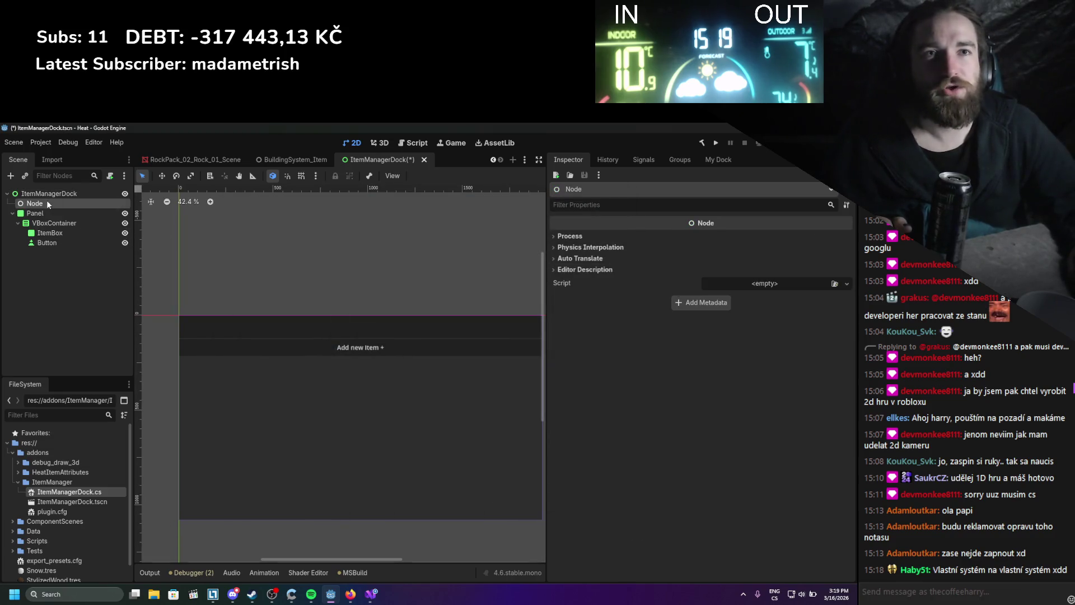
pyautogui.click(46, 201)
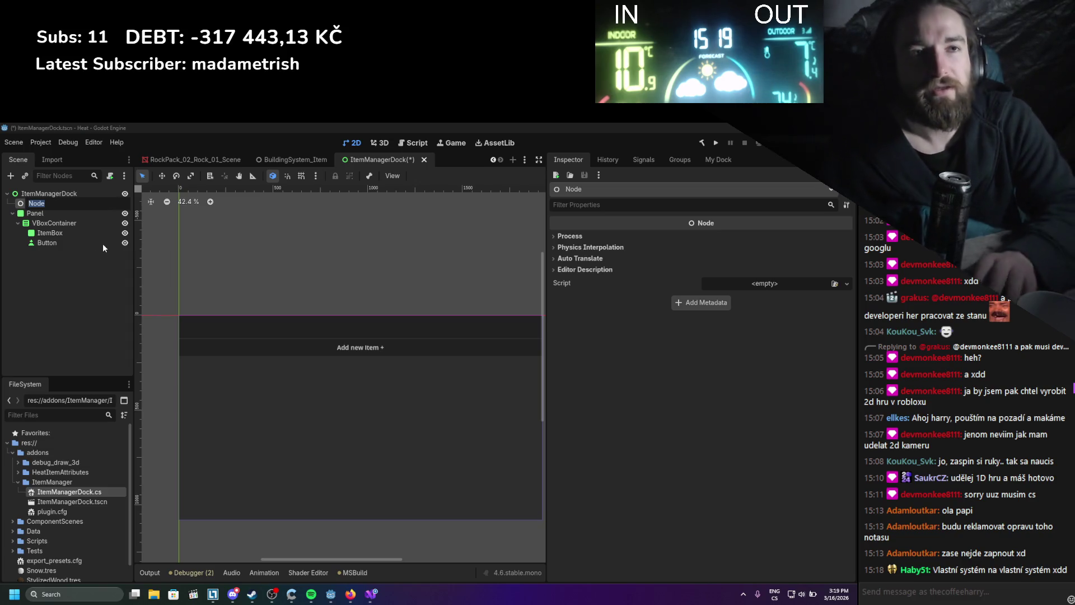
pyautogui.press('BackSpace')
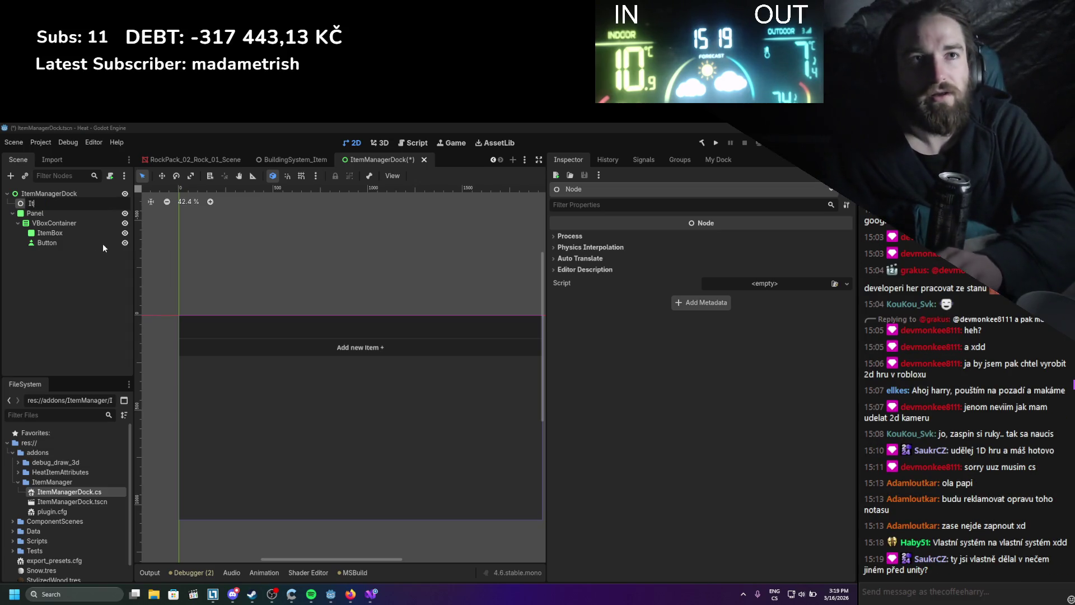
pyautogui.write('ItemManager')
pyautogui.press('Return')
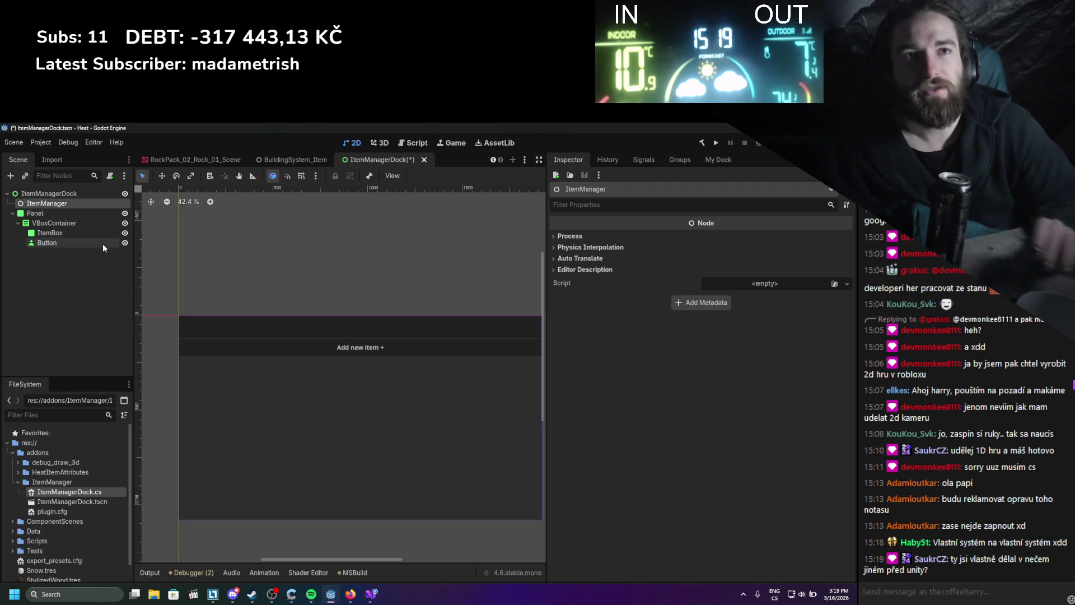
pyautogui.hotkey('ctrl', 's')
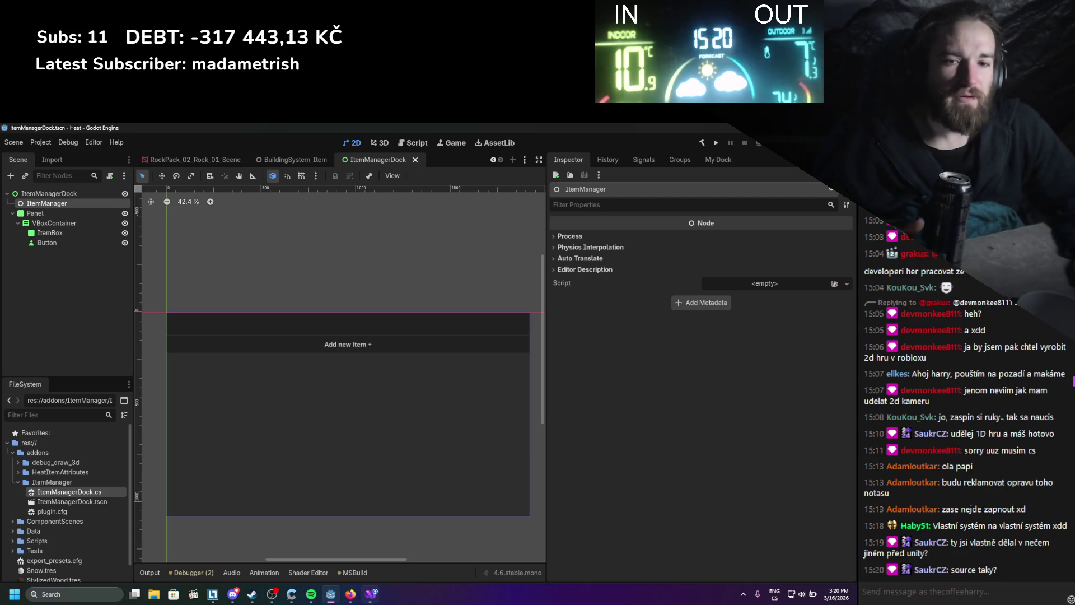
pyautogui.click(359, 546)
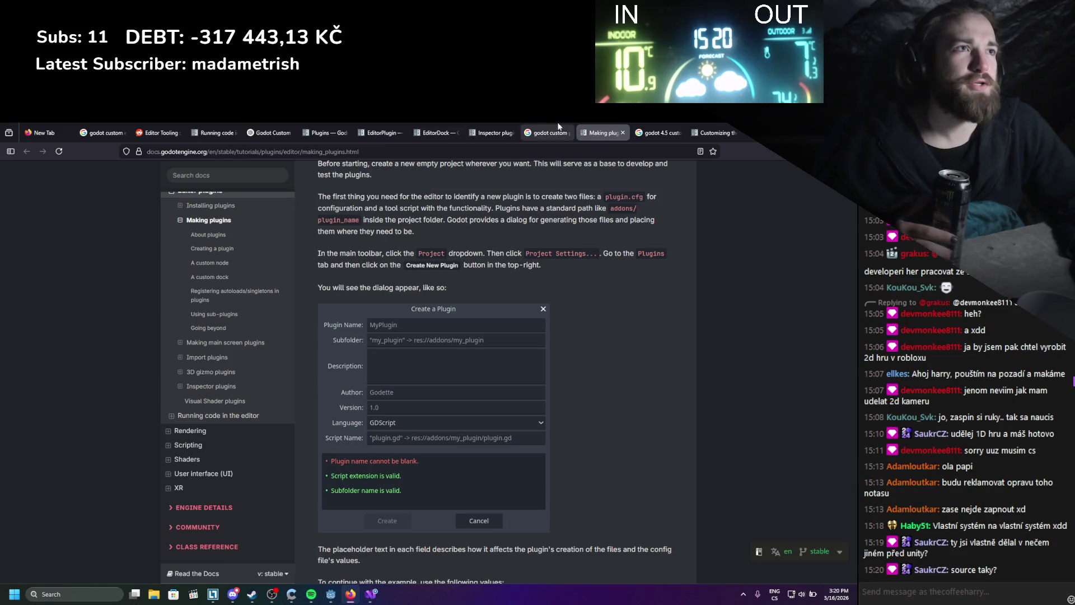
# - Ask ChatGPT whether items should be registered in the editor via the addon instead of at game start
pyautogui.click(263, 133)
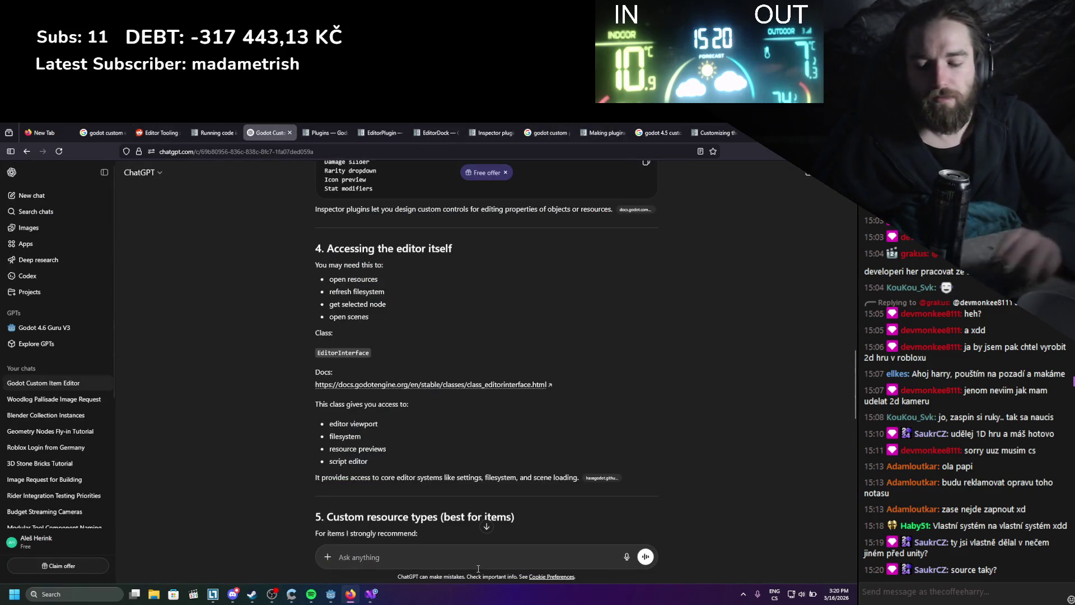
pyautogui.write('ok l')
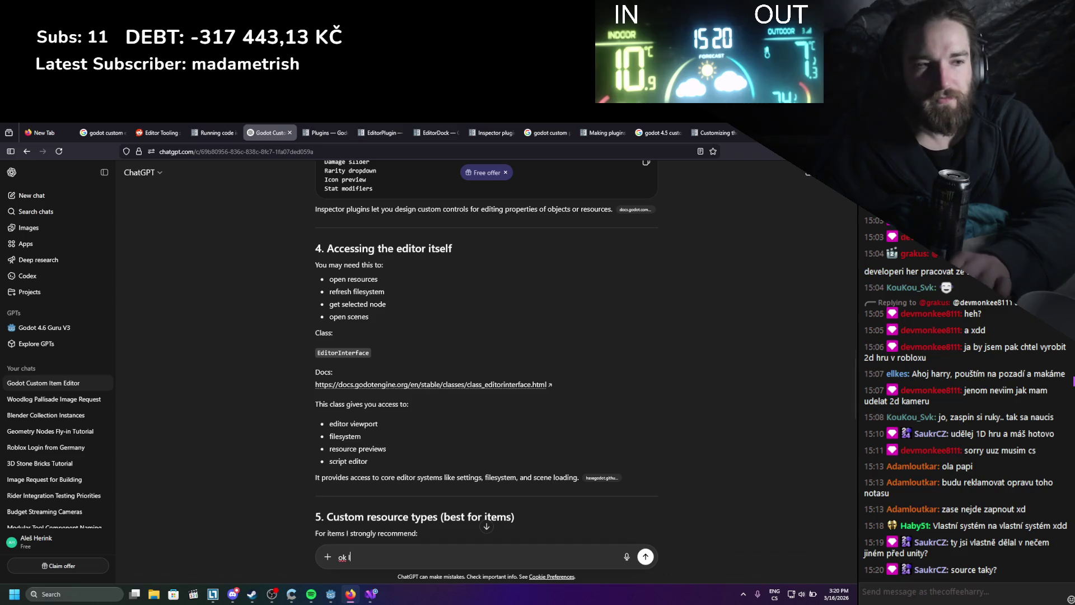
pyautogui.write('what is the b')
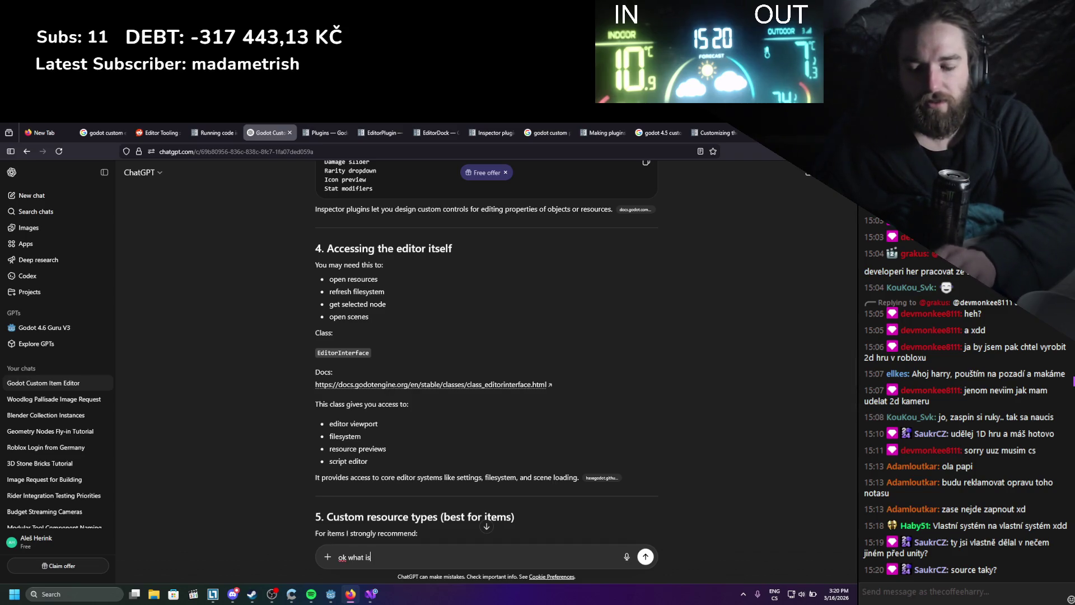
pyautogui.press('BackSpace')
pyautogui.press('BackSpace')
pyautogui.press('BackSpace')
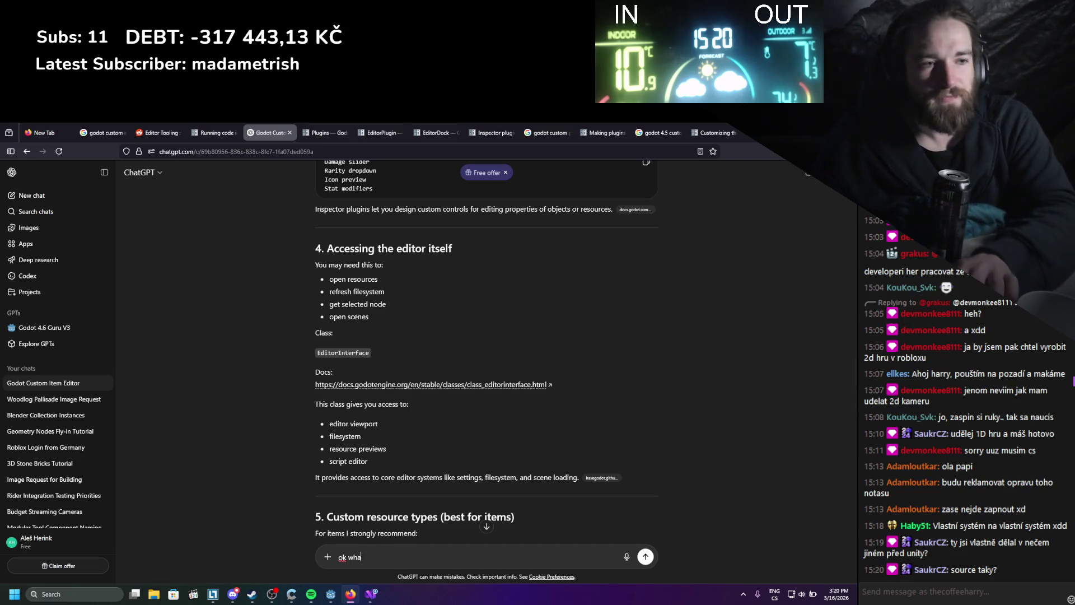
pyautogui.write('I wanna ')
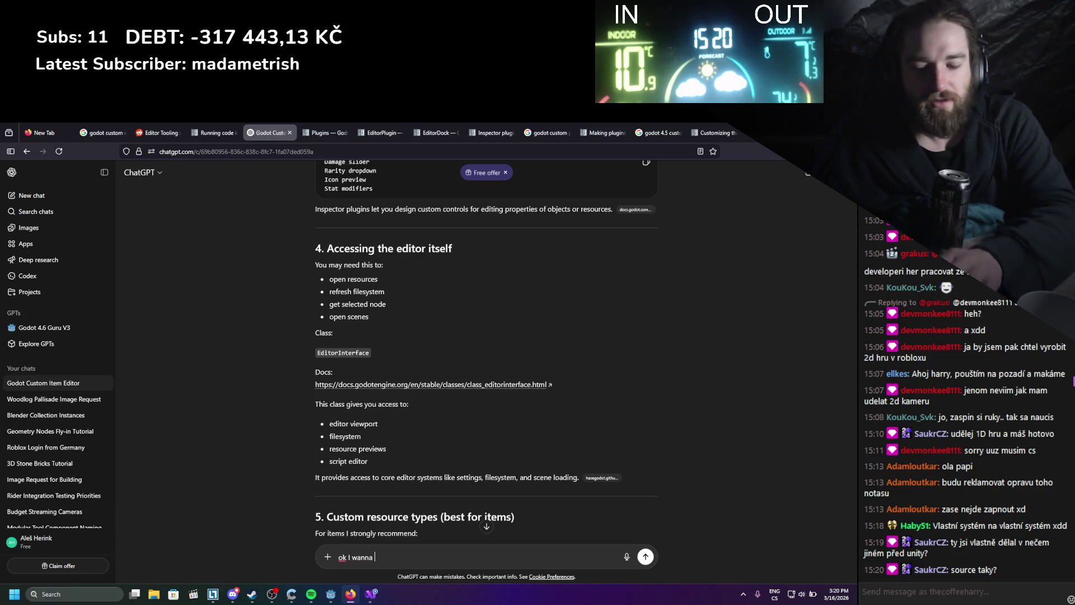
pyautogui.write('have the items data')
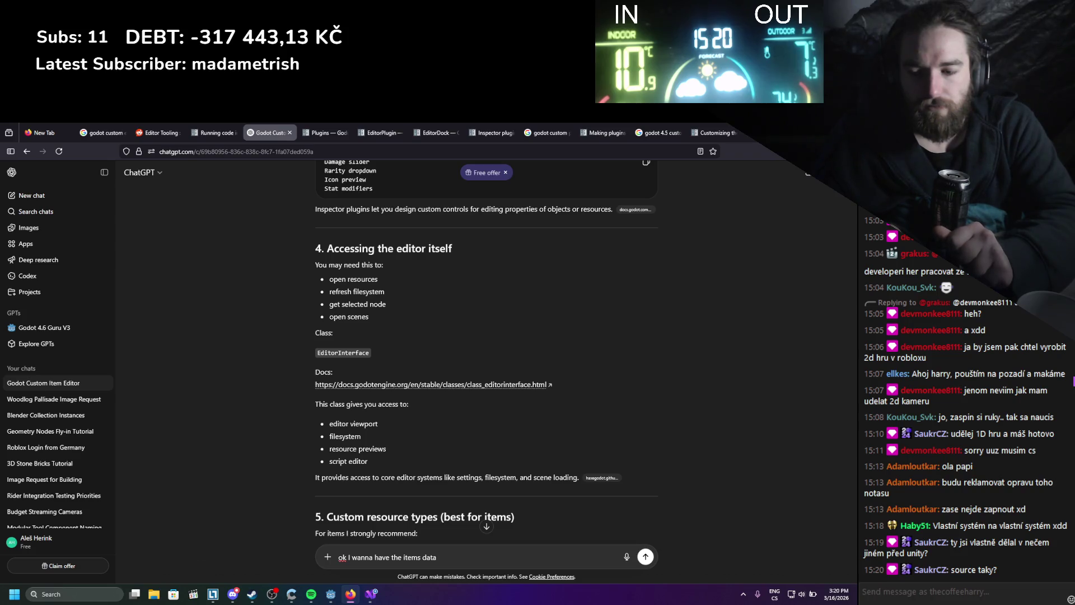
pyautogui.press('BackSpace')
pyautogui.press('BackSpace')
pyautogui.press('BackSpace')
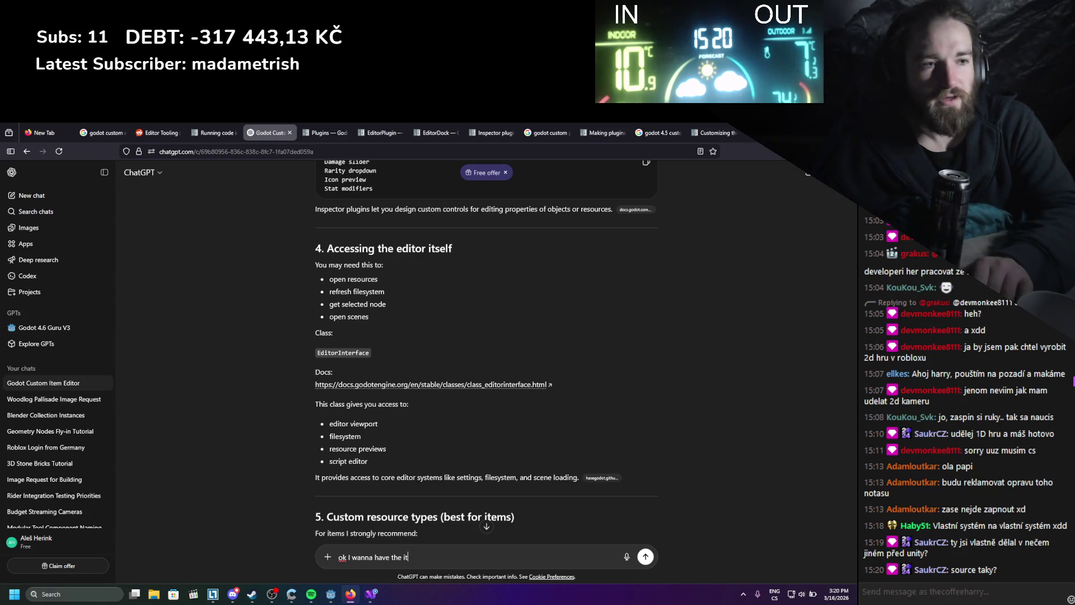
pyautogui.write('create in ')
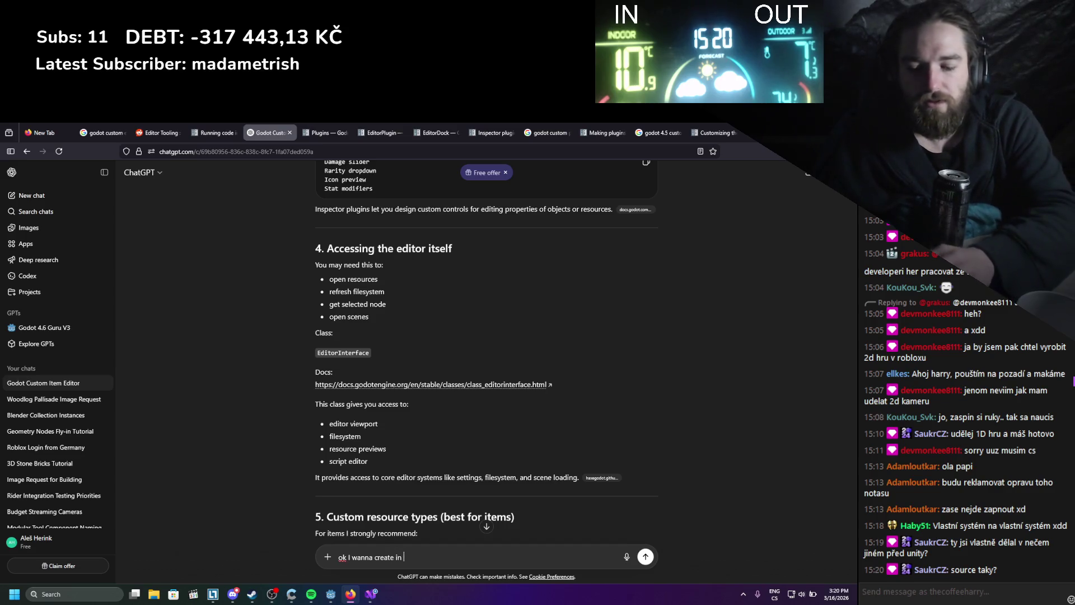
pyautogui.write('the addon l')
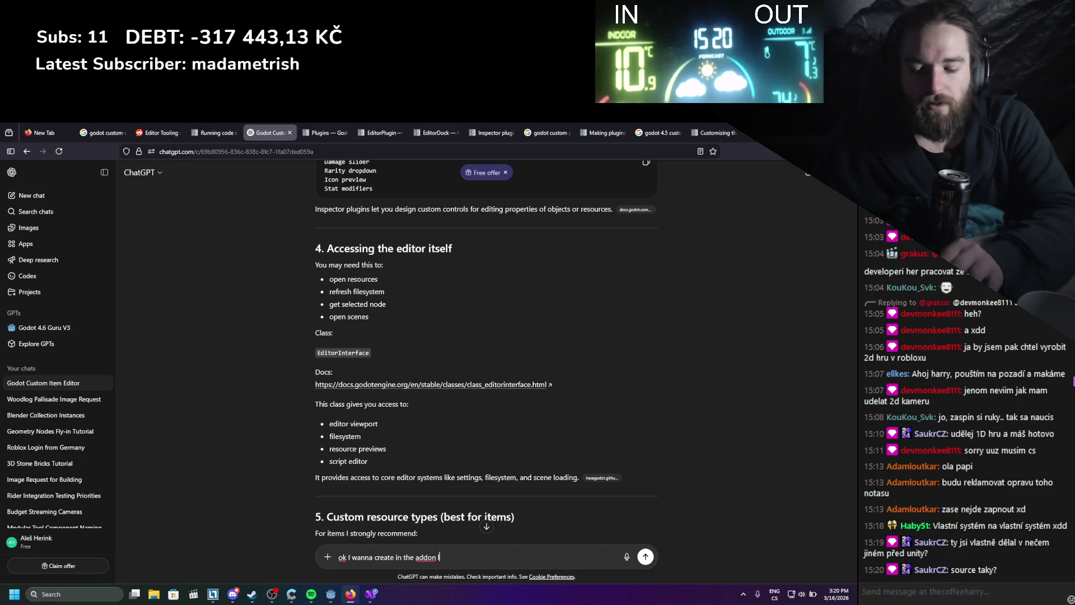
pyautogui.write('ike items ma')
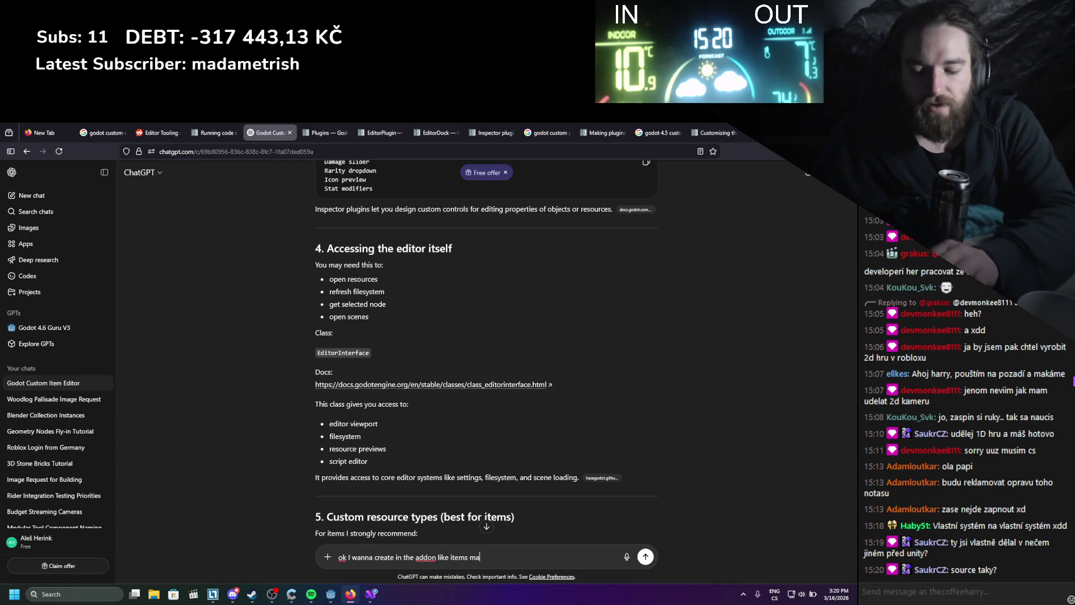
pyautogui.write('nager')
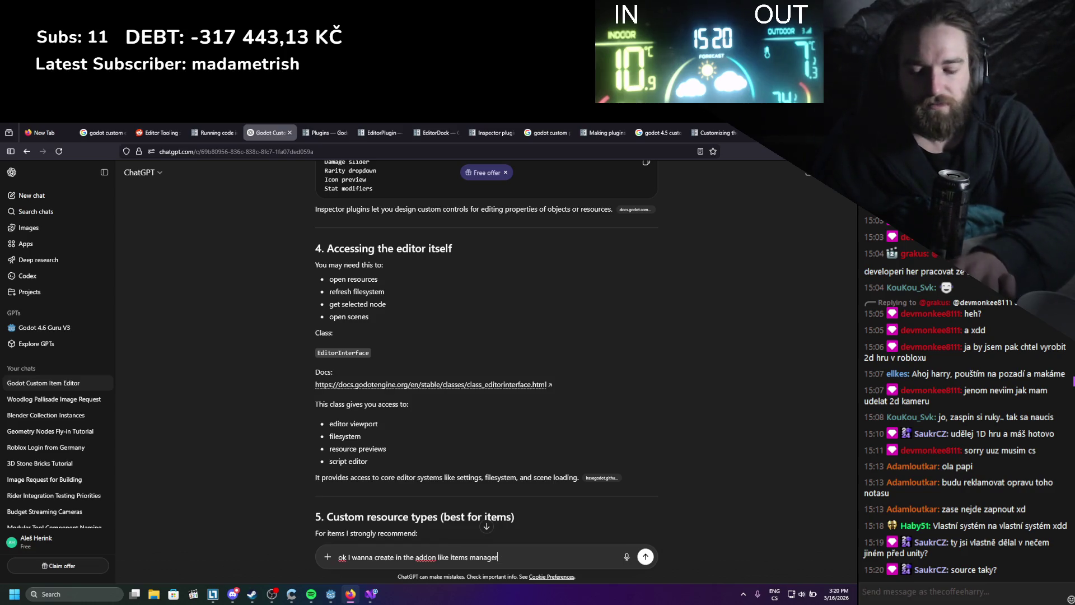
pyautogui.write(', so')
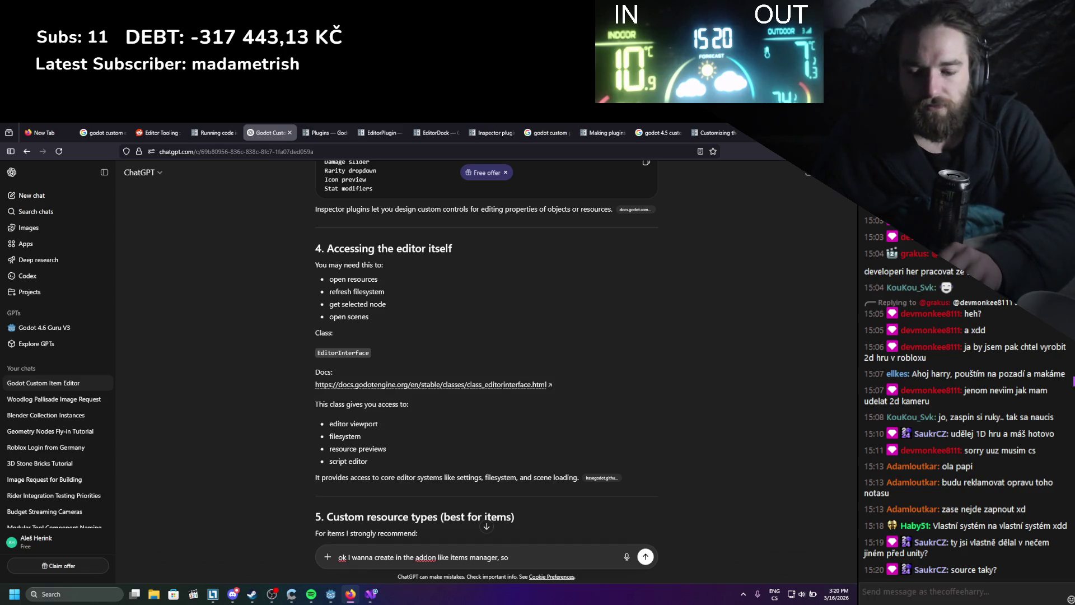
pyautogui.press('BackSpace')
pyautogui.press('BackSpace')
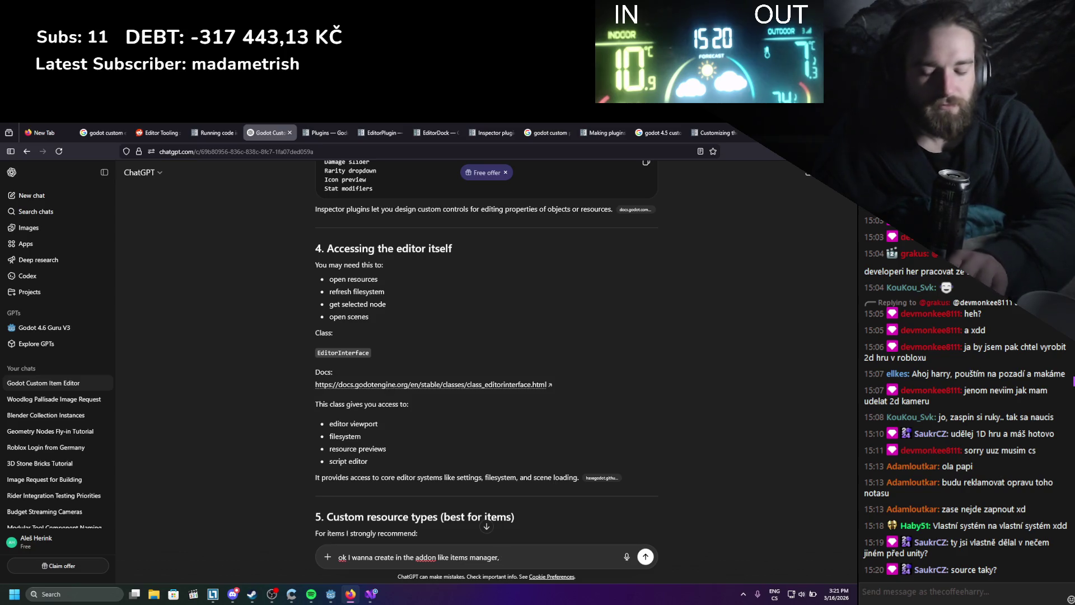
pyautogui.write(' so wh')
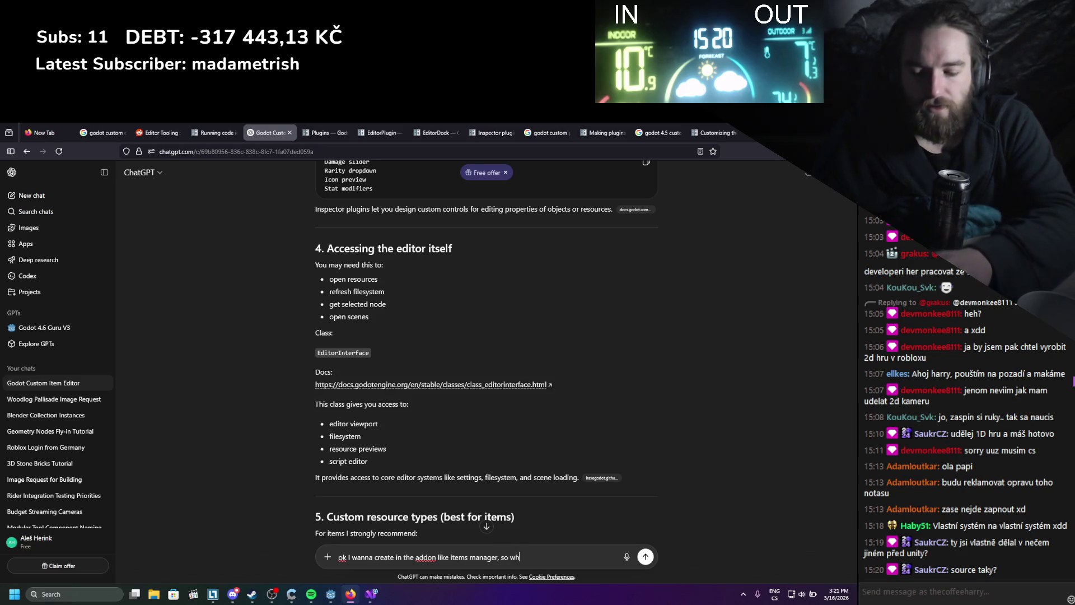
pyautogui.write('en I press')
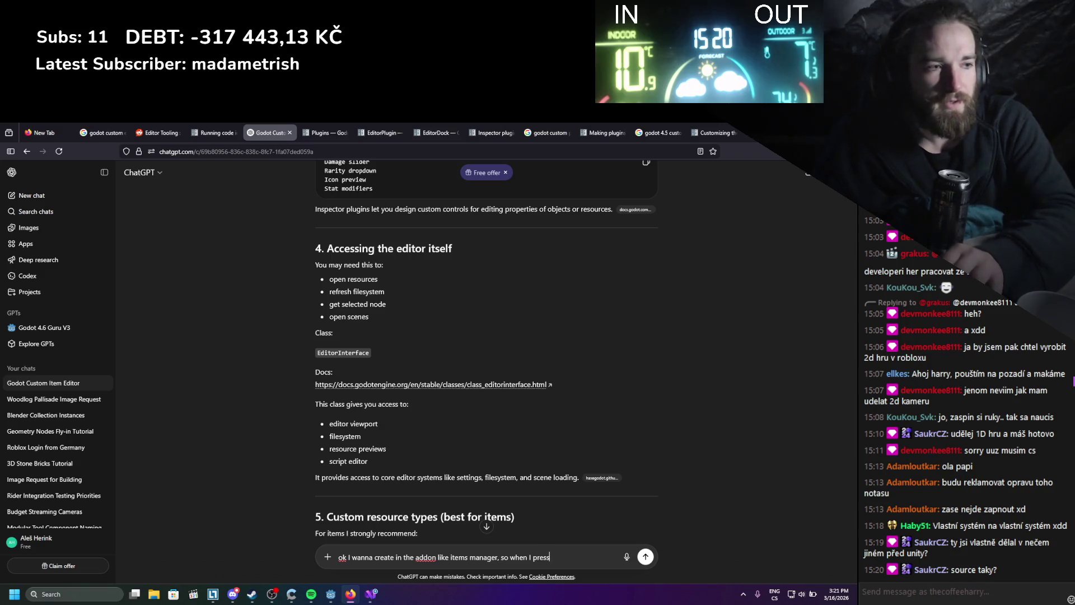
pyautogui.write('ed play in ')
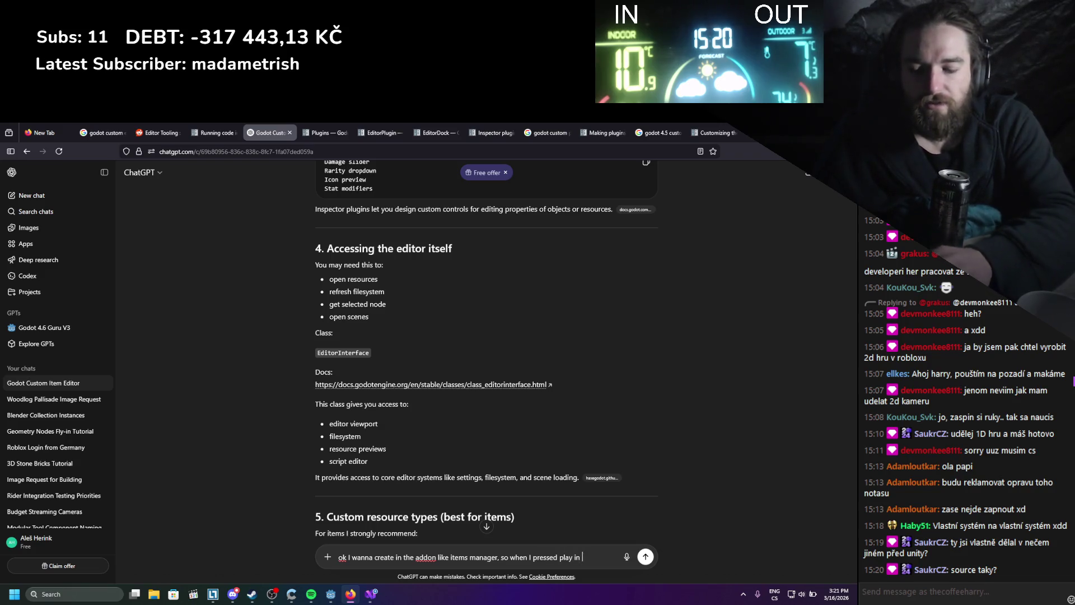
pyautogui.write('the game')
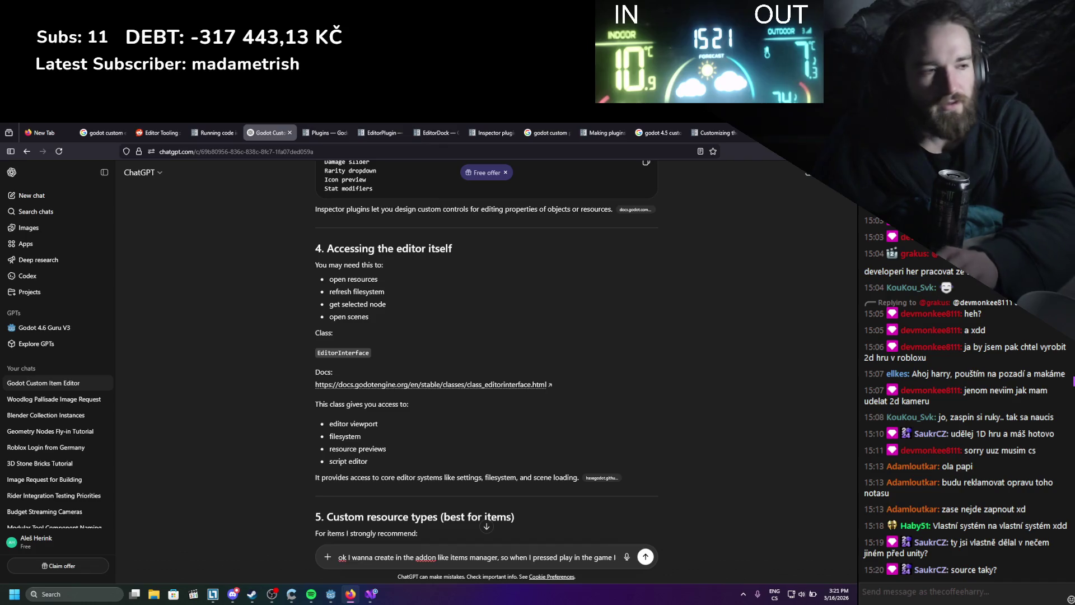
pyautogui.write('I will be able ')
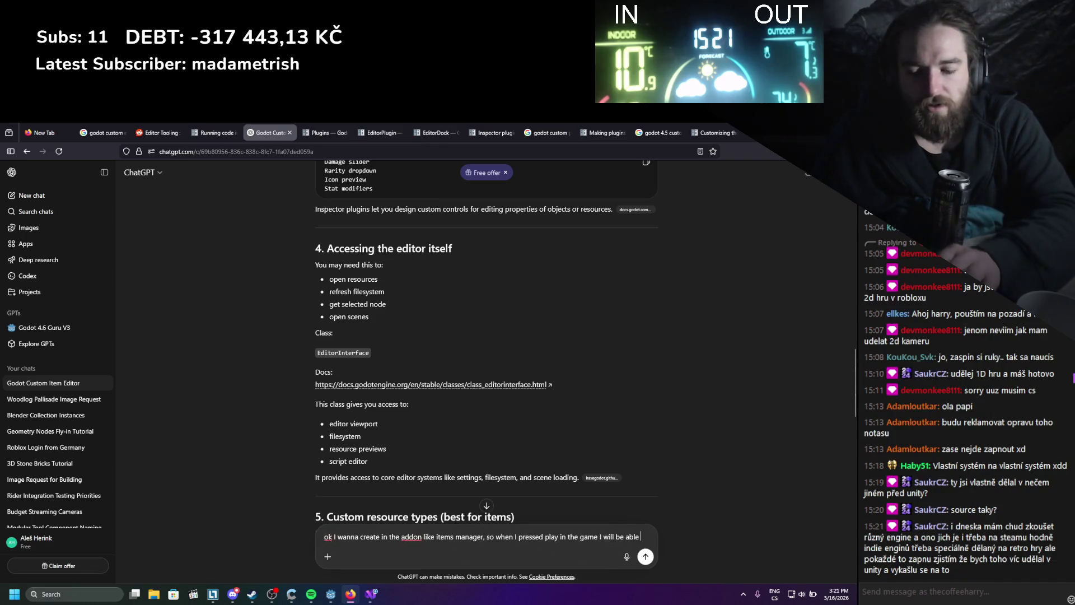
pyautogui.write('to access ')
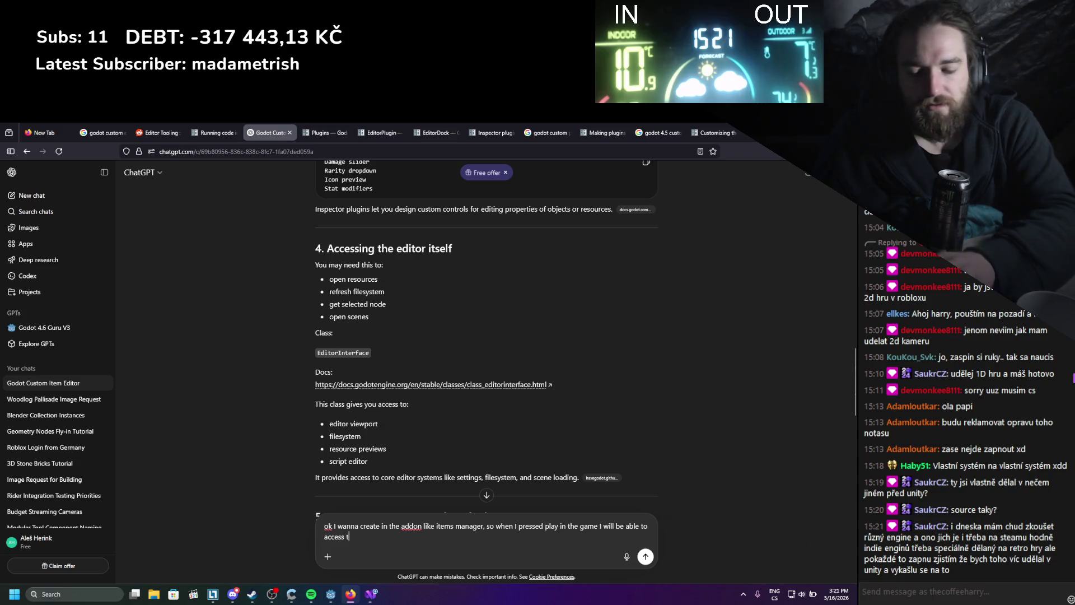
pyautogui.write('the')
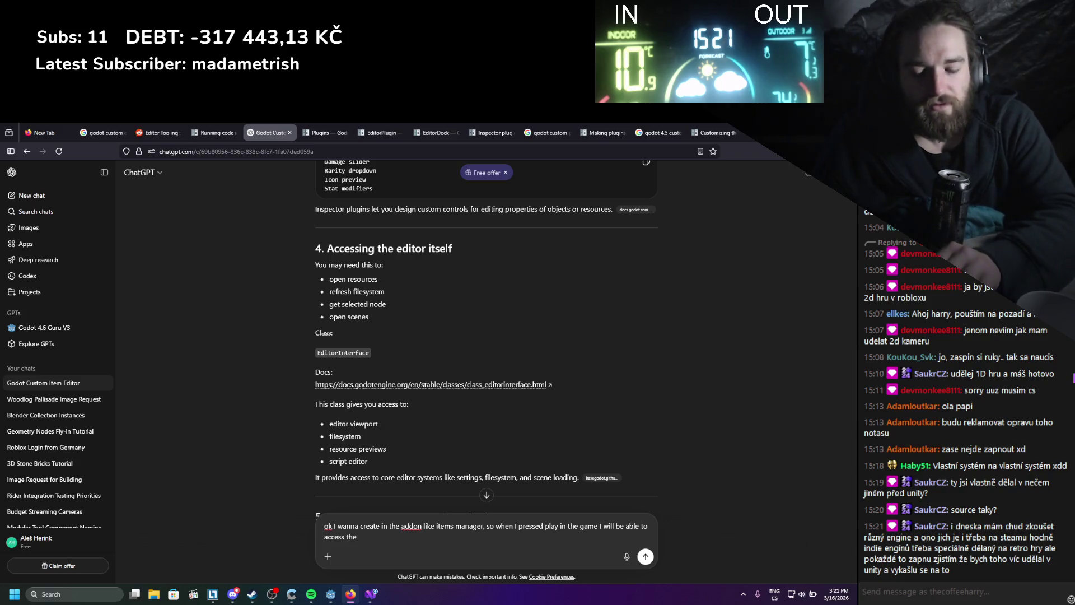
pyautogui.write(' items, ')
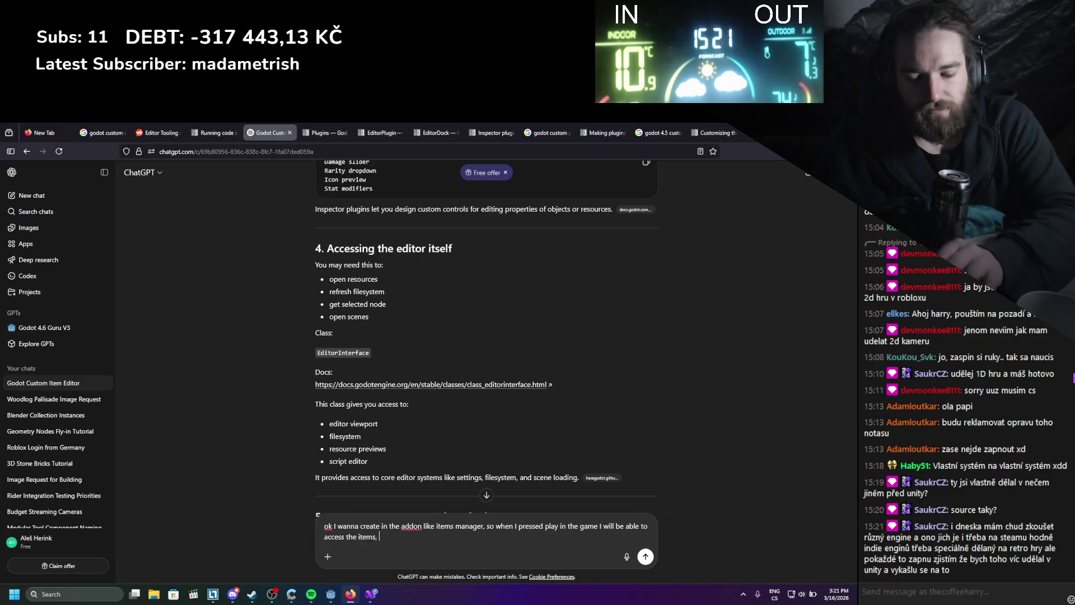
pyautogui.write('right now ')
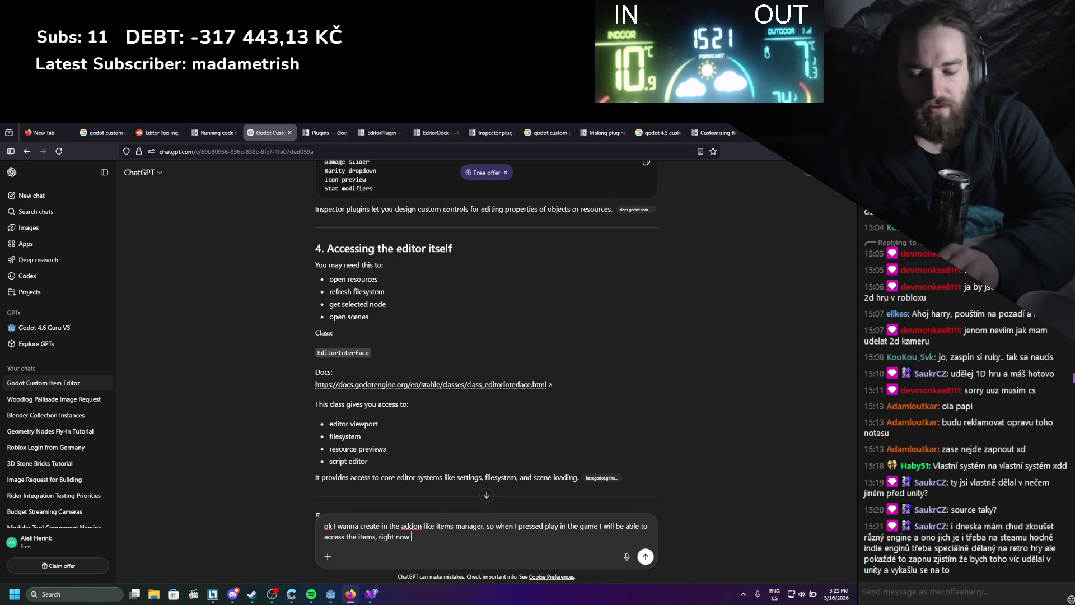
pyautogui.write('I have Item register i')
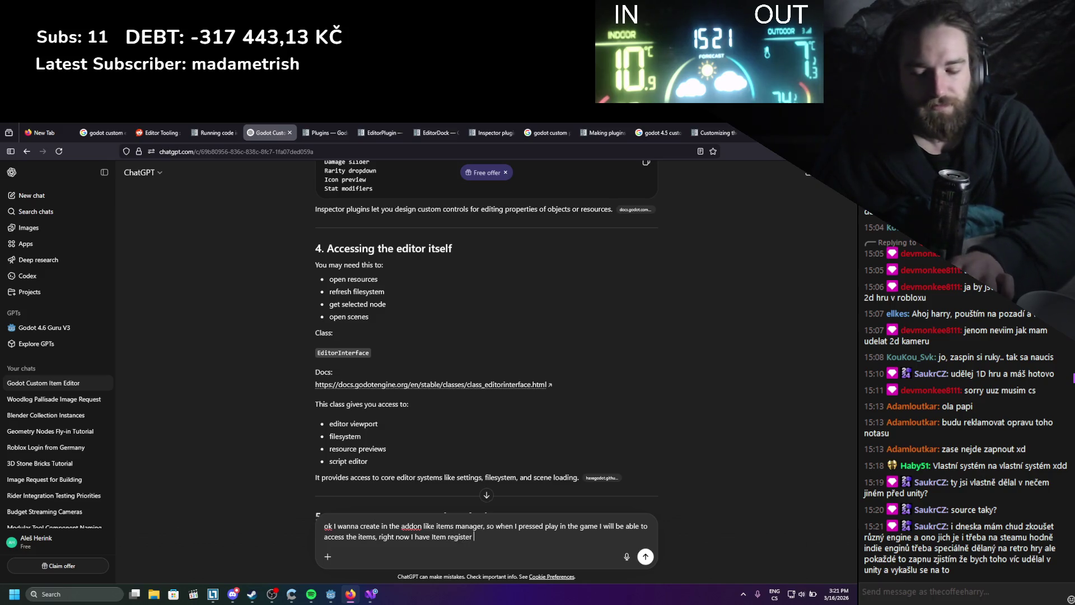
pyautogui.write('n the ')
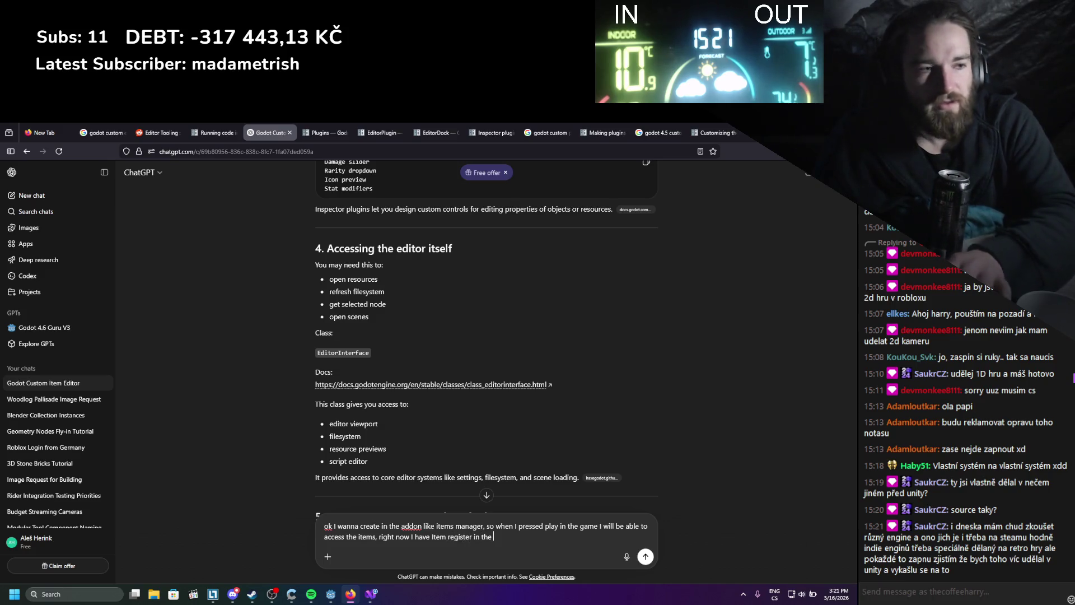
pyautogui.write('start ')
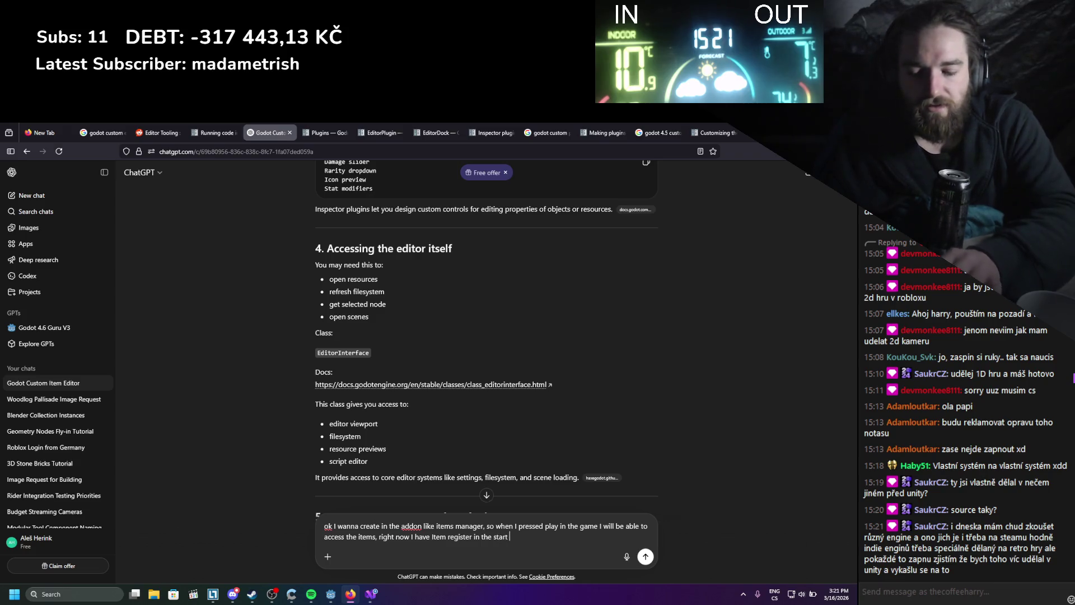
pyautogui.write('of the game that')
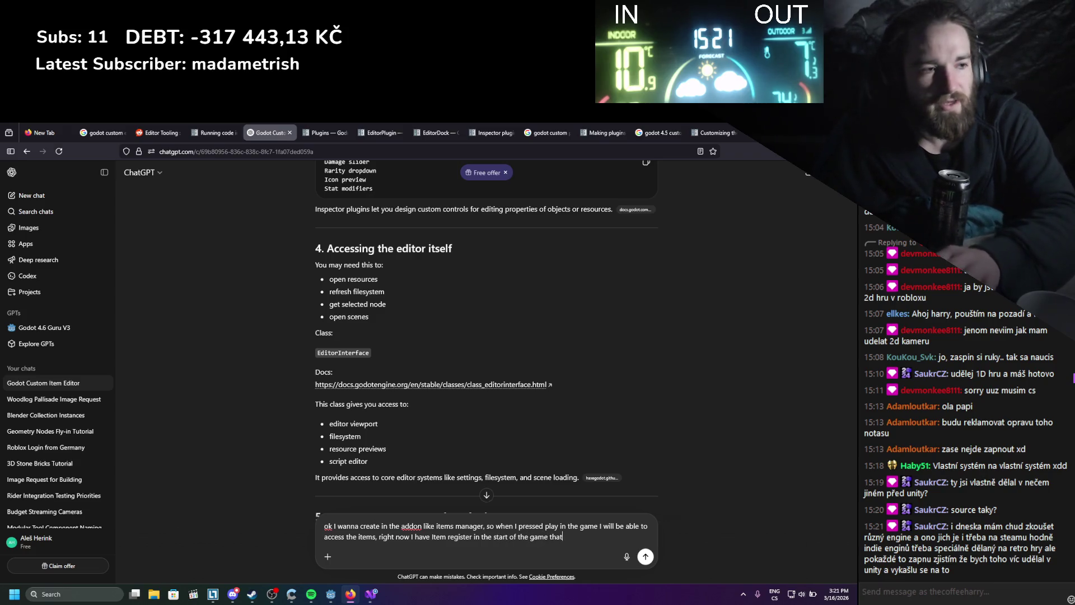
pyautogui.write(' will ')
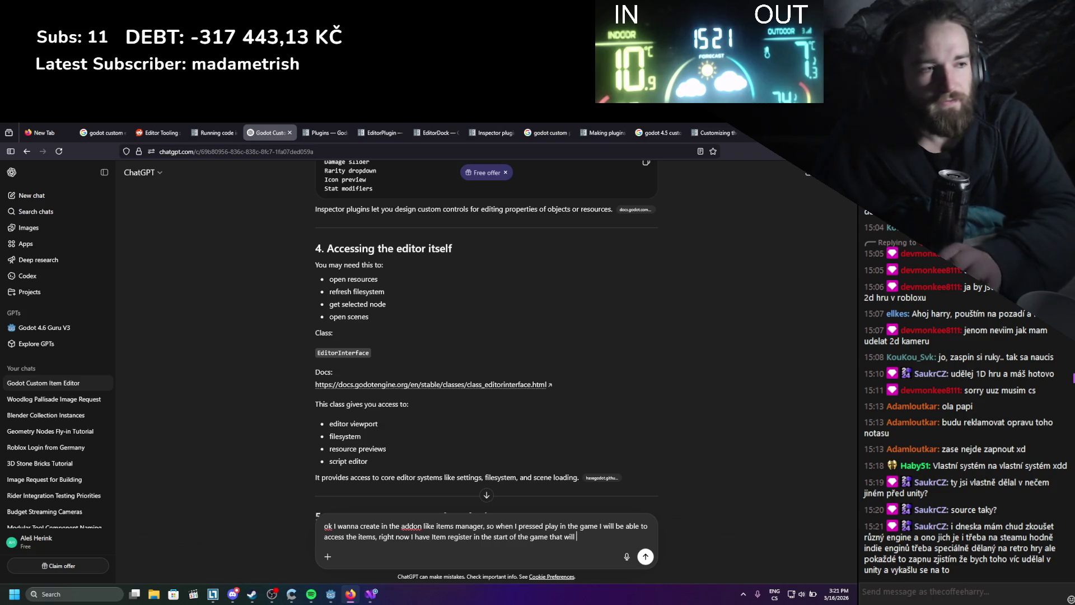
pyautogui.write('create and fill my ingame database, its just few dictionaries, ')
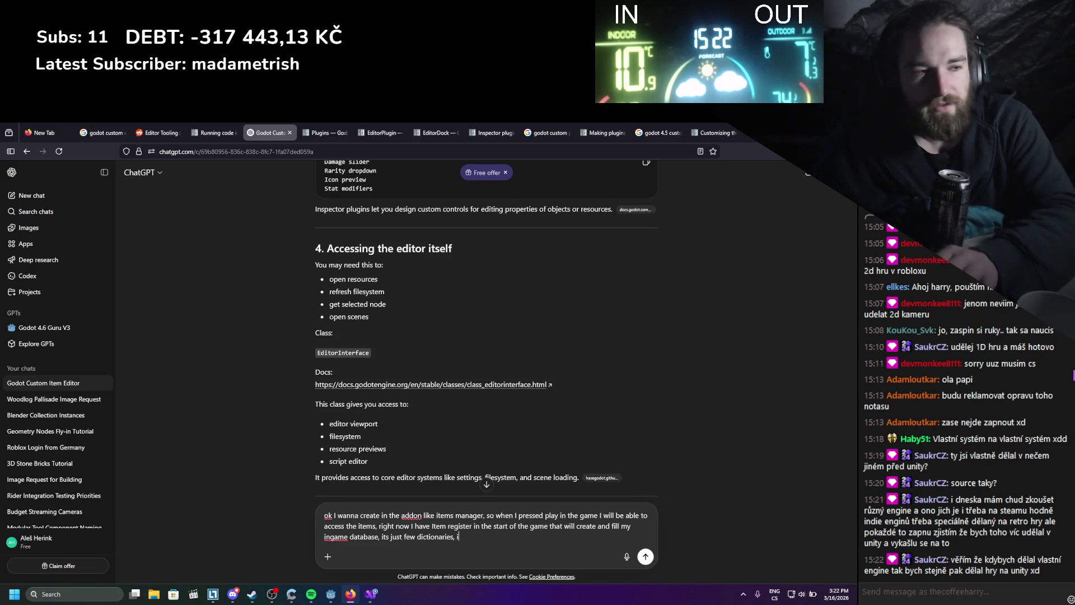
pyautogui.write('is there better way to c')
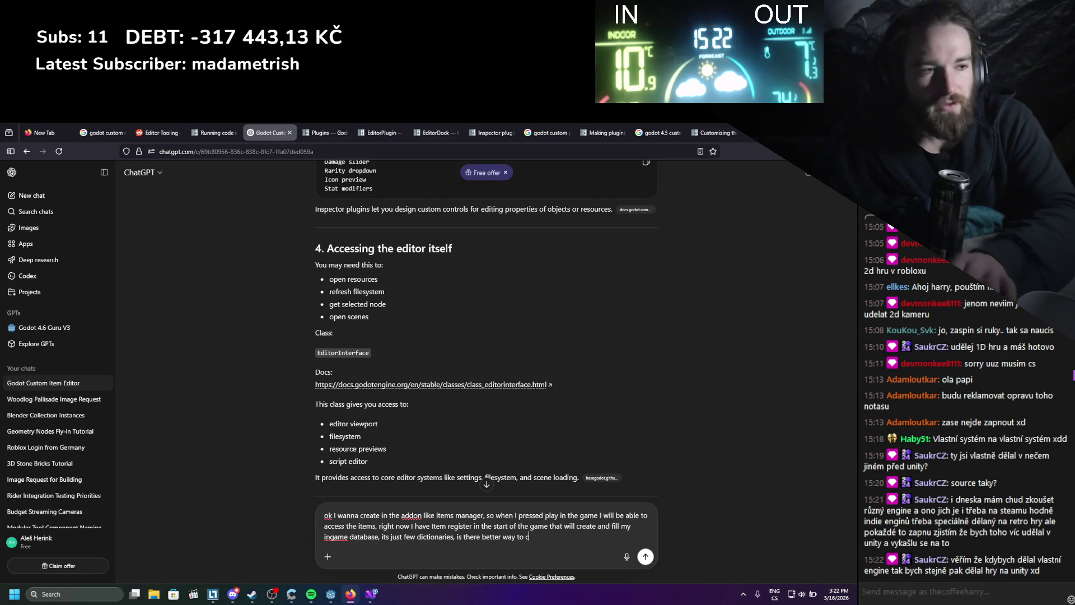
pyautogui.press('BackSpace')
pyautogui.press('BackSpace')
pyautogui.press('BackSpace')
pyautogui.press('BackSpace')
pyautogui.write('so the ')
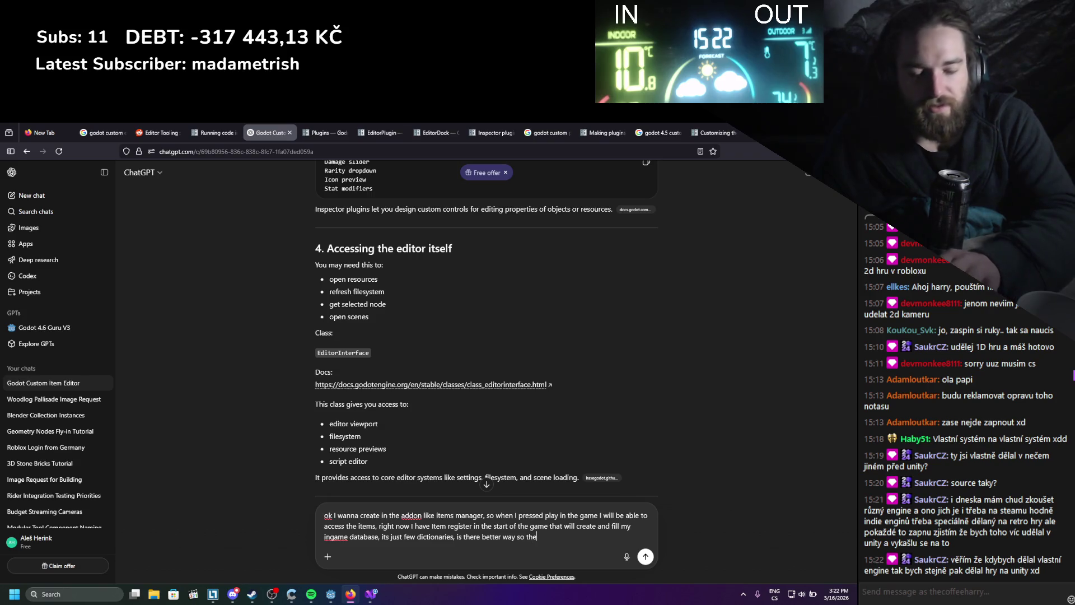
pyautogui.write('se dicti')
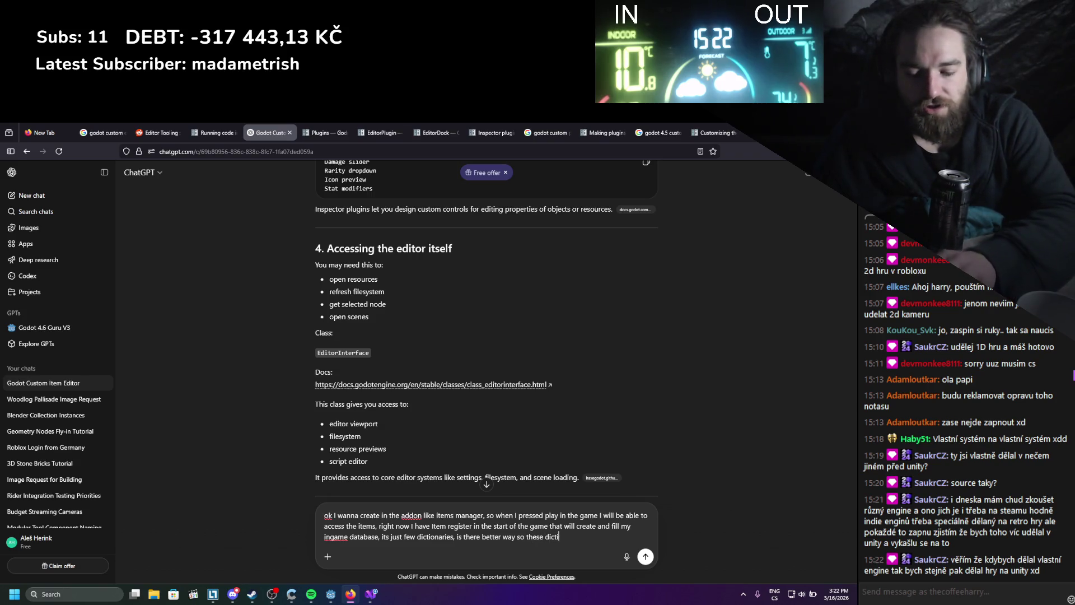
pyautogui.write('onary')
pyautogui.write('ies or')
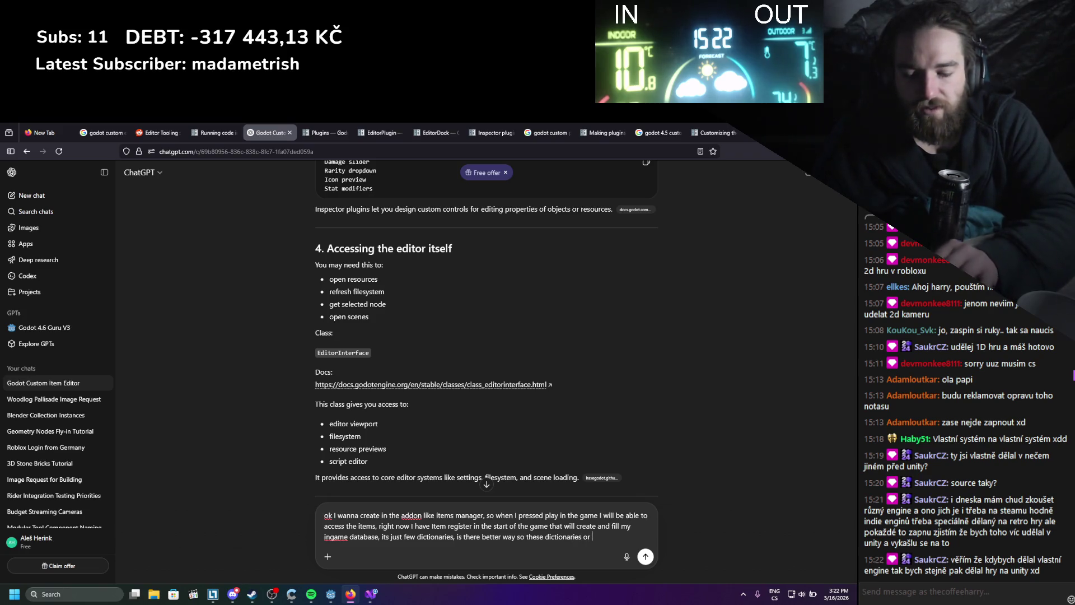
pyautogui.write('like database')
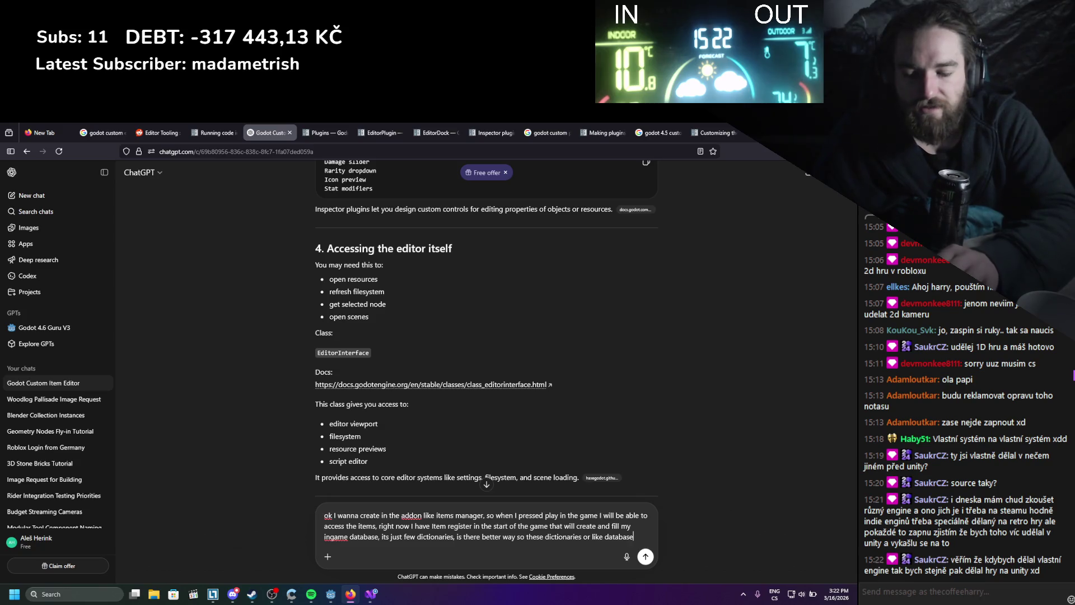
pyautogui.write(' is filled be')
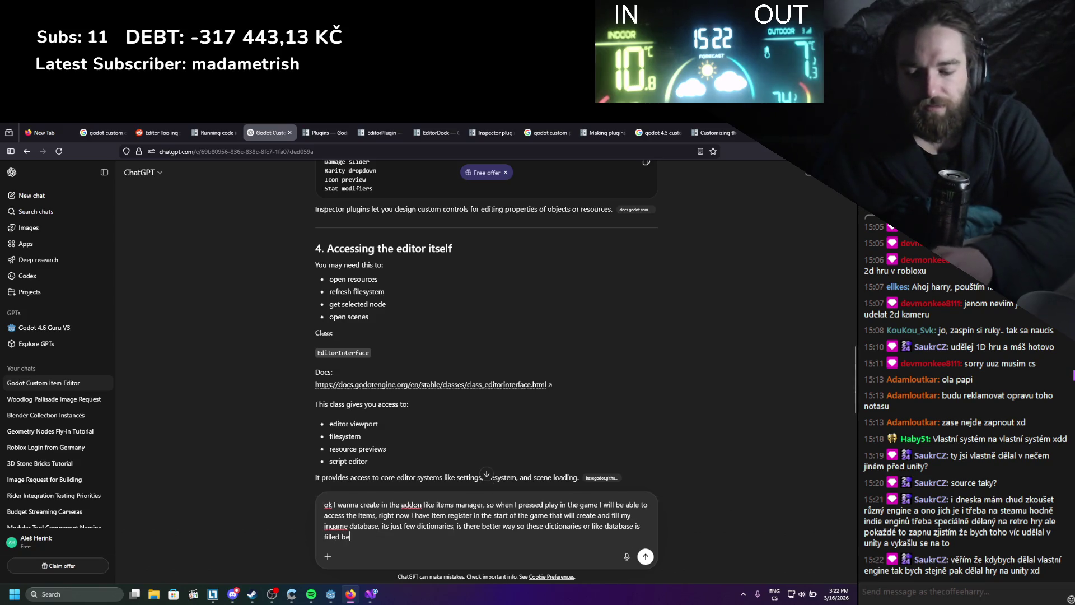
pyautogui.write('fore and ')
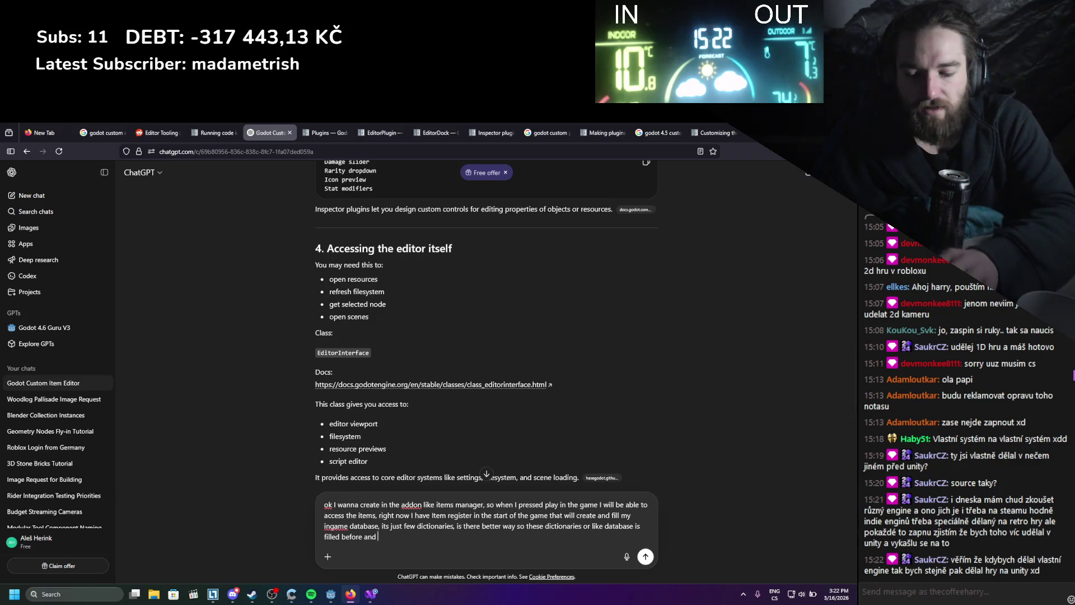
pyautogui.write('wi')
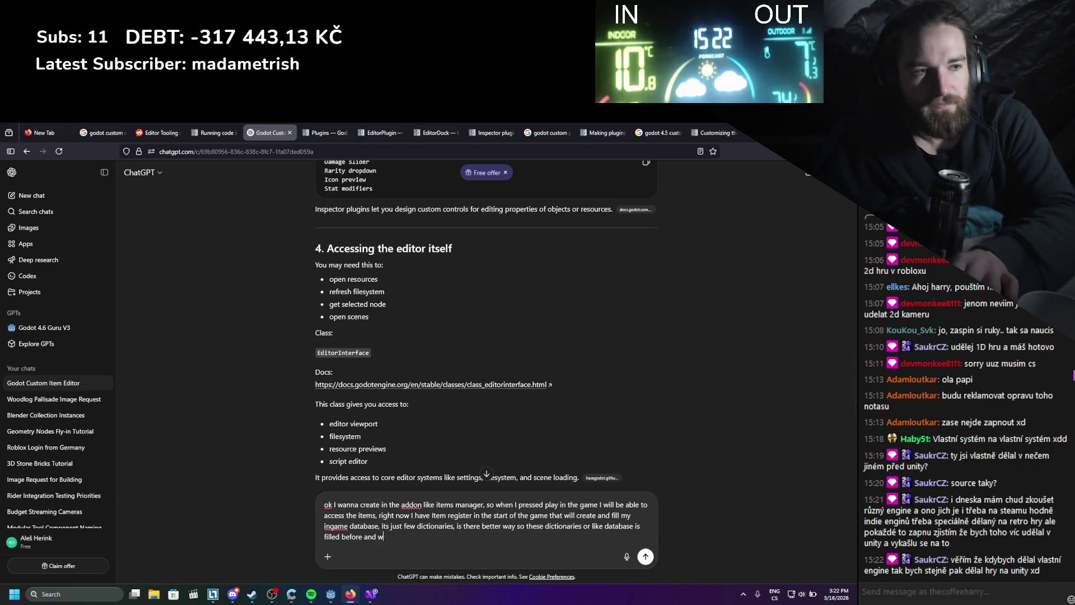
pyautogui.press('BackSpace')
pyautogui.press('BackSpace')
pyautogui.press('BackSpace')
pyautogui.write('i')
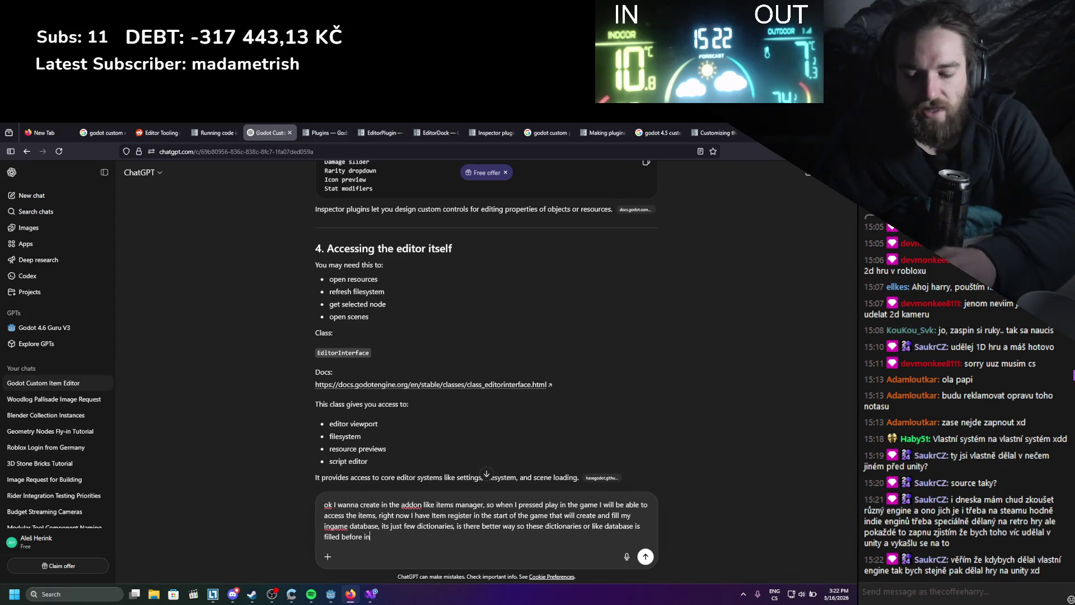
pyautogui.write('the editor,')
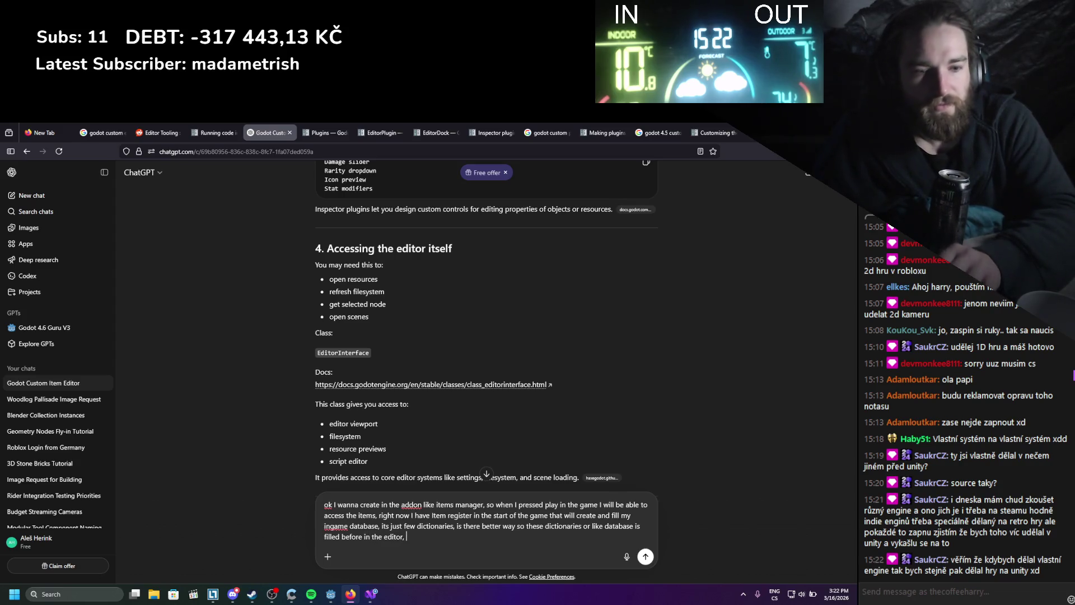
pyautogui.write(' or should ')
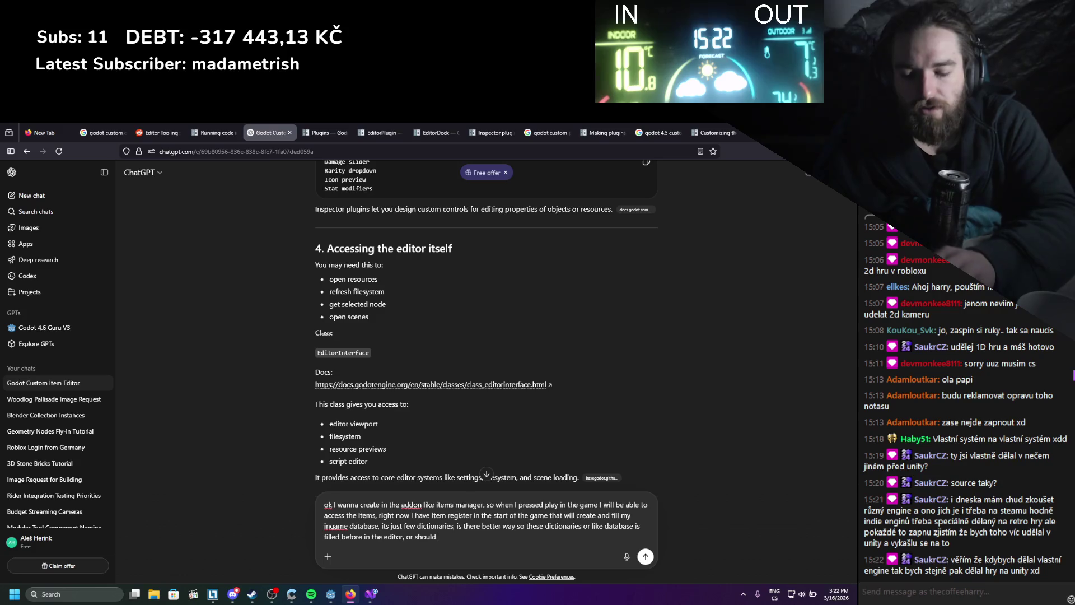
pyautogui.write(' use ')
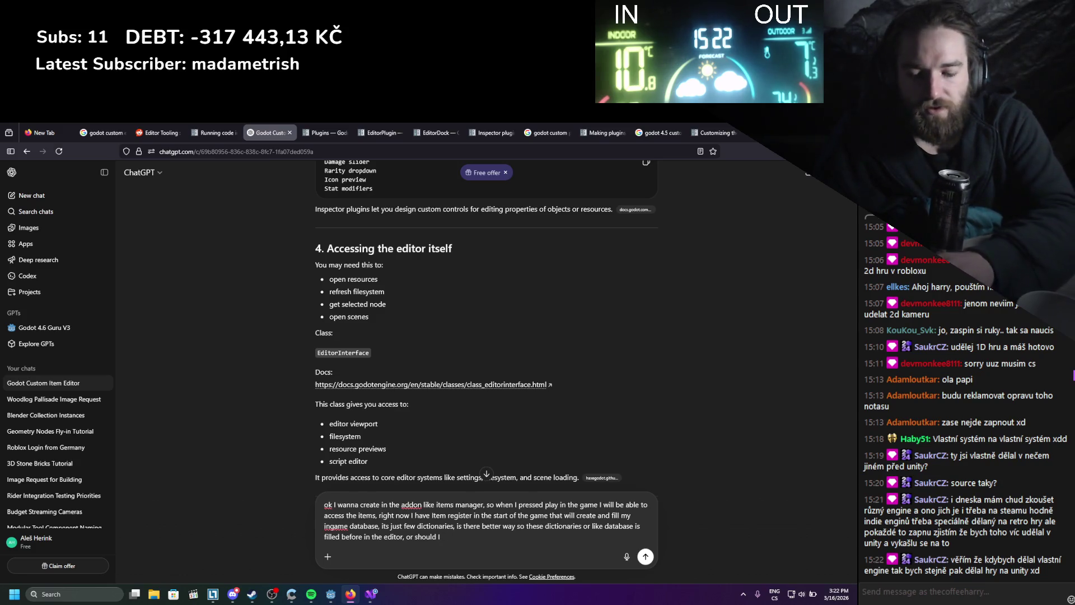
pyautogui.write('use the addon t')
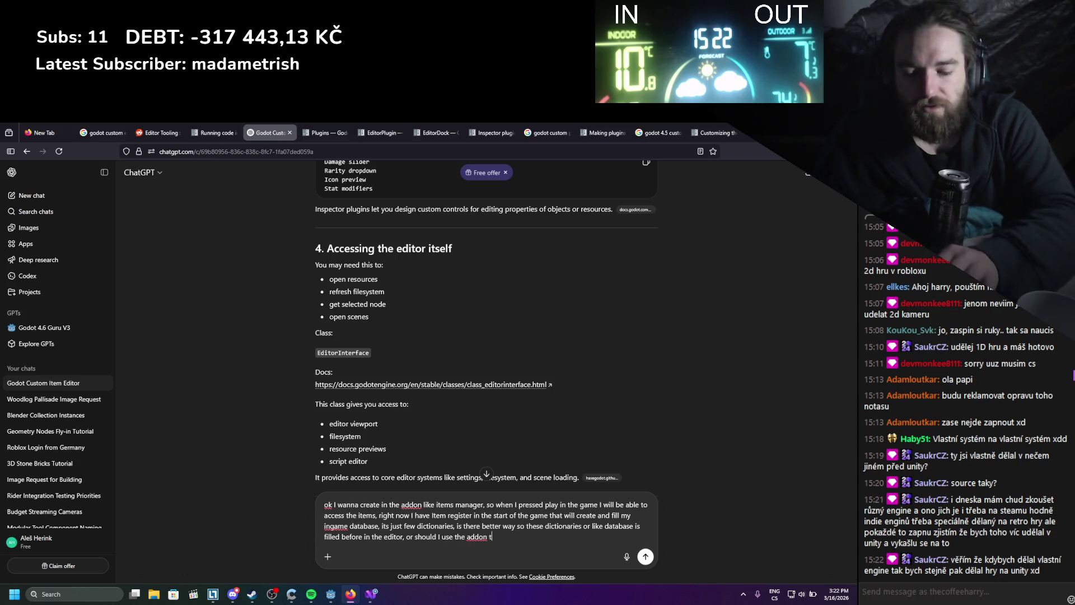
pyautogui.write('o link the ')
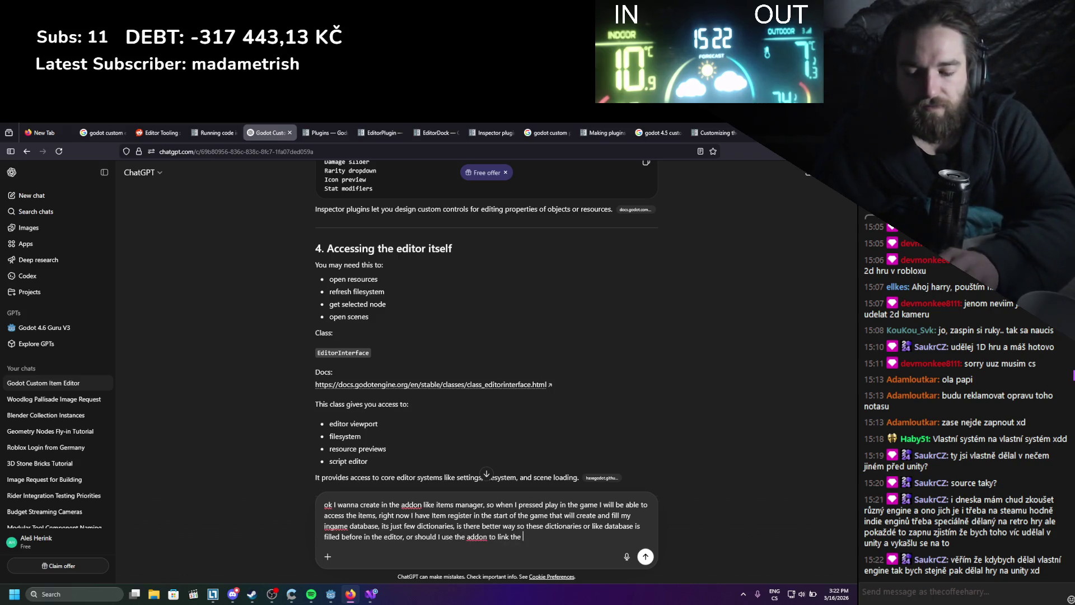
pyautogui.write('this')
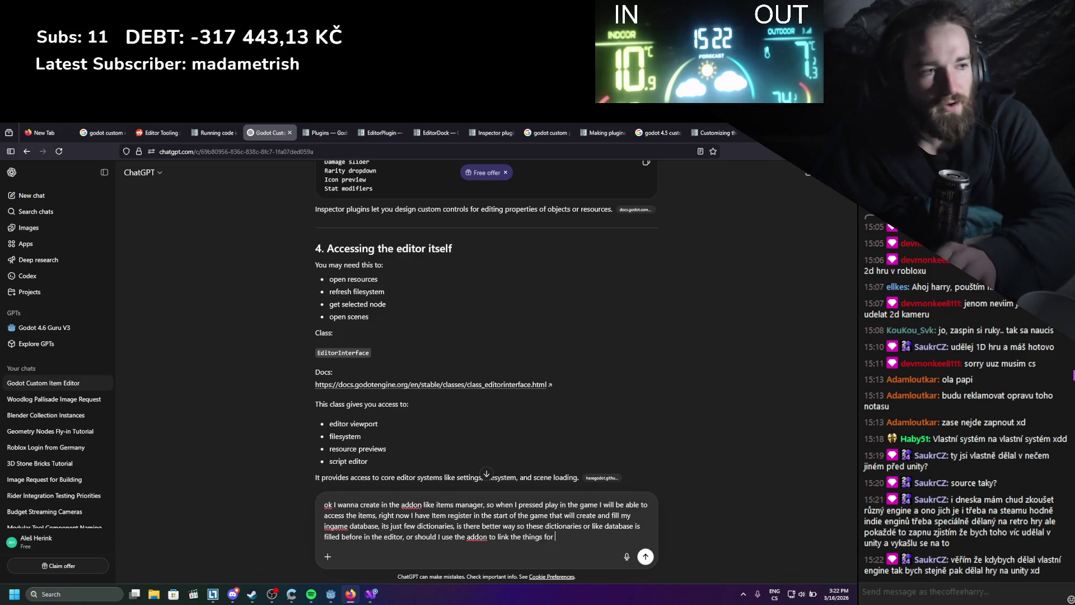
pyautogui.write('the i')
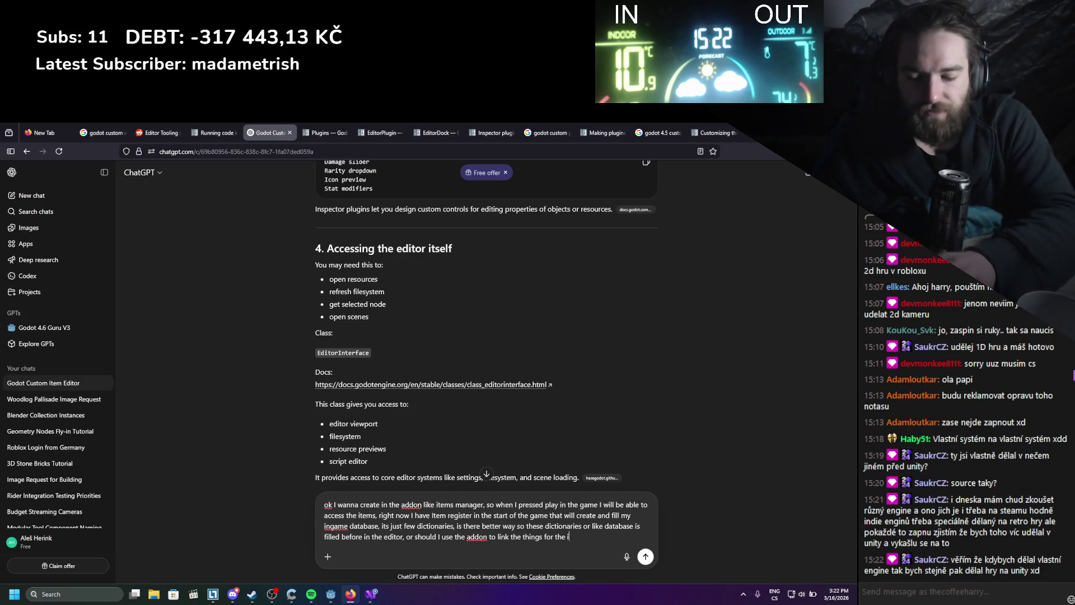
pyautogui.write('tems ')
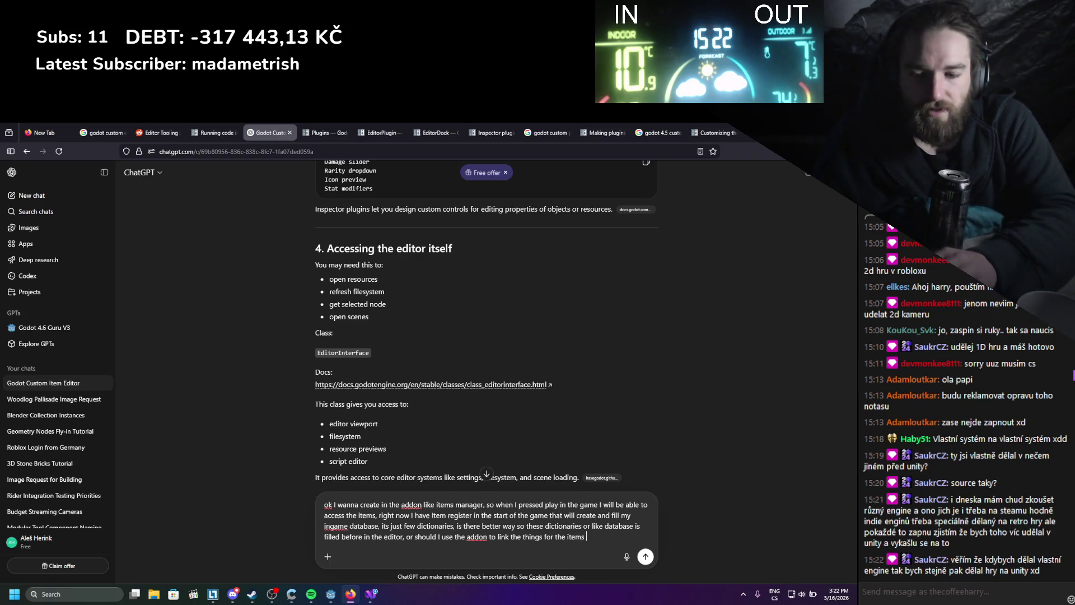
pyautogui.write('and to the r')
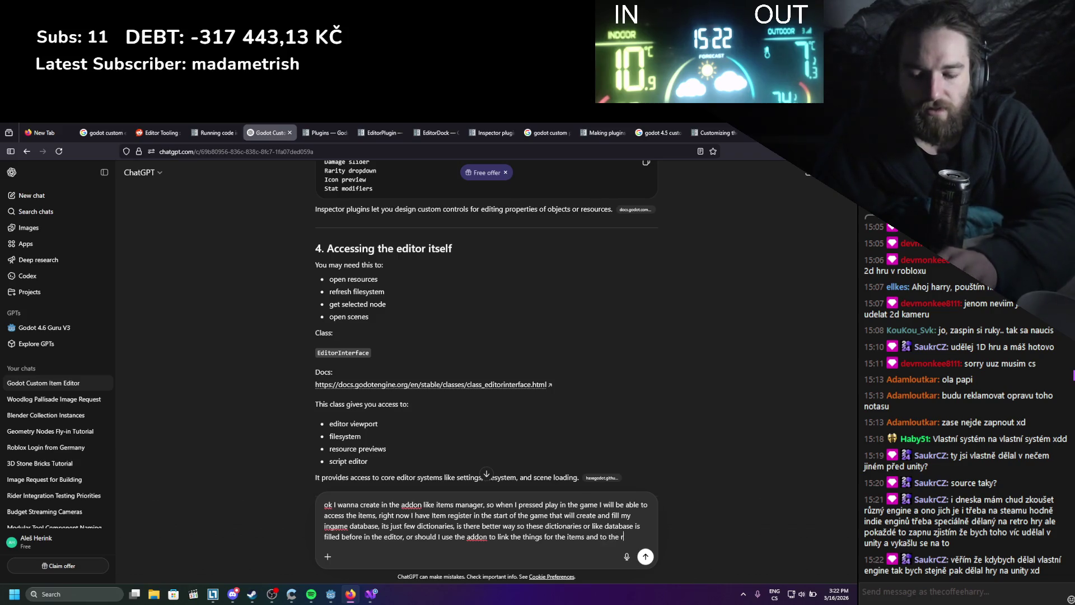
pyautogui.write('egier on')
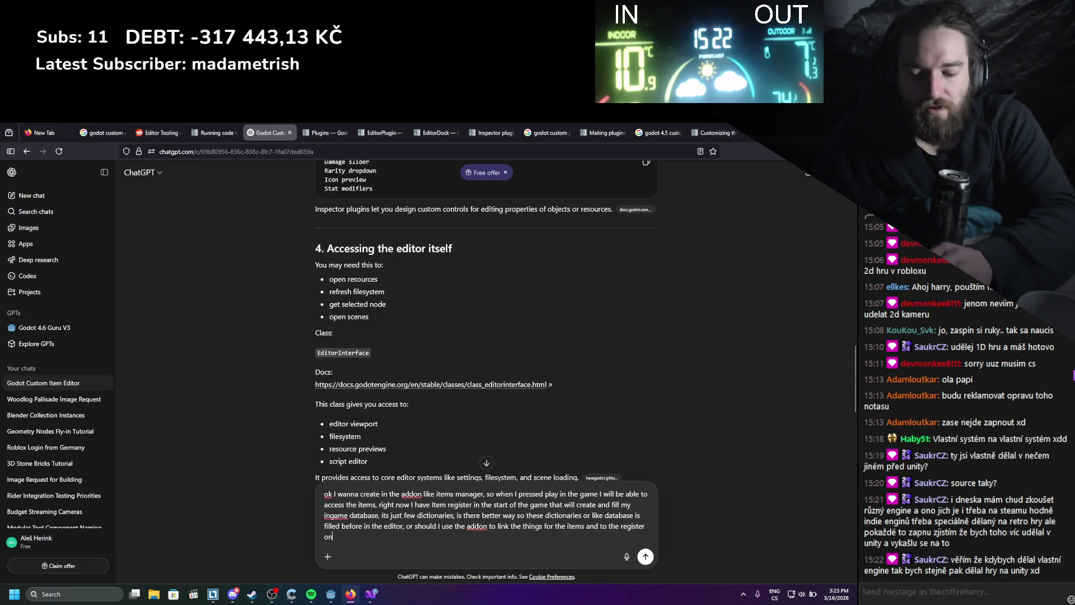
pyautogui.write(' the i')
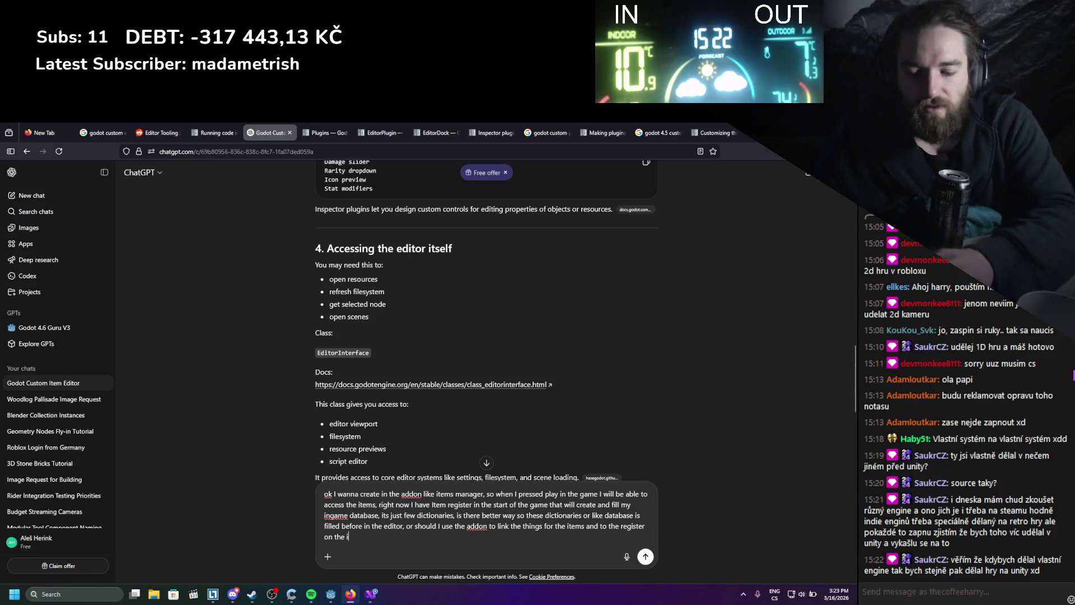
pyautogui.write('nit of the game')
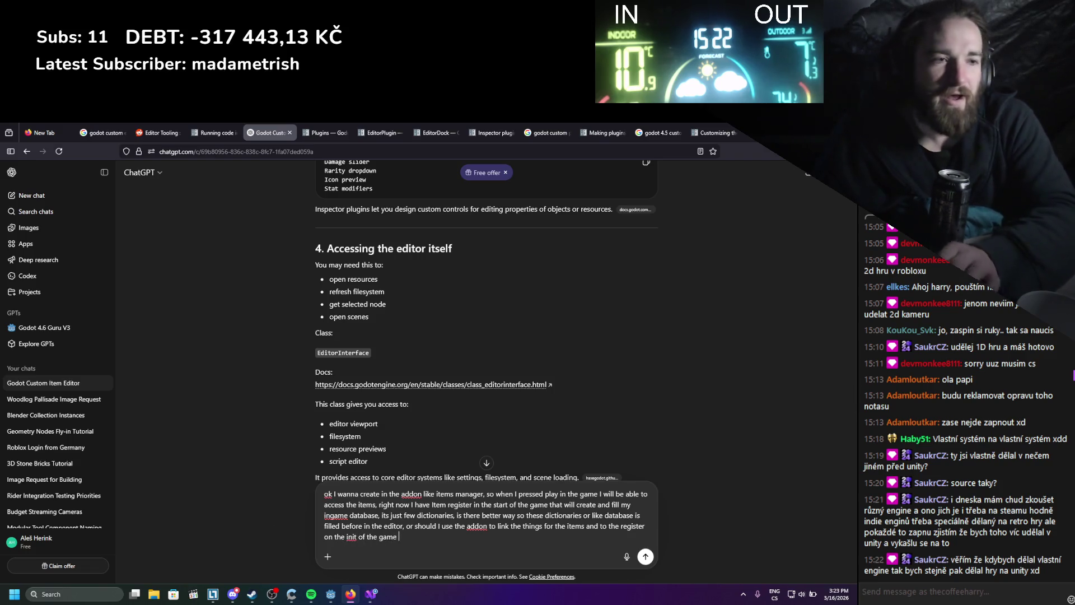
pyautogui.press('Return')
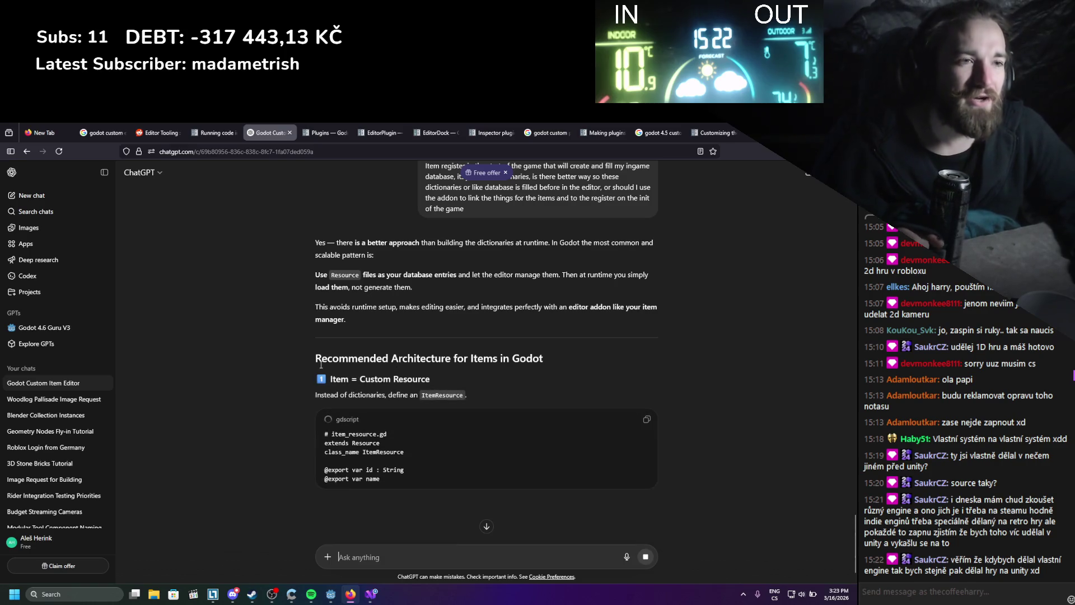
# - Scroll through ChatGPT's answer recommending ItemResource .tres files in res://items/, then back to its start
pyautogui.scroll(-2, 212, 333)
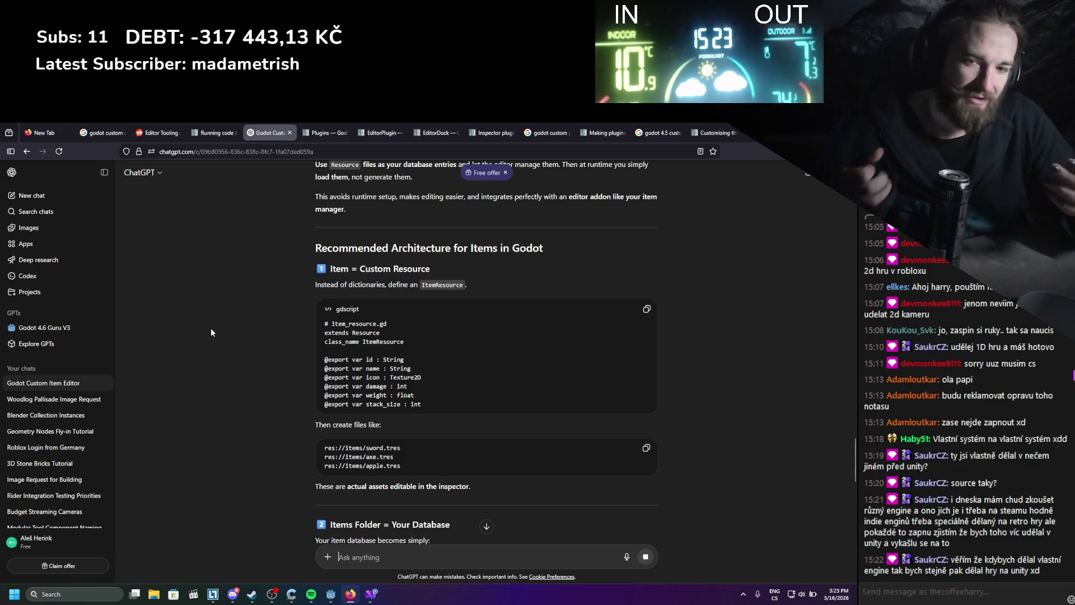
pyautogui.scroll(-2, 227, 348)
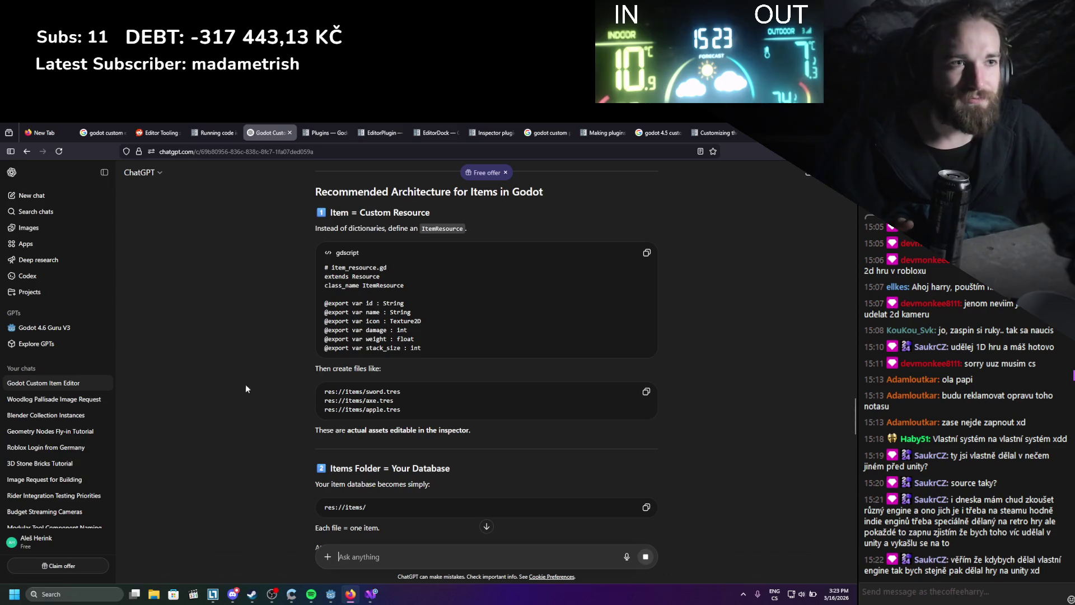
pyautogui.scroll(-3, 253, 354)
pyautogui.scroll(-1, 263, 350)
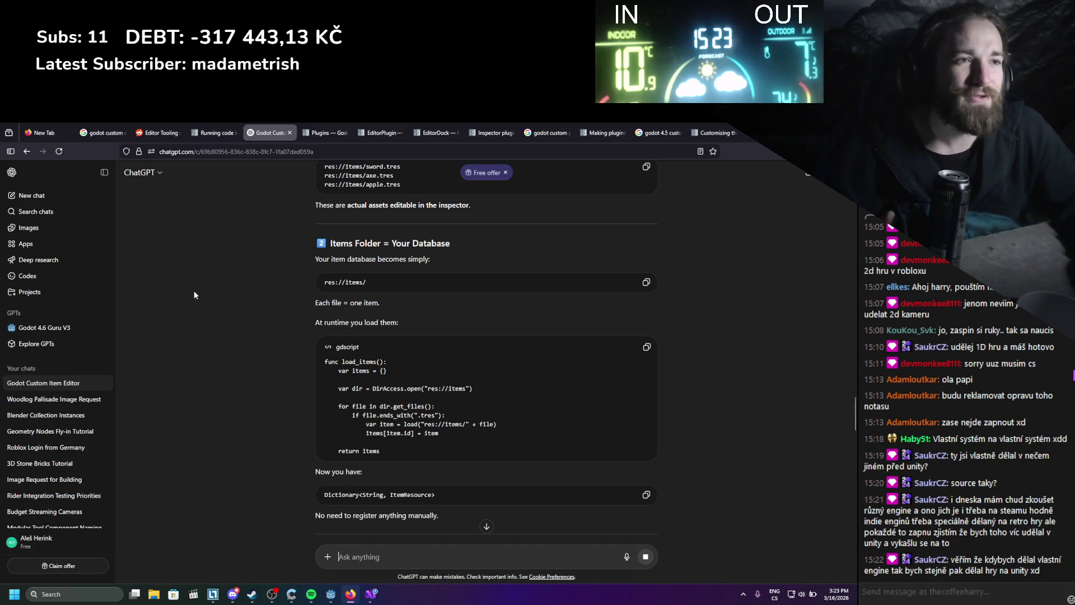
pyautogui.scroll(10, 196, 290)
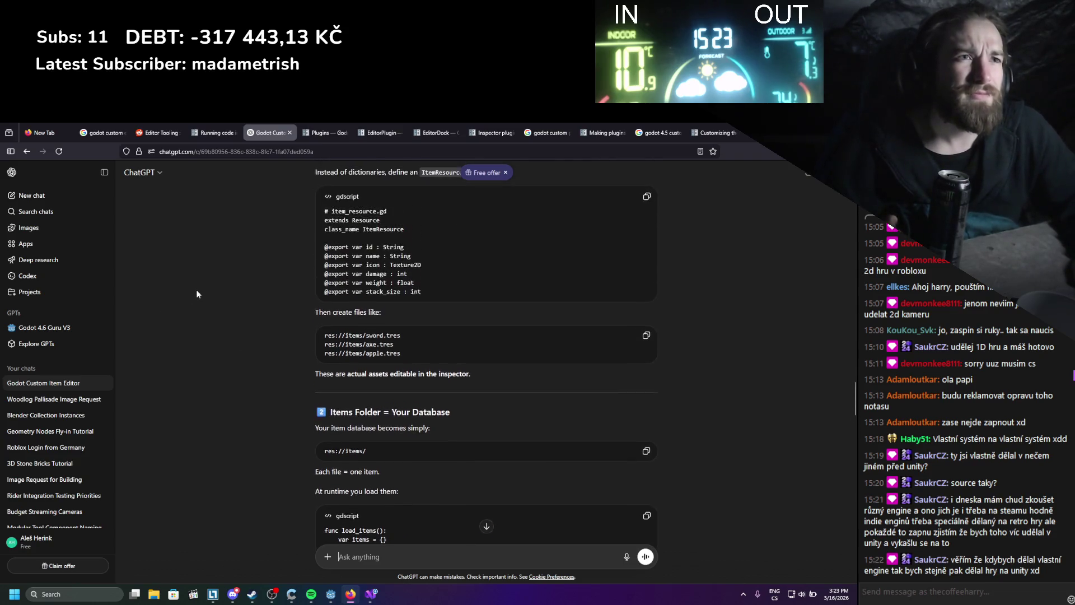
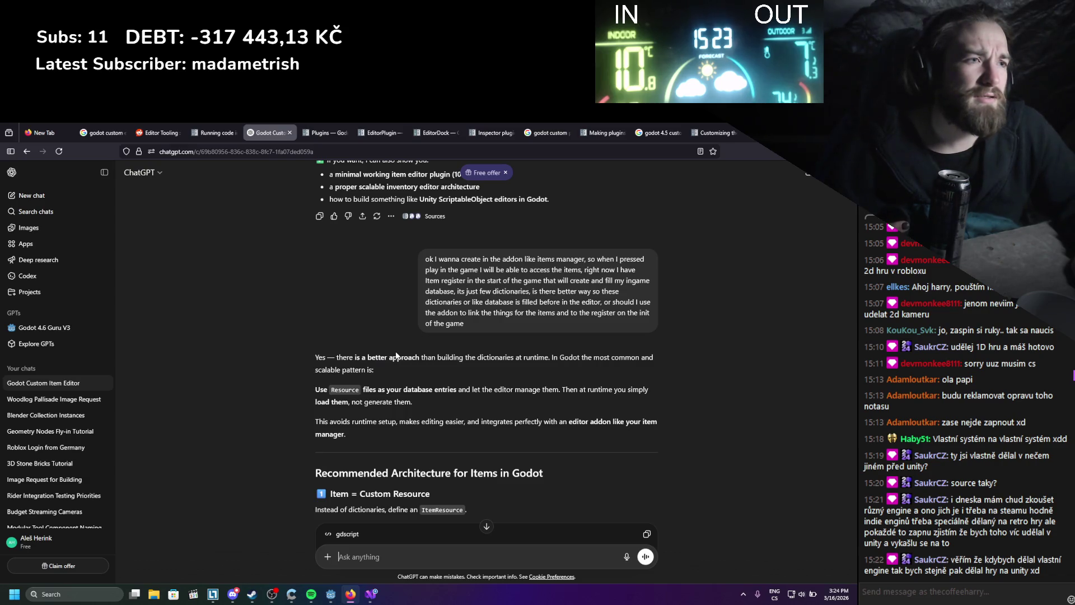
# - Read down through the open forum thread's replies, clearing an accidental text selection
pyautogui.scroll(-2, 396, 355)
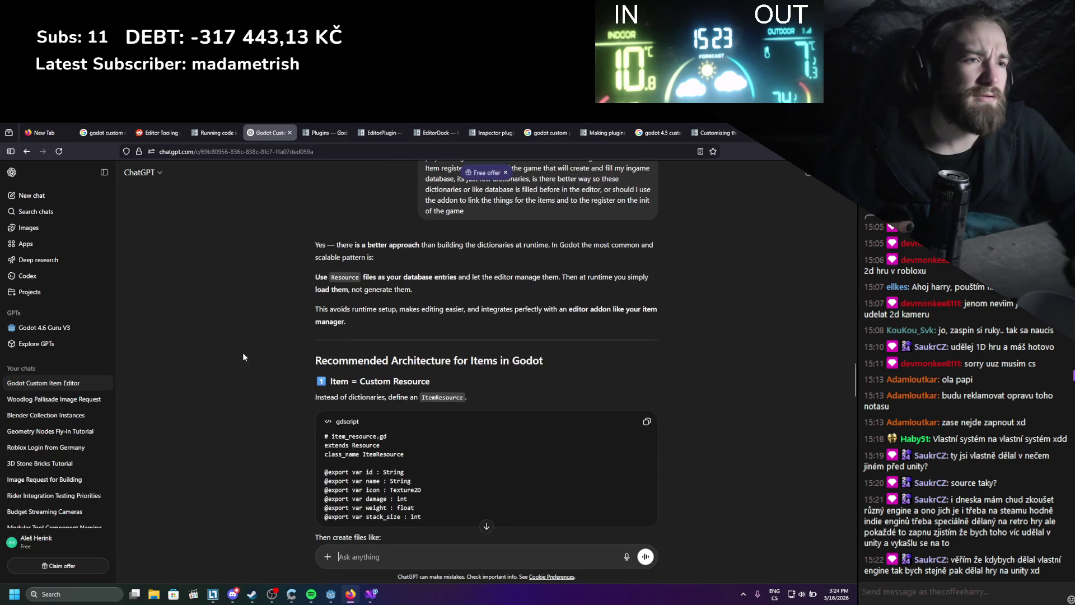
pyautogui.scroll(-2, 243, 352)
pyautogui.scroll(-3, 243, 355)
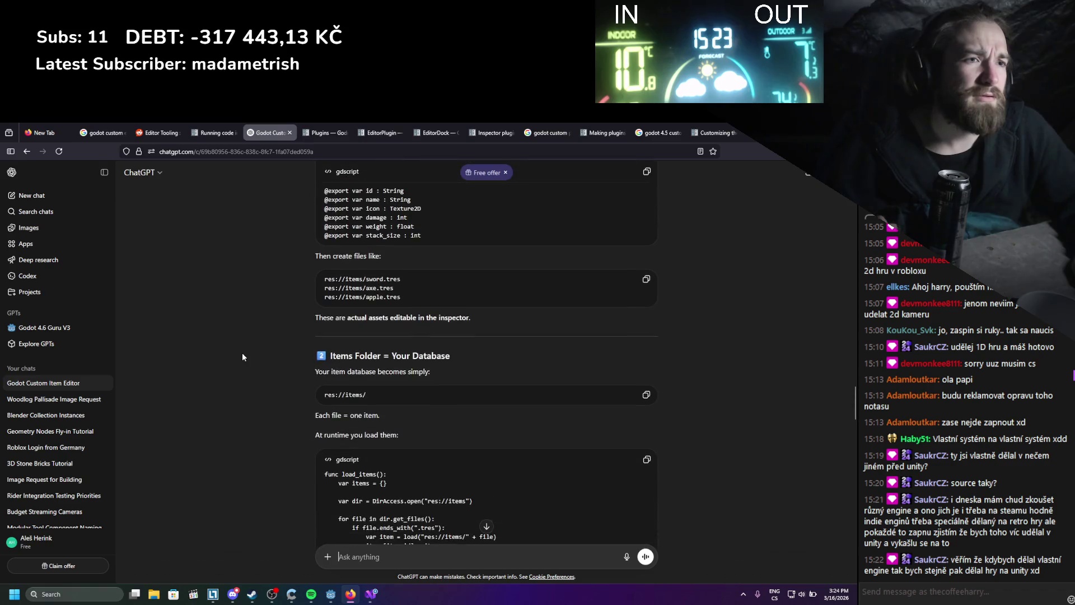
pyautogui.scroll(-2, 242, 354)
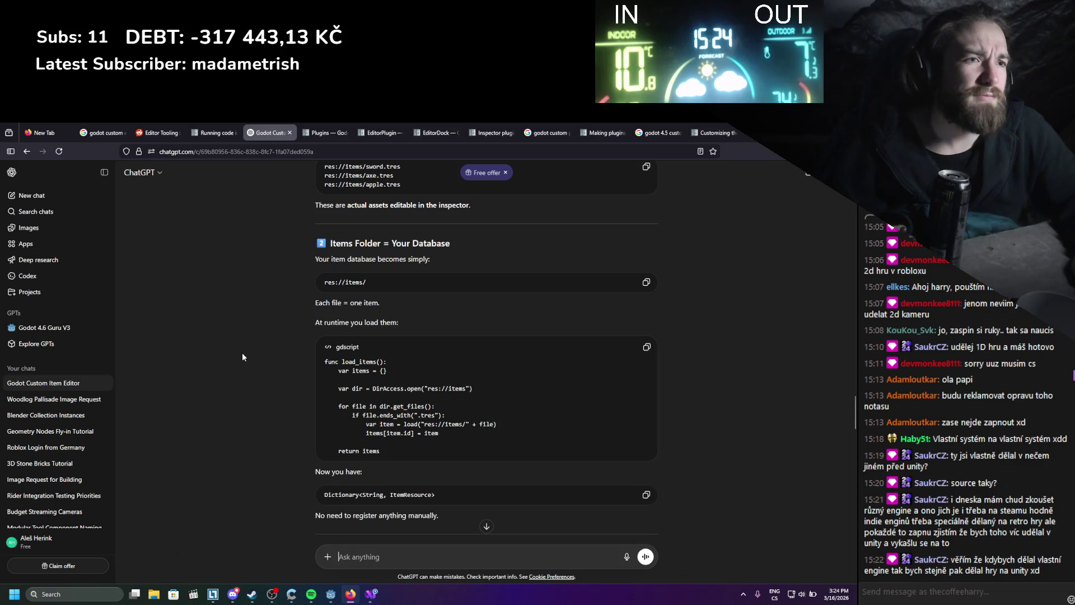
pyautogui.scroll(-1, 242, 355)
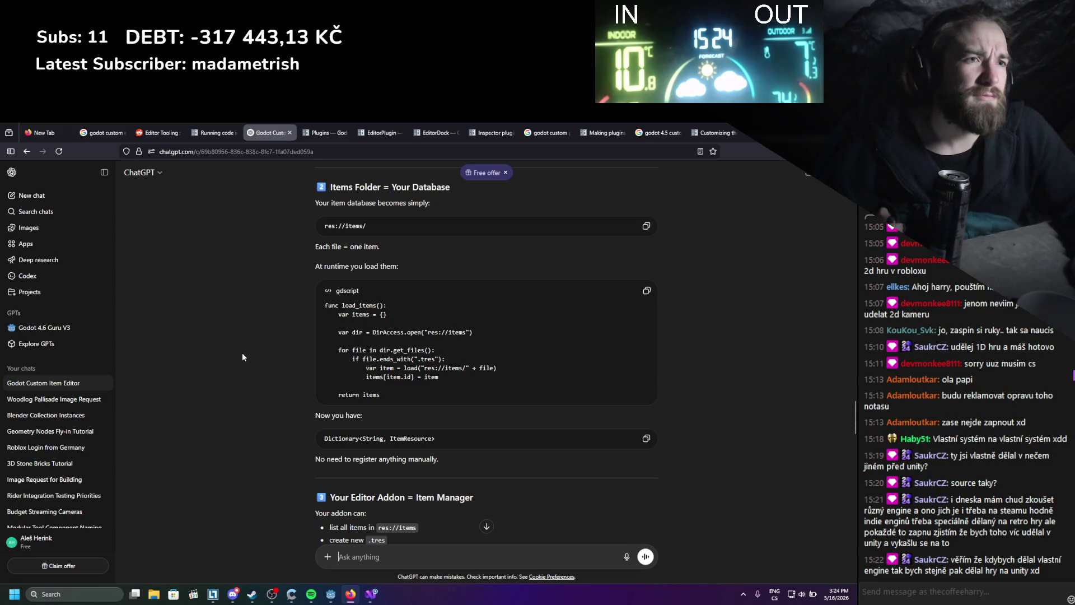
pyautogui.scroll(2, 242, 355)
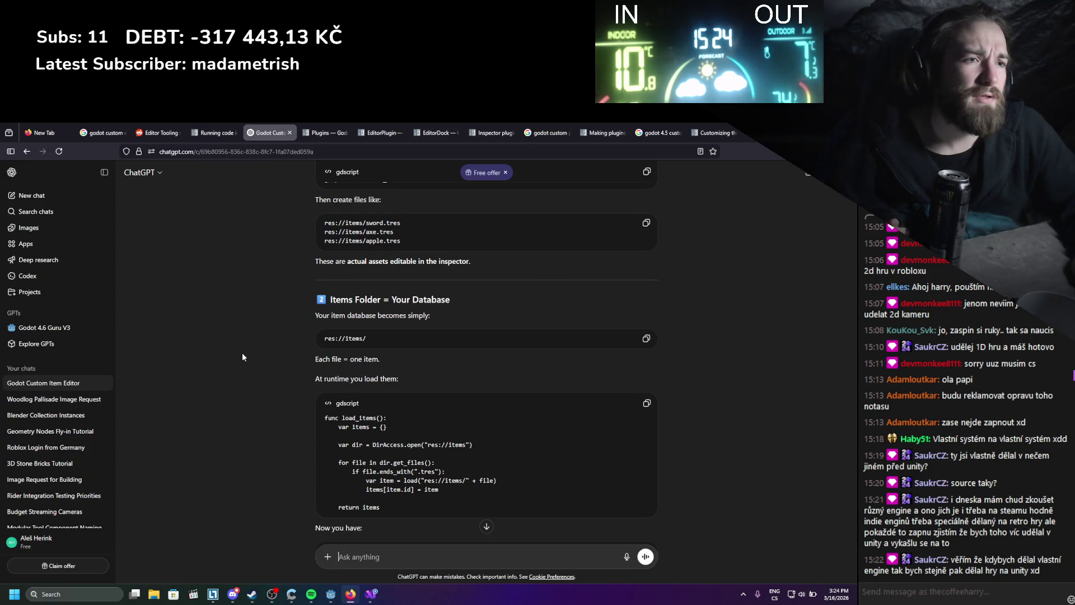
pyautogui.scroll(-3, 243, 357)
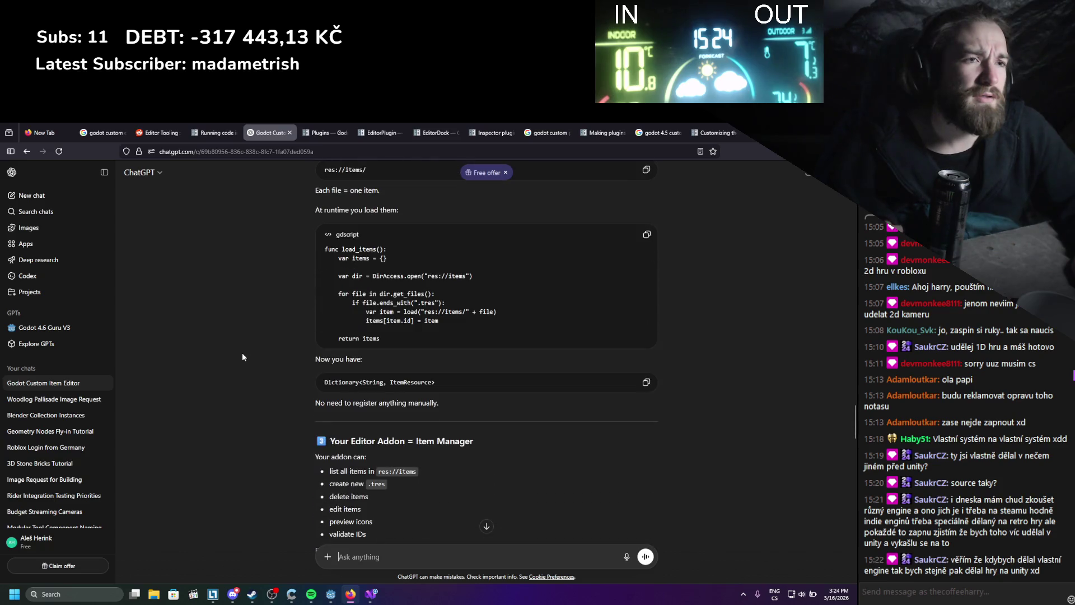
pyautogui.scroll(-3, 242, 352)
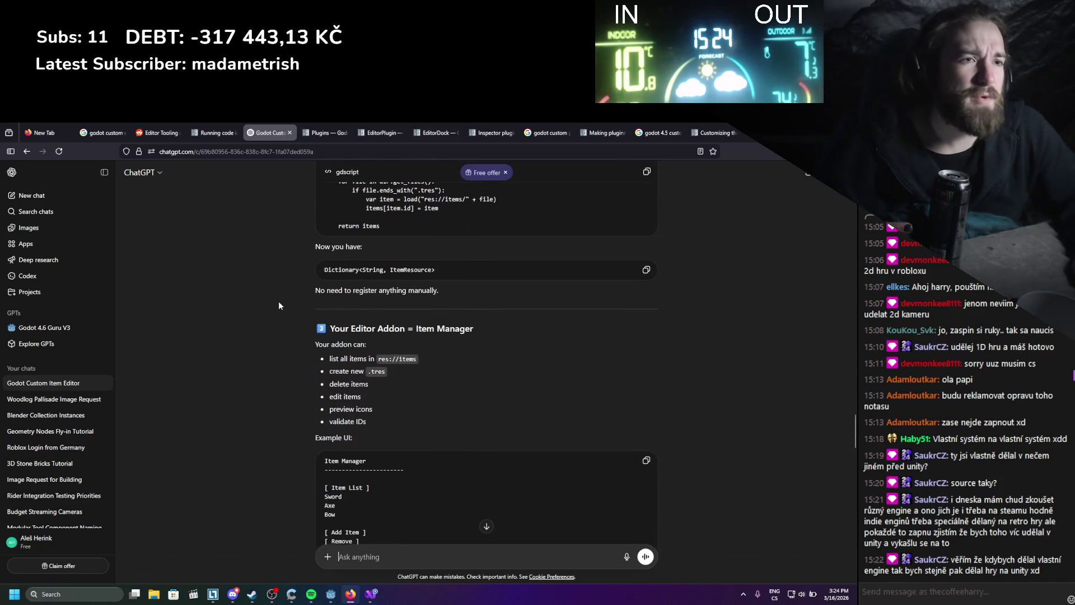
pyautogui.scroll(-1, 278, 301)
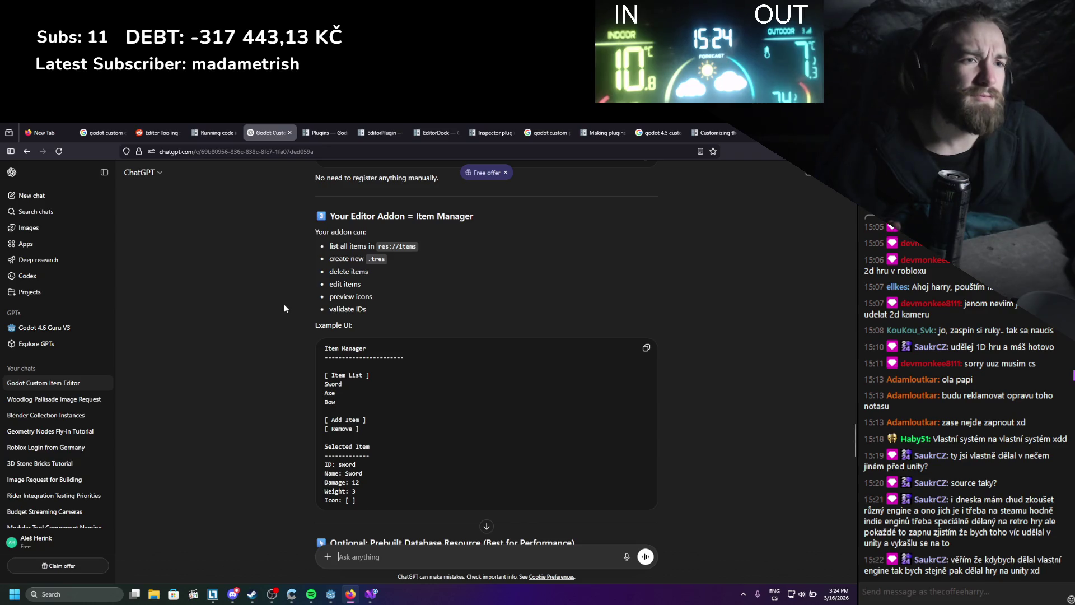
pyautogui.scroll(-3, 284, 308)
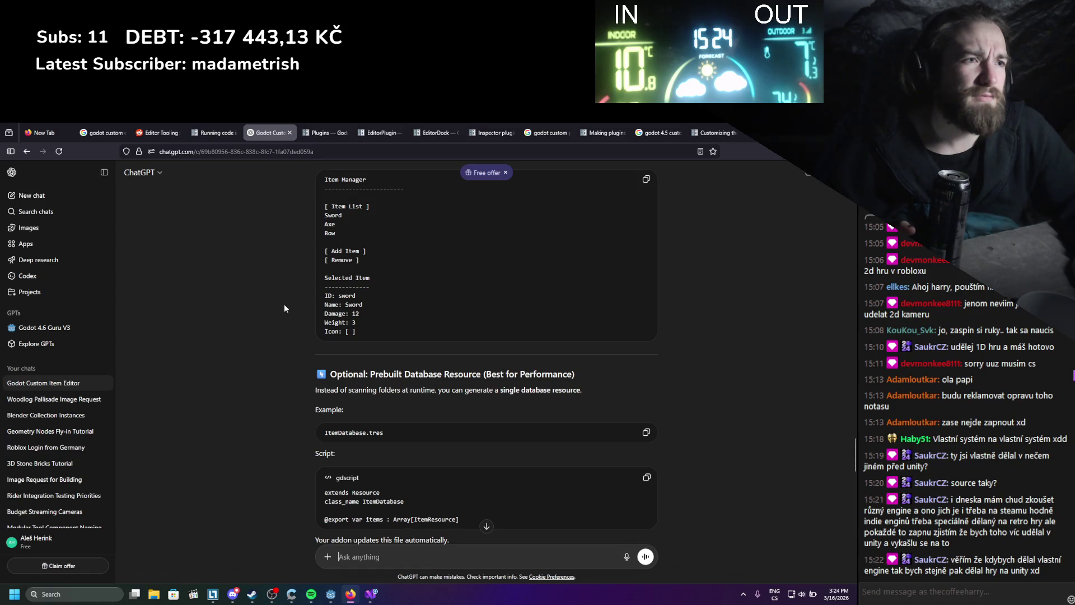
pyautogui.scroll(-1, 284, 304)
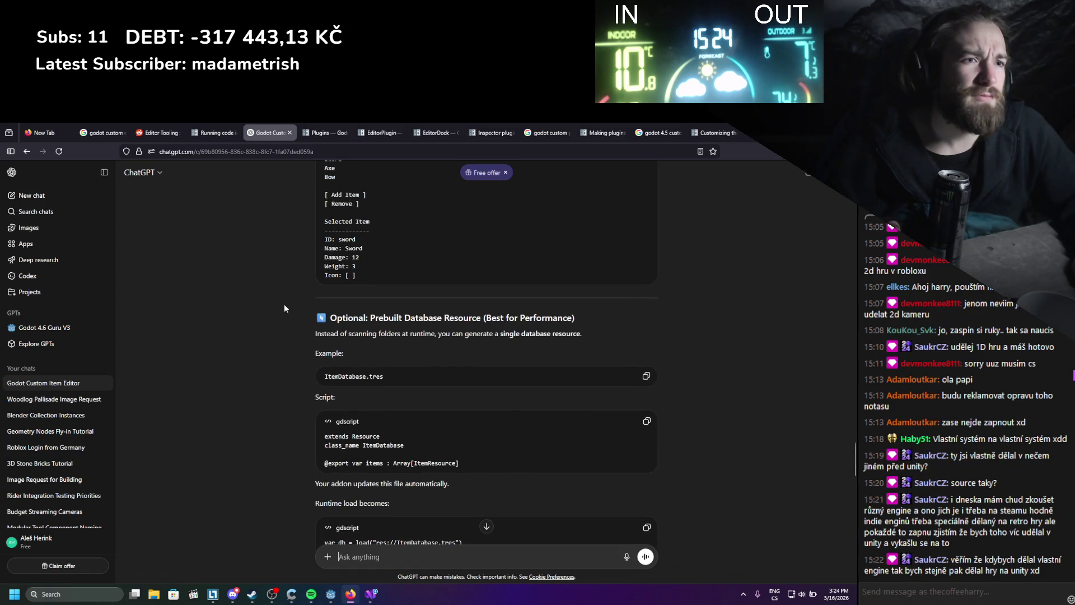
pyautogui.scroll(-1, 283, 304)
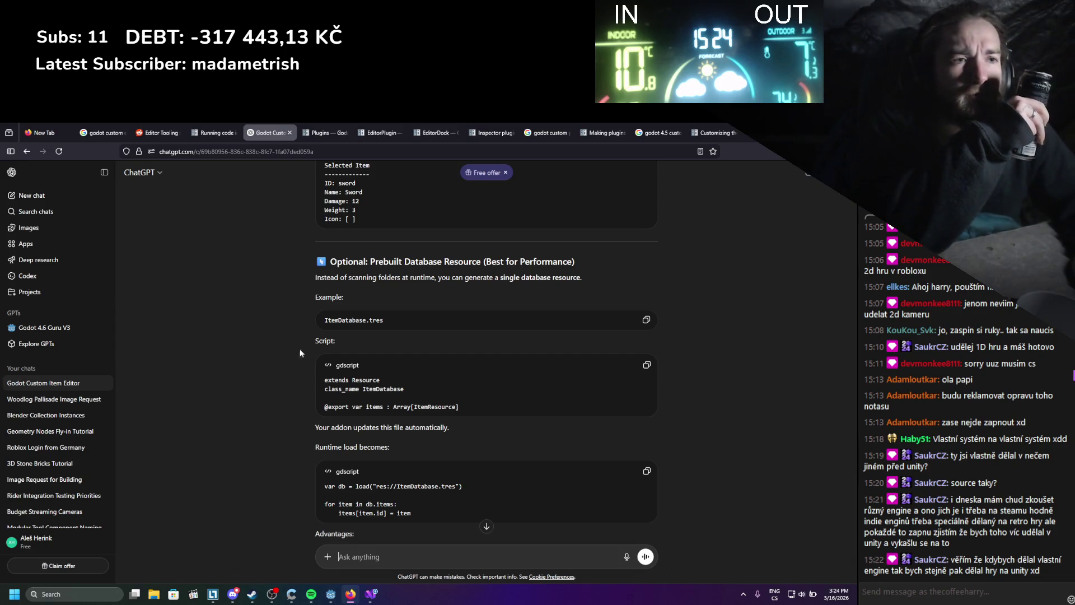
pyautogui.moveTo(397, 495)
pyautogui.mouseDown()
pyautogui.moveTo(347, 532)
pyautogui.moveTo(253, 425)
pyautogui.mouseUp()
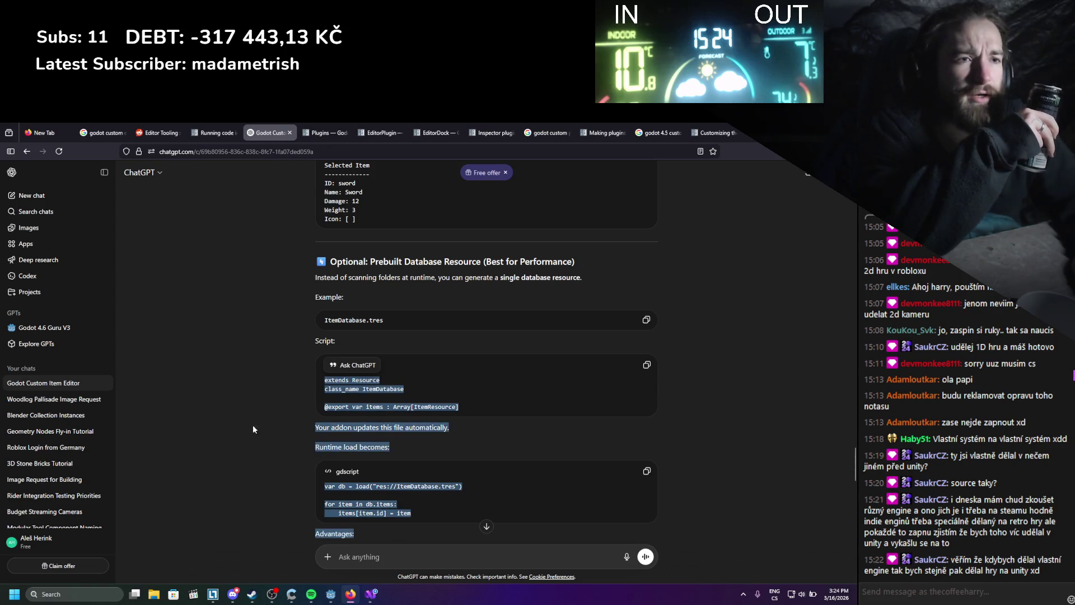
pyautogui.click(245, 432)
pyautogui.scroll(-3, 244, 432)
pyautogui.scroll(-2, 245, 435)
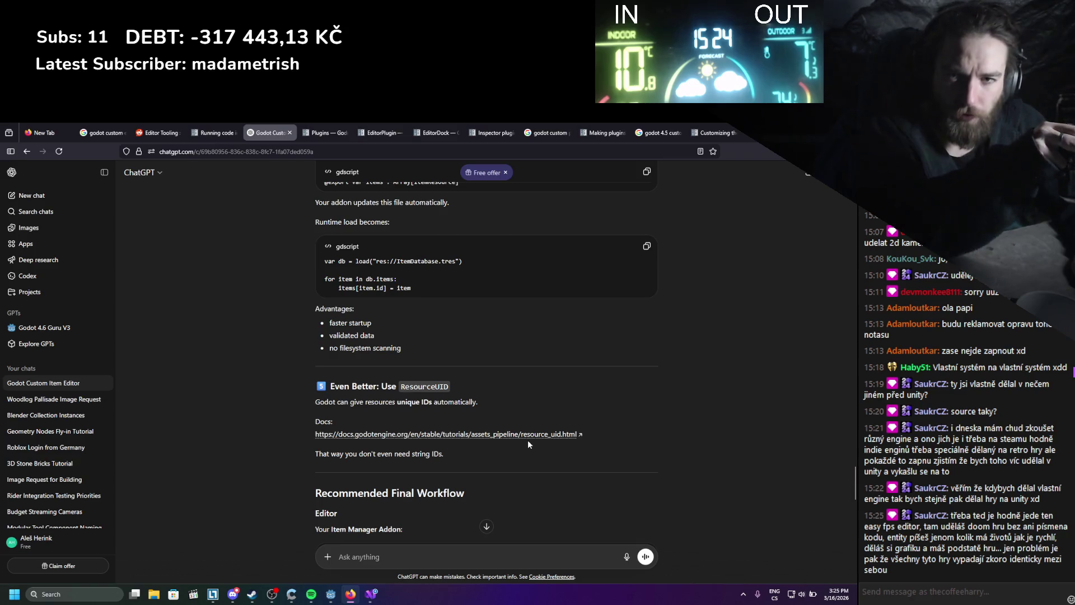
pyautogui.scroll(-5, 528, 441)
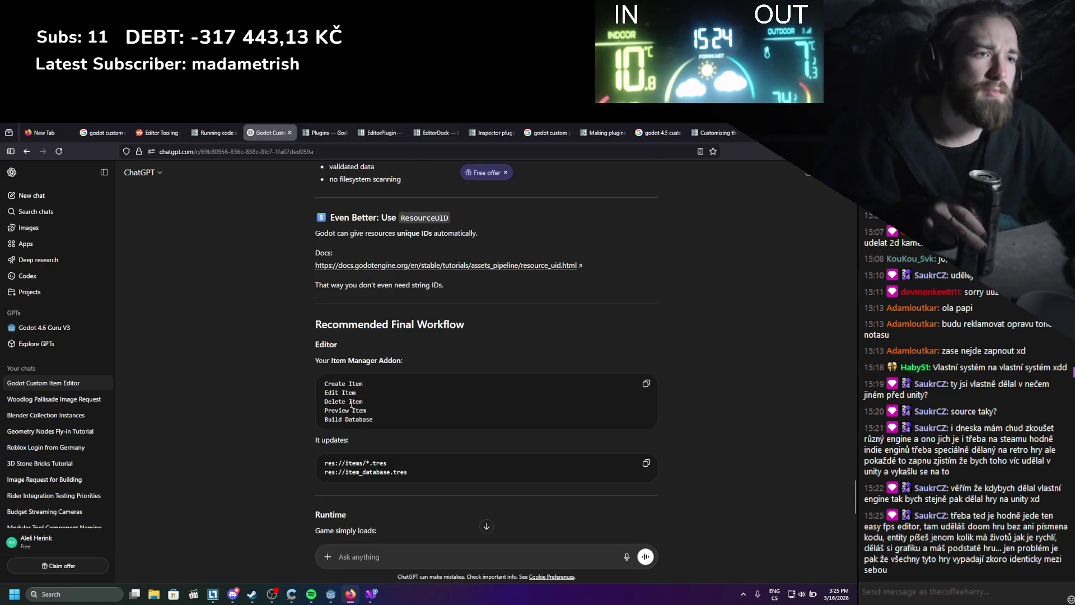
pyautogui.scroll(-3, 322, 365)
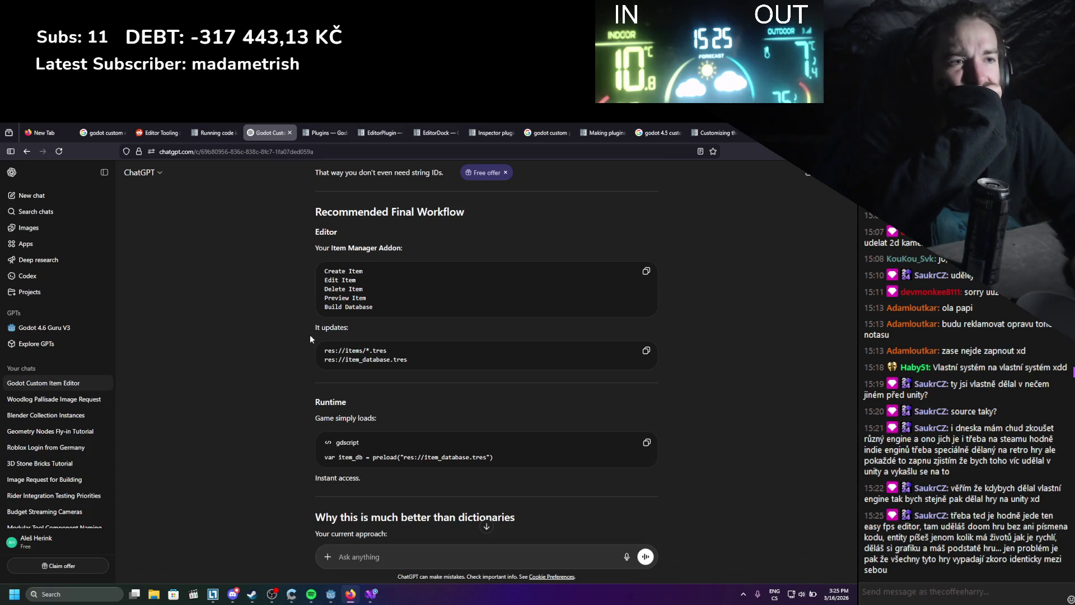
pyautogui.scroll(-2, 310, 335)
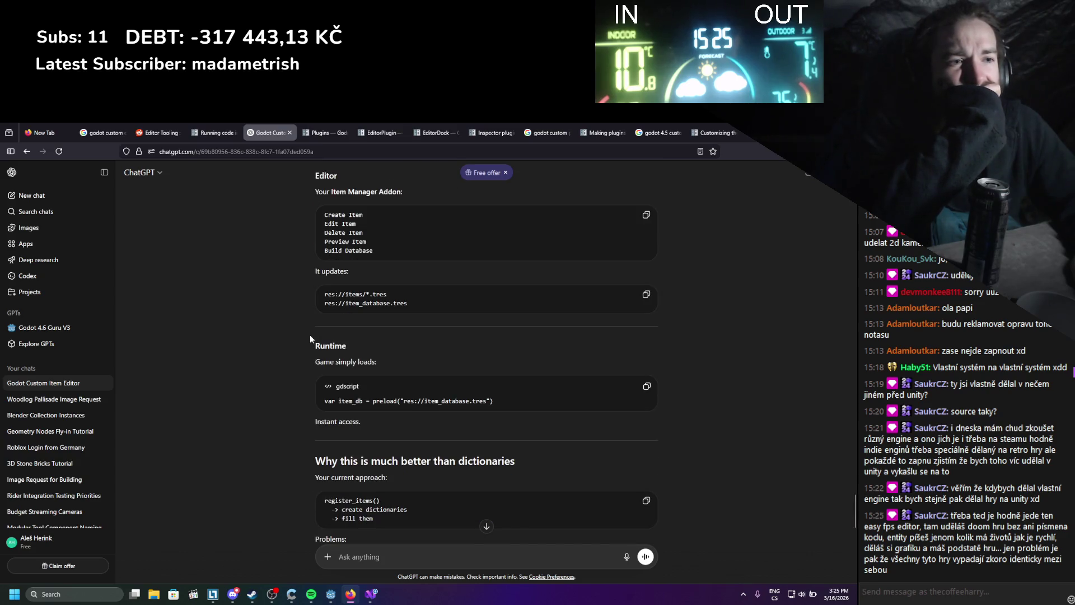
pyautogui.scroll(-2, 310, 335)
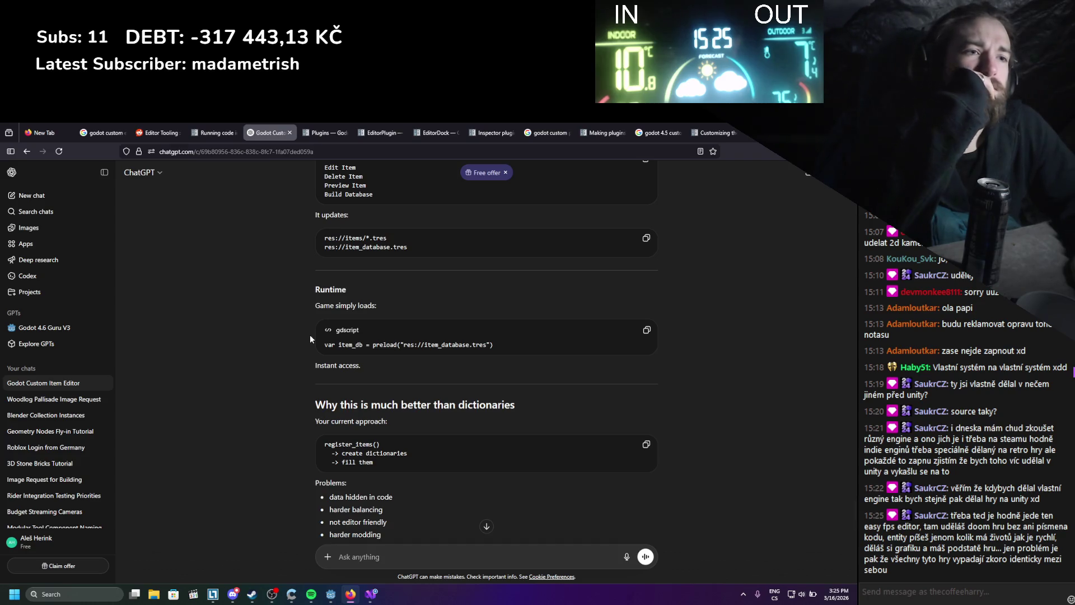
pyautogui.scroll(-4, 311, 334)
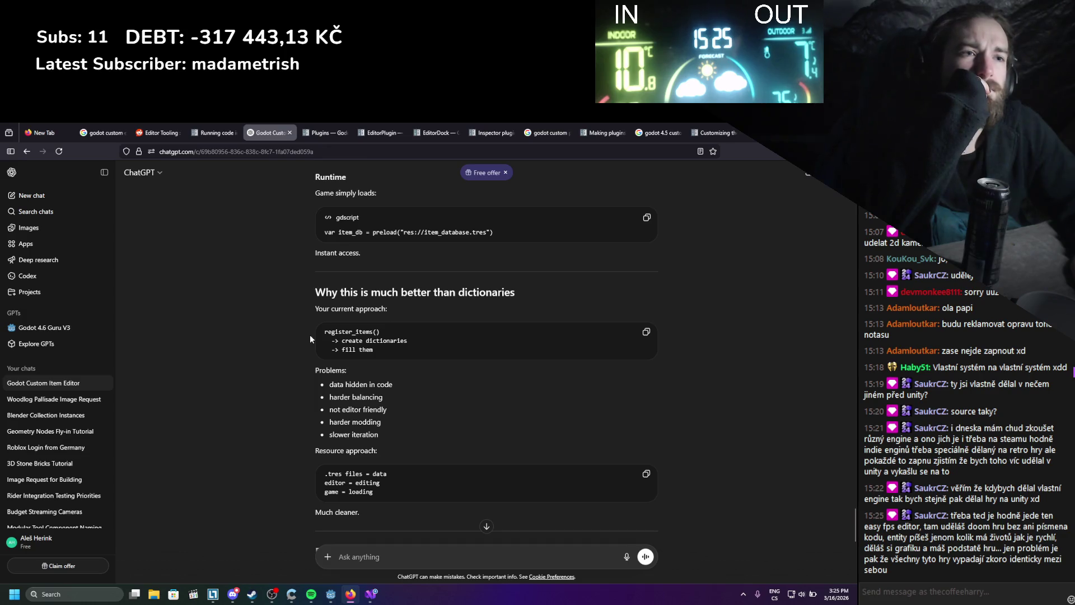
pyautogui.scroll(-2, 310, 335)
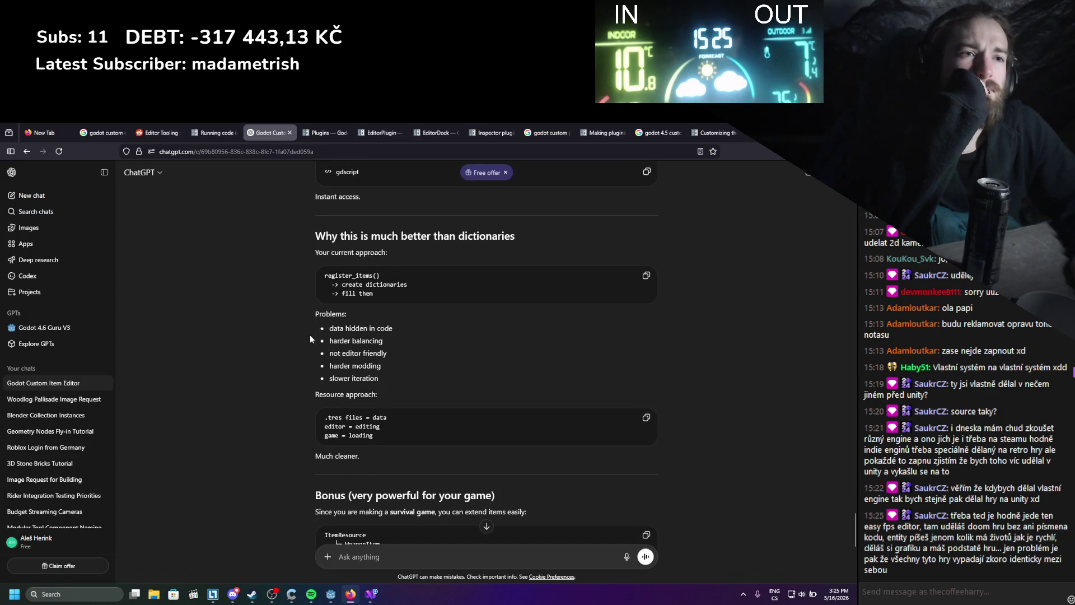
pyautogui.scroll(-4, 311, 334)
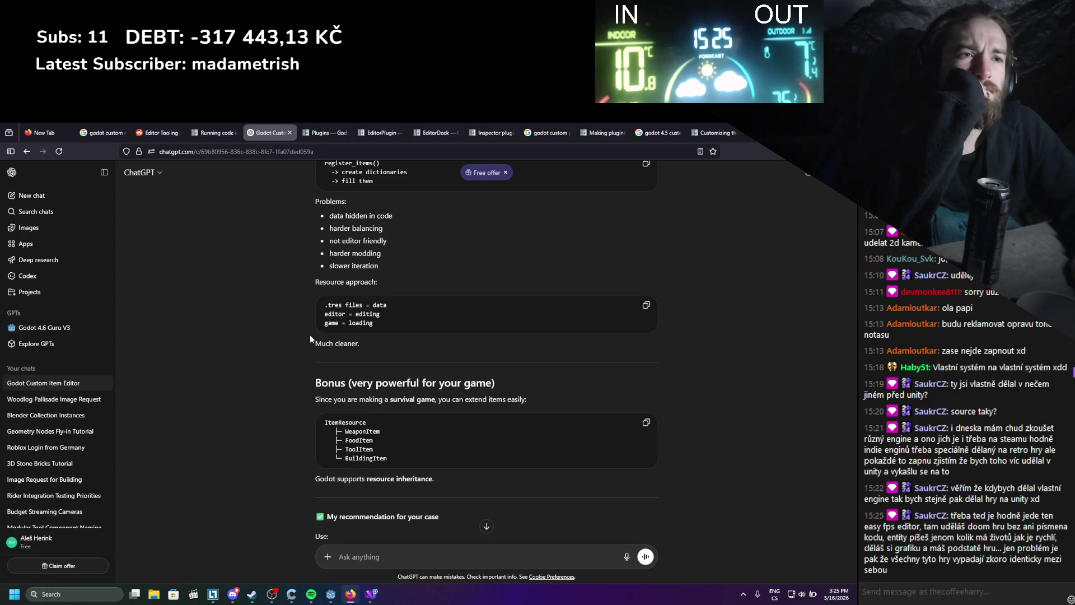
pyautogui.scroll(-1, 310, 334)
pyautogui.scroll(-2, 310, 334)
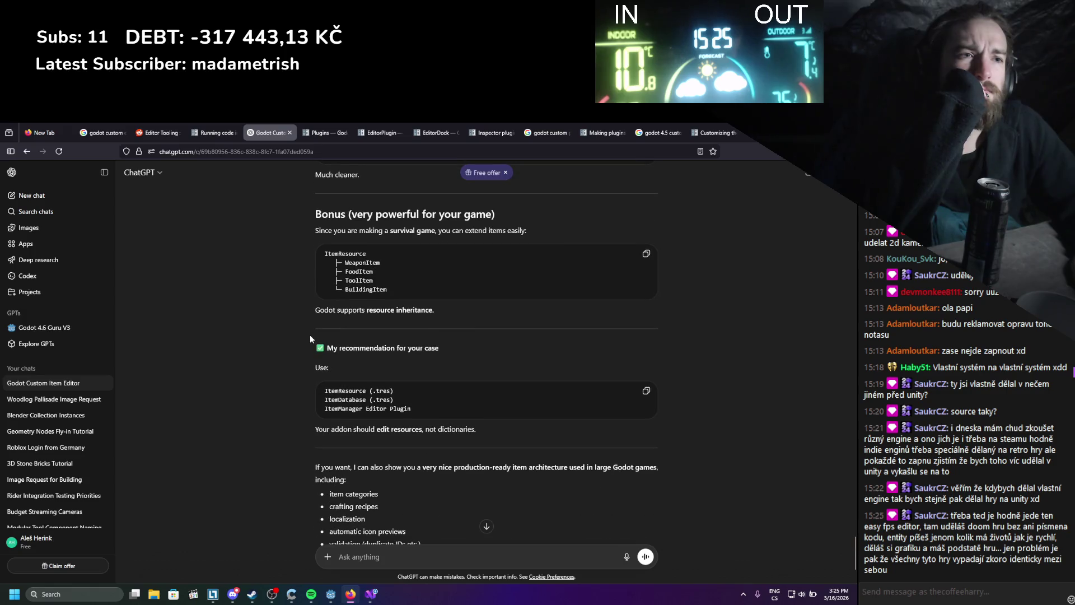
pyautogui.scroll(-2, 311, 334)
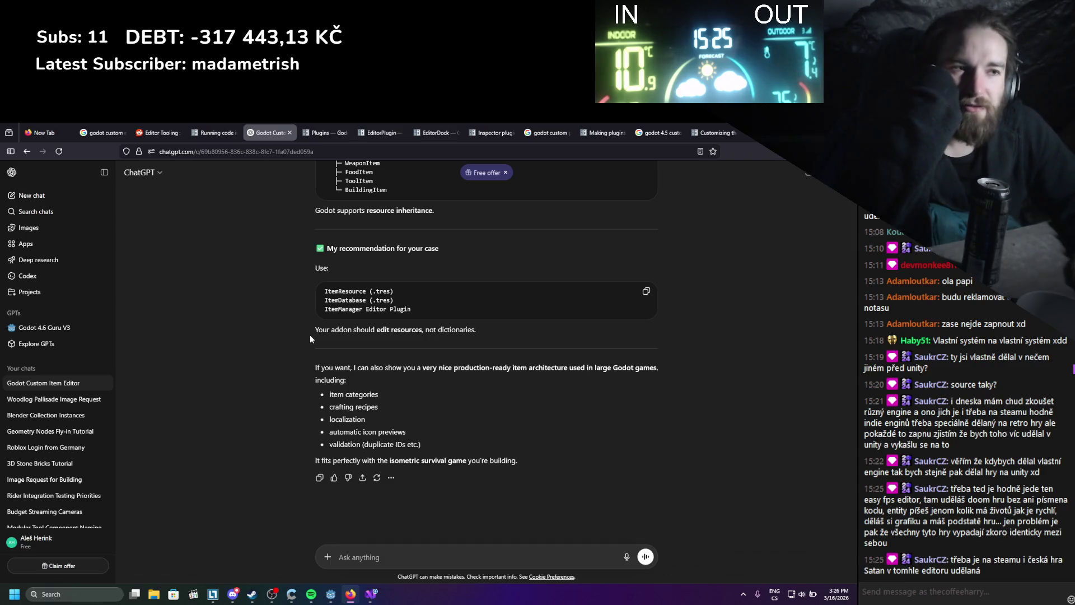
pyautogui.scroll(1, 278, 359)
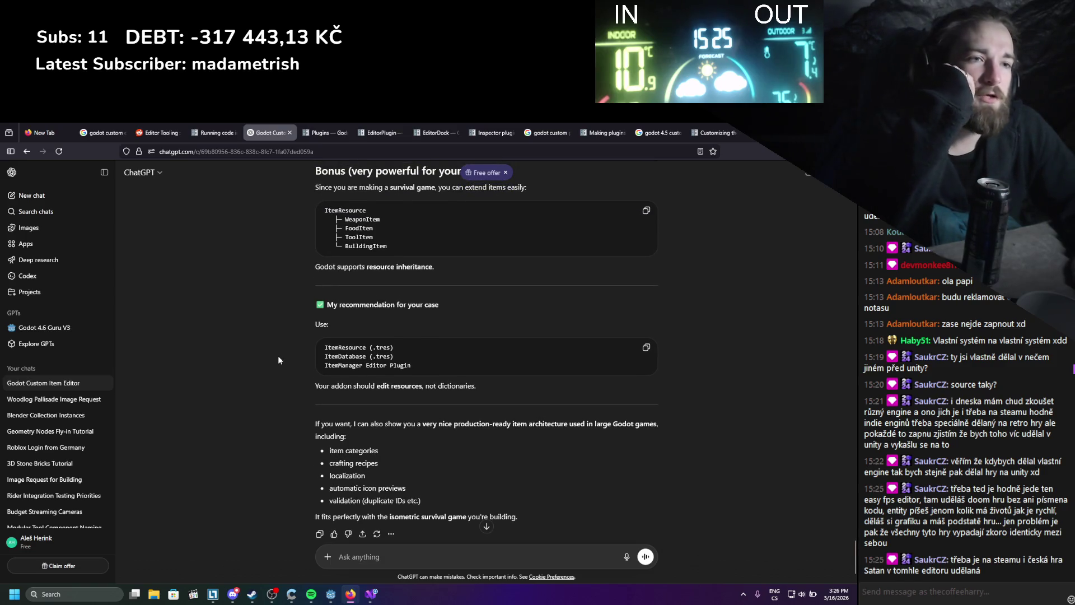
pyautogui.scroll(1, 279, 359)
pyautogui.scroll(-2, 281, 362)
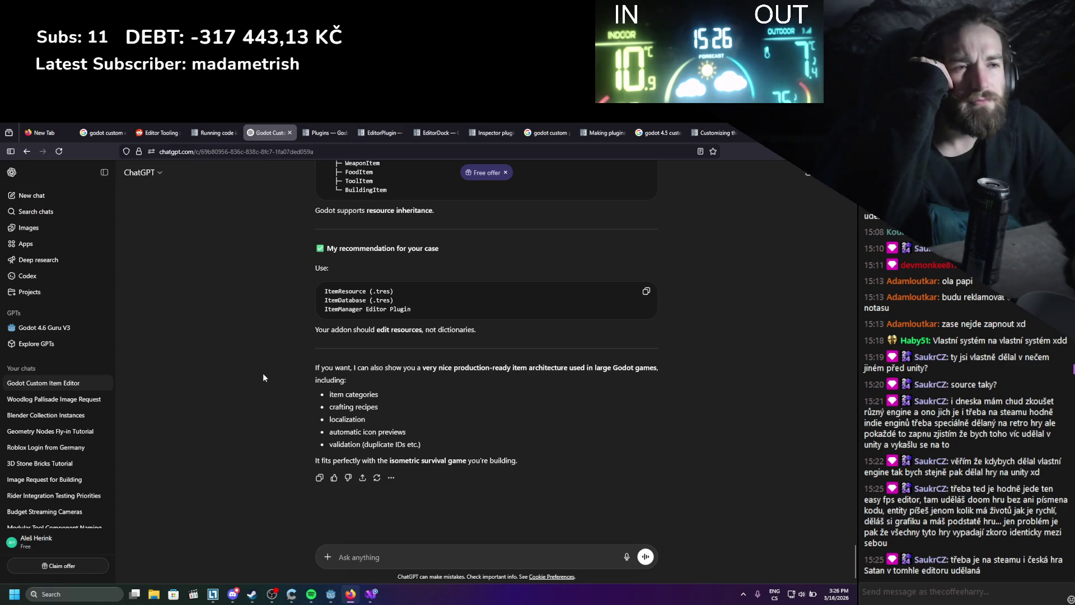
pyautogui.scroll(15, 263, 373)
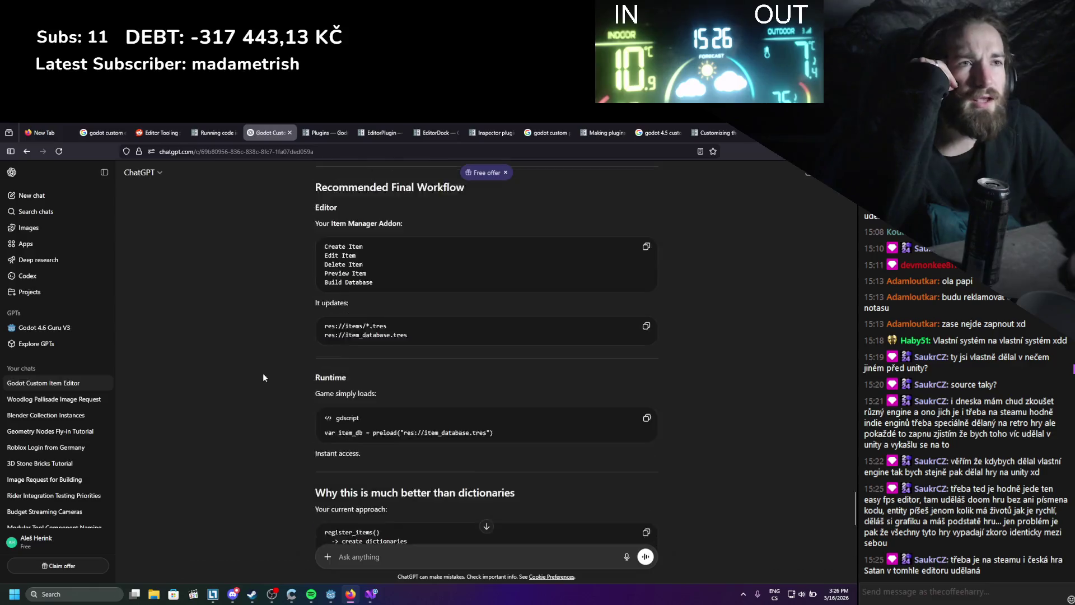
pyautogui.scroll(15, 263, 373)
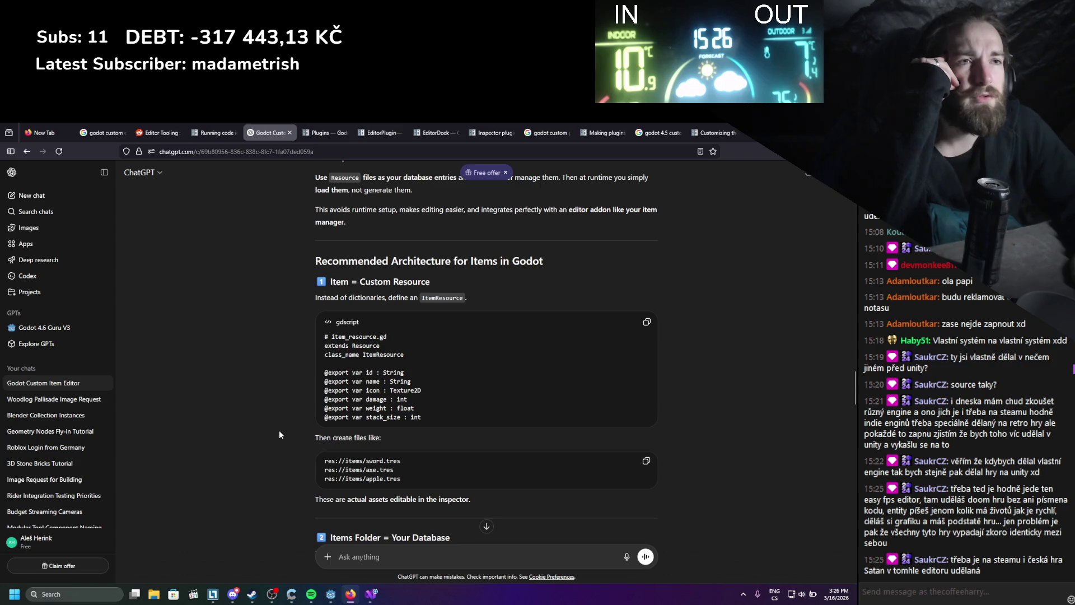
pyautogui.scroll(-10, 279, 432)
pyautogui.scroll(10, 275, 433)
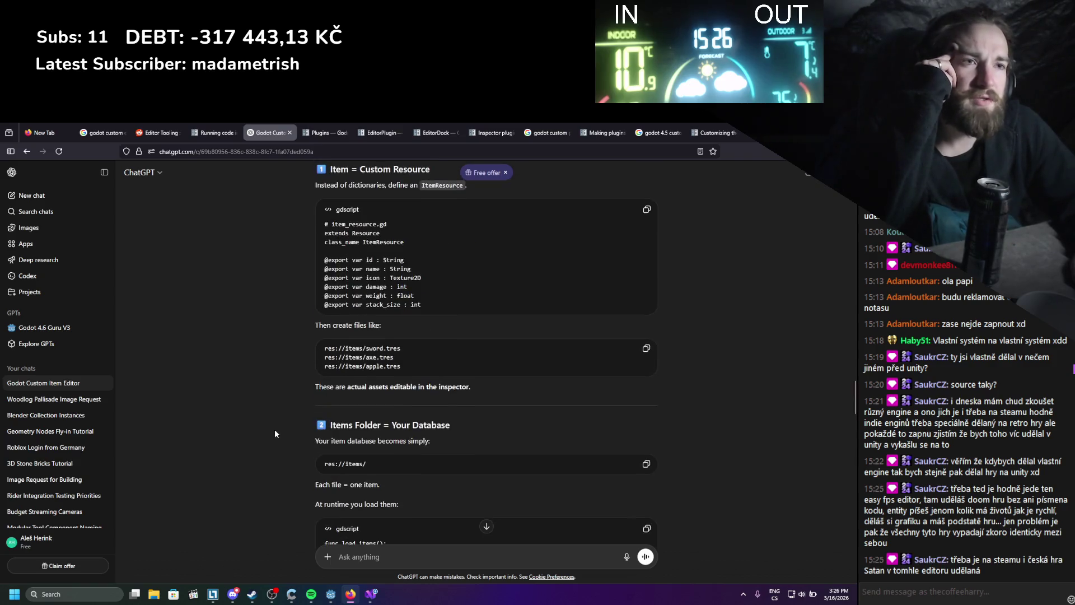
pyautogui.scroll(-5, 275, 434)
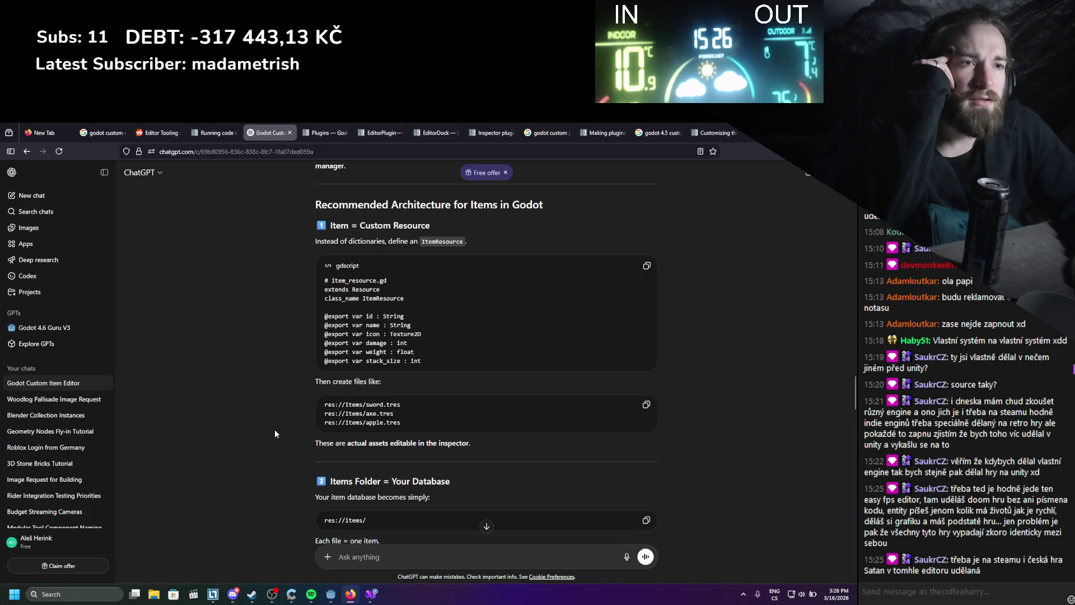
pyautogui.scroll(-10, 274, 434)
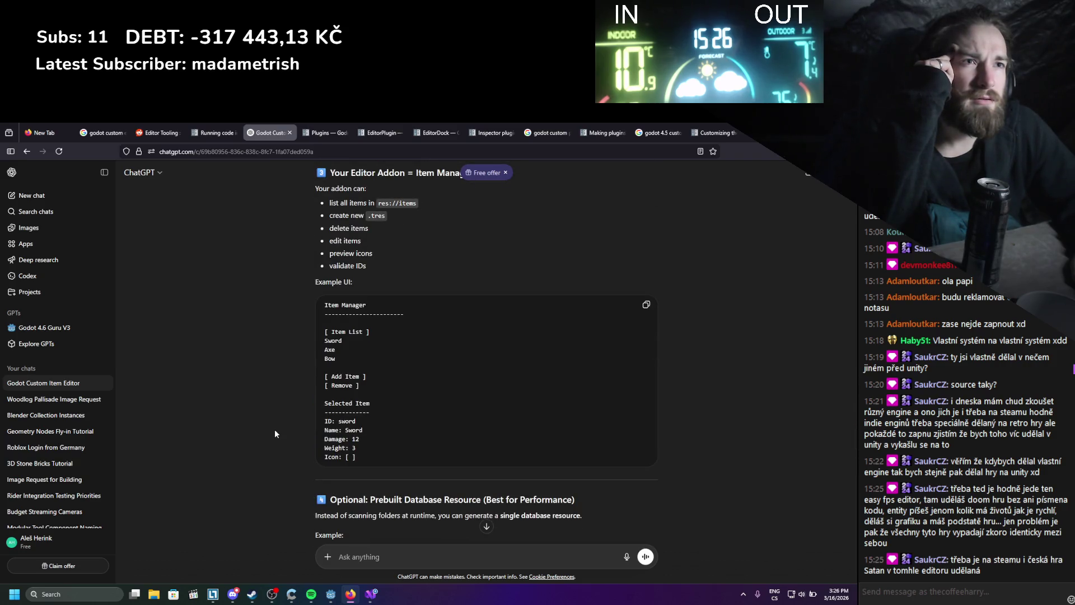
pyautogui.scroll(1, 275, 432)
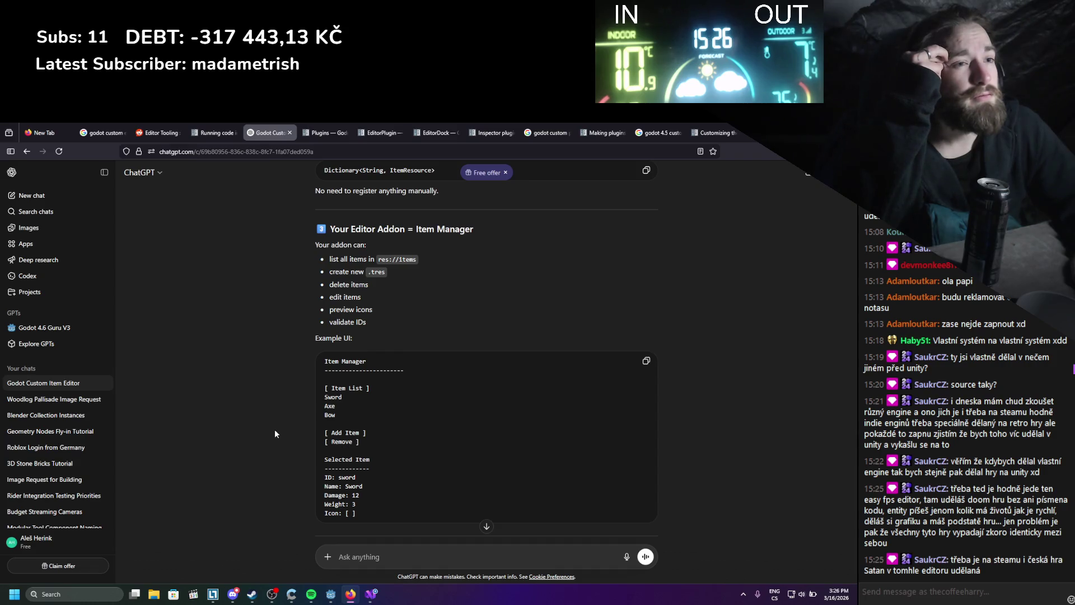
pyautogui.scroll(-3, 274, 431)
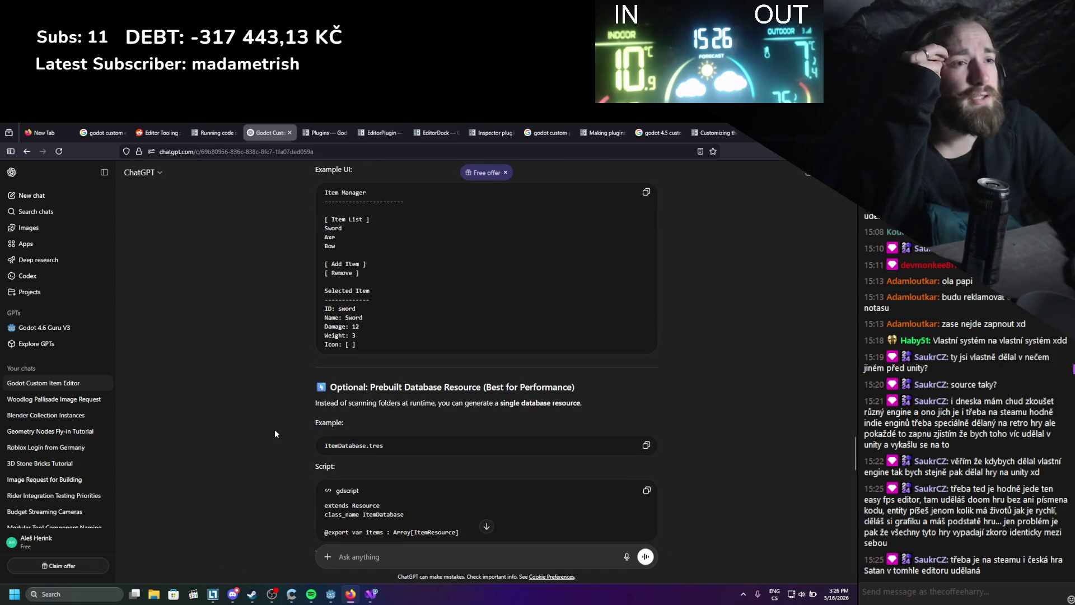
pyautogui.scroll(-1, 274, 429)
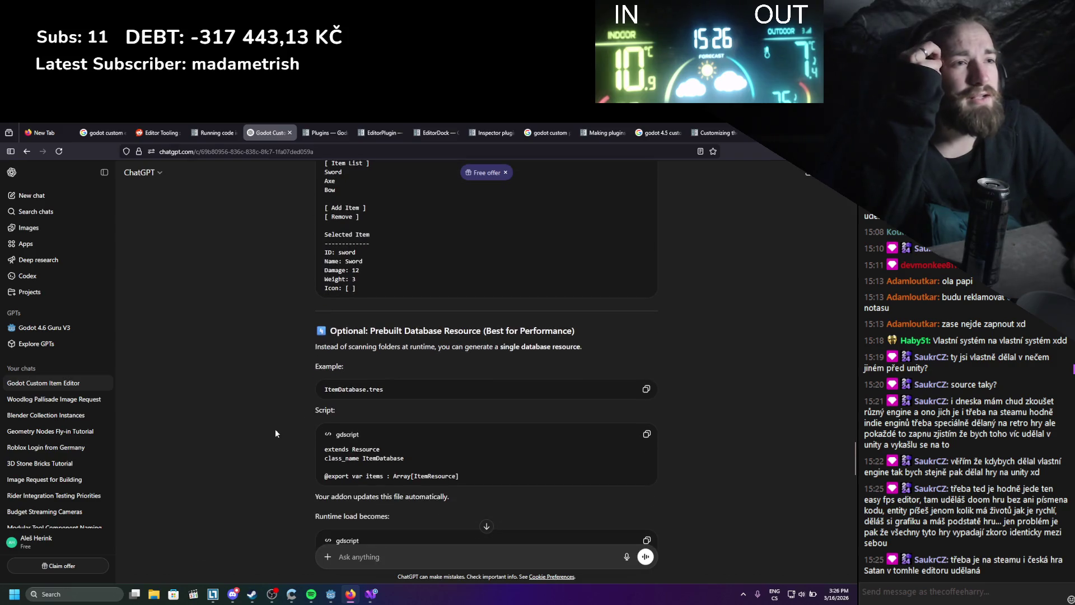
# - Highlight the ItemDatabase.tres example file name and the ResourceUID heading term while reading
pyautogui.tripleClick(371, 389)
pyautogui.click(305, 391)
pyautogui.scroll(-3, 297, 395)
pyautogui.scroll(-3, 297, 394)
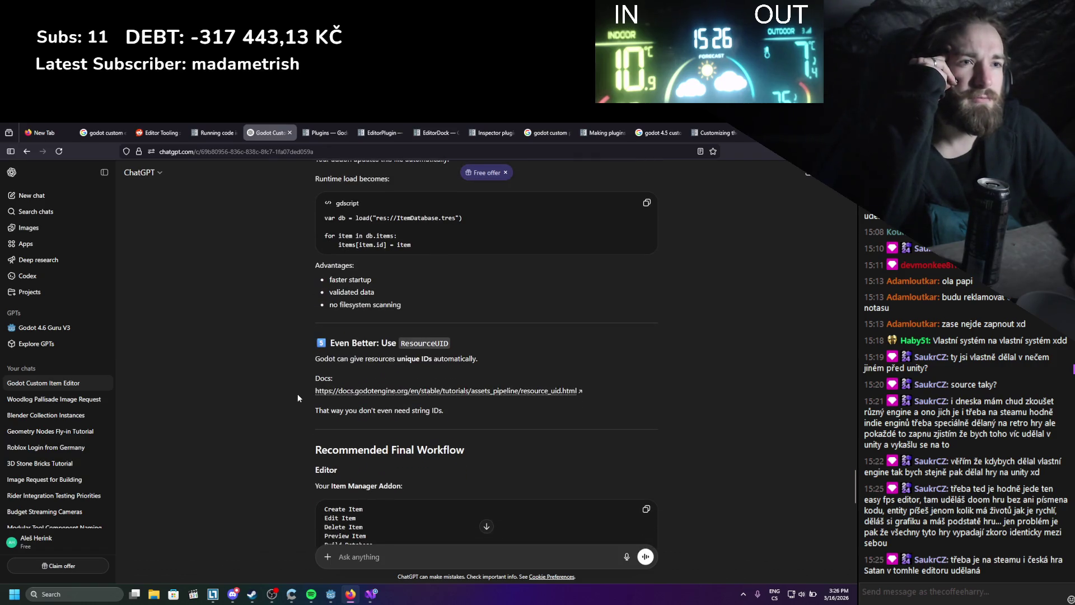
pyautogui.moveTo(448, 343); pyautogui.dragTo(409, 343)
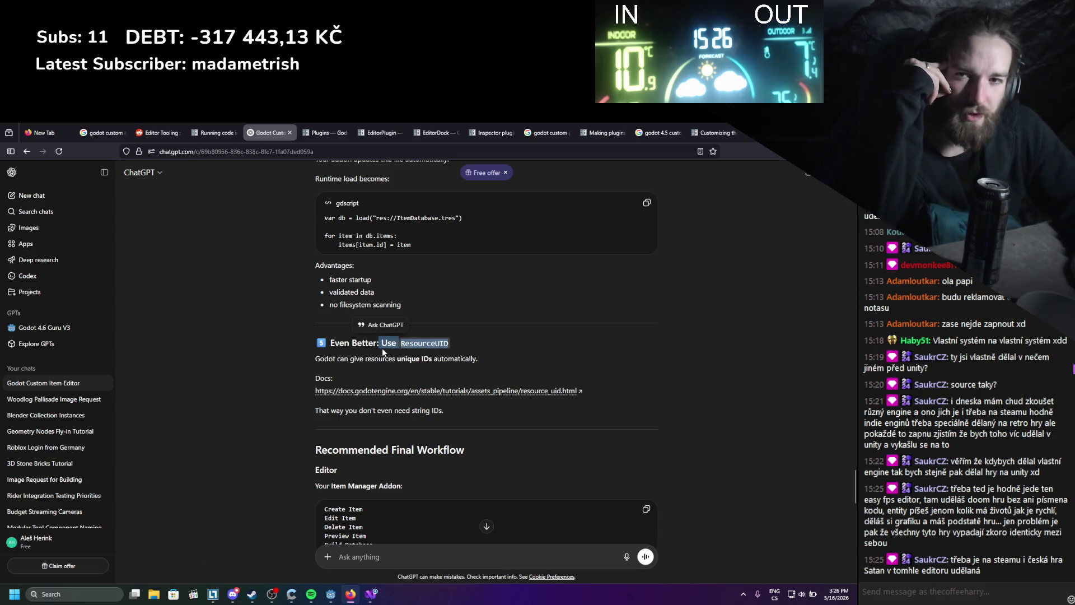
pyautogui.scroll(-2, 381, 348)
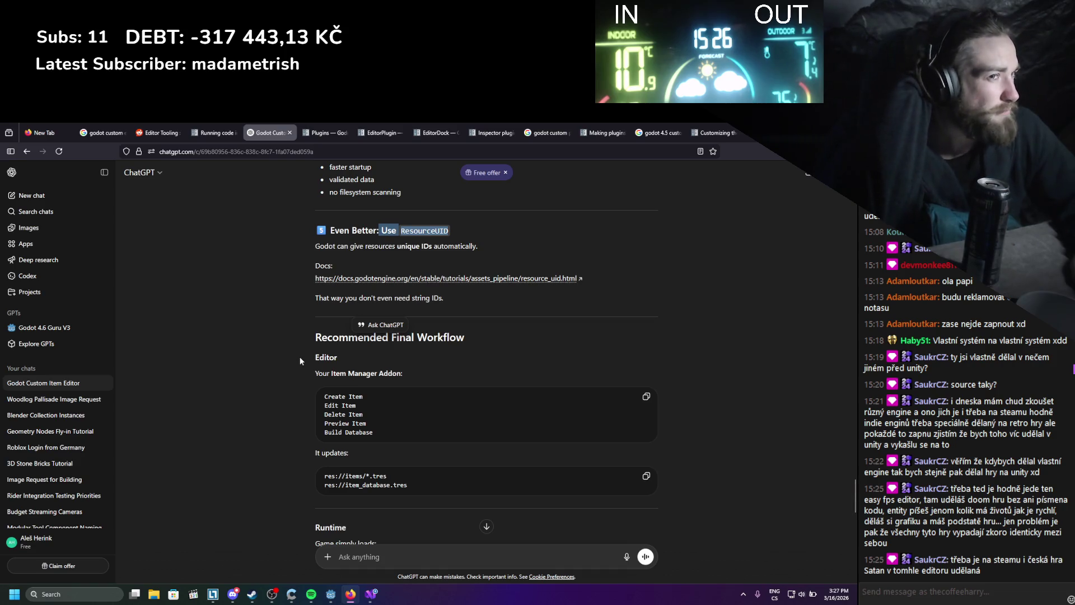
pyautogui.scroll(-2, 300, 356)
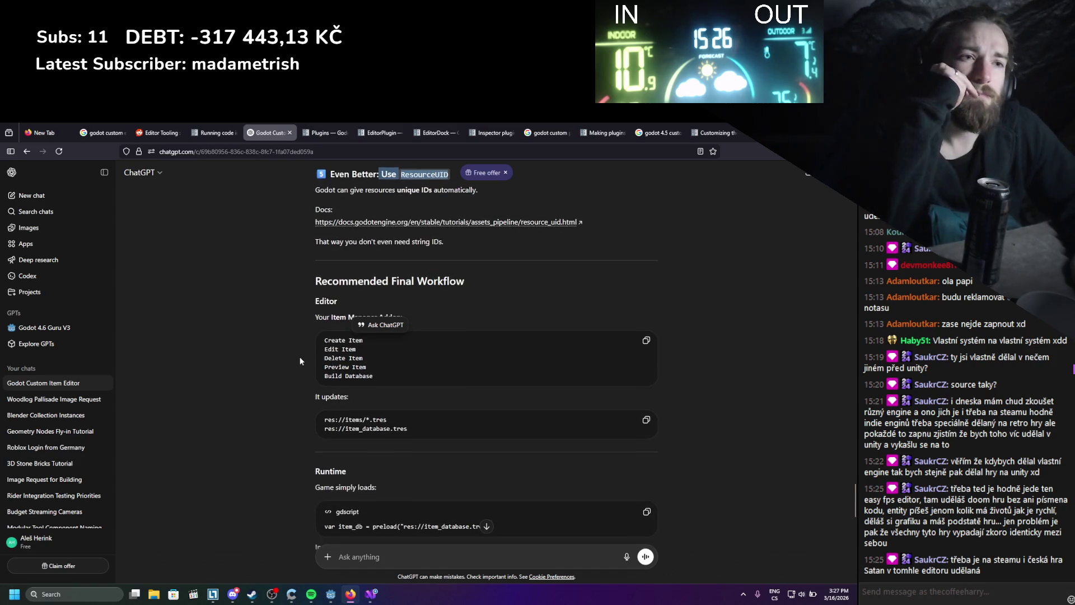
pyautogui.scroll(-2, 300, 361)
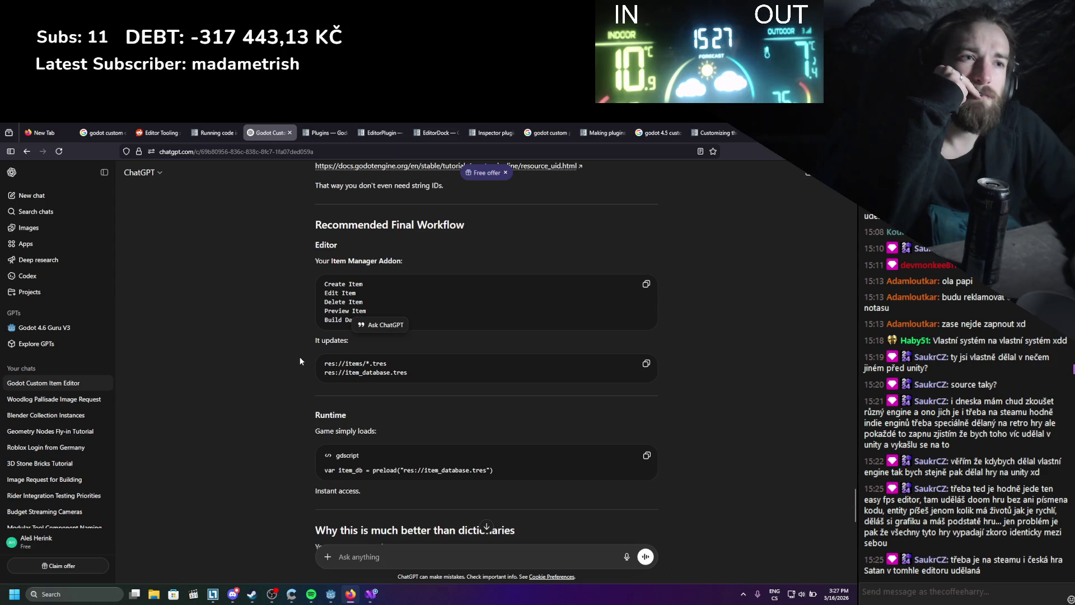
pyautogui.scroll(-2, 300, 361)
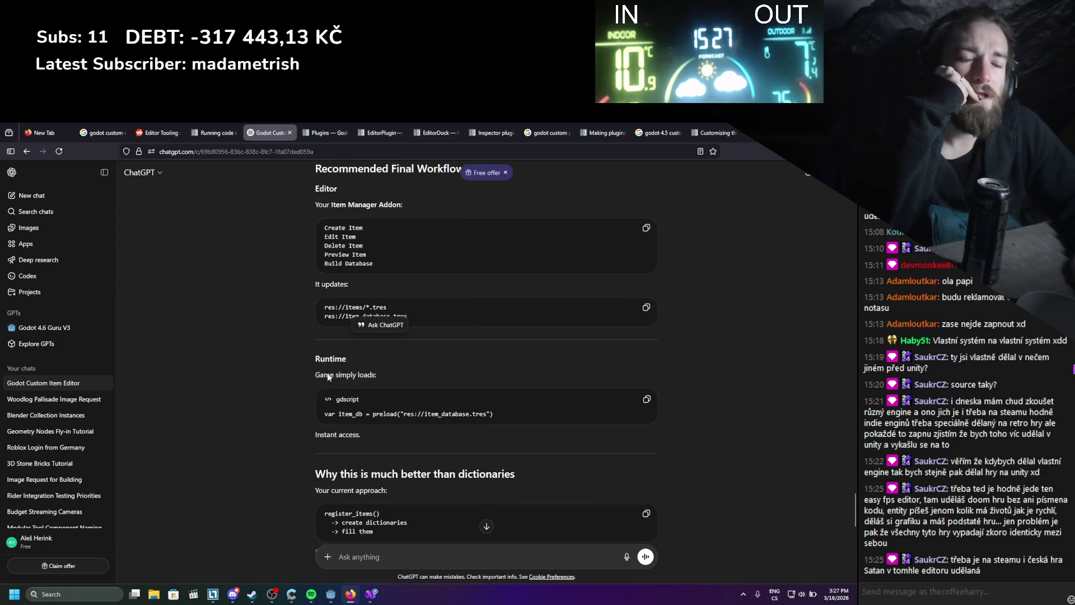
pyautogui.click(282, 393)
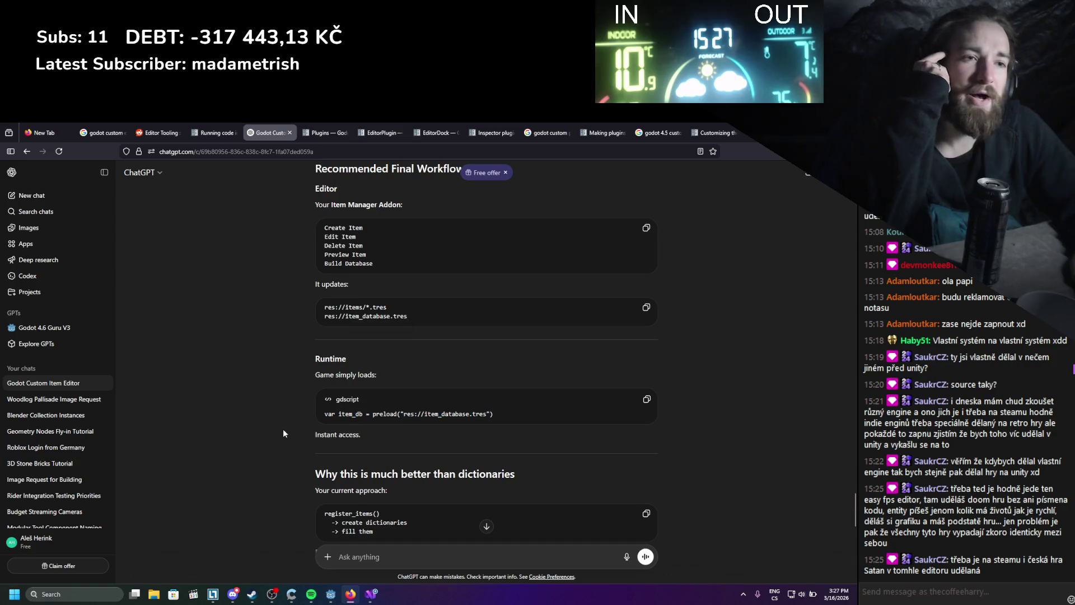
# - Study the ItemDatabase script example, highlighting its ItemResource export type and class name
pyautogui.scroll(-4, 283, 428)
pyautogui.scroll(-2, 283, 432)
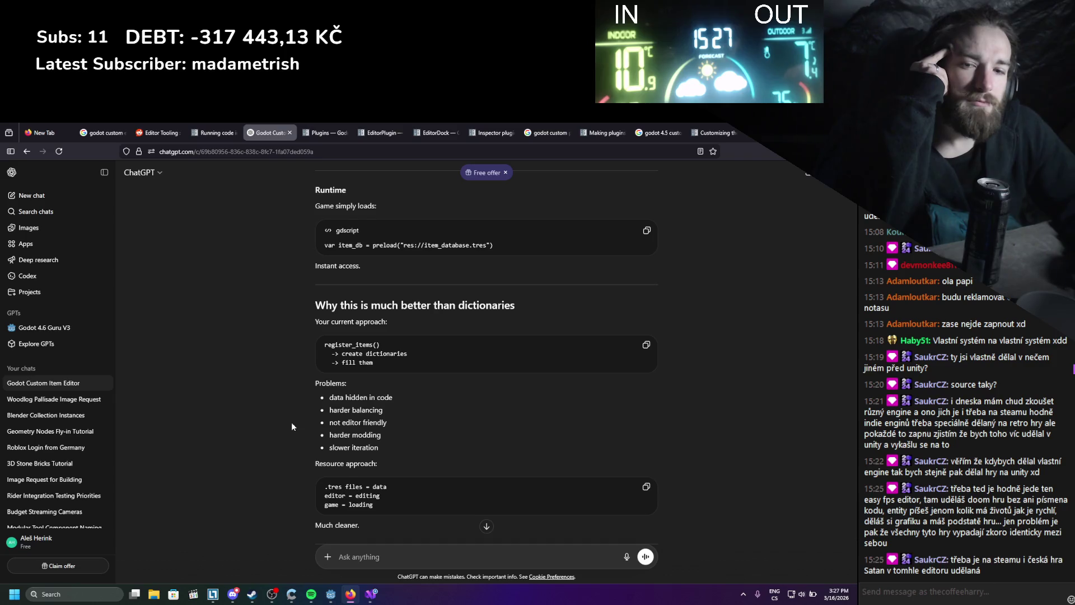
pyautogui.scroll(-2, 273, 432)
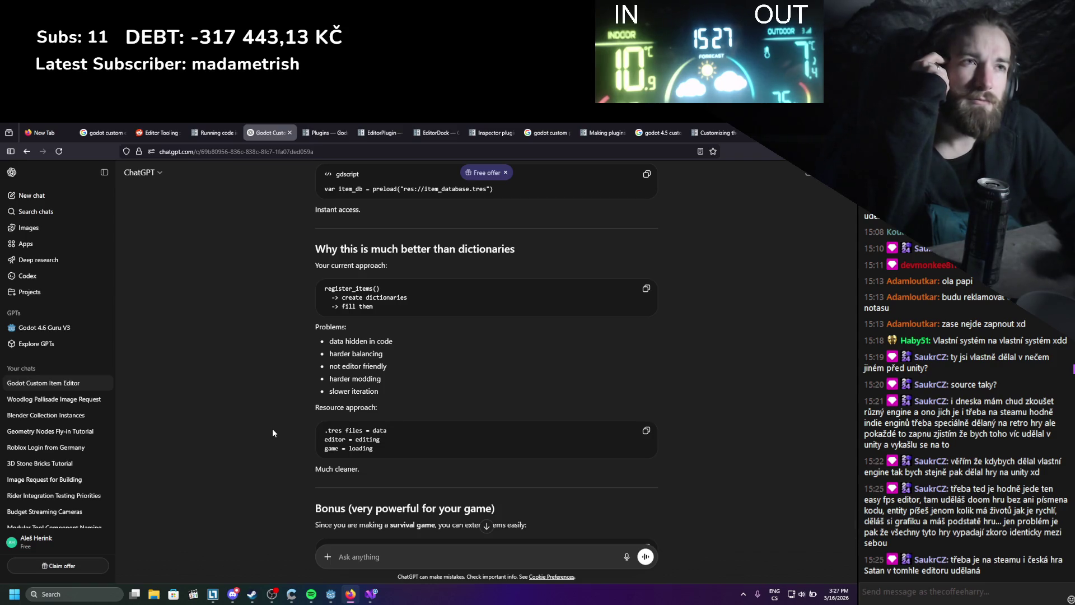
pyautogui.scroll(3, 272, 433)
pyautogui.scroll(-10, 272, 429)
pyautogui.scroll(5, 272, 428)
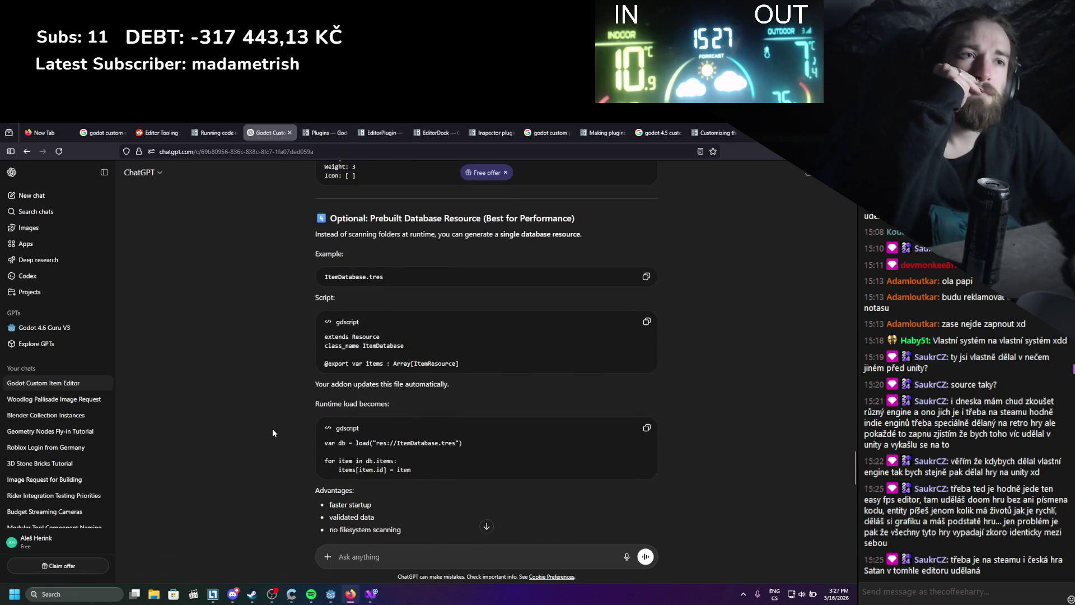
pyautogui.scroll(15, 272, 429)
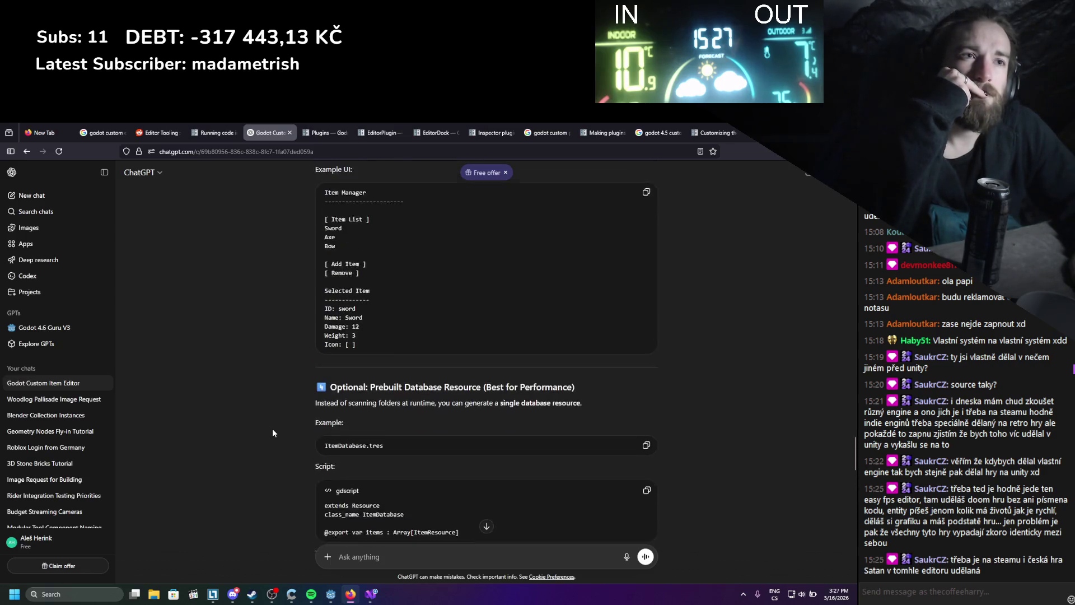
pyautogui.scroll(1, 272, 429)
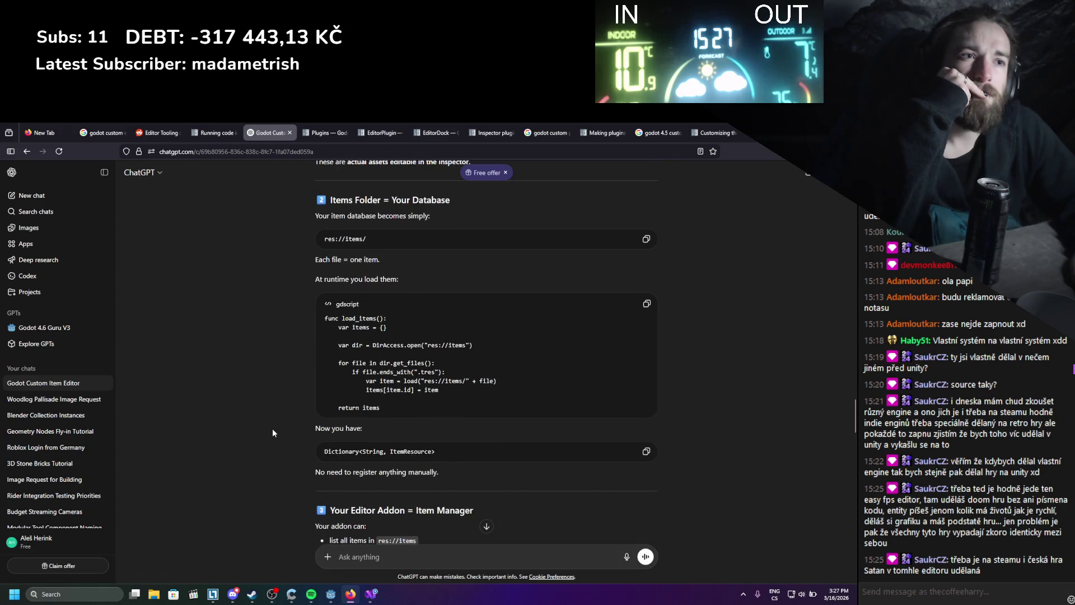
pyautogui.scroll(-6, 272, 433)
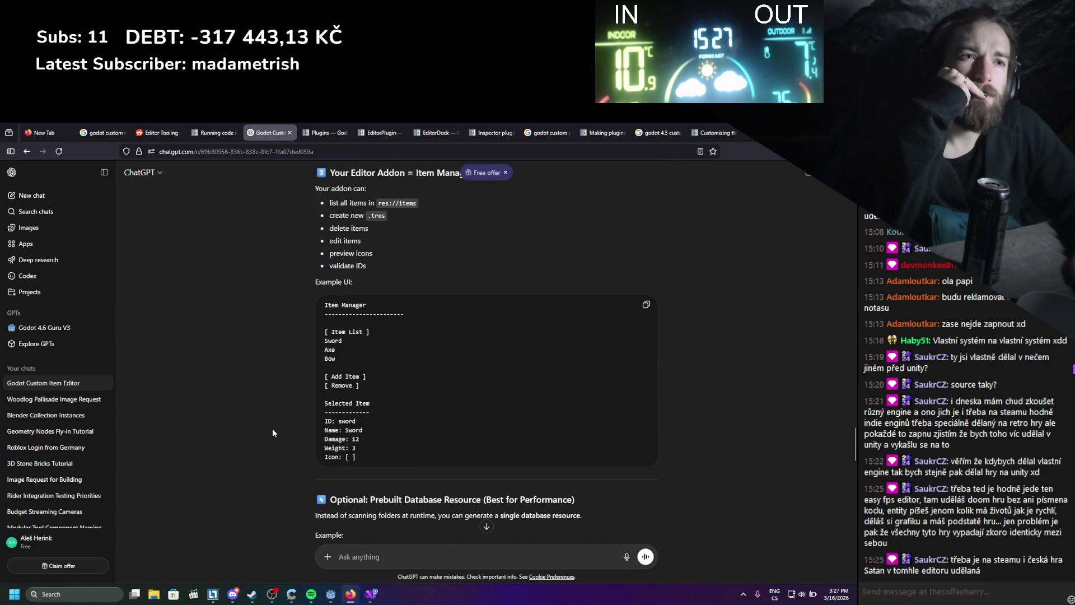
pyautogui.scroll(-5, 272, 433)
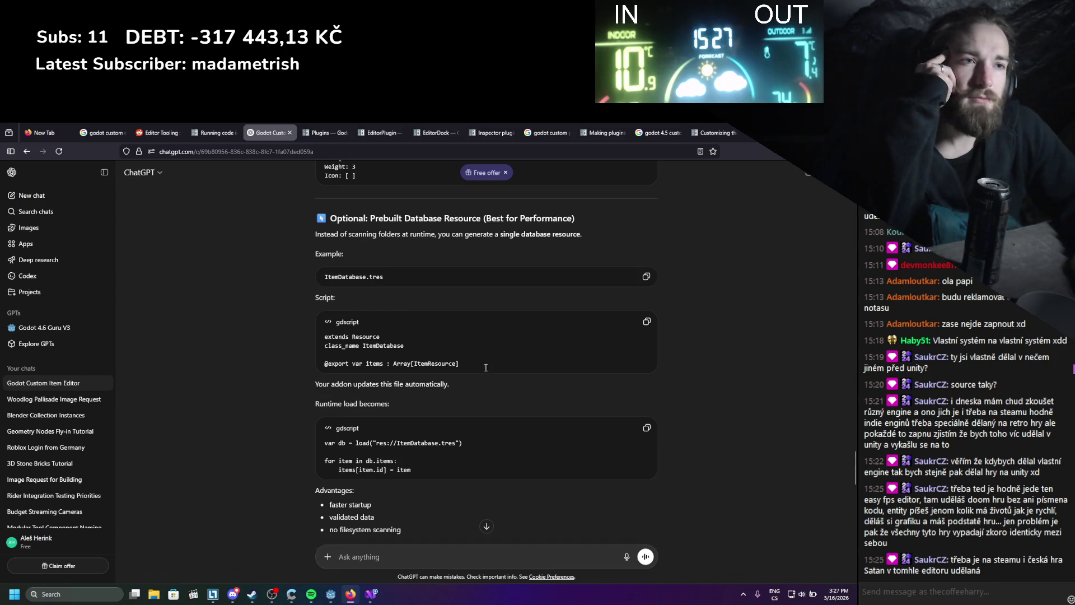
pyautogui.moveTo(490, 370); pyautogui.dragTo(326, 320)
pyautogui.click(417, 358)
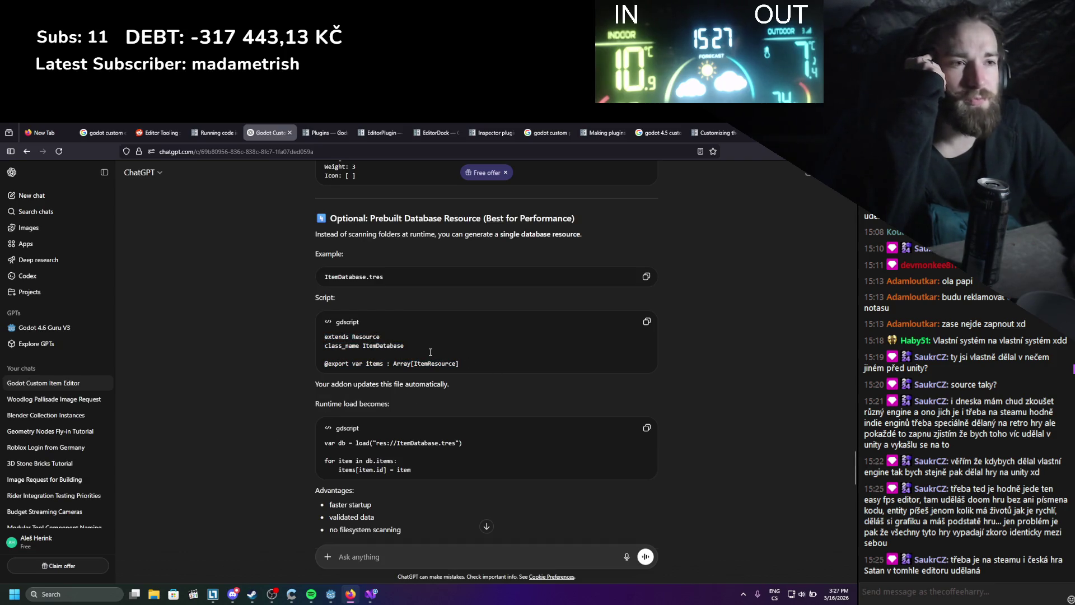
pyautogui.doubleClick(425, 363)
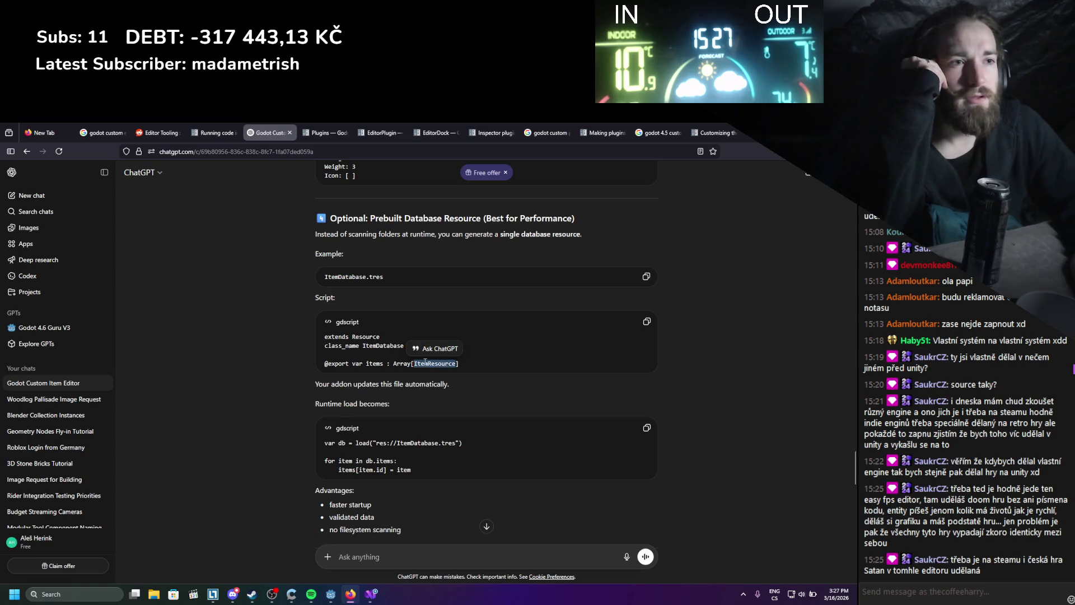
pyautogui.scroll(-3, 466, 371)
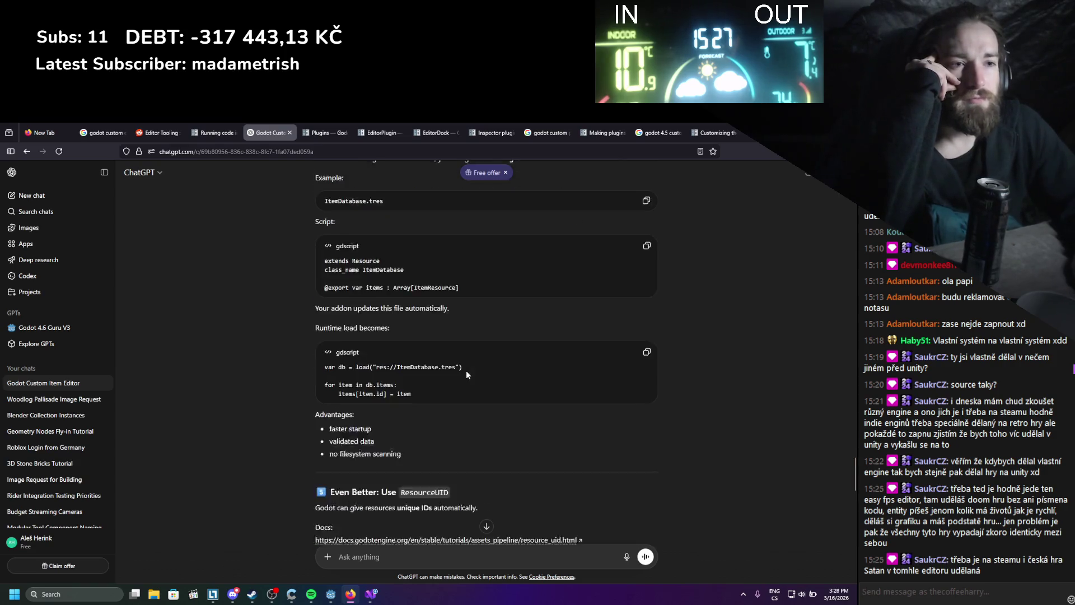
pyautogui.scroll(4, 466, 374)
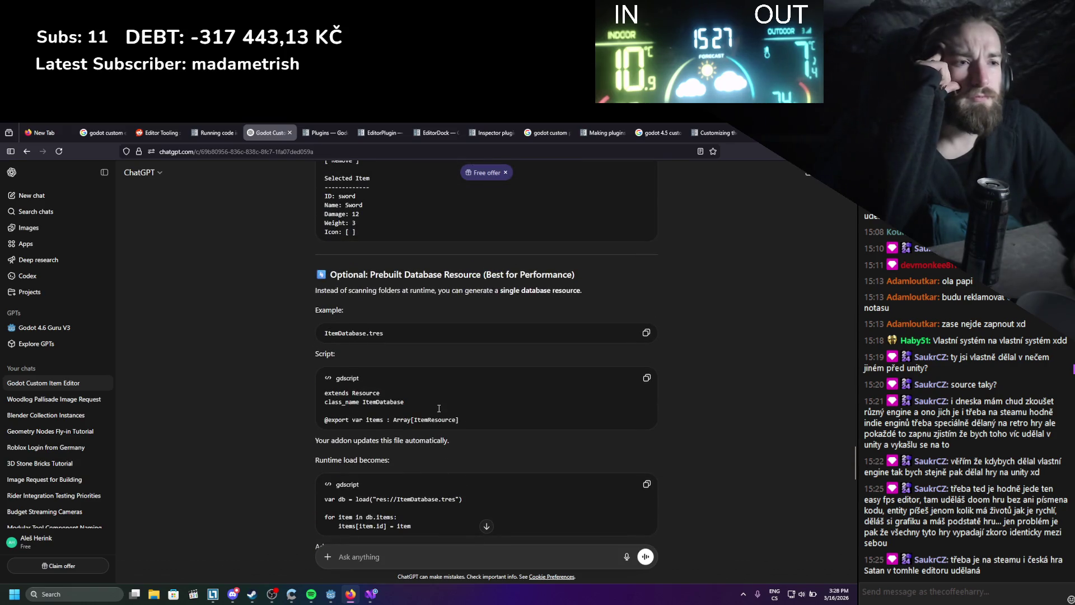
pyautogui.scroll(10, 438, 409)
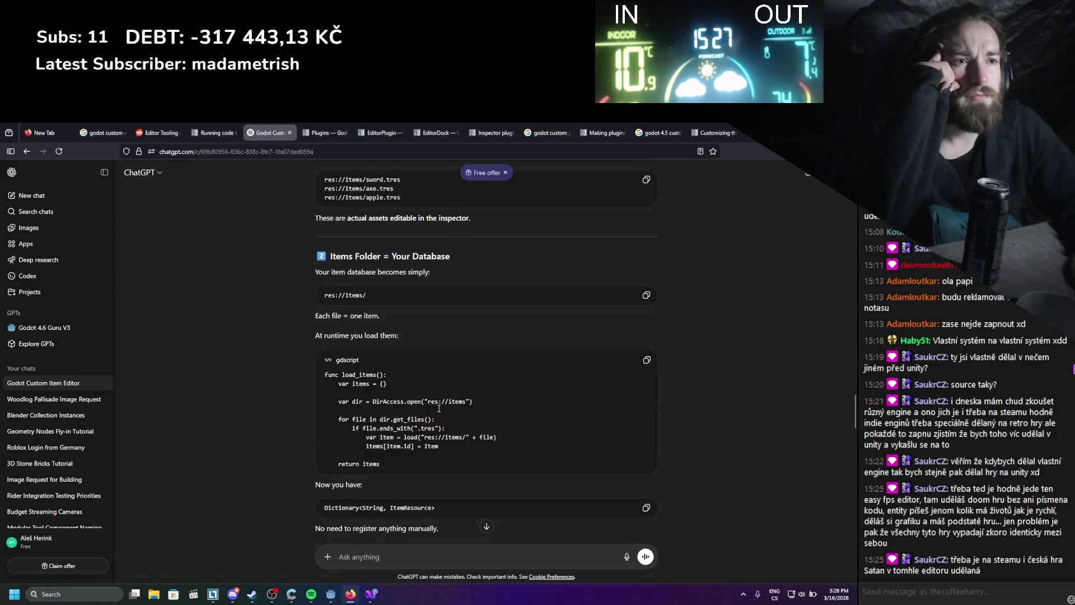
pyautogui.scroll(3, 439, 409)
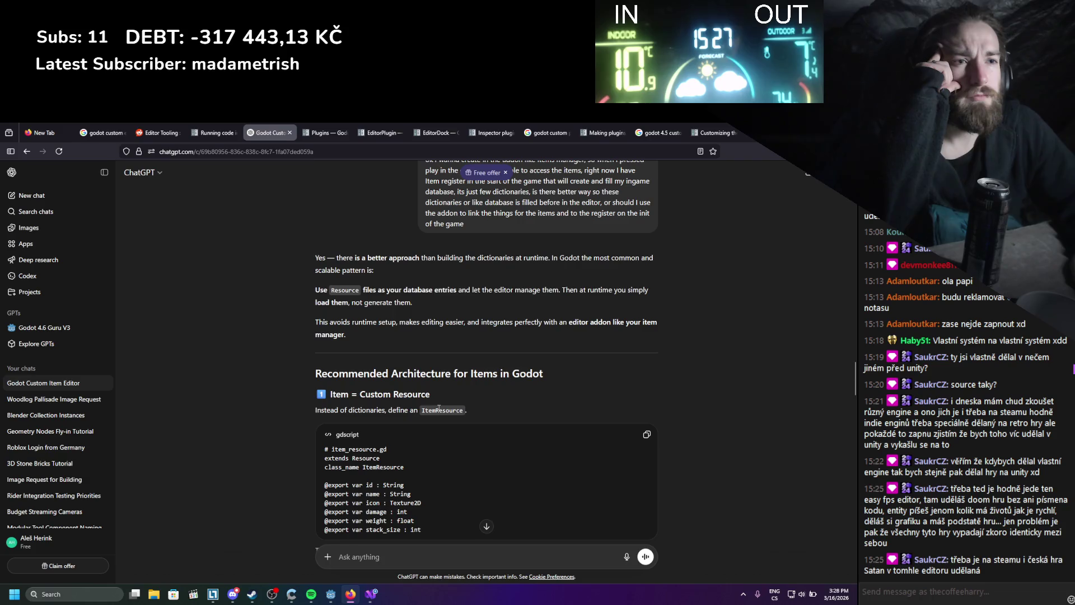
pyautogui.doubleClick(444, 409)
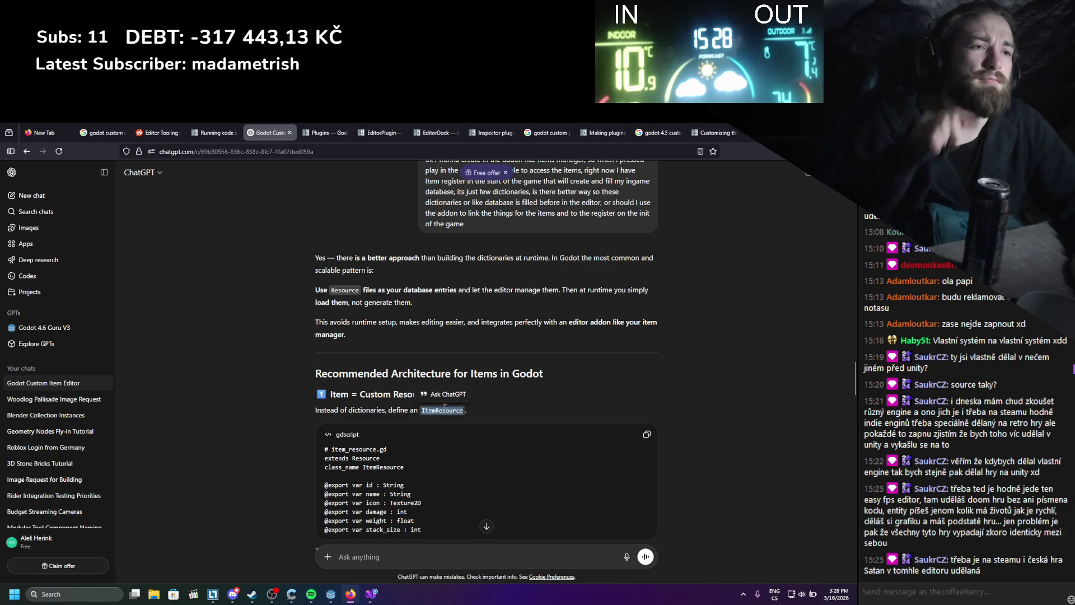
pyautogui.scroll(-4, 444, 407)
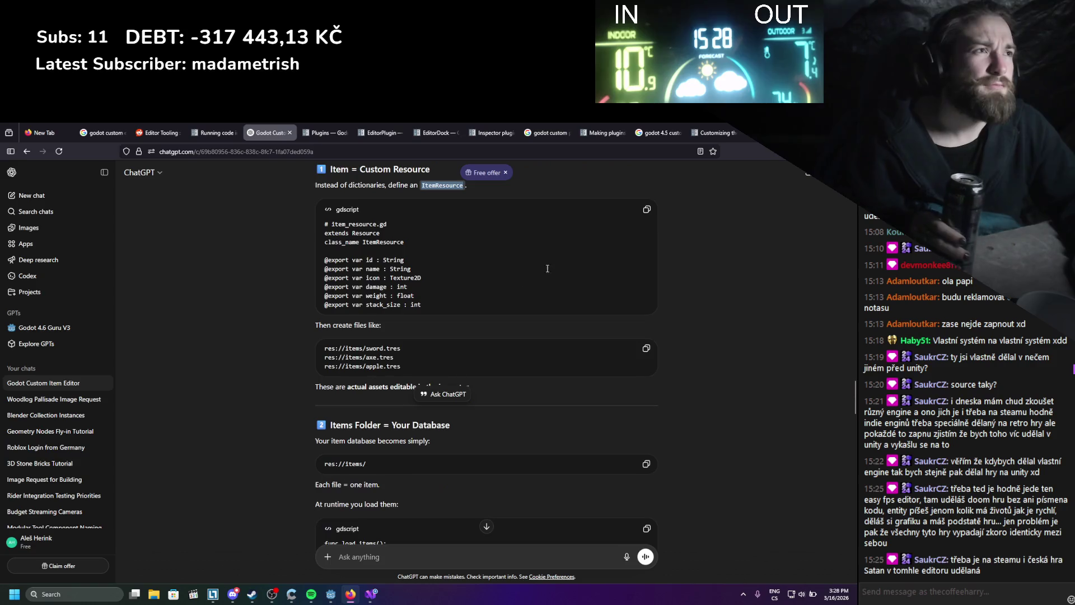
# - Google 'godot database based on ItemResource' and open the first Godot Forum thread in a background tab
pyautogui.hotkey('ctrl', 't')
pyautogui.write('godot')
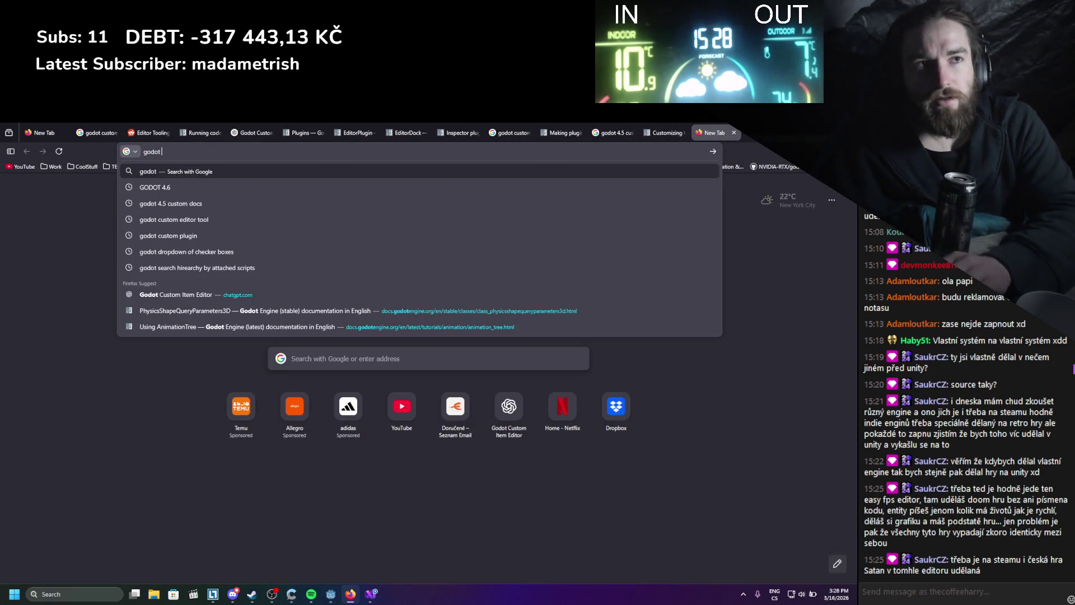
pyautogui.write(' database')
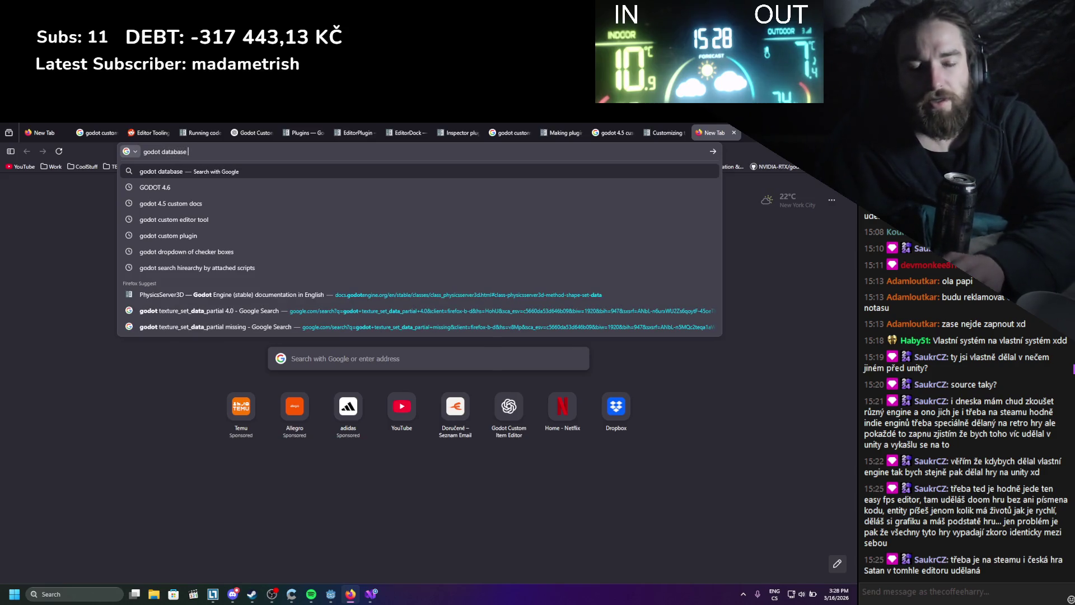
pyautogui.write(' based on ItemResource')
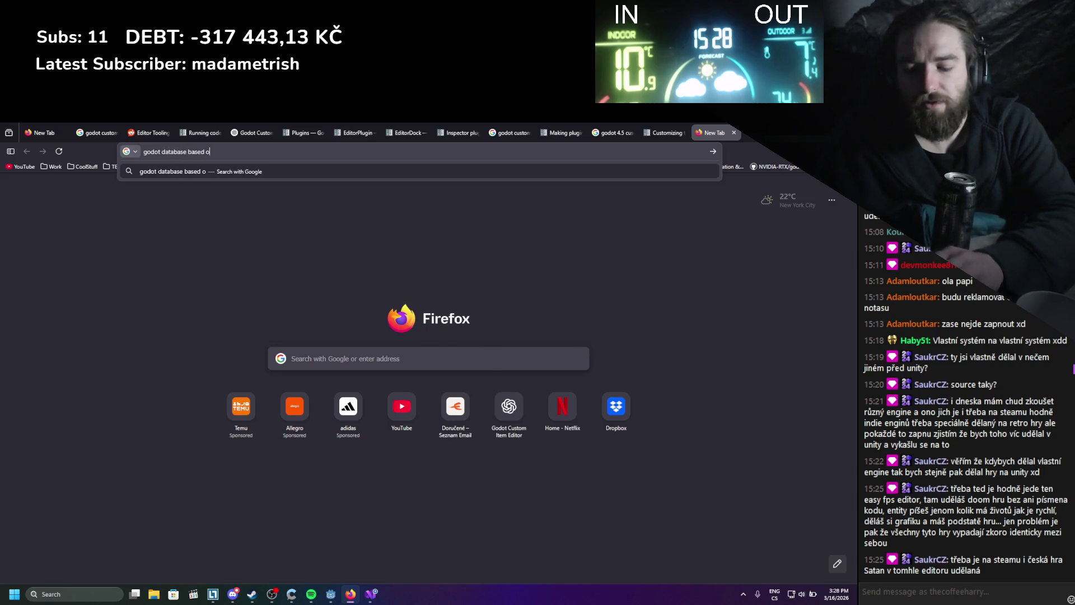
pyautogui.press('Return')
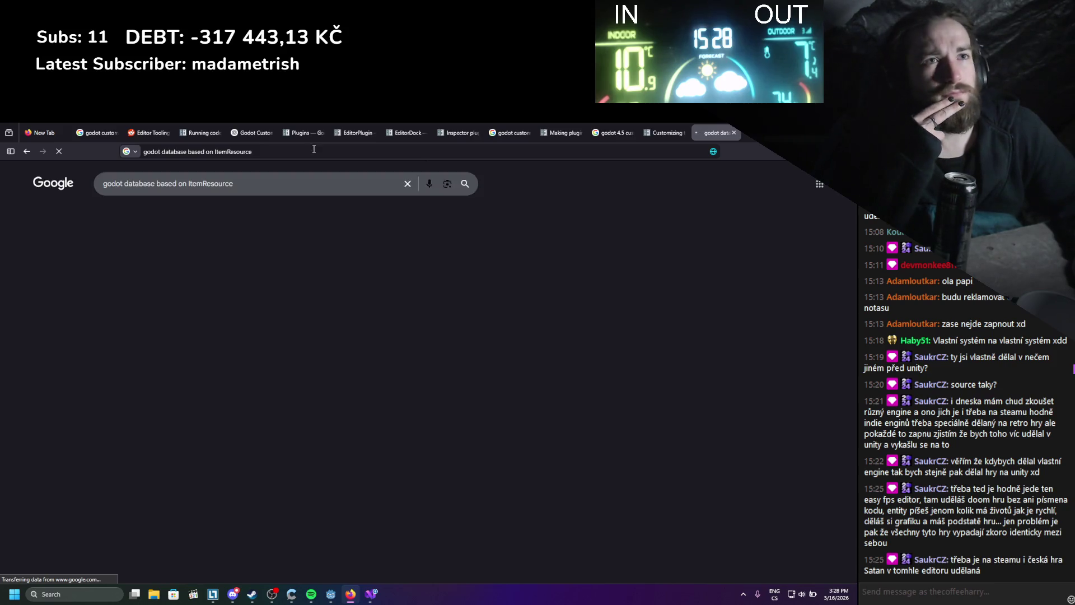
pyautogui.scroll(-2, 62, 365)
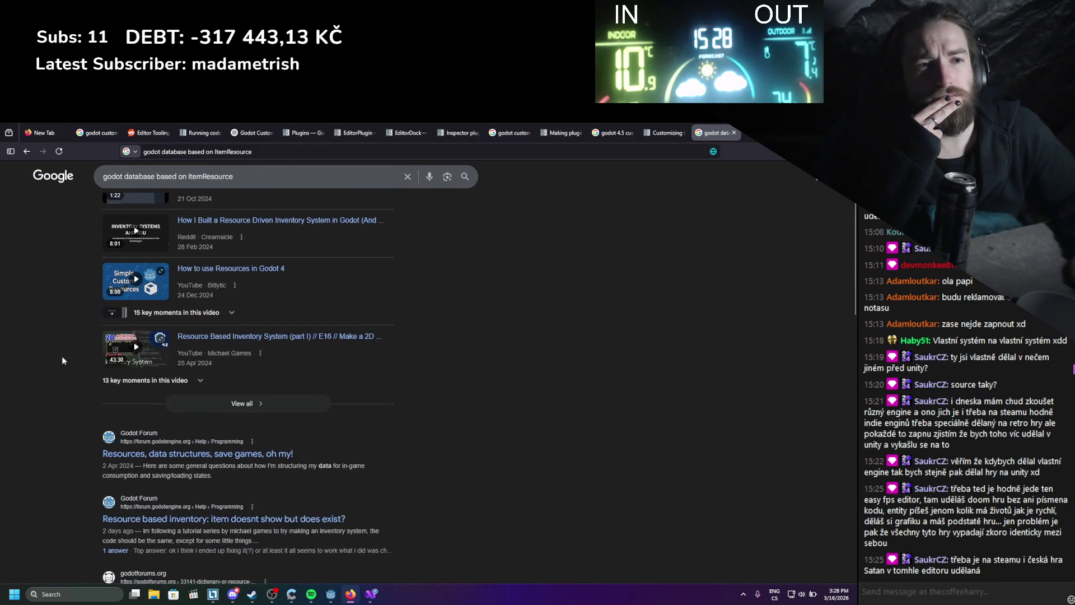
pyautogui.scroll(-1, 151, 394)
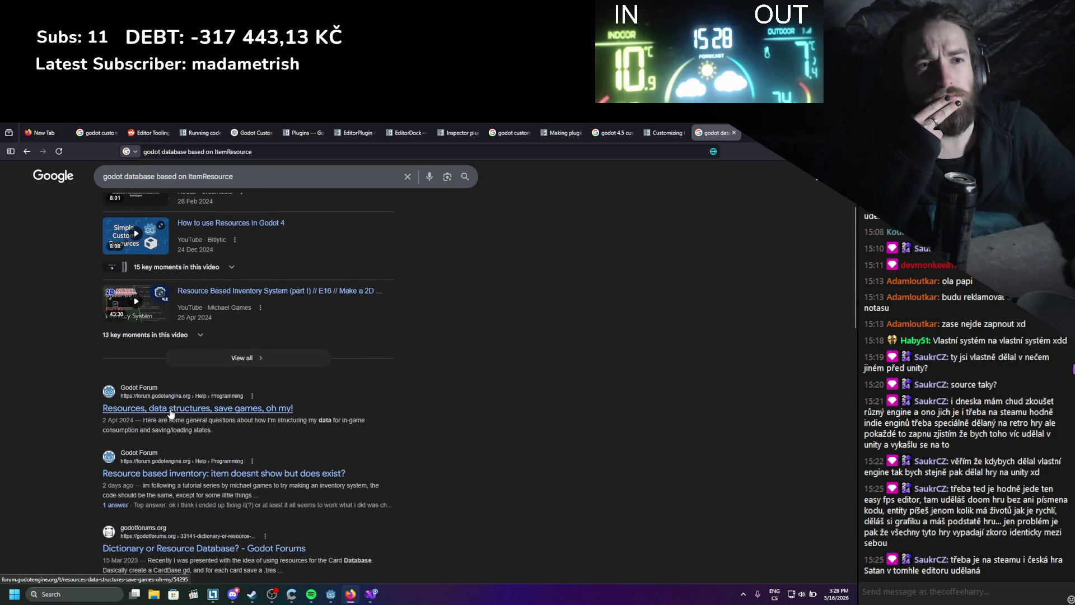
pyautogui.middleClick(171, 414)
# - Read the 'Resources, data structures, save games, oh my!' post and replies, then return to Godot
pyautogui.click(722, 130)
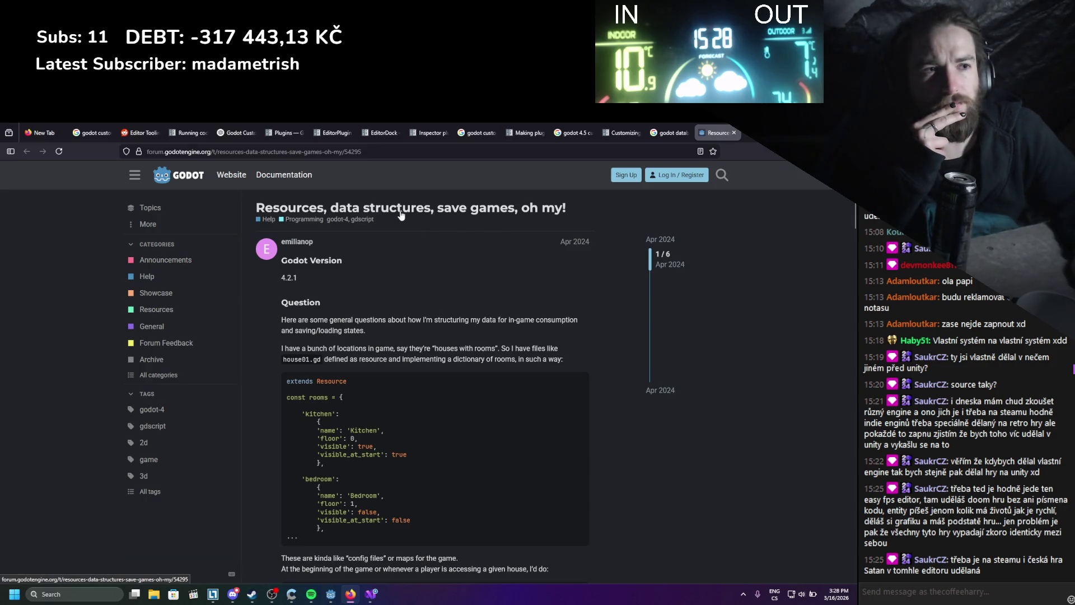
pyautogui.scroll(-7, 400, 212)
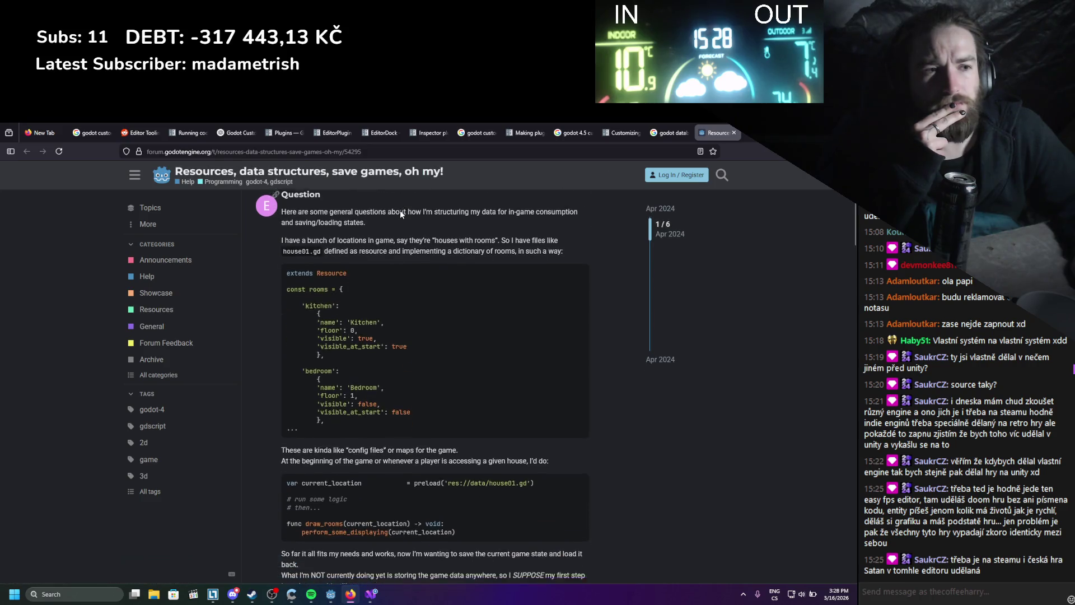
pyautogui.scroll(-3, 400, 210)
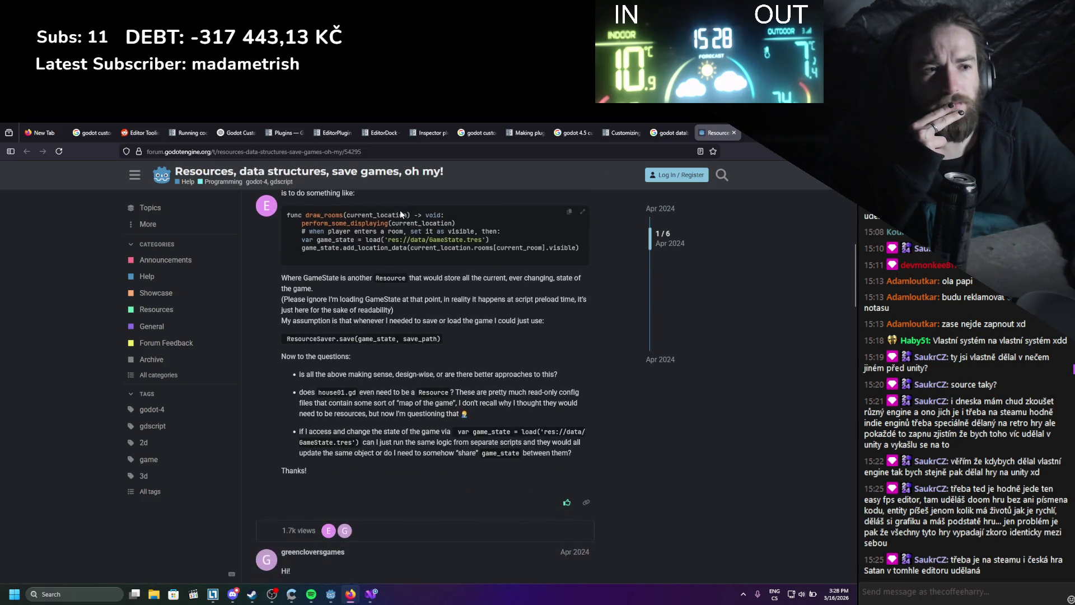
pyautogui.scroll(-3, 400, 210)
pyautogui.scroll(-5, 400, 210)
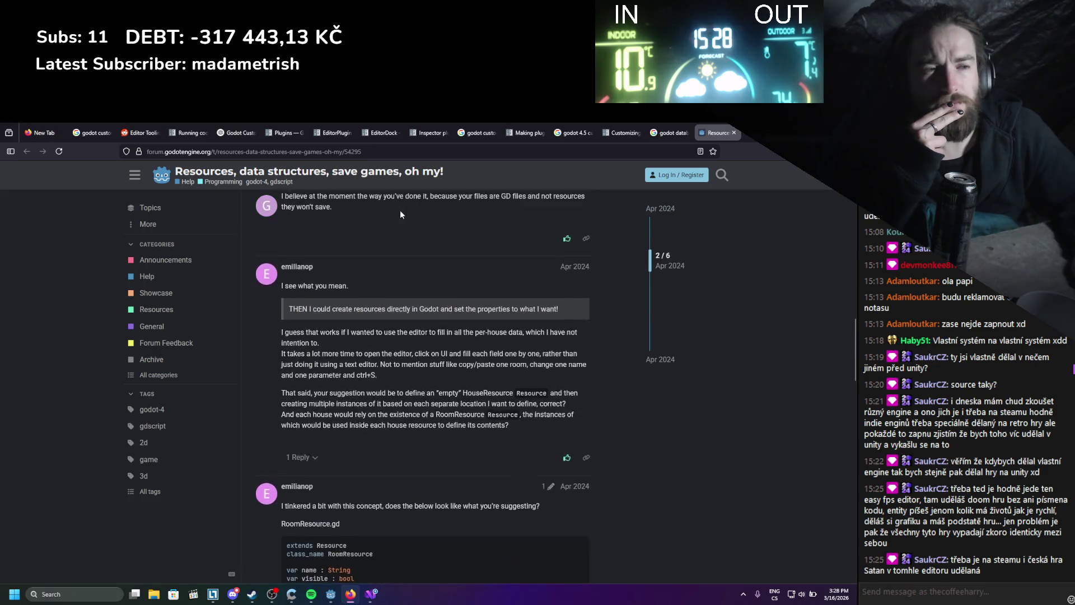
pyautogui.scroll(-3, 400, 210)
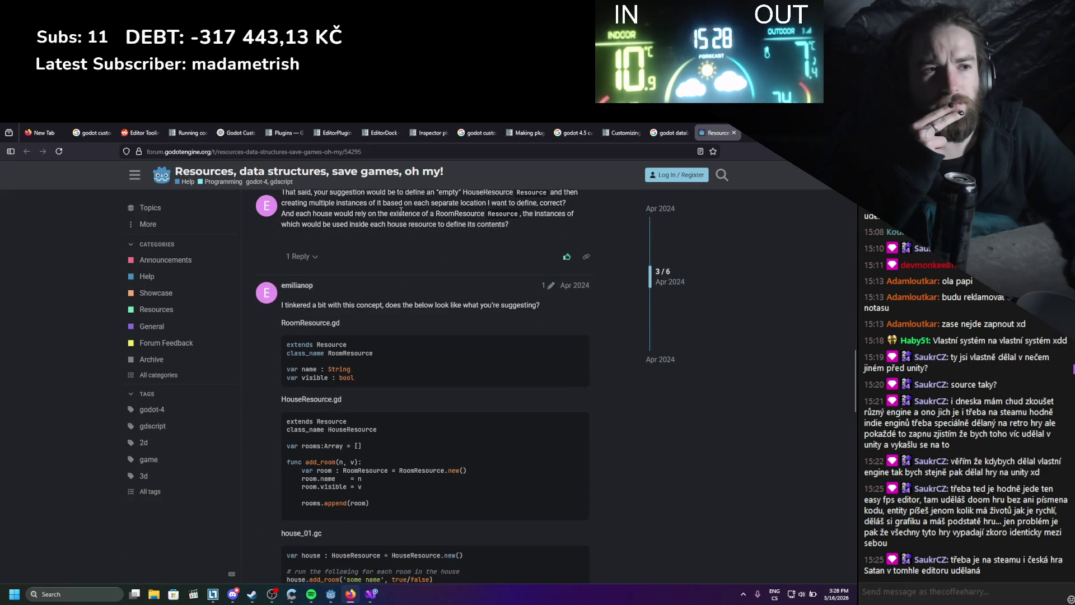
pyautogui.scroll(10, 400, 211)
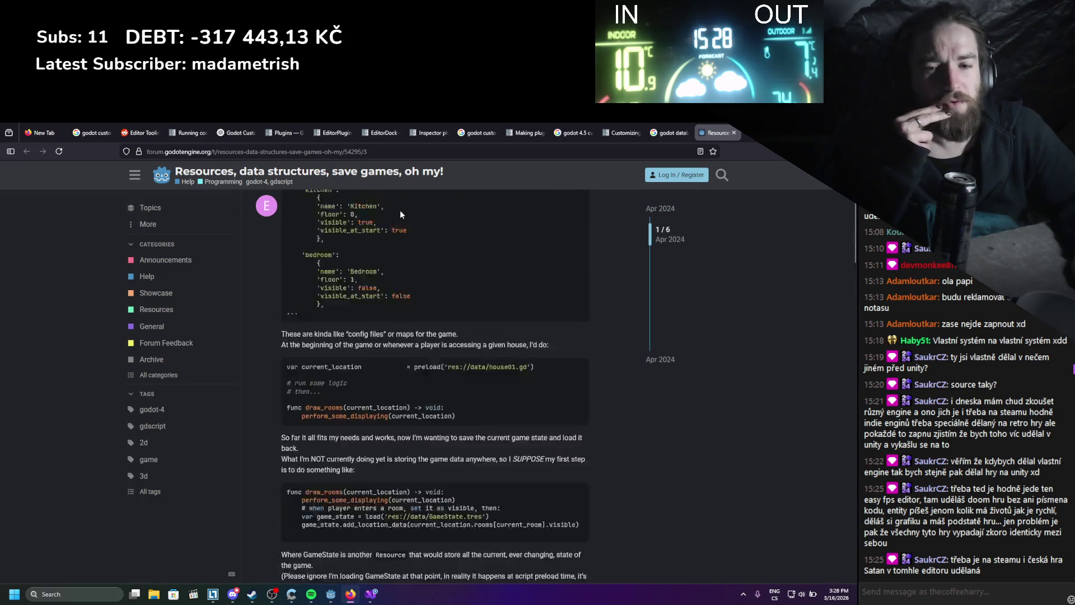
pyautogui.hotkey('alt', 'Tab')
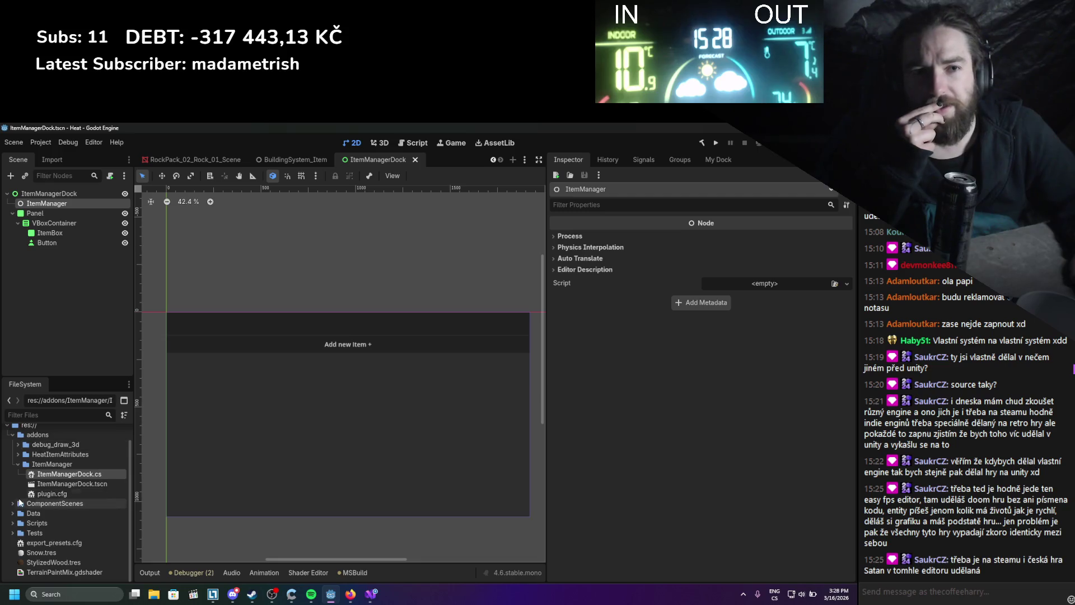
# - Collapse addons and ItemSystems, expand Data > ItemsData, and widen the FileSystem dock
pyautogui.click(18, 464)
pyautogui.click(12, 453)
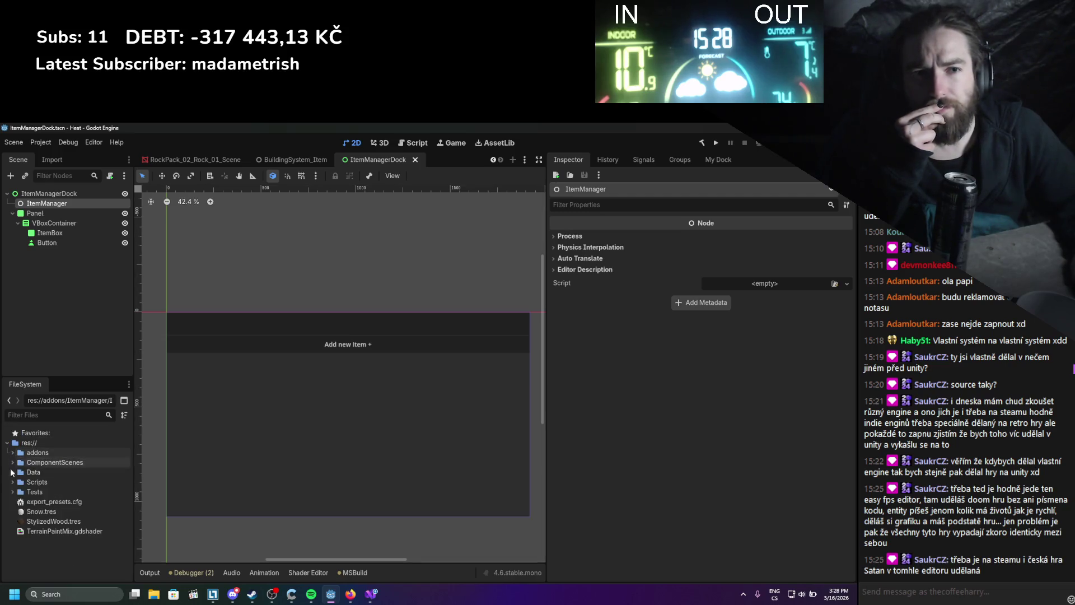
pyautogui.click(13, 472)
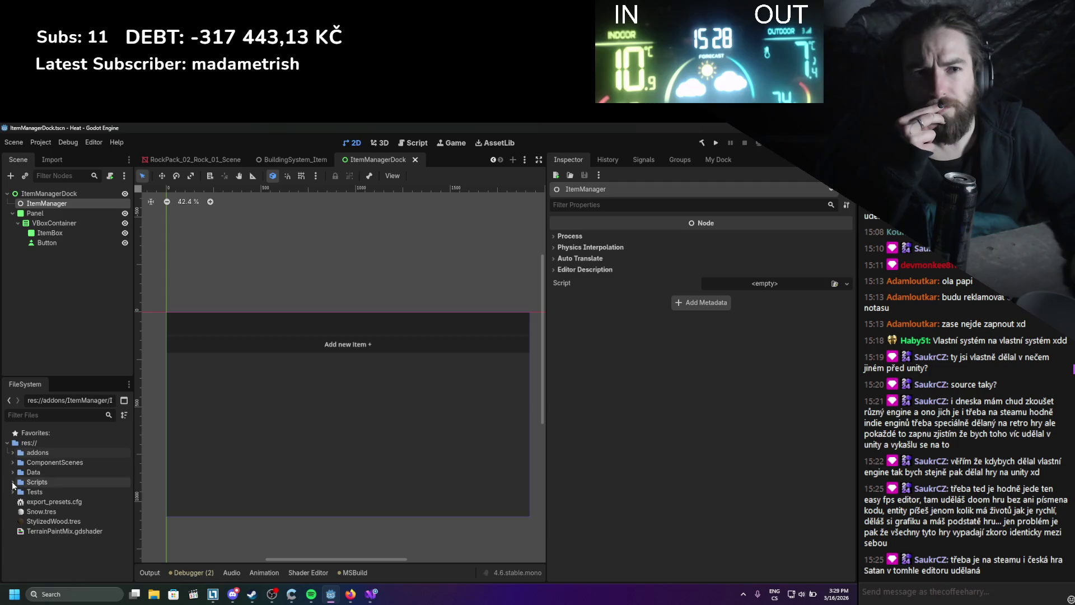
pyautogui.click(23, 551)
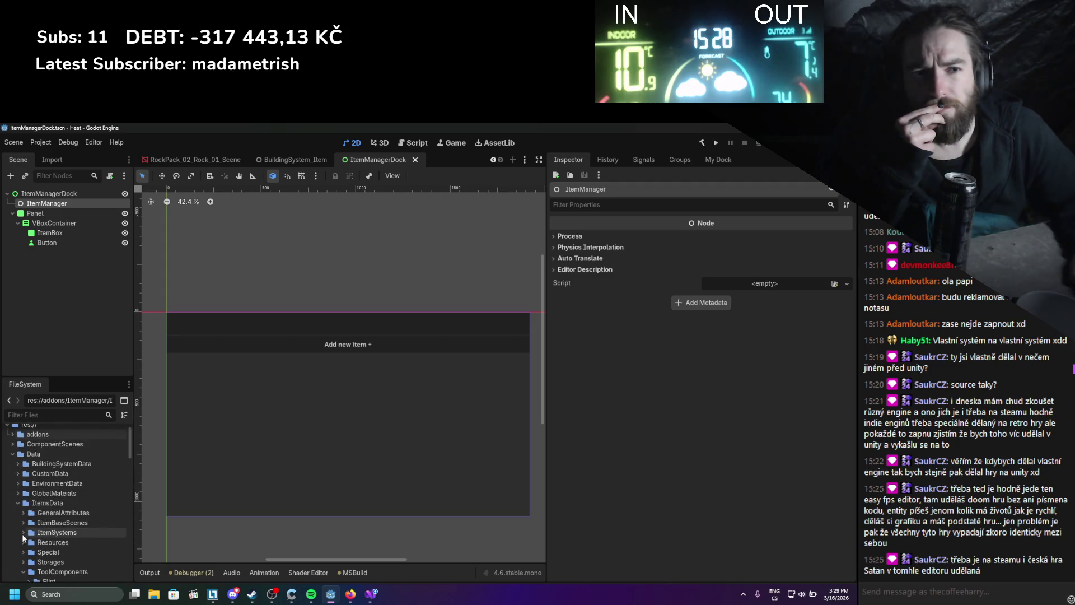
pyautogui.scroll(-1, 24, 527)
pyautogui.click(18, 503)
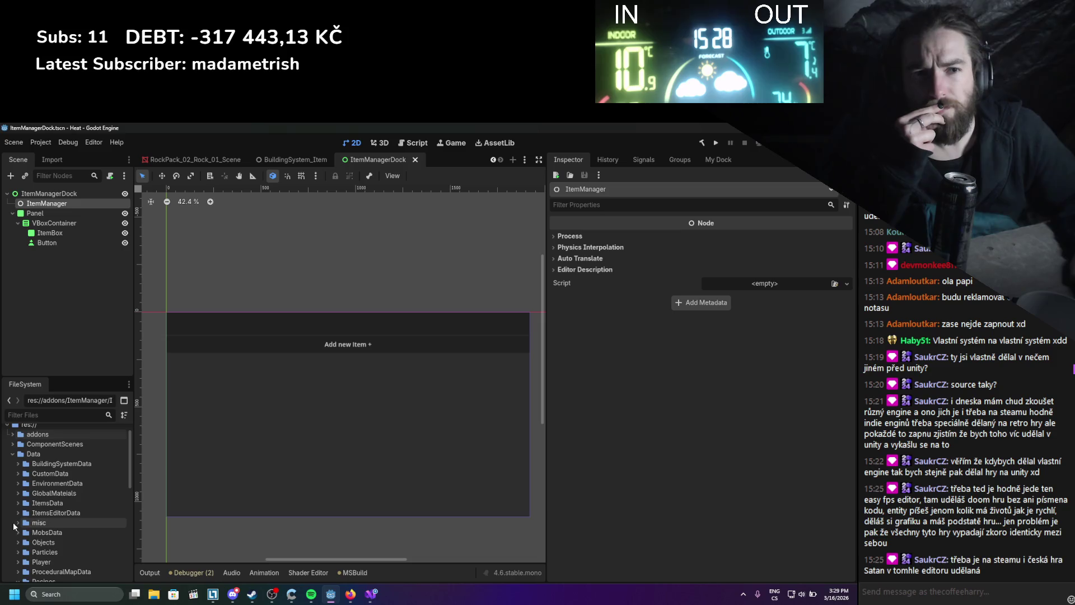
pyautogui.scroll(-2, 18, 503)
pyautogui.click(18, 482)
pyautogui.scroll(-5, 17, 510)
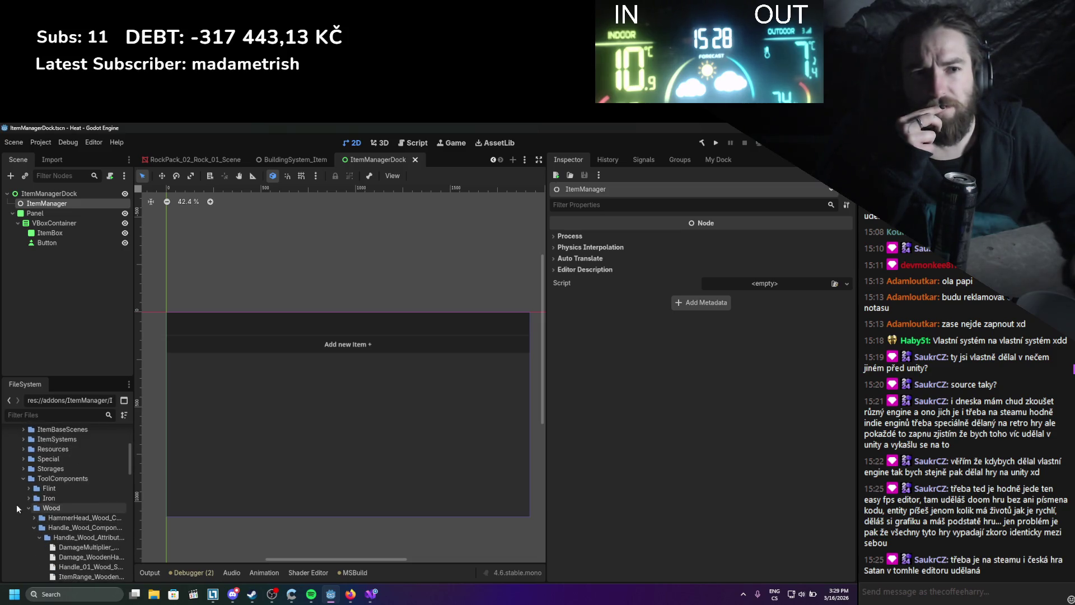
pyautogui.moveTo(134, 496); pyautogui.dragTo(316, 496)
# - Expand Handle_Wood_PatternData and open Handle_Wood.tres in the Inspector
pyautogui.click(38, 518)
pyautogui.scroll(-3, 38, 523)
pyautogui.click(52, 486)
pyautogui.click(38, 472)
pyautogui.click(79, 482)
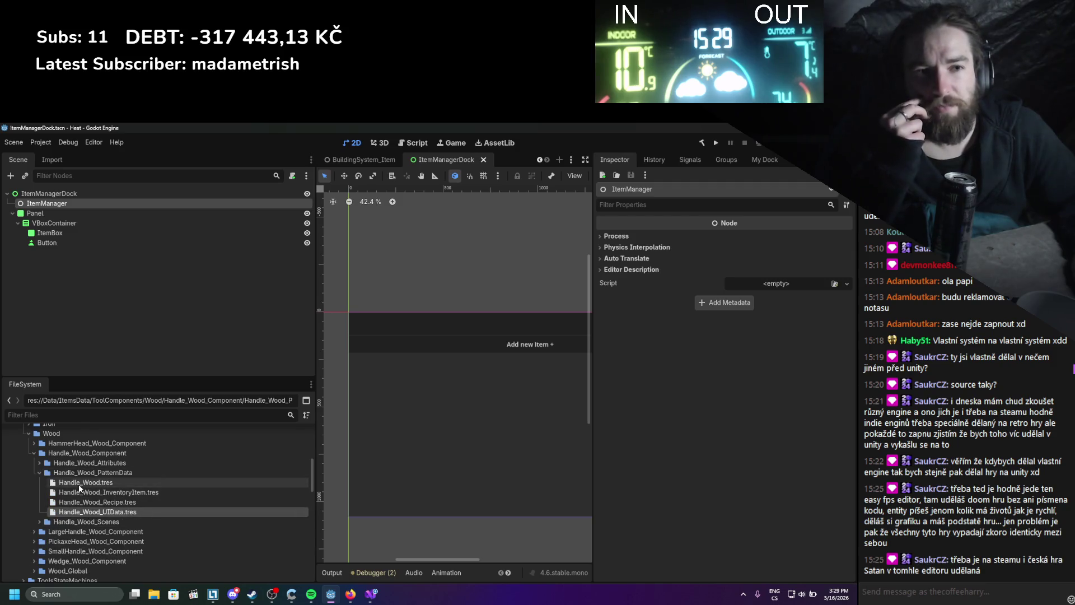
pyautogui.doubleClick(78, 483)
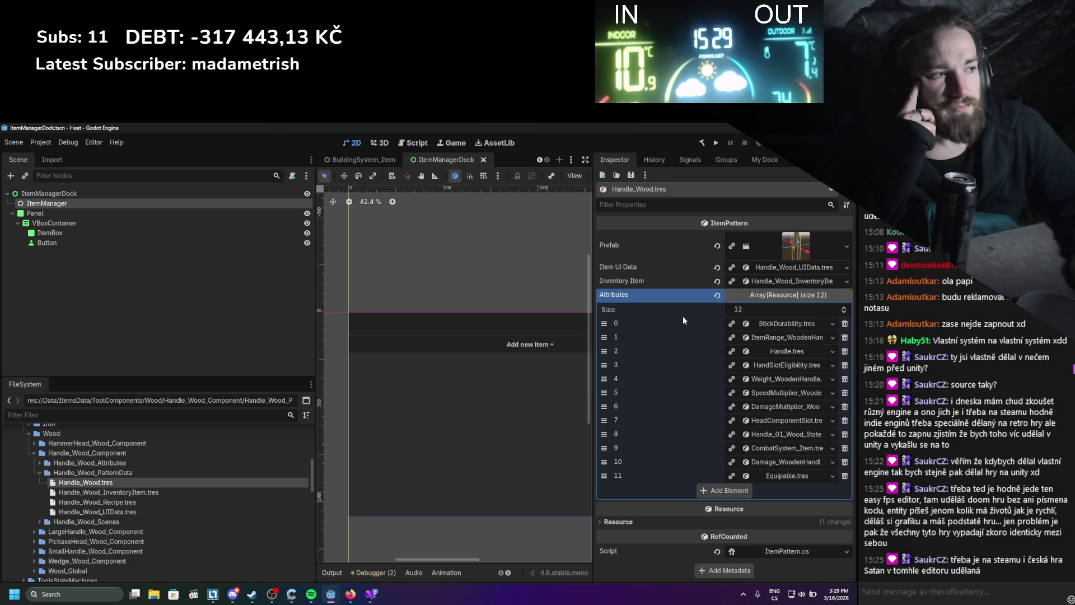
pyautogui.hotkey('alt', 'Tab')
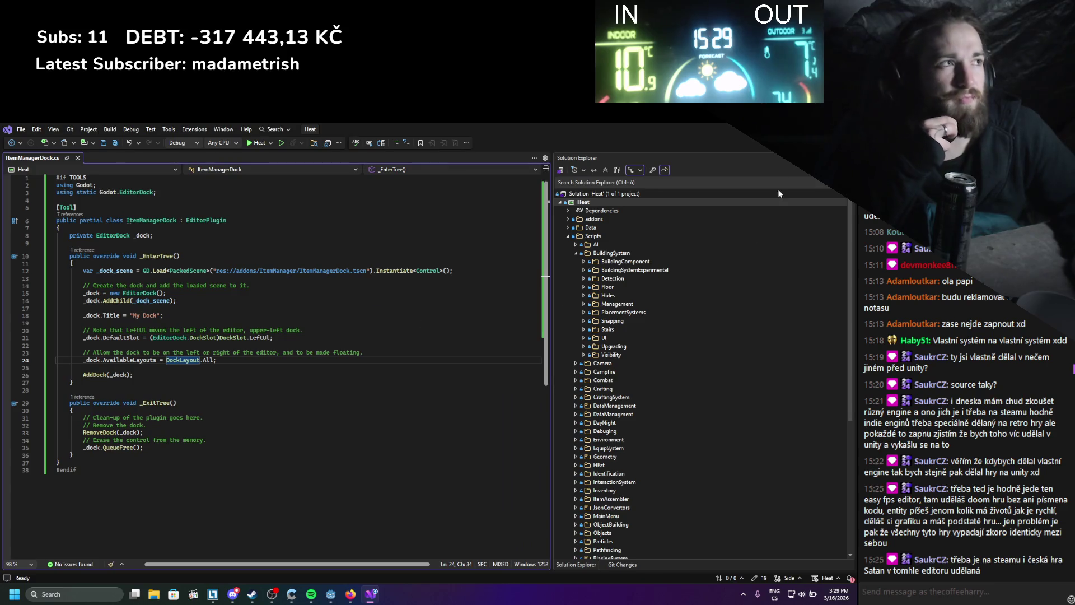
pyautogui.hotkey('alt', 'Tab')
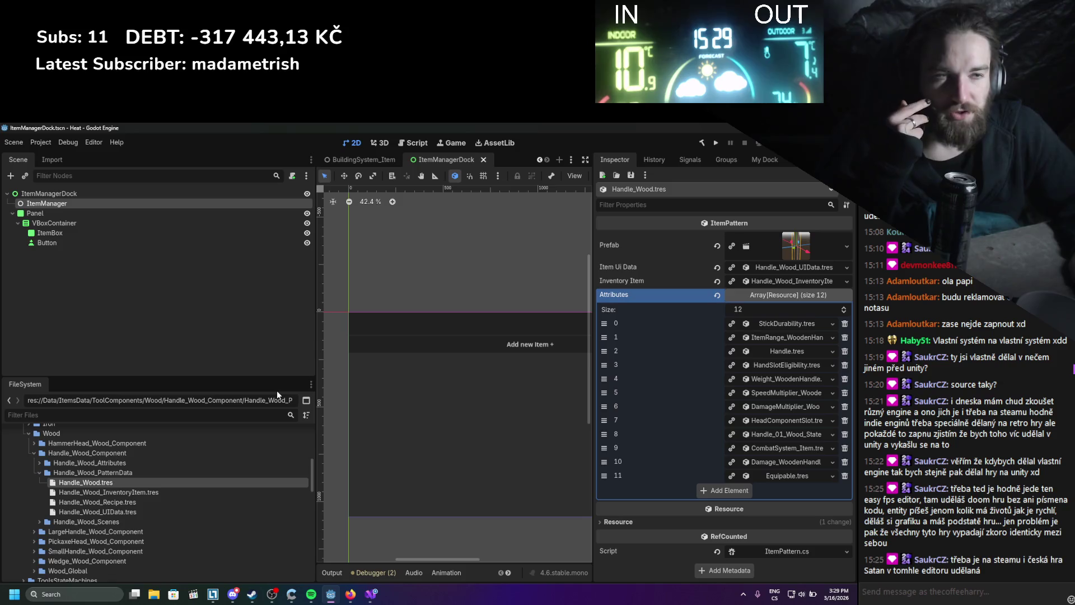
# - Collapse the Wood, ToolComponents and Workstations folders in the FileSystem dock
pyautogui.scroll(2, 152, 445)
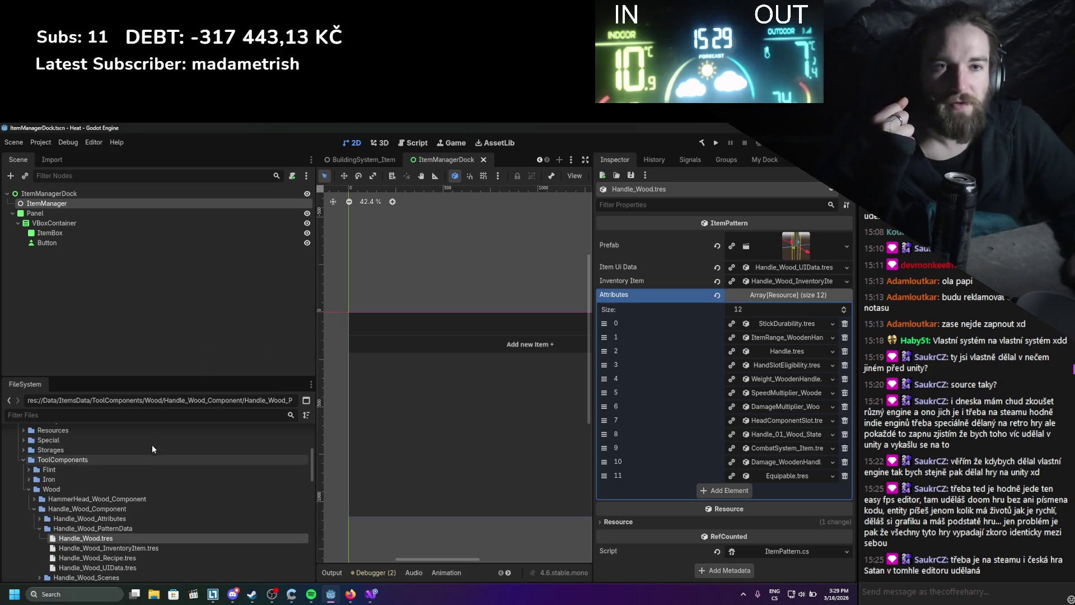
pyautogui.click(26, 491)
pyautogui.click(25, 458)
pyautogui.click(24, 479)
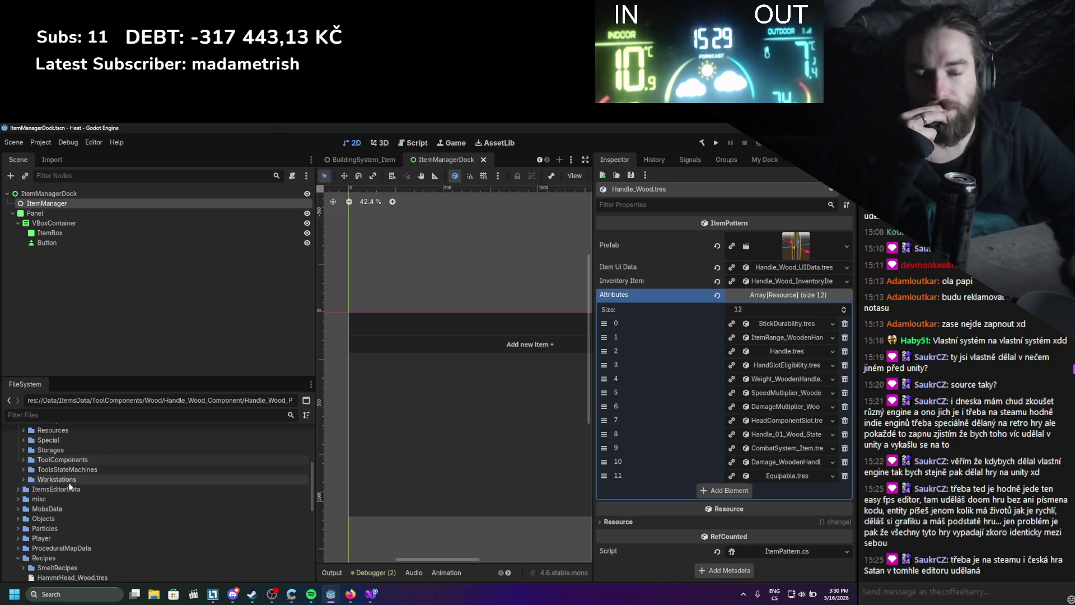
pyautogui.click(370, 594)
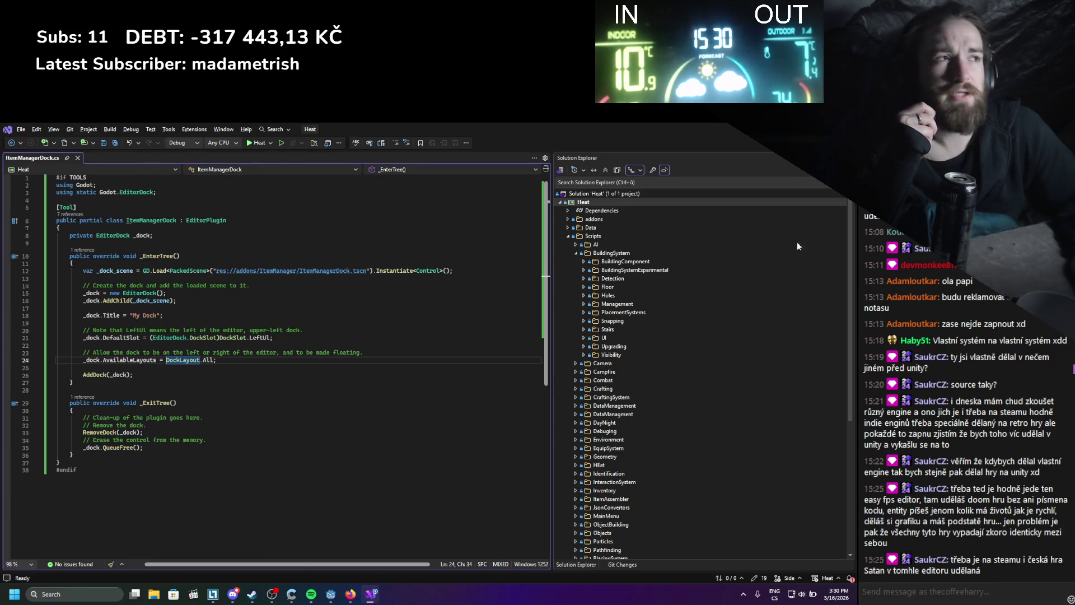
pyautogui.hotkey('alt', 'Tab')
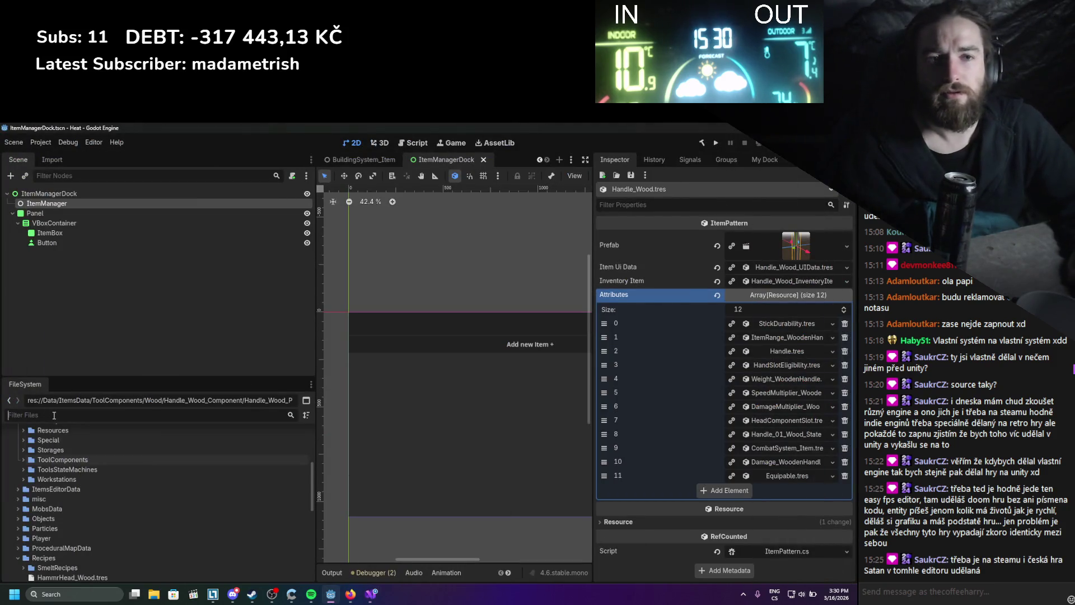
# - Filter the project files by 'itemdata' and open ItemDatabase.cs
pyautogui.click(54, 415)
pyautogui.write('itemdata')
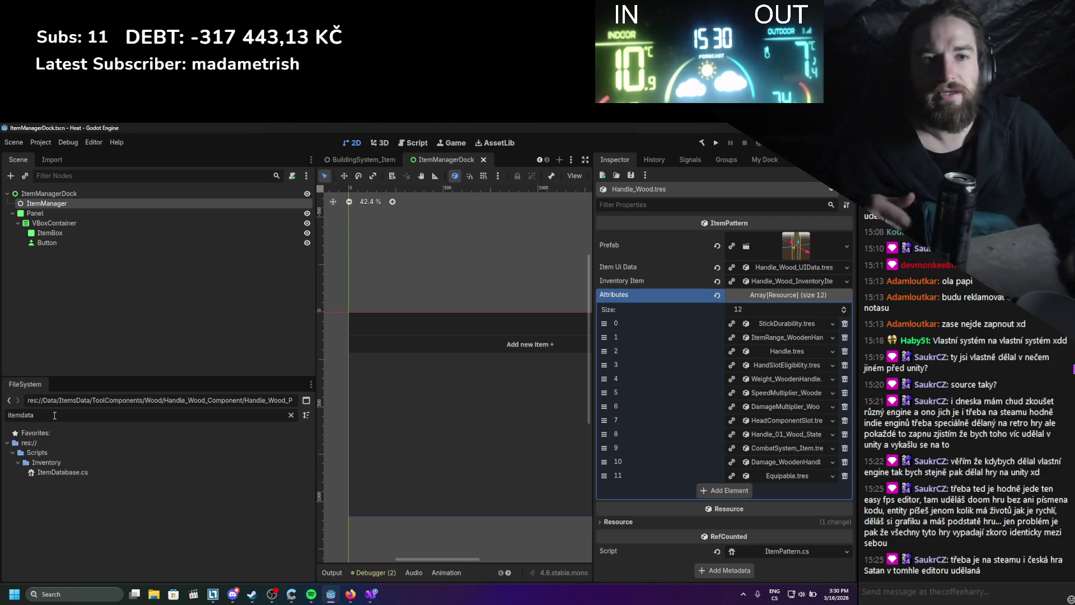
pyautogui.doubleClick(65, 472)
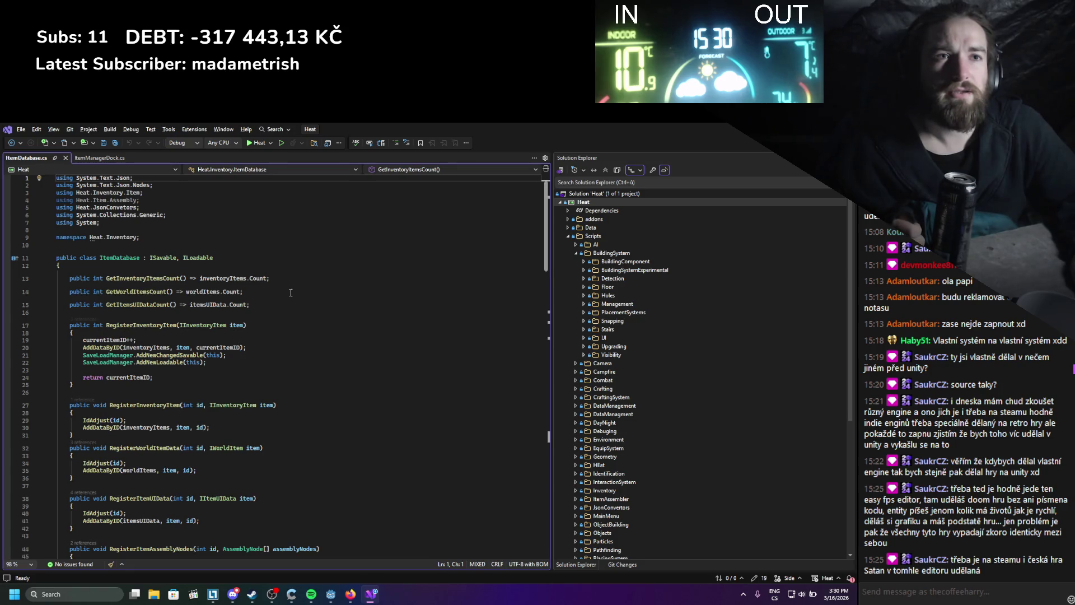
# - Remove the ISavable, ILoadable interfaces, Heat.Item.Assembly using and SaveLoadManager calls, then save
pyautogui.moveTo(153, 258); pyautogui.dragTo(211, 258)
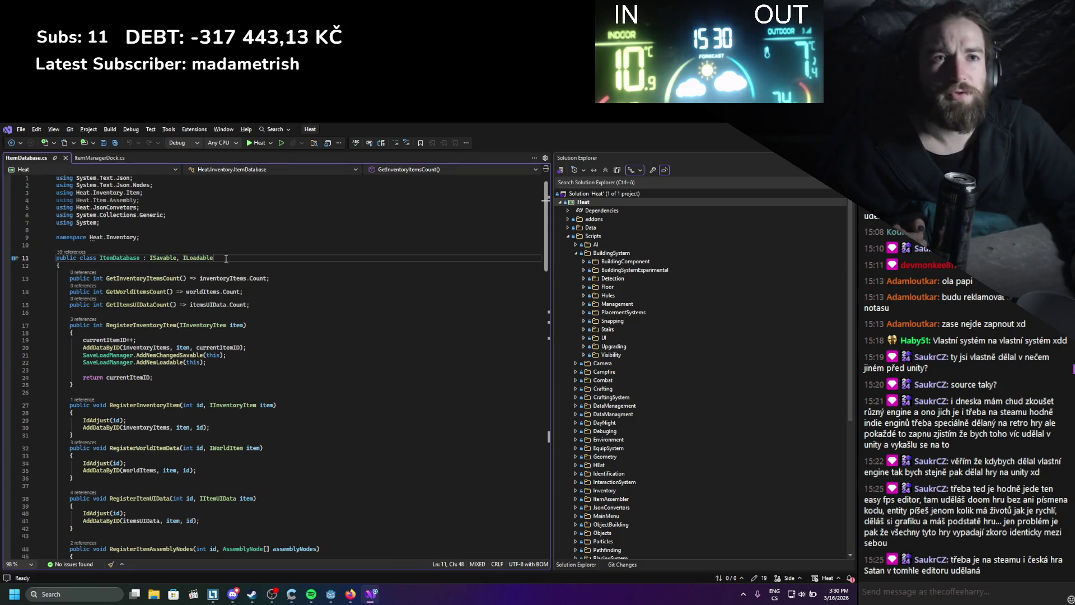
pyautogui.click(266, 326)
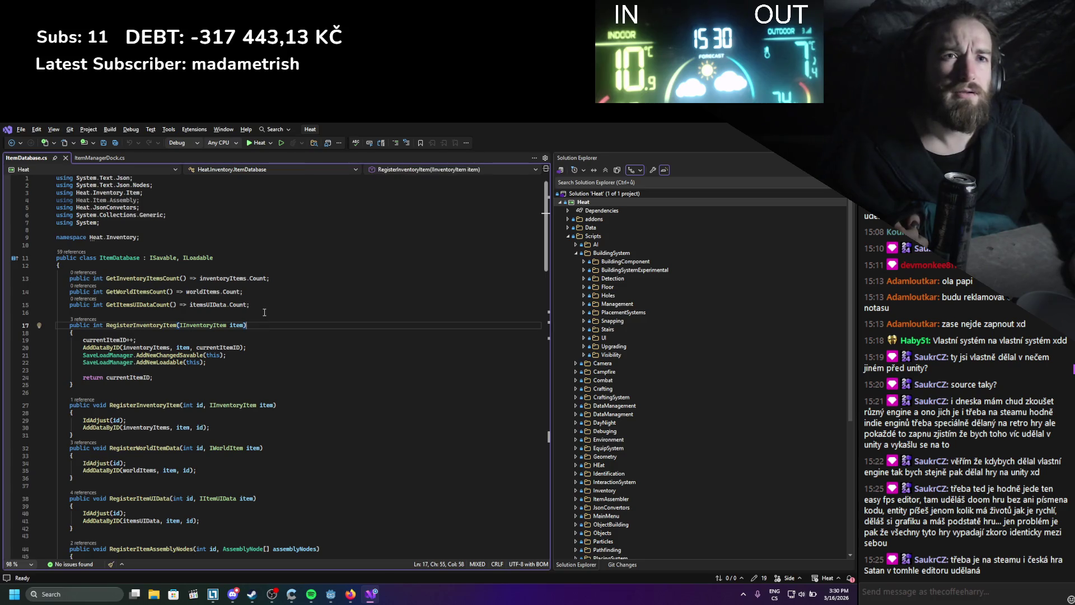
pyautogui.scroll(-8, 254, 314)
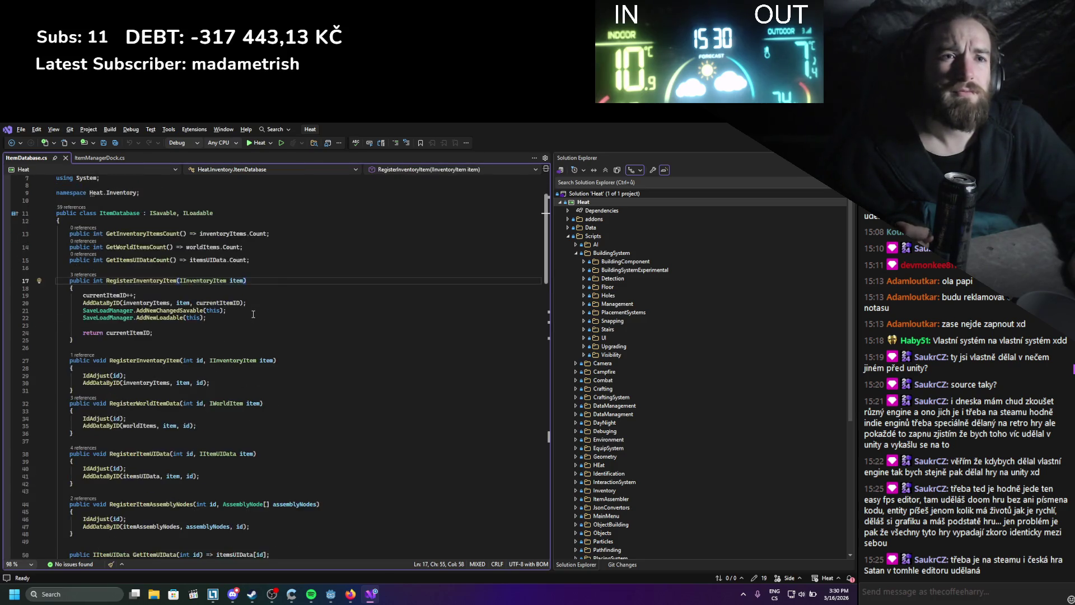
pyautogui.scroll(-8, 249, 303)
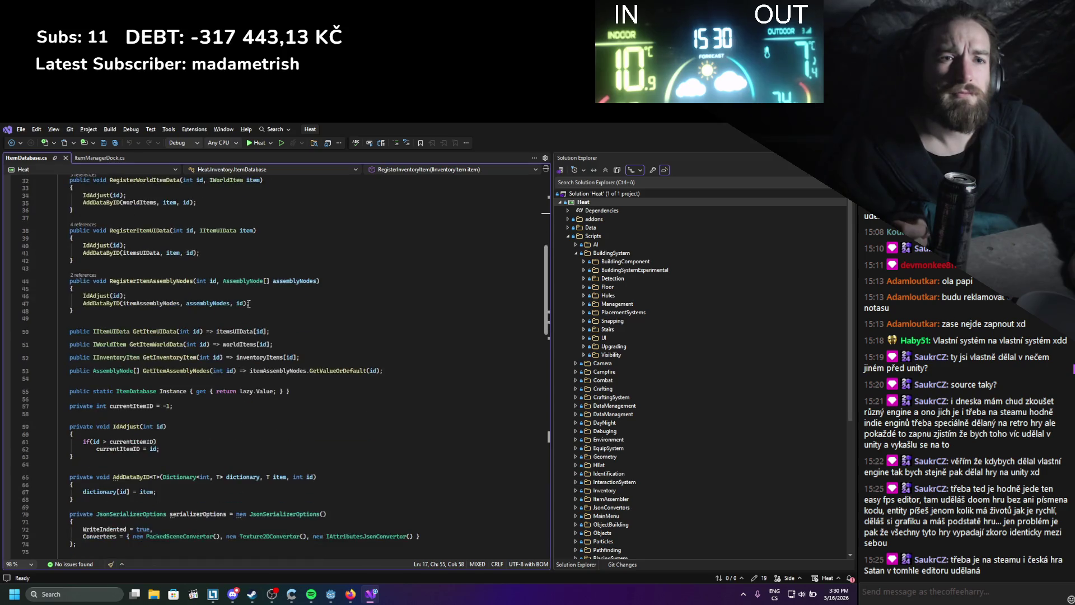
pyautogui.scroll(15, 249, 303)
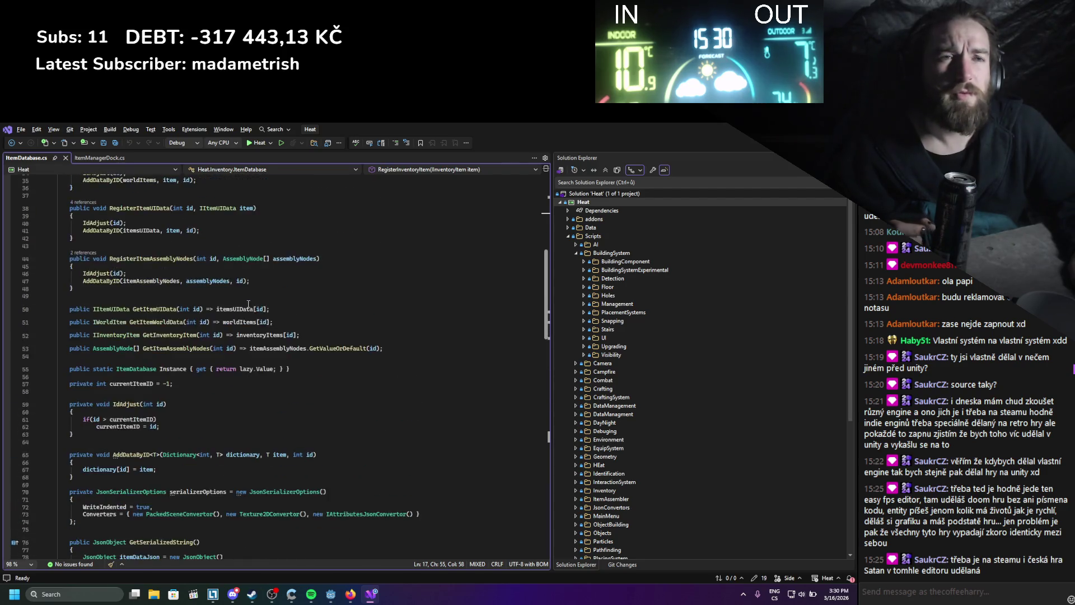
pyautogui.moveTo(221, 257); pyautogui.dragTo(141, 258)
pyautogui.press('BackSpace')
pyautogui.click(140, 201)
pyautogui.moveTo(141, 201); pyautogui.dragTo(54, 203)
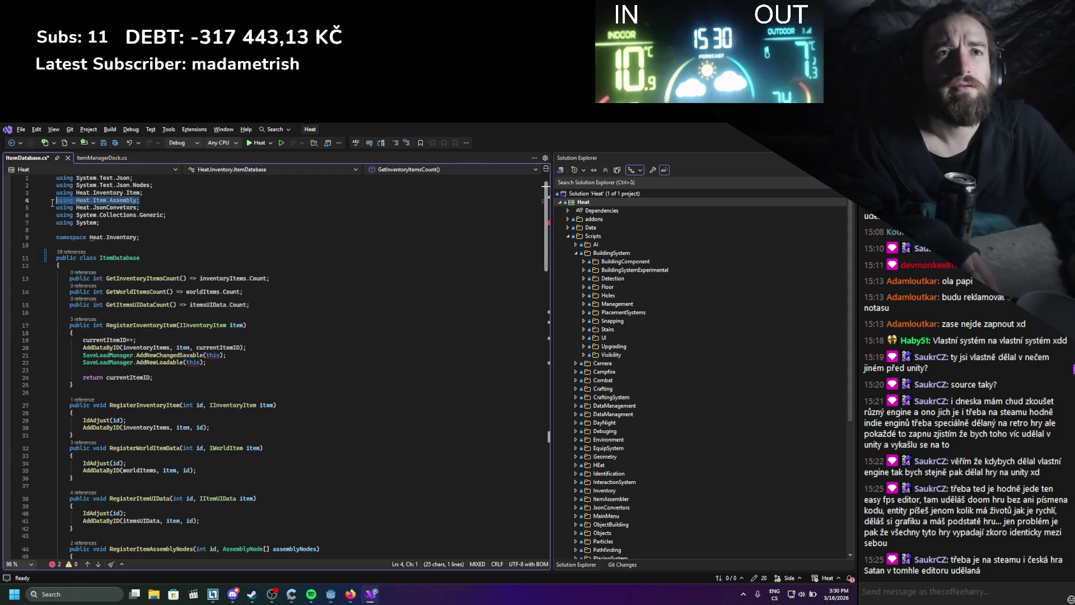
pyautogui.press('BackSpace')
pyautogui.press('BackSpace')
pyautogui.moveTo(206, 355); pyautogui.dragTo(56, 347)
pyautogui.press('BackSpace')
pyautogui.press('BackSpace')
pyautogui.scroll(-1, 153, 359)
pyautogui.hotkey('ctrl', 's')
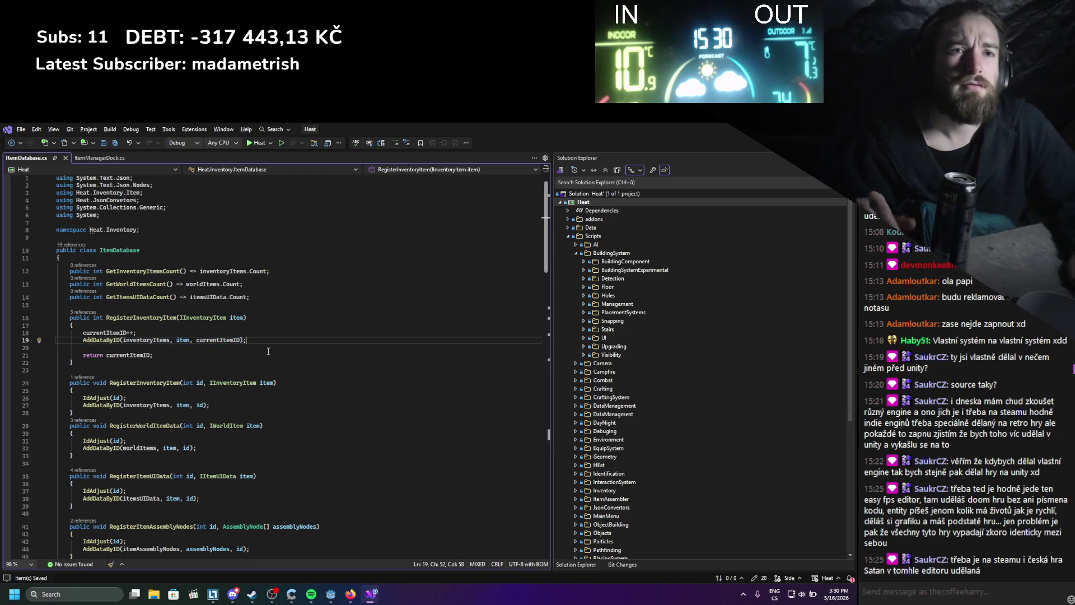
# - Delete GetSerializedString, the serializerOptions field and both LoadData methods
pyautogui.scroll(-17, 268, 351)
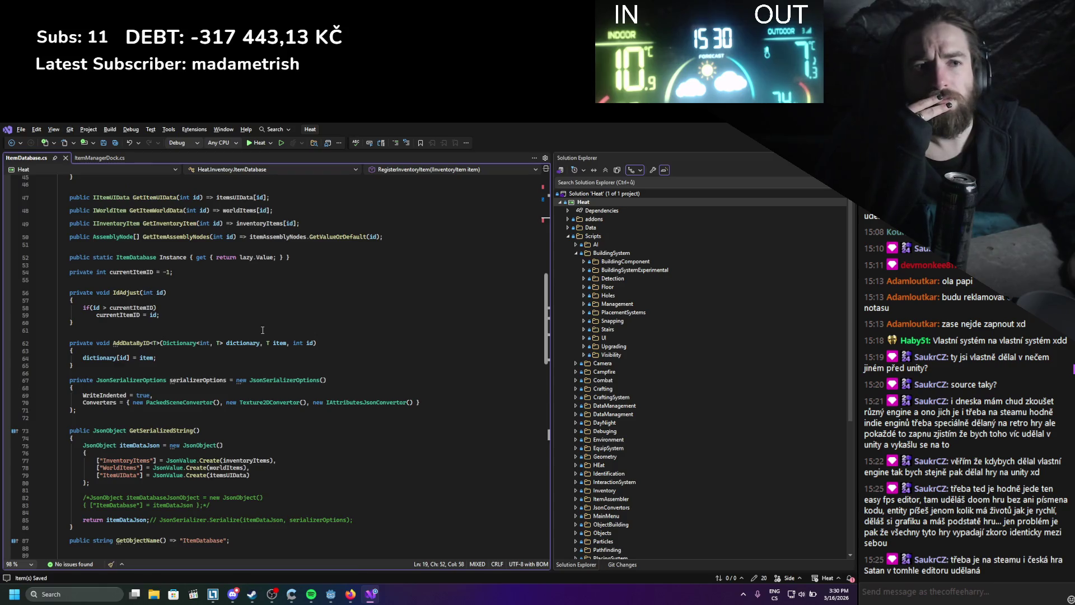
pyautogui.moveTo(57, 421)
pyautogui.mouseDown()
pyautogui.moveTo(56, 322)
pyautogui.moveTo(15, 262)
pyautogui.mouseUp()
pyautogui.press('BackSpace')
pyautogui.press('BackSpace')
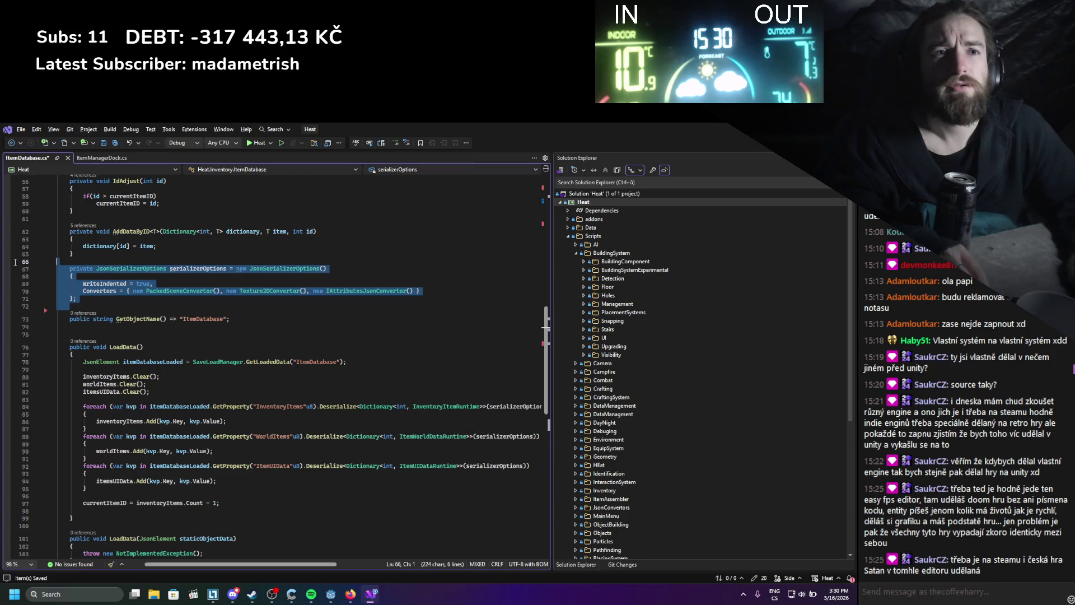
pyautogui.press('BackSpace')
pyautogui.press('BackSpace')
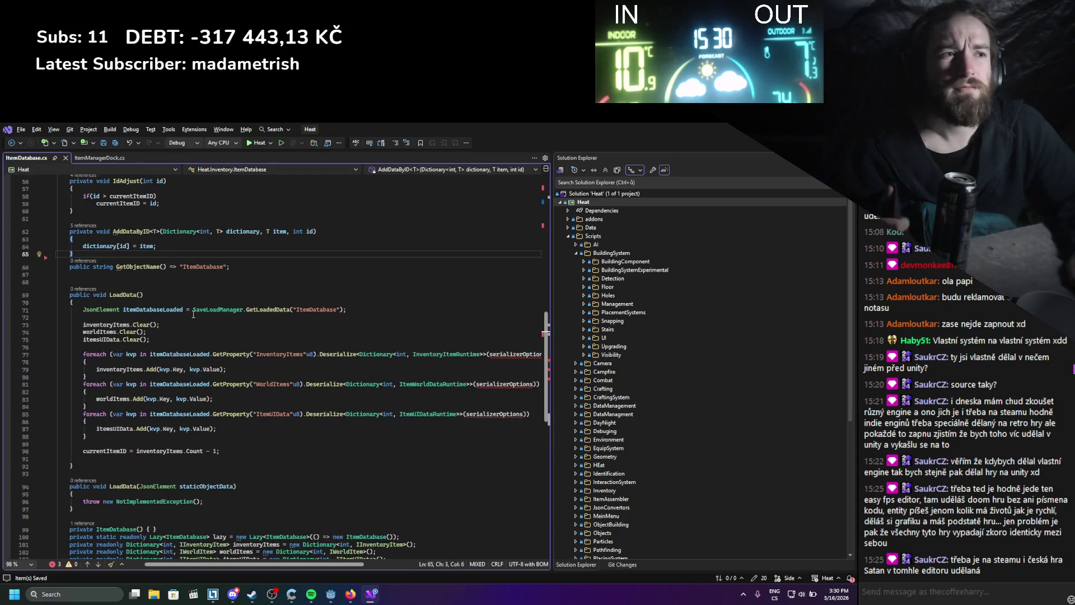
pyautogui.moveTo(102, 466); pyautogui.dragTo(57, 275)
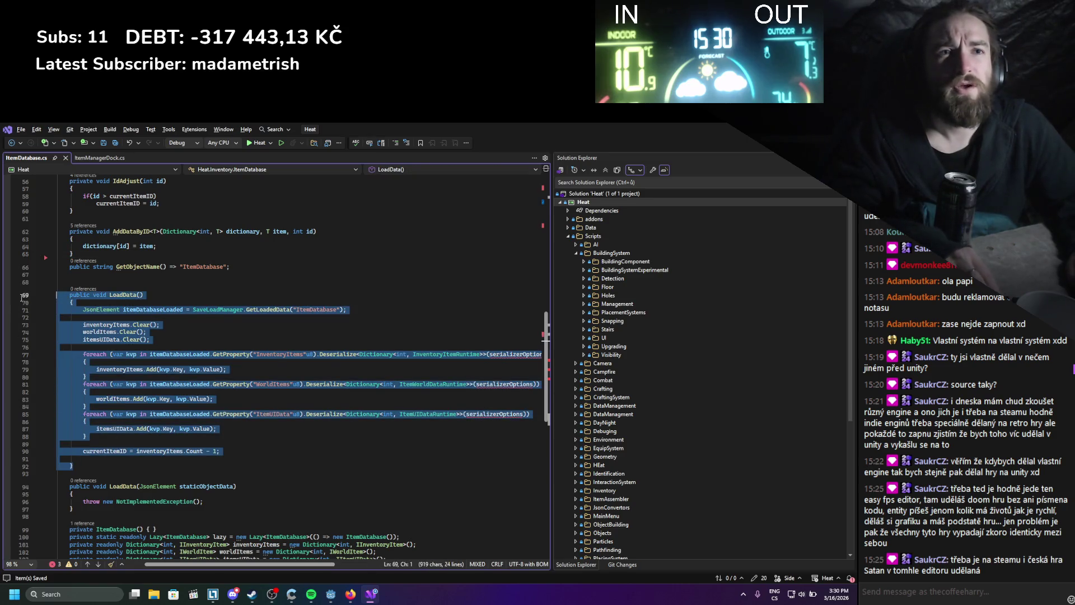
pyautogui.press('BackSpace')
pyautogui.scroll(2, 238, 329)
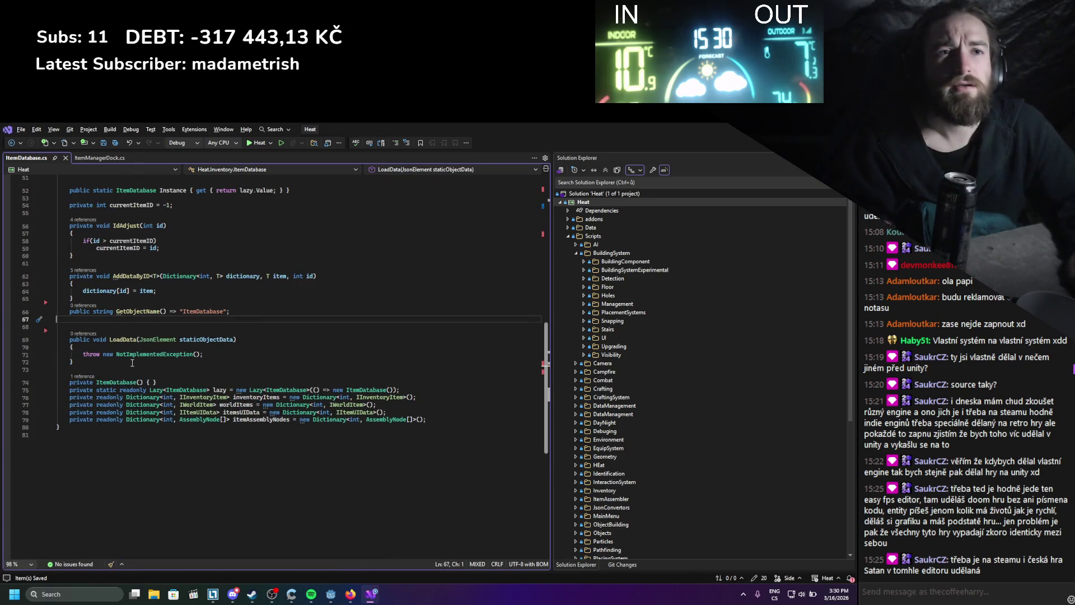
pyautogui.moveTo(56, 370); pyautogui.dragTo(30, 334)
pyautogui.press('BackSpace')
pyautogui.press('BackSpace')
pyautogui.press('BackSpace')
# - Review the trimmed class and highlight every use of int in the file
pyautogui.scroll(3, 245, 346)
pyautogui.scroll(3, 245, 347)
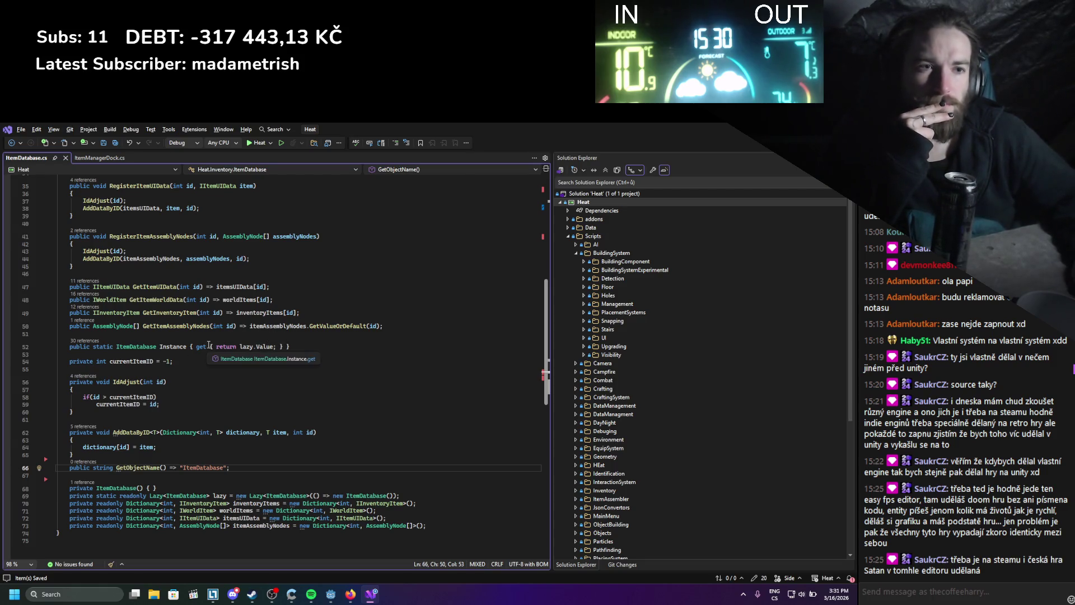
pyautogui.scroll(-2, 193, 401)
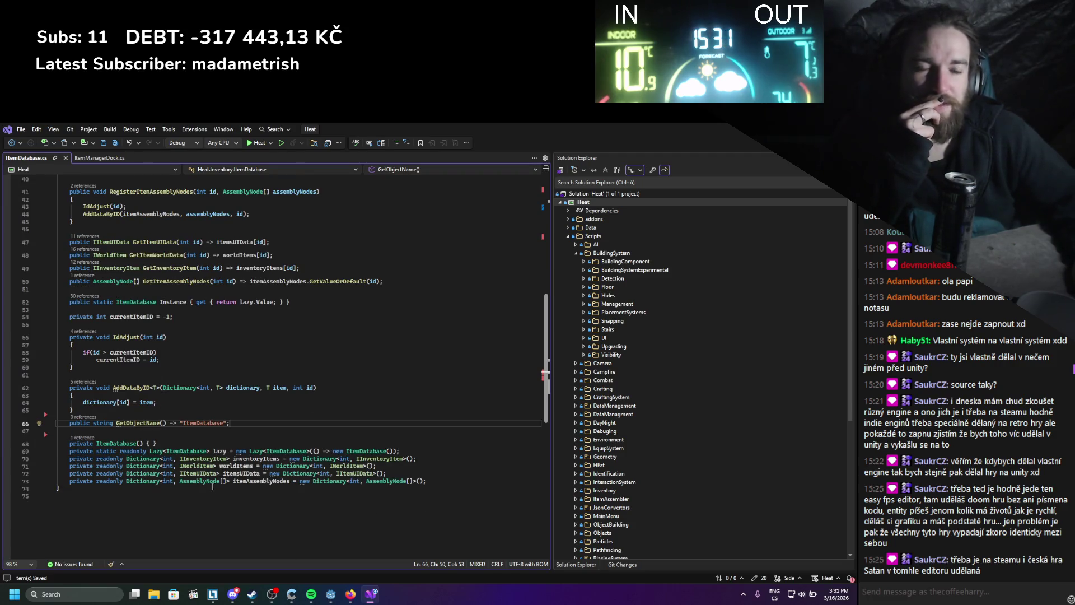
pyautogui.doubleClick(167, 459)
pyautogui.scroll(3, 188, 497)
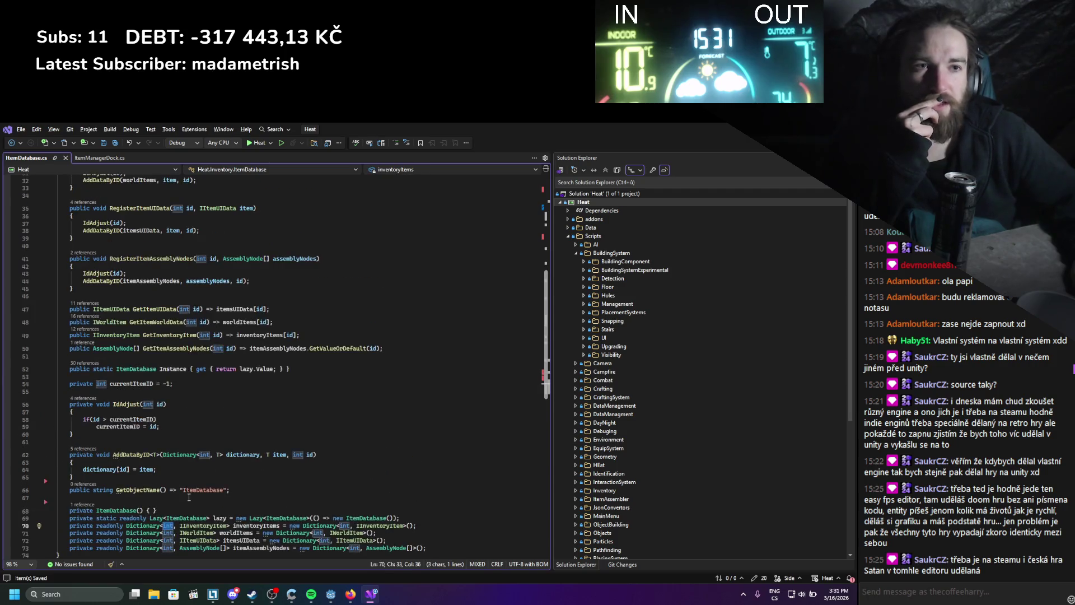
# - Delete the unused Heat.JsonConvetors and System.Text.Json using lines from ItemDatabase.cs and save
pyautogui.scroll(10, 322, 416)
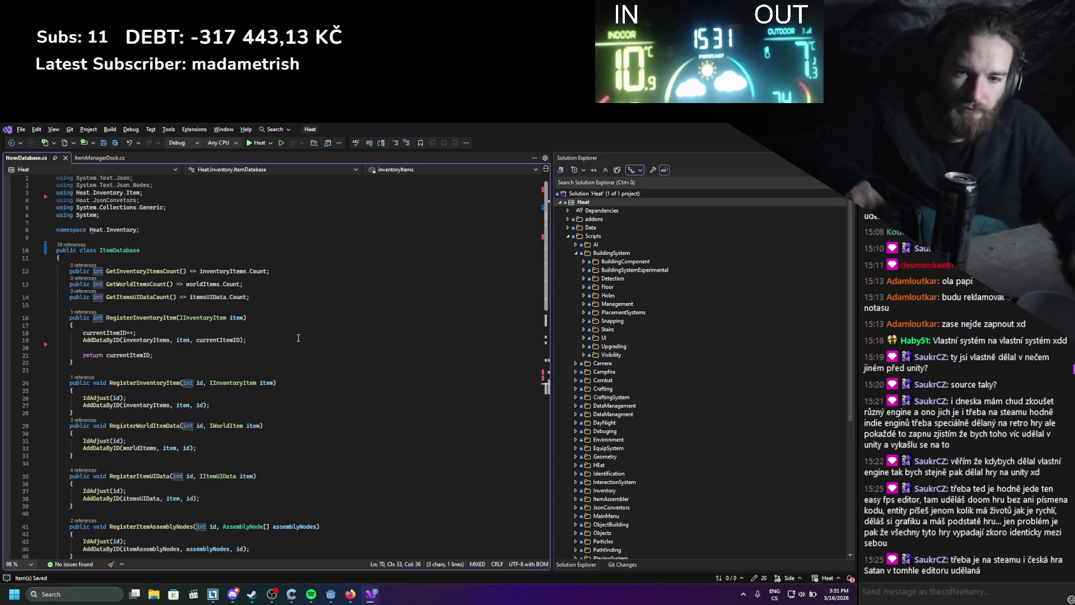
pyautogui.scroll(-8, 264, 348)
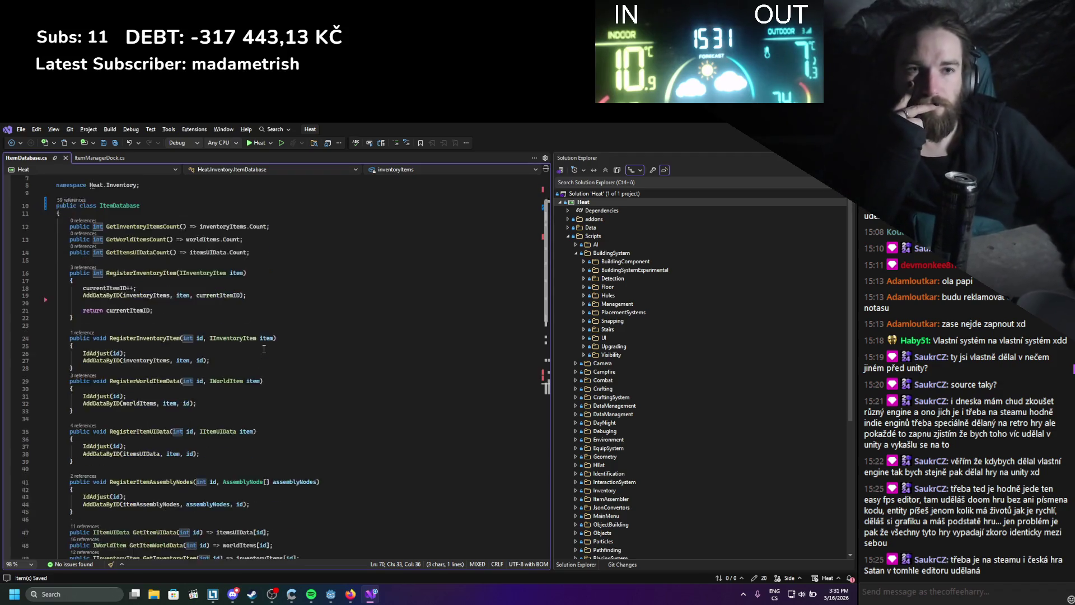
pyautogui.scroll(-4, 264, 348)
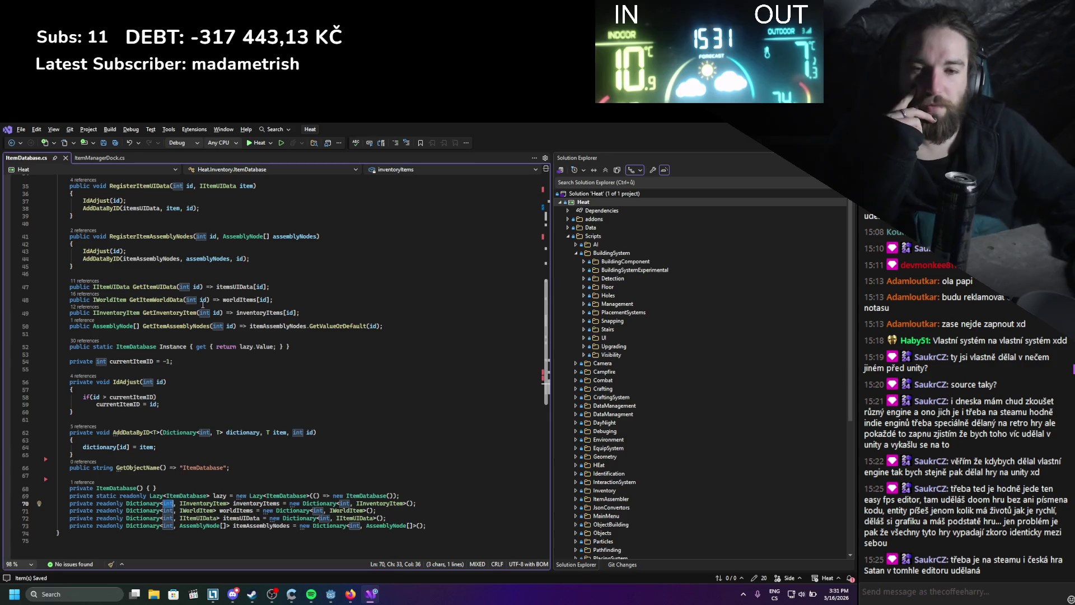
pyautogui.moveTo(205, 301)
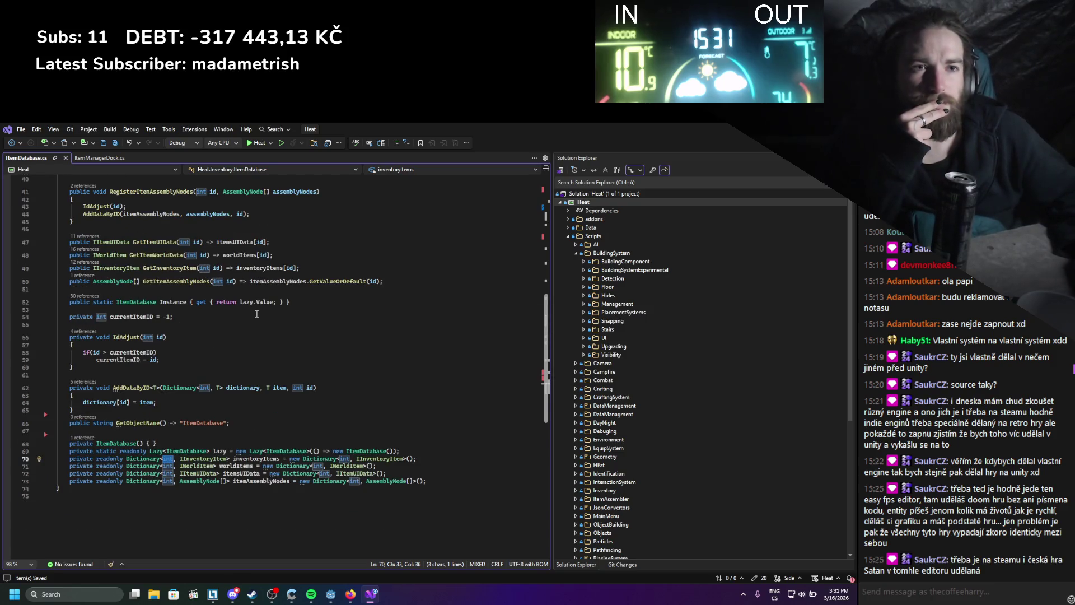
pyautogui.scroll(1, 250, 319)
pyautogui.scroll(10, 242, 326)
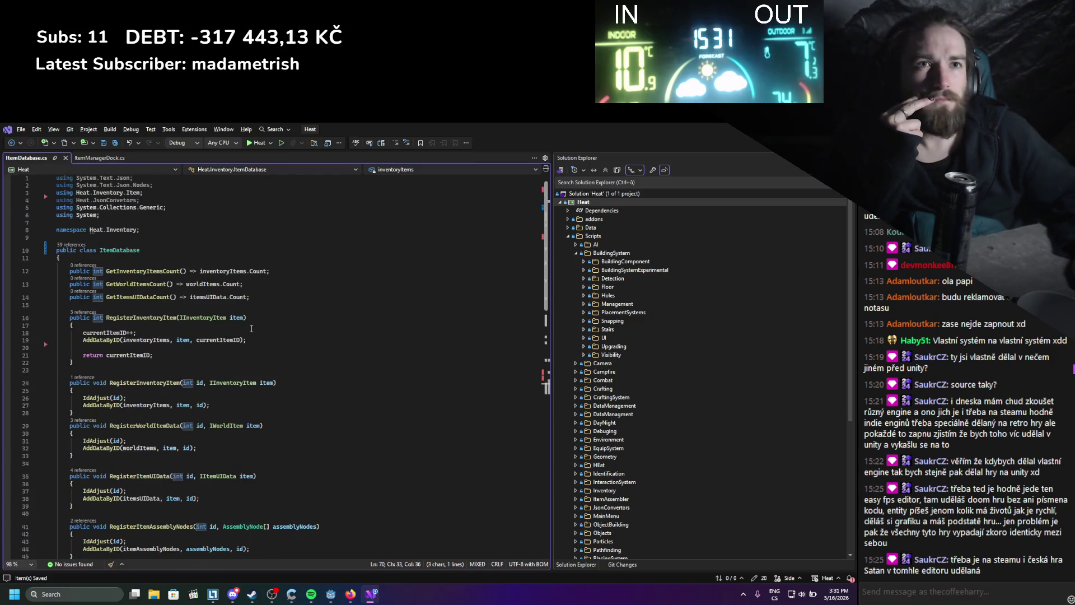
pyautogui.moveTo(140, 200); pyautogui.dragTo(56, 200)
pyautogui.press('Delete')
pyautogui.moveTo(179, 182); pyautogui.dragTo(100, 215)
pyautogui.hotkey('ctrl', 'r')
pyautogui.hotkey('ctrl', 'g')
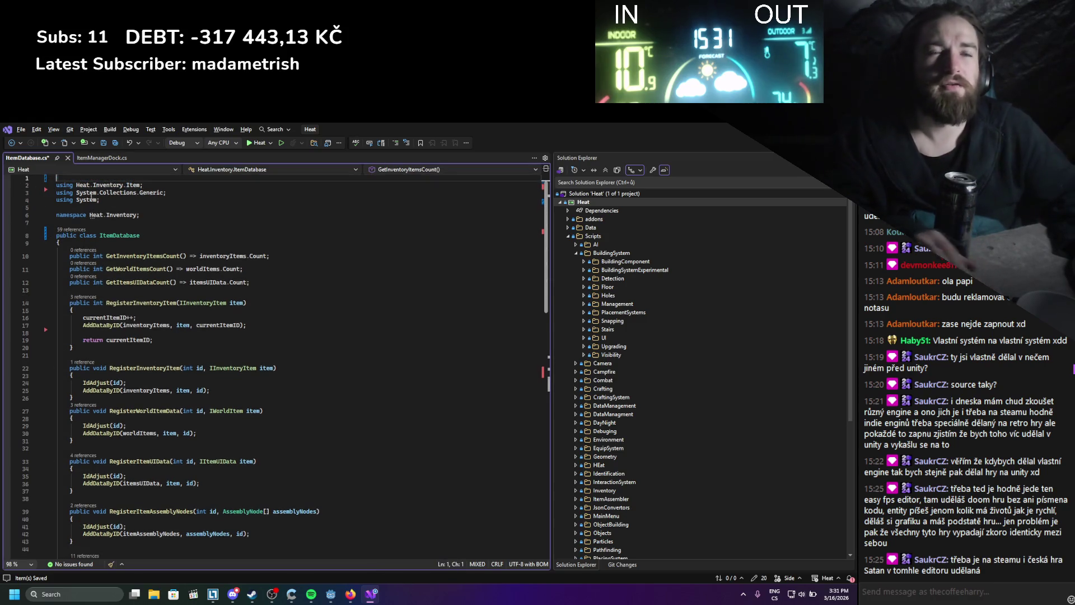
pyautogui.press('Delete')
pyautogui.hotkey('ctrl', 's')
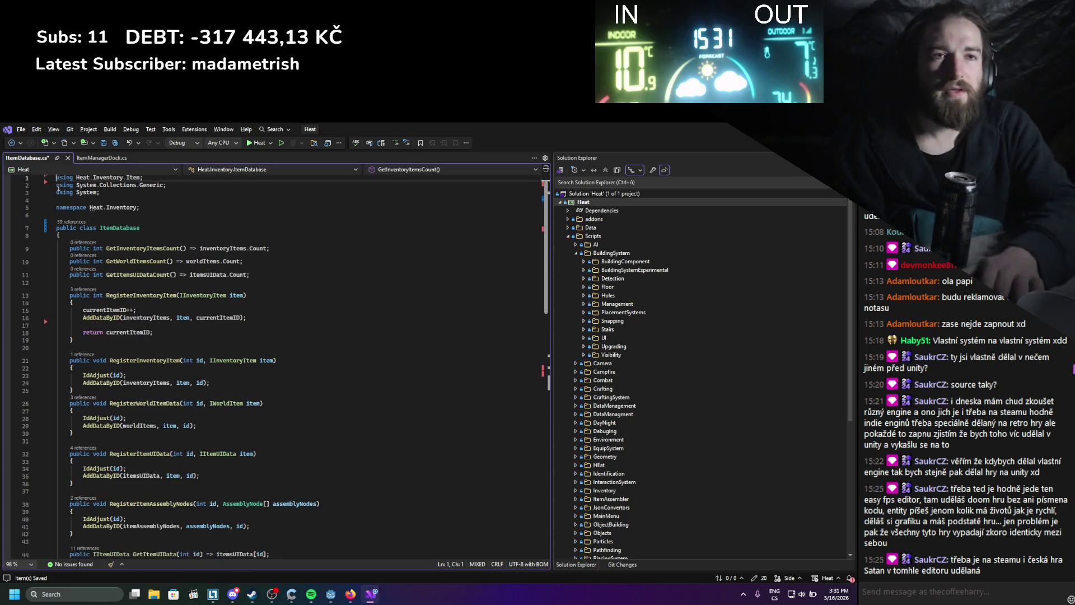
# - Glance over the cleaned file, then return to the Godot editor
pyautogui.scroll(-10, 334, 351)
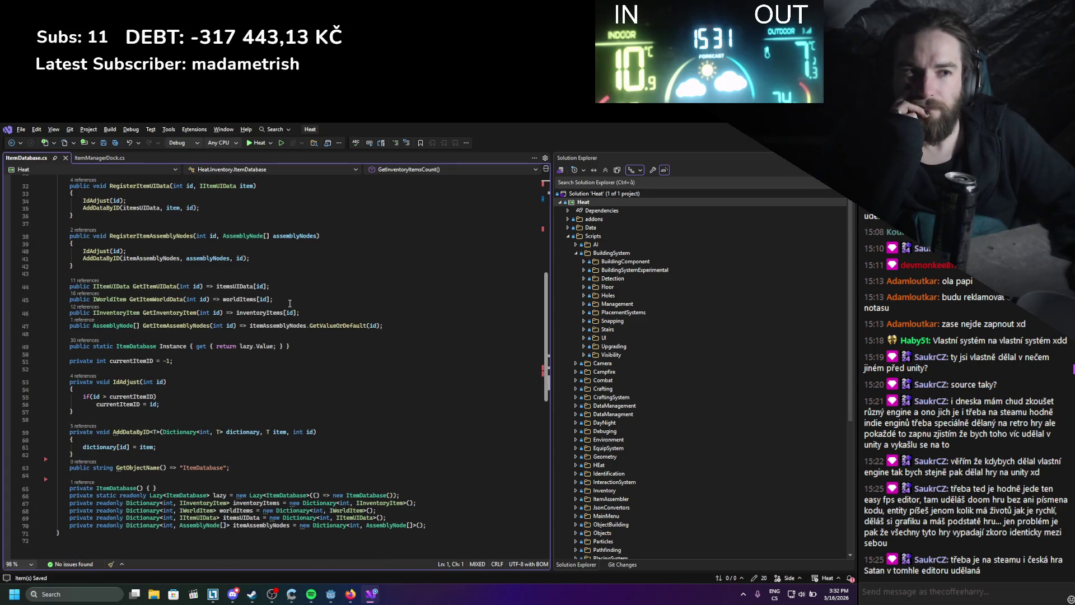
pyautogui.scroll(10, 287, 302)
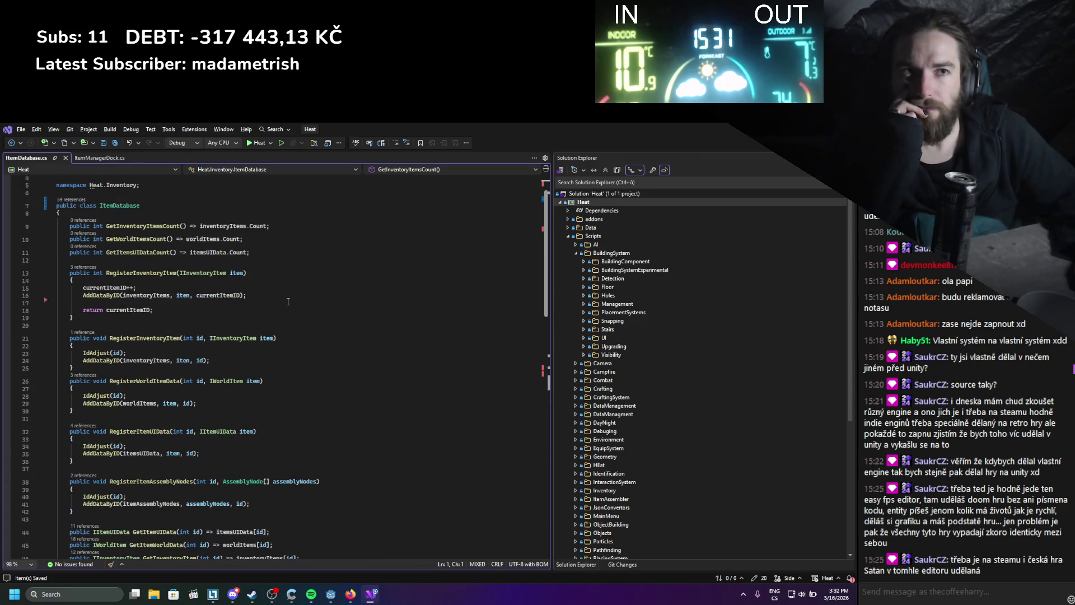
pyautogui.hotkey('alt', 'Tab')
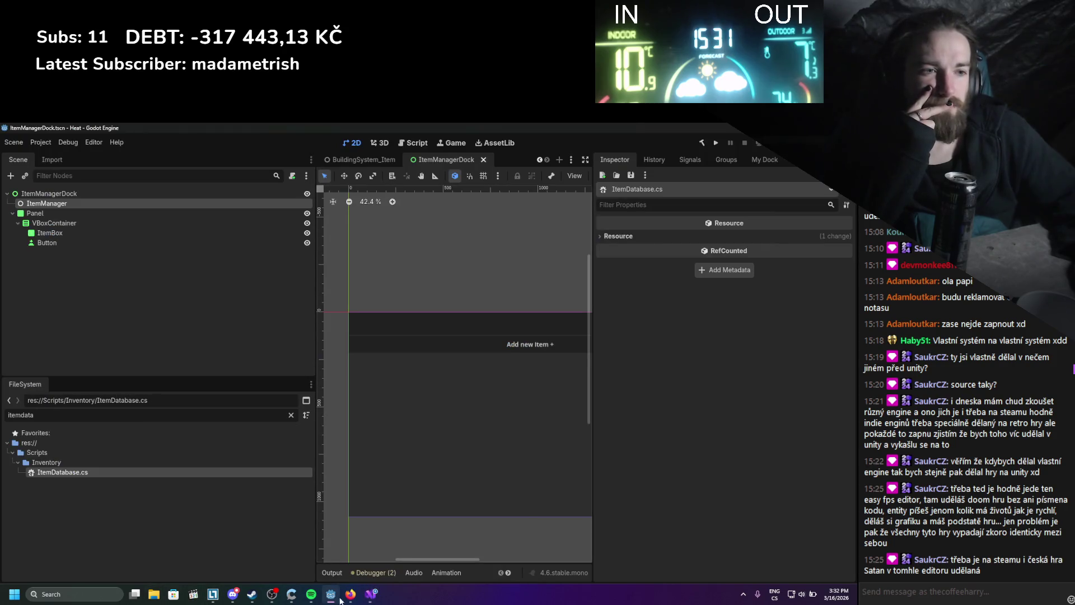
# - Bring up the Godot forum in the browser and scroll through the current page
pyautogui.click(351, 594)
pyautogui.scroll(-5, 384, 236)
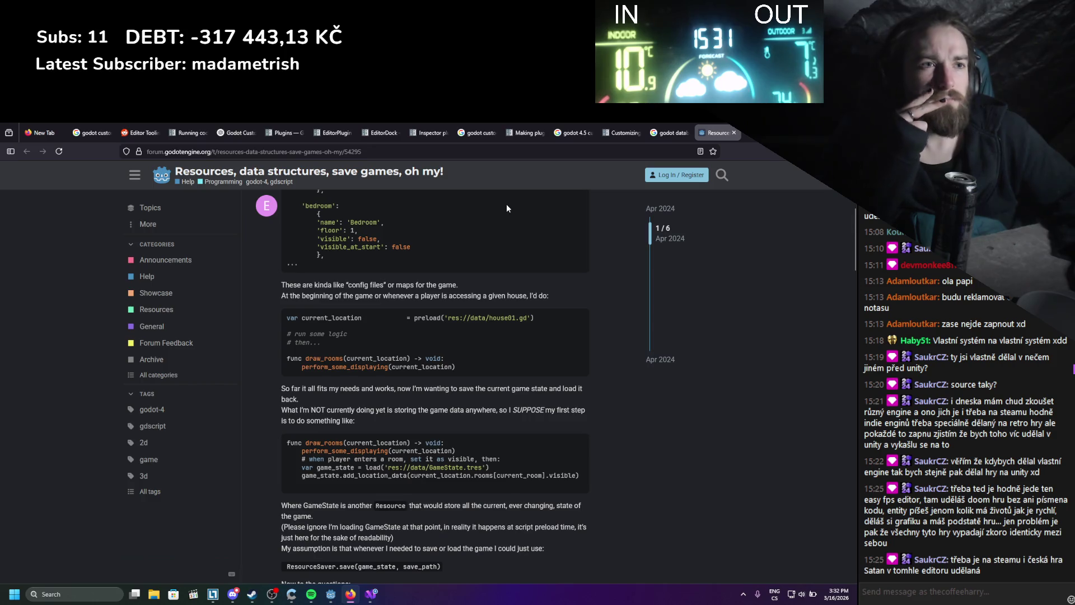
pyautogui.scroll(-4, 507, 205)
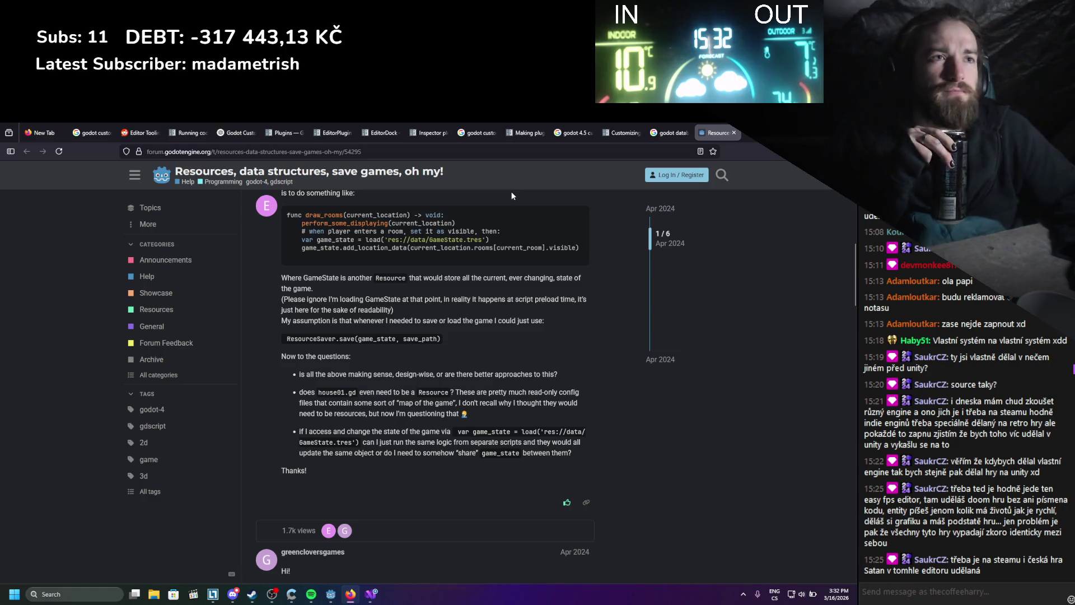
pyautogui.scroll(2, 511, 196)
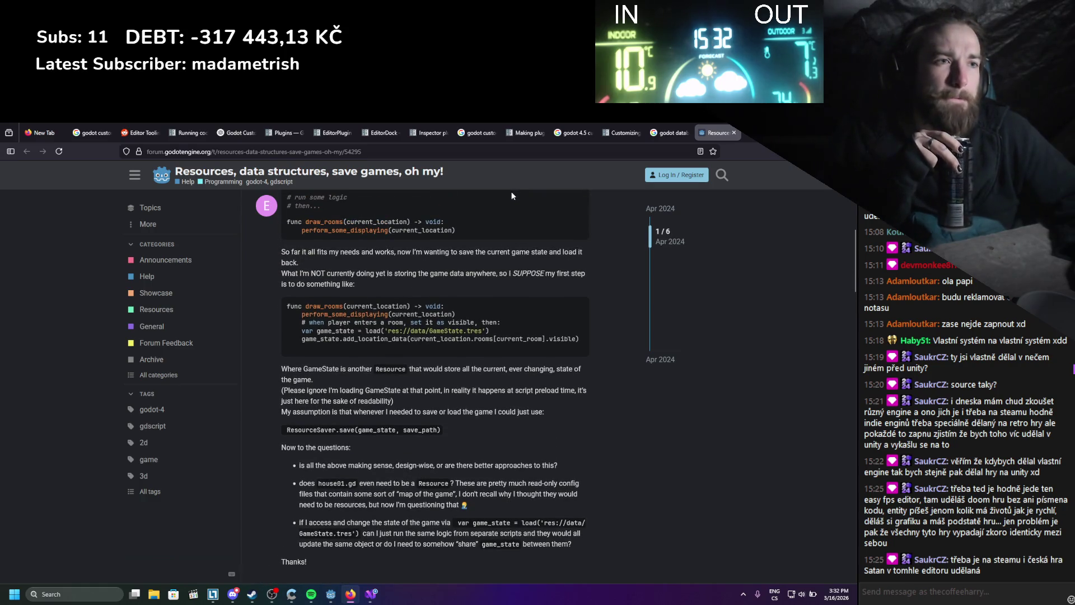
pyautogui.scroll(4, 512, 195)
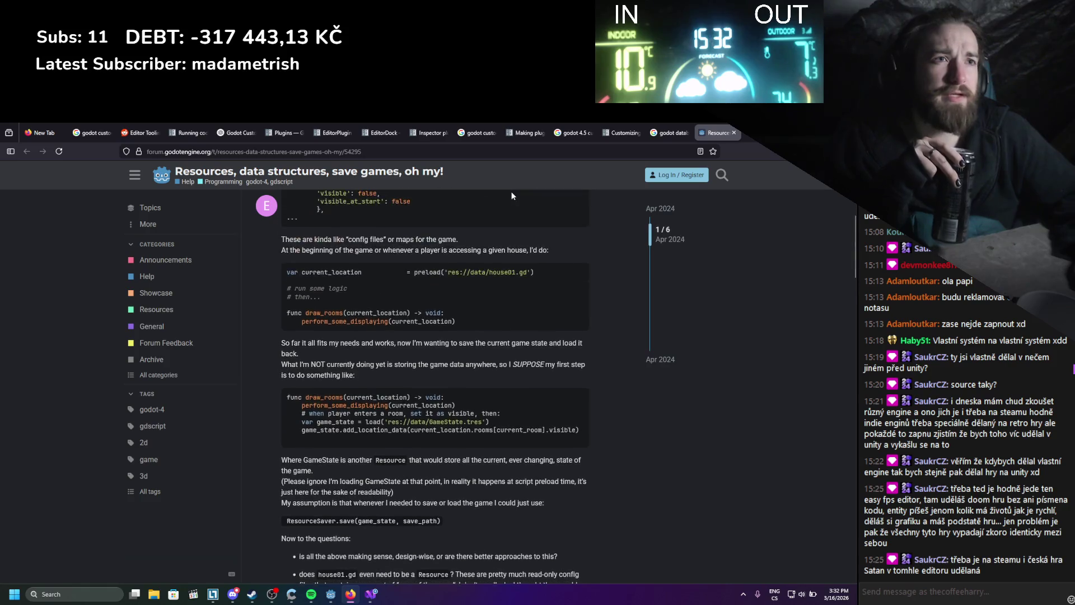
pyautogui.scroll(1, 512, 196)
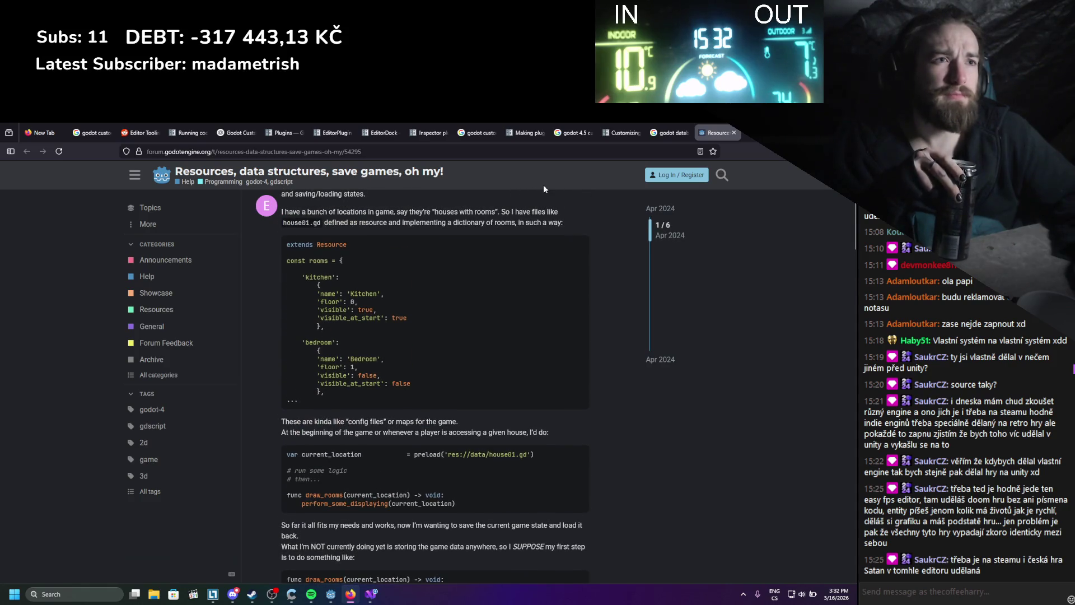
# - Open the 'Dictionary or Resource Database?' thread in a new tab and read its first reply
pyautogui.click(678, 133)
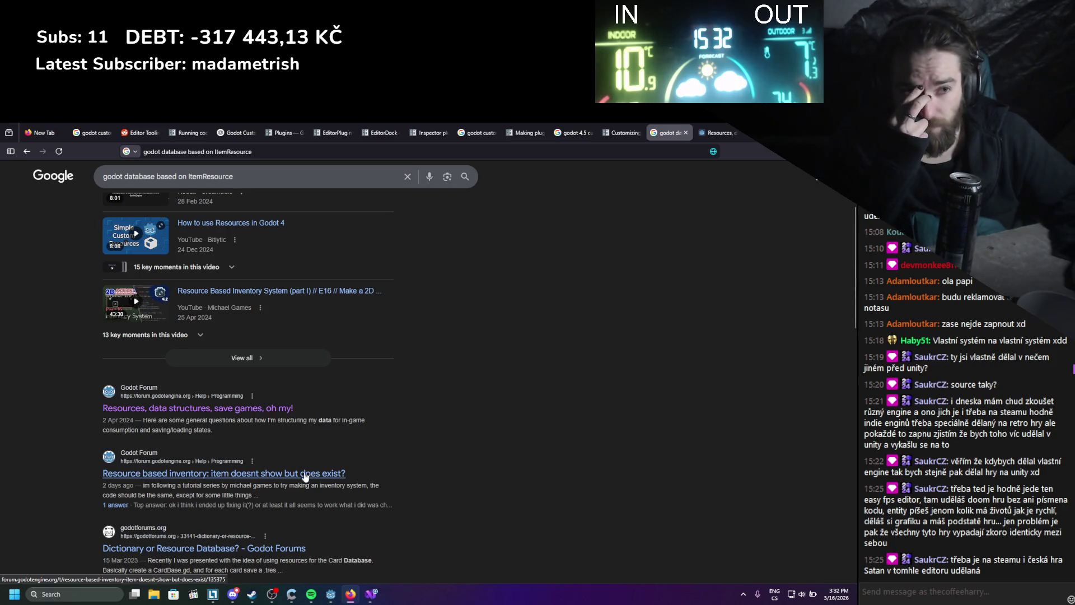
pyautogui.middleClick(205, 548)
pyautogui.click(677, 133)
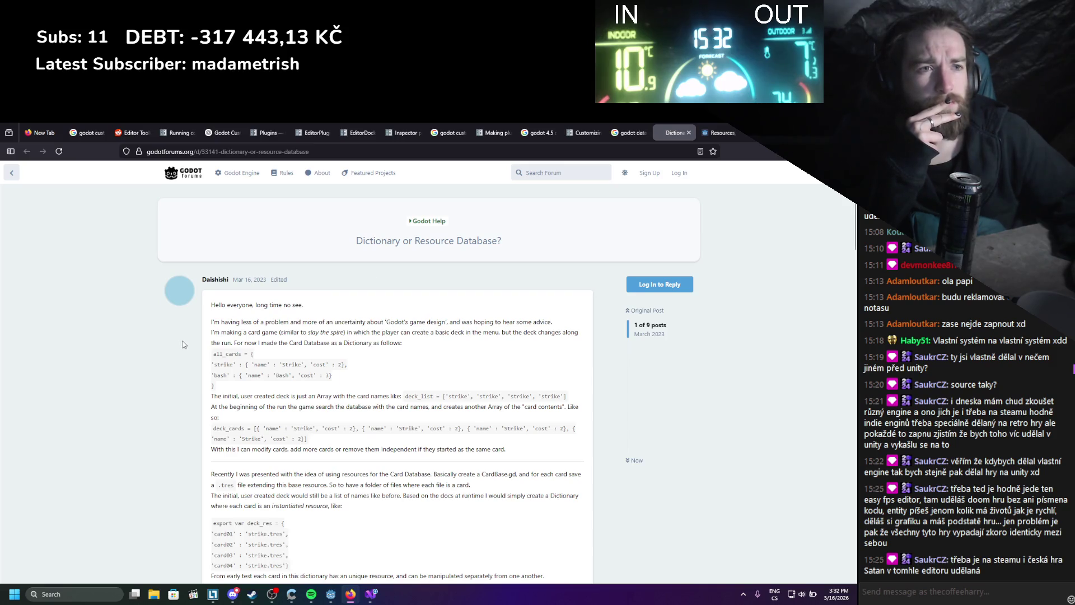
pyautogui.scroll(-1, 185, 344)
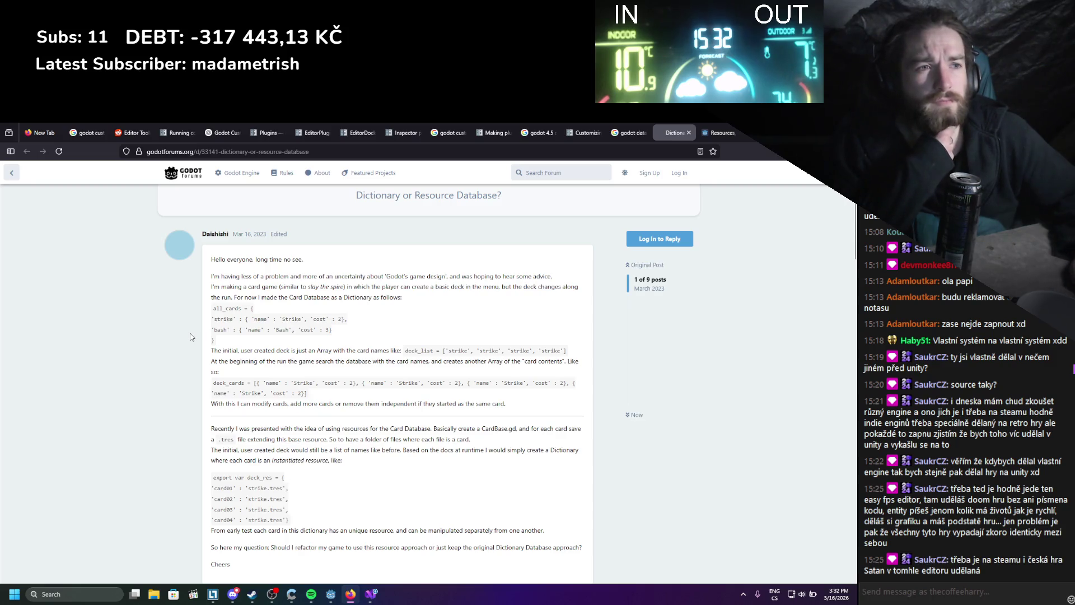
pyautogui.scroll(-2, 191, 337)
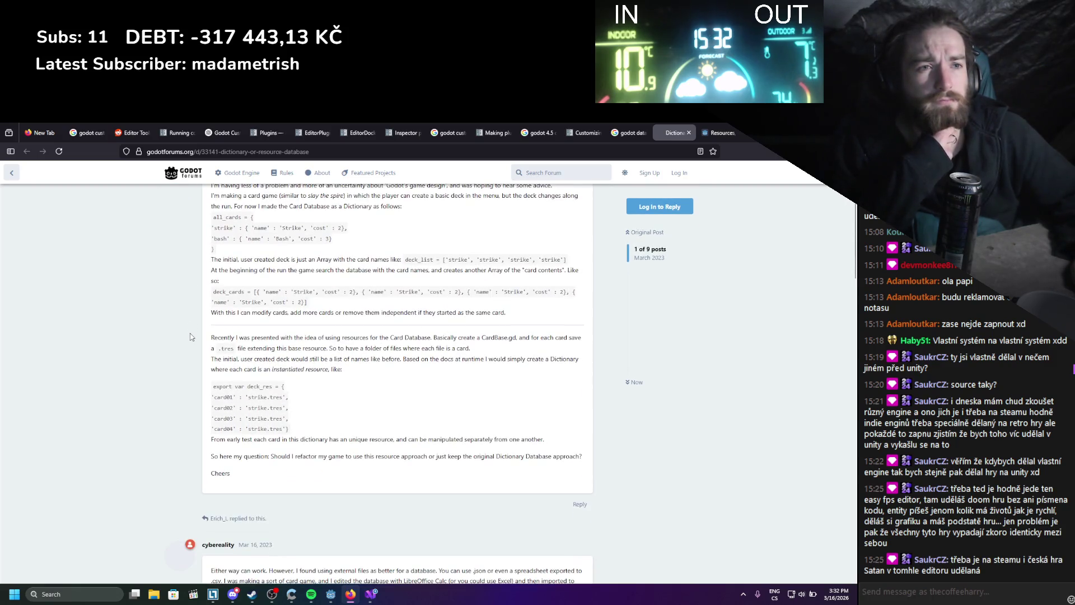
pyautogui.scroll(-3, 191, 336)
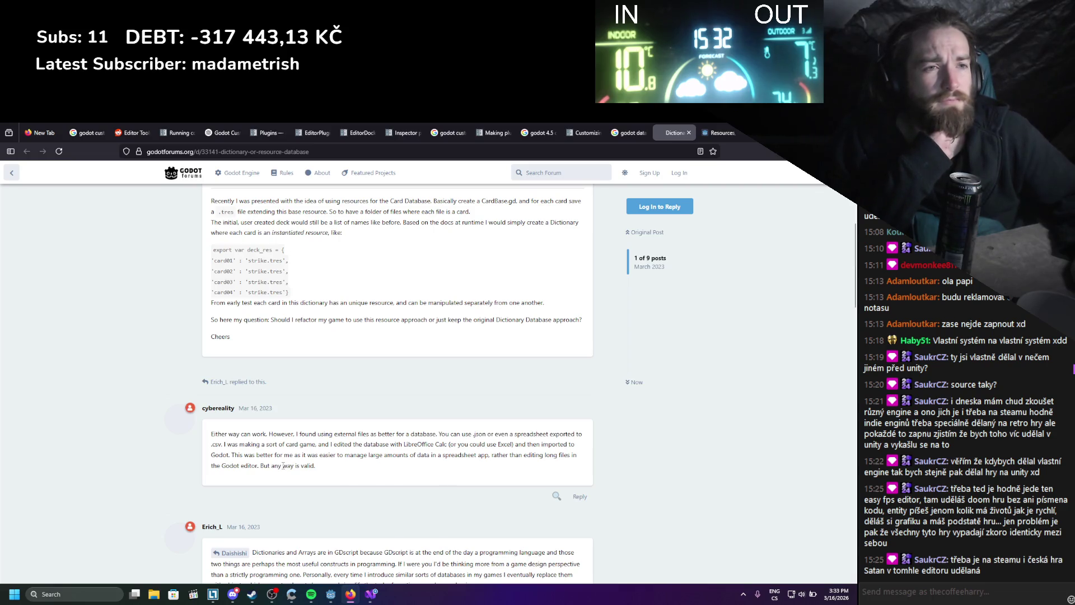
pyautogui.moveTo(336, 477); pyautogui.dragTo(209, 430)
pyautogui.hotkey('alt', 'Tab')
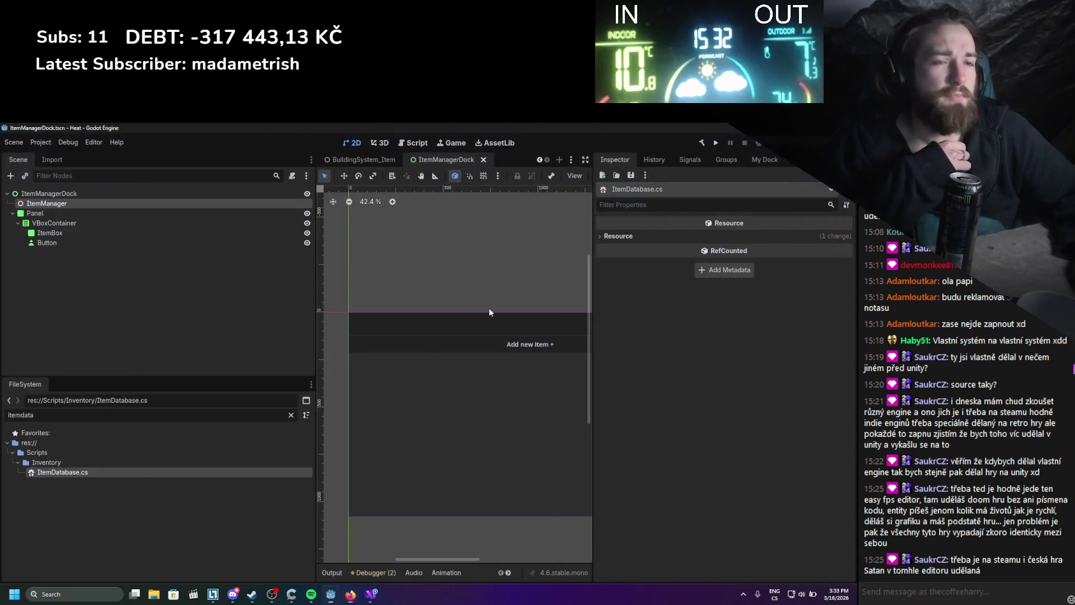
# - Clear the FileSystem filter, collapse Scripts, and expand Data > ItemsData
pyautogui.click(291, 415)
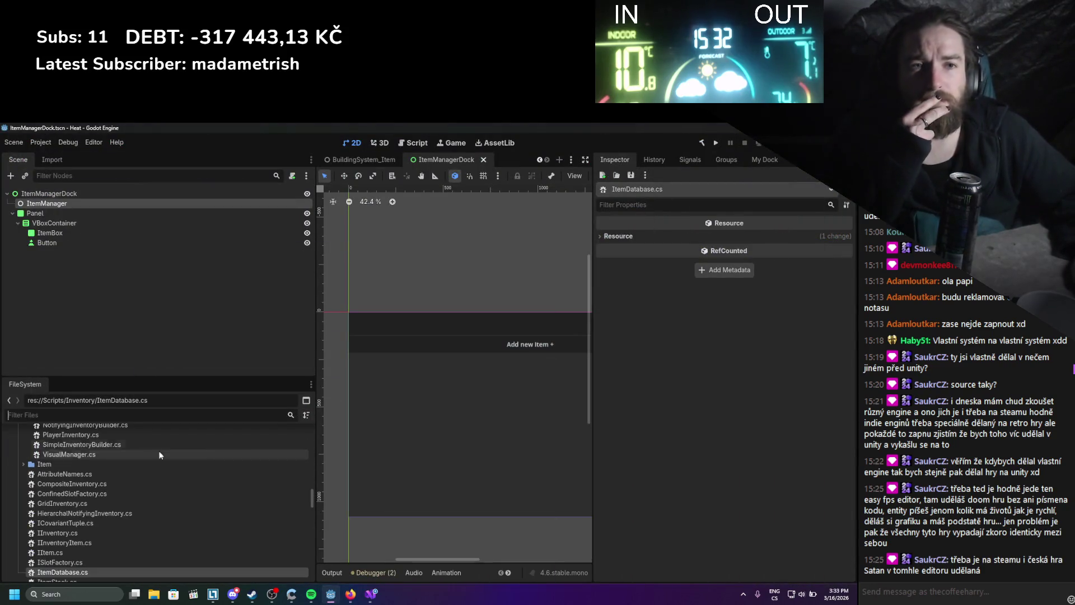
pyautogui.scroll(10, 108, 540)
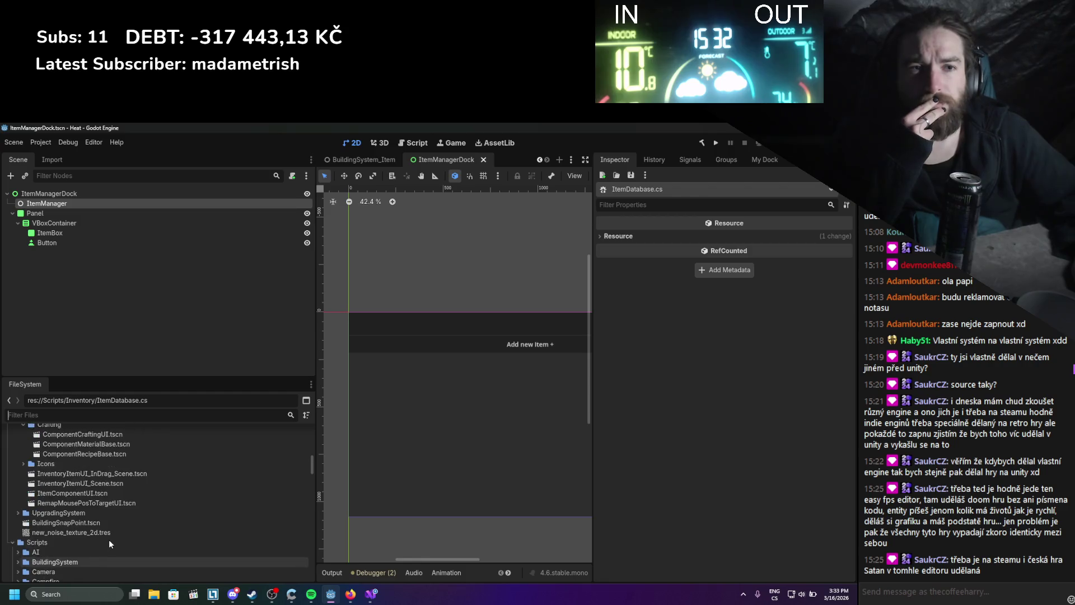
pyautogui.scroll(10, 109, 539)
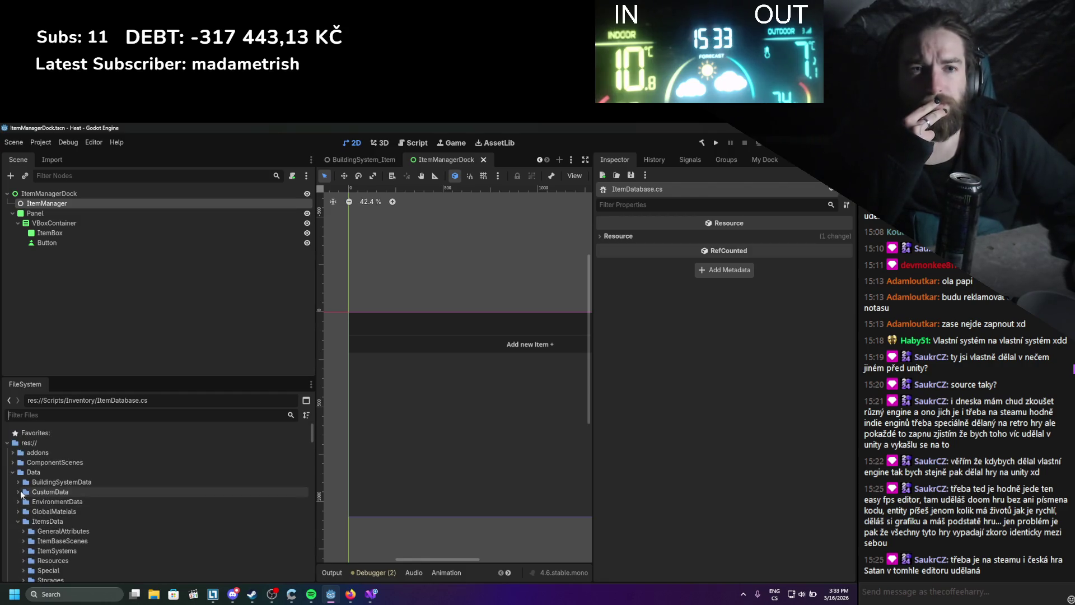
pyautogui.click(13, 483)
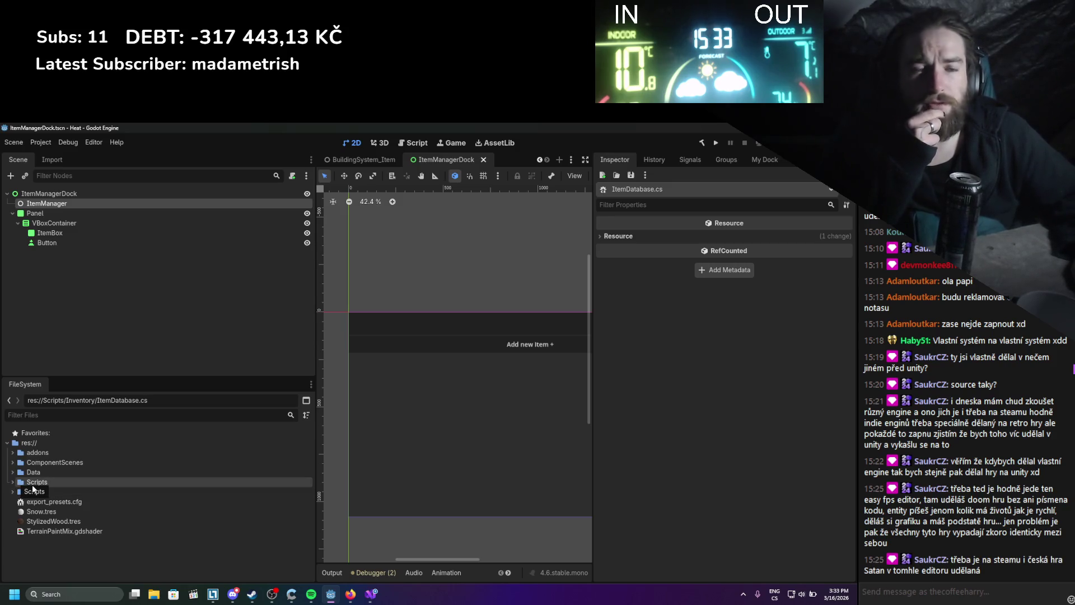
pyautogui.click(13, 472)
pyautogui.scroll(-2, 18, 505)
pyautogui.click(18, 505)
# - Expand ToolComponents > Wood > Handle_Wood_Scenes and select Handle_Wood.tres
pyautogui.click(23, 524)
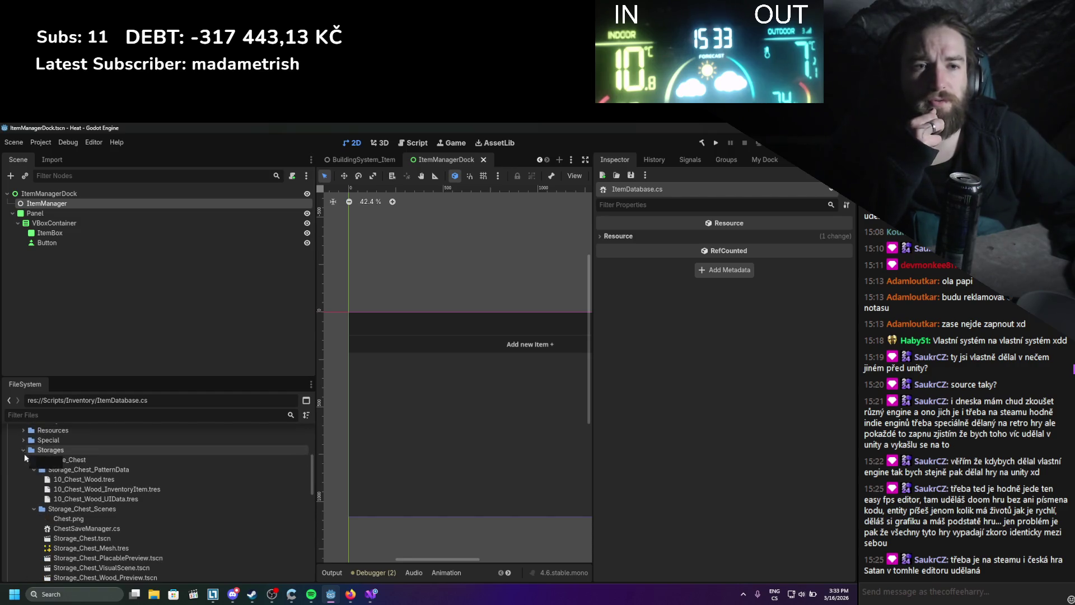
pyautogui.click(23, 450)
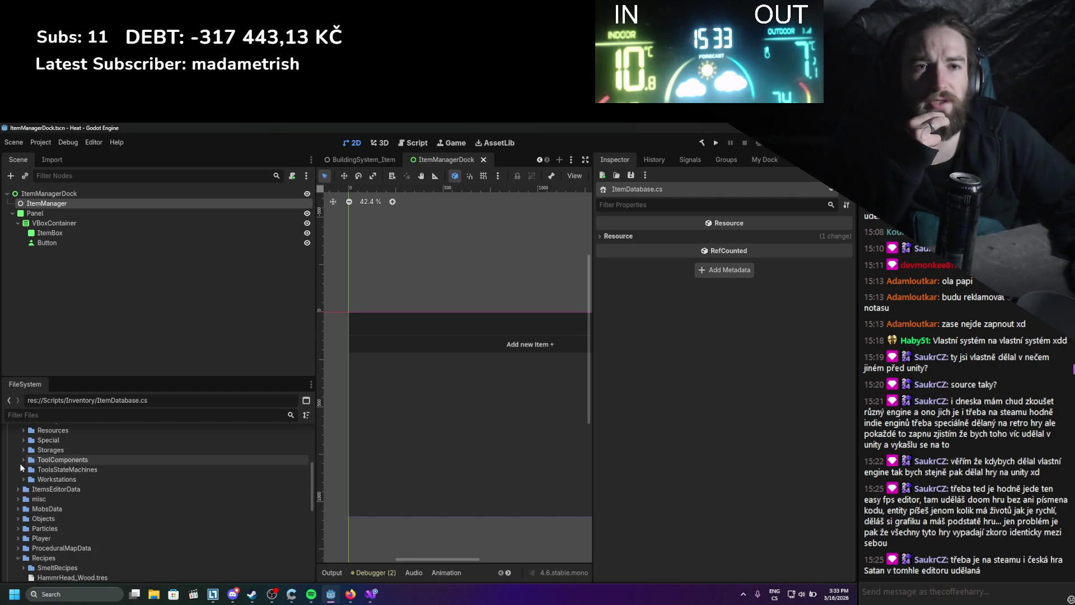
pyautogui.click(21, 462)
pyautogui.click(28, 489)
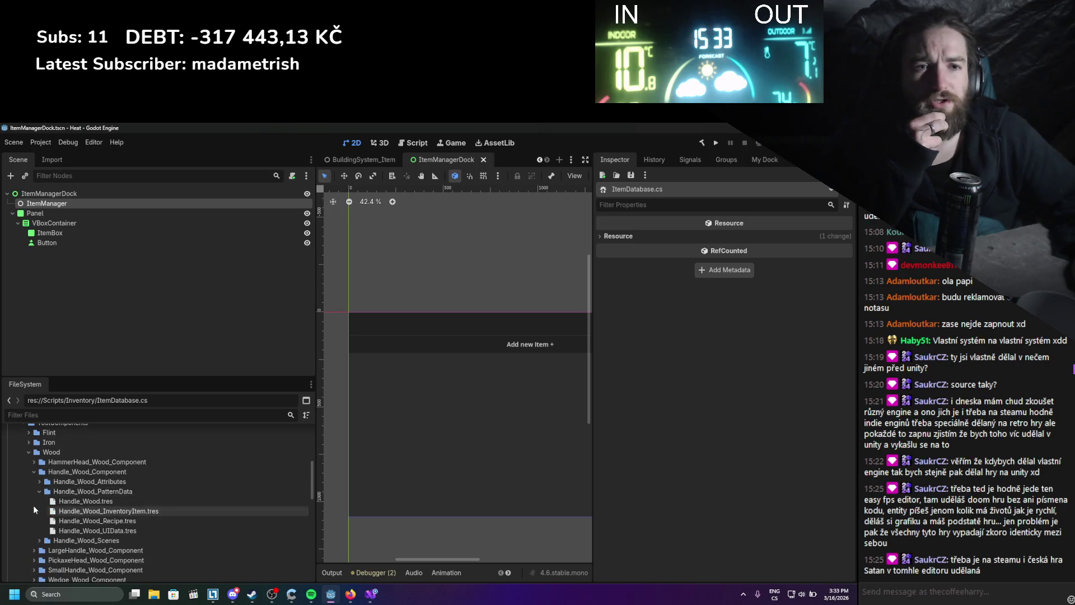
pyautogui.click(40, 541)
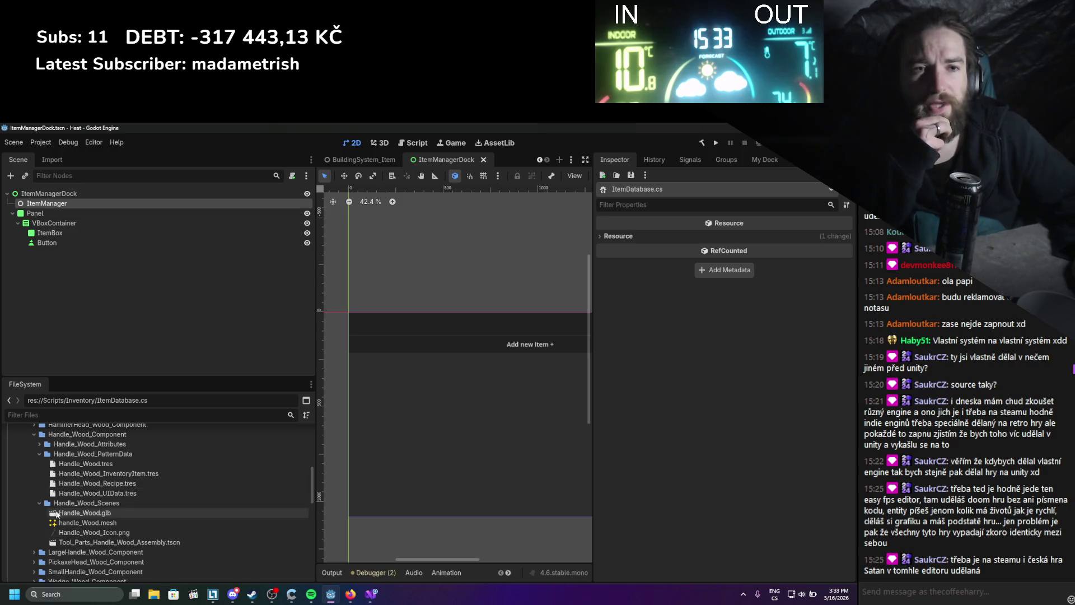
pyautogui.click(68, 531)
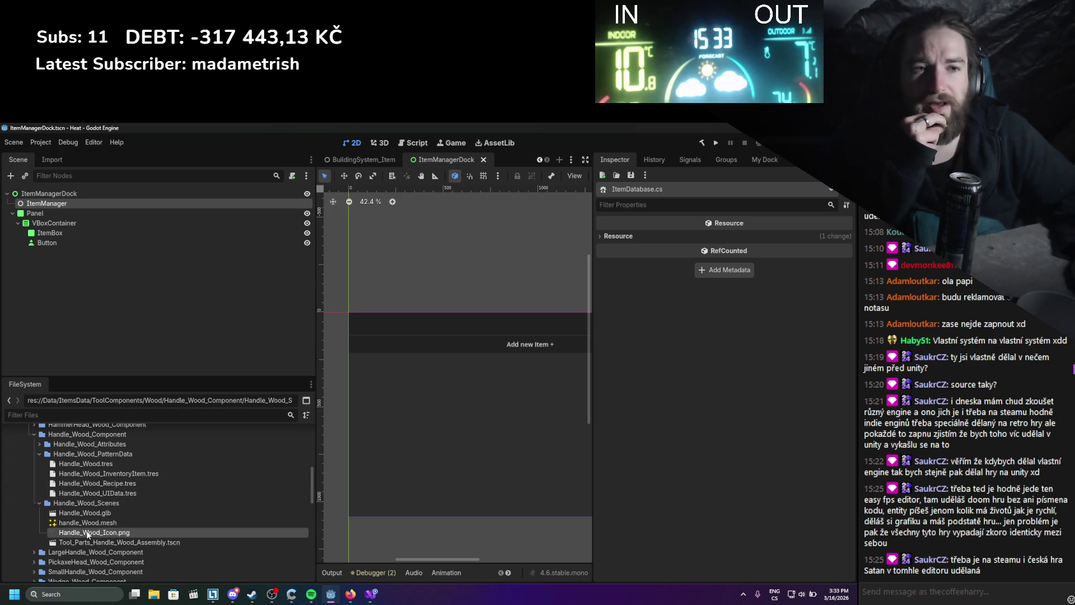
pyautogui.click(99, 513)
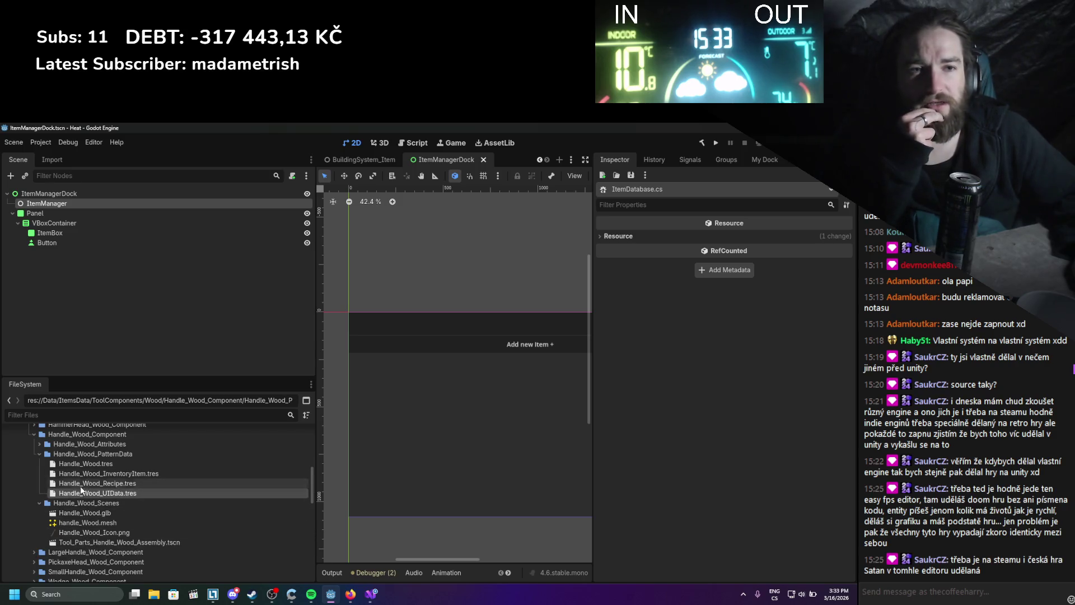
pyautogui.click(83, 464)
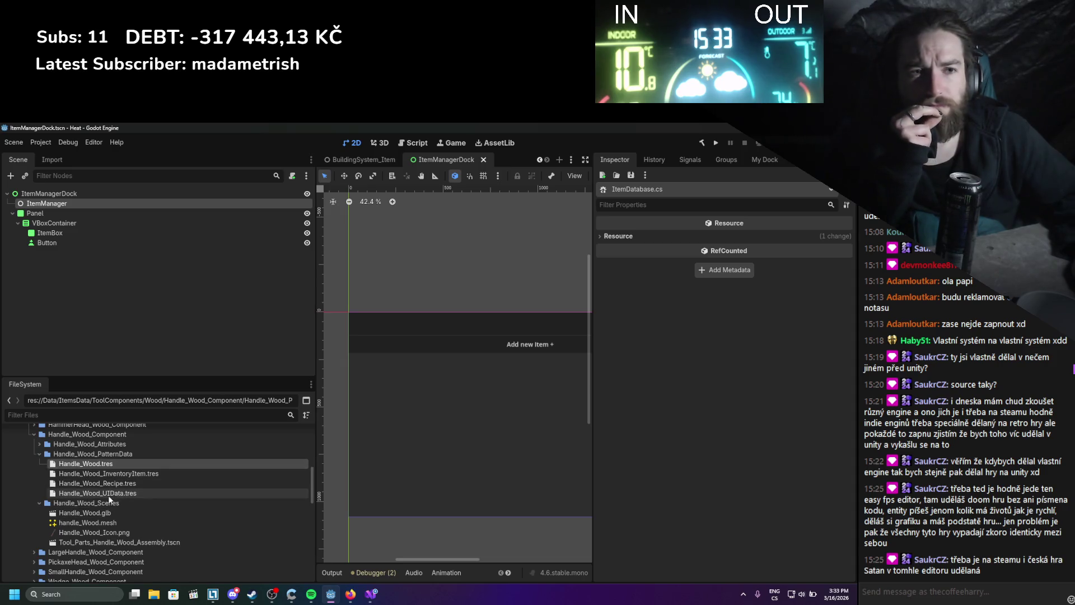
# - Open Handle_Wood.tres and DamageMultiplier_WoodenHandle.tres (FLOAT, 0.8) in the Inspector
pyautogui.doubleClick(96, 466)
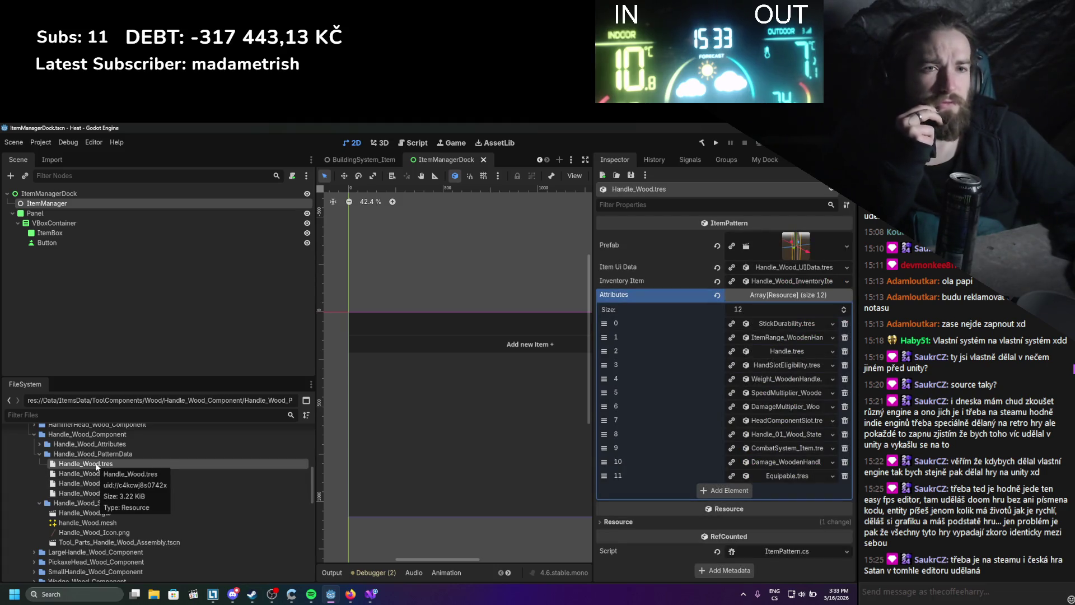
pyautogui.click(63, 443)
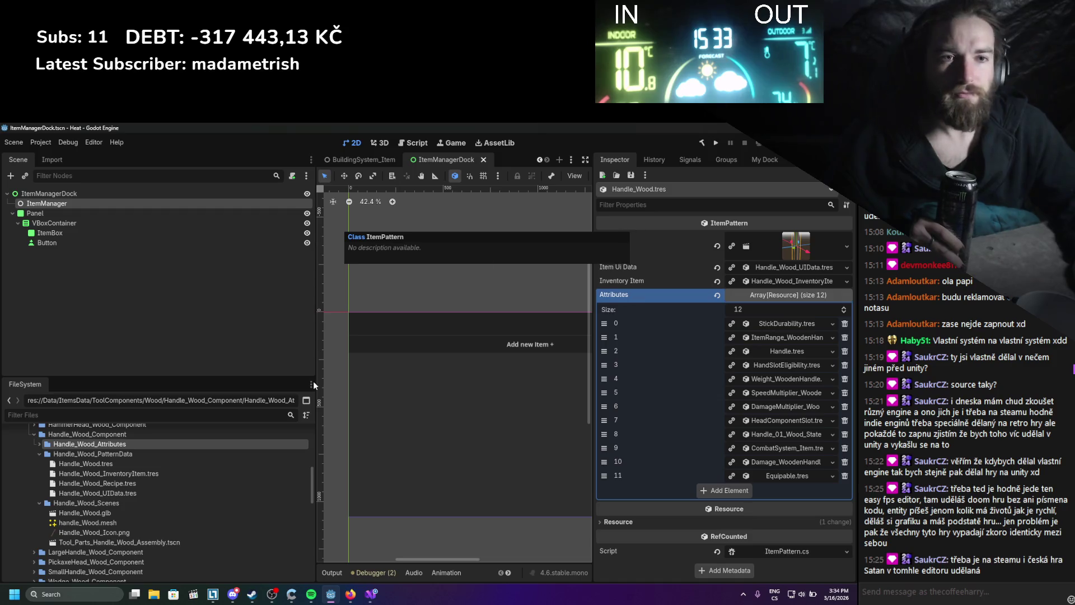
pyautogui.doubleClick(69, 445)
pyautogui.click(67, 453)
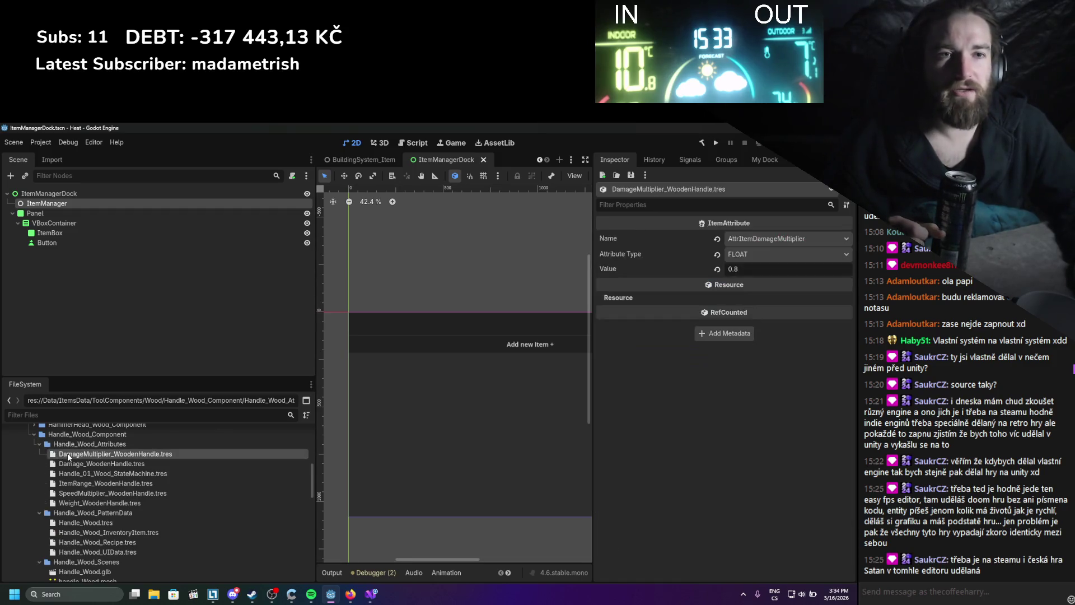
pyautogui.click(39, 445)
pyautogui.click(39, 453)
pyautogui.click(38, 454)
pyautogui.click(40, 435)
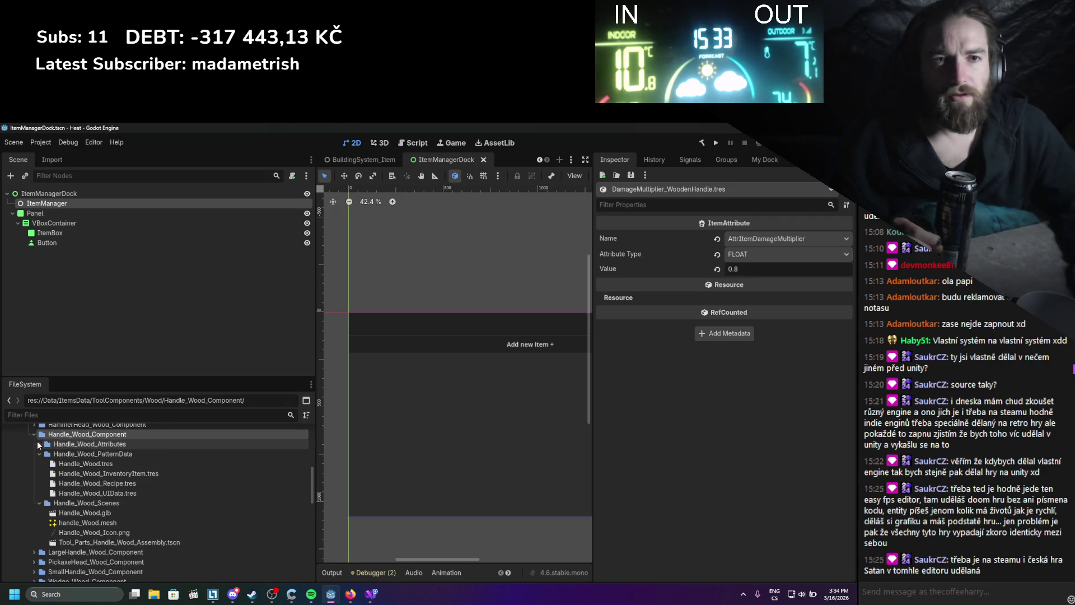
pyautogui.click(40, 444)
# - Check Weight_WoodenHandle.tres, collapse the Handle_Wood folders, and narrow the left docks
pyautogui.scroll(-1, 65, 486)
pyautogui.scroll(2, 66, 486)
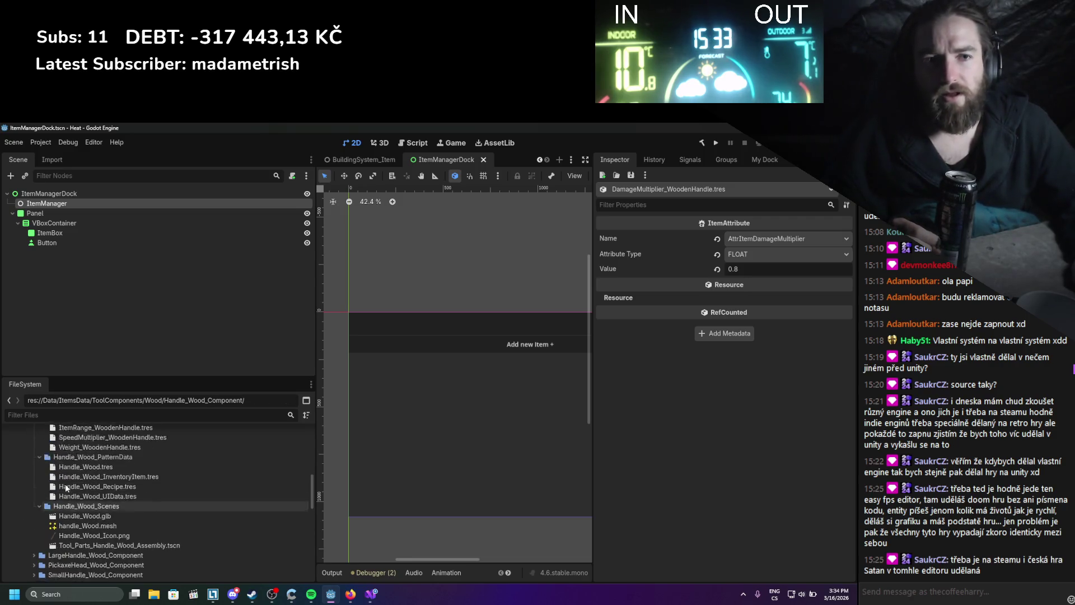
pyautogui.click(59, 462)
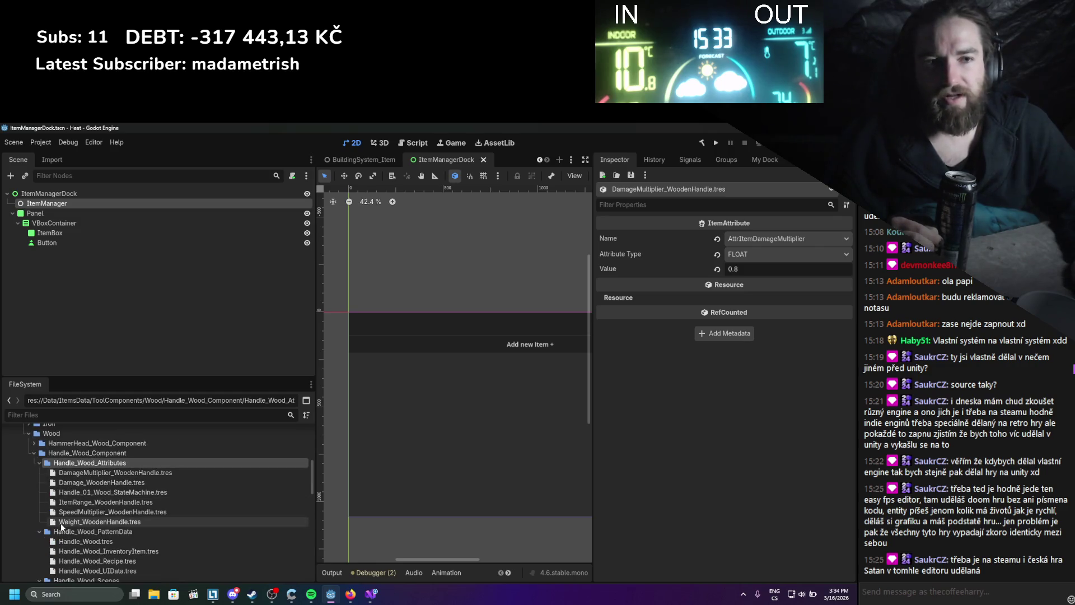
pyautogui.click(61, 521)
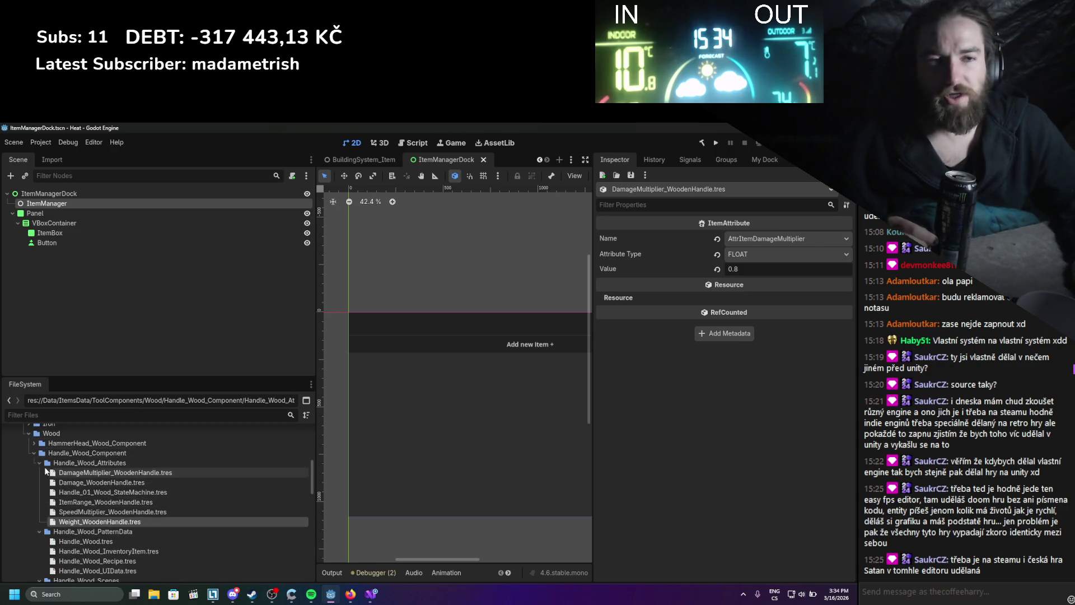
pyautogui.click(40, 462)
pyautogui.click(38, 473)
pyautogui.click(38, 482)
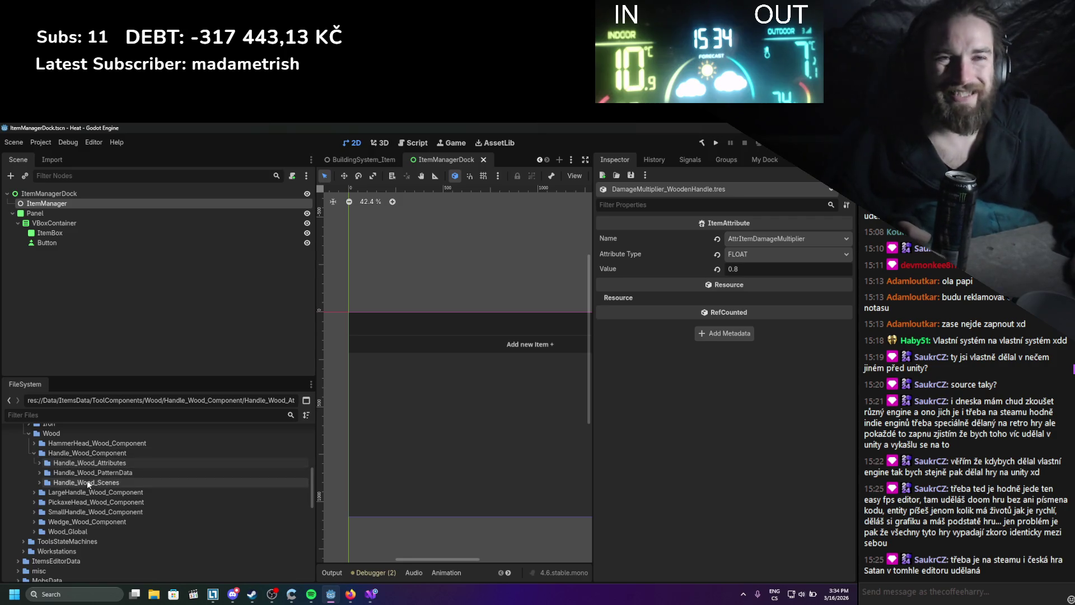
pyautogui.doubleClick(61, 462)
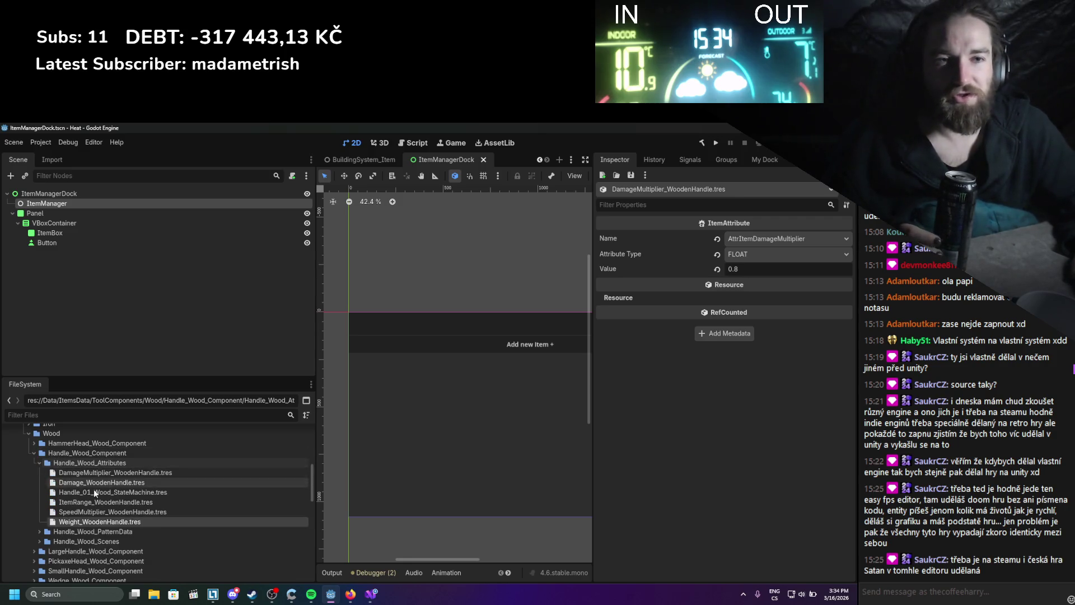
pyautogui.click(41, 461)
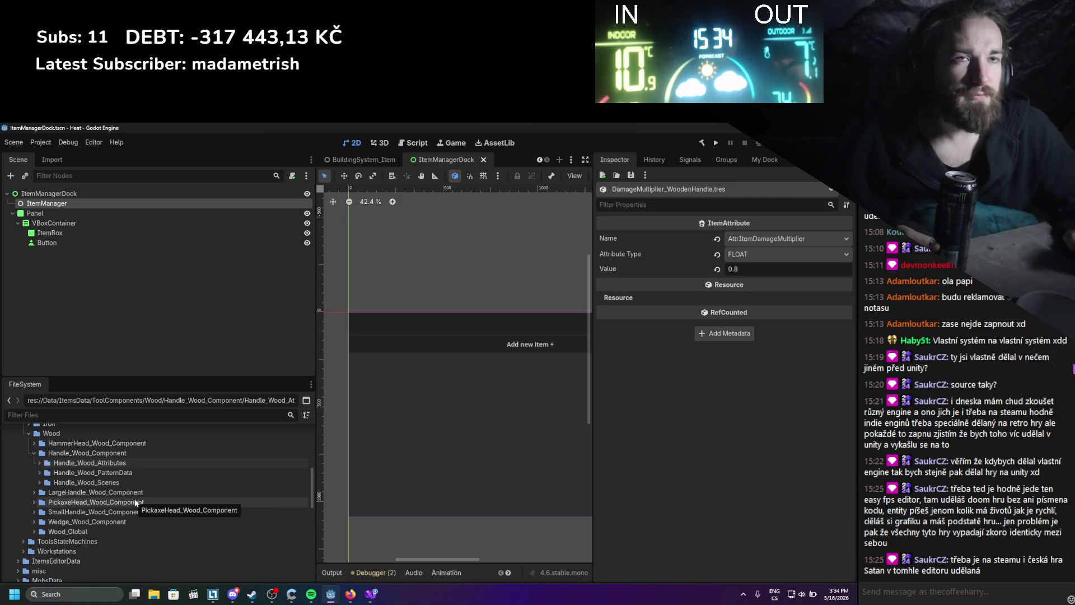
pyautogui.moveTo(317, 298)
pyautogui.mouseDown()
pyautogui.moveTo(112, 298)
pyautogui.moveTo(138, 275)
pyautogui.mouseUp()
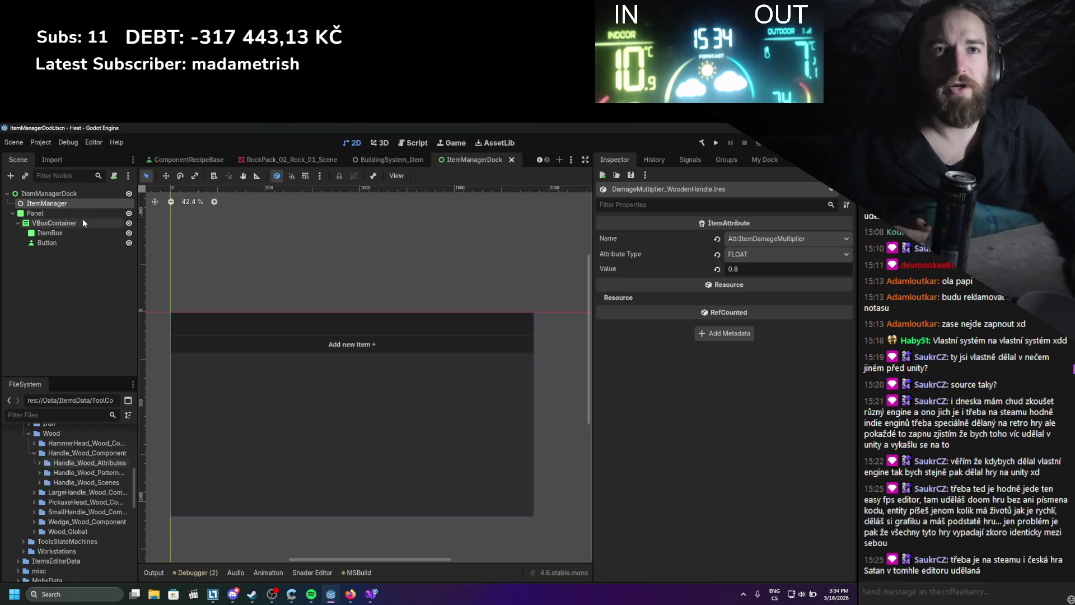
# - Open the Add Child Node dialog for ItemBox and close it without adding anything
pyautogui.click(55, 235)
pyautogui.rightClick(55, 235)
pyautogui.click(125, 242)
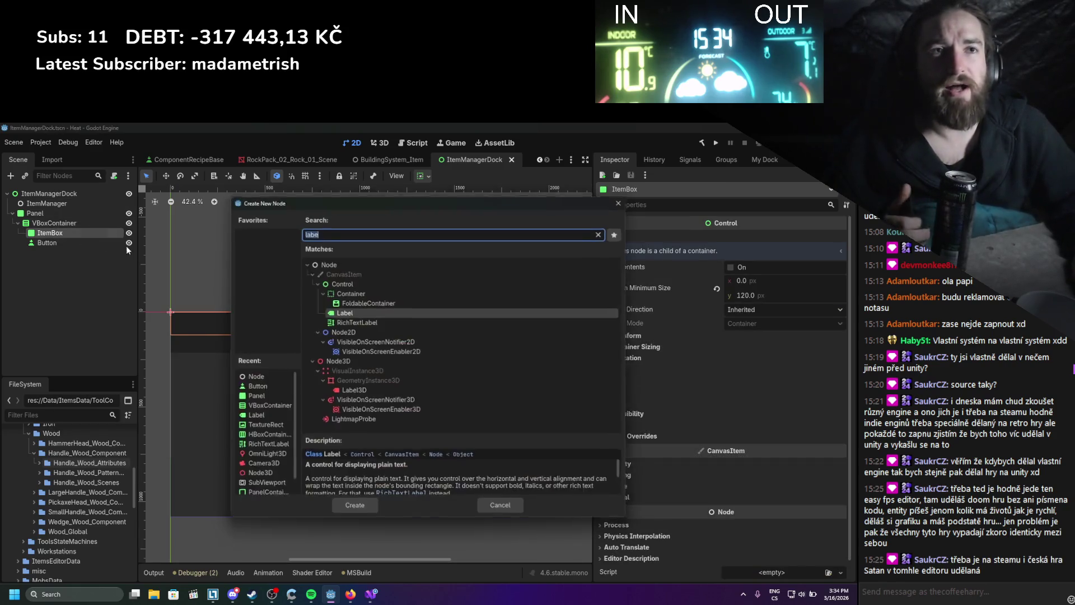
pyautogui.click(621, 200)
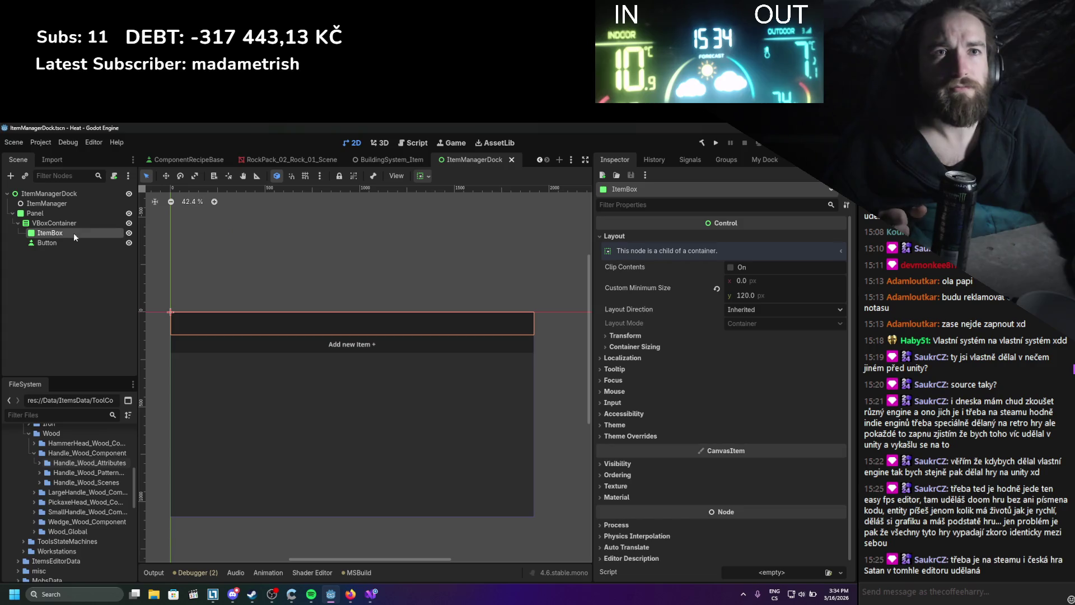
pyautogui.rightClick(73, 233)
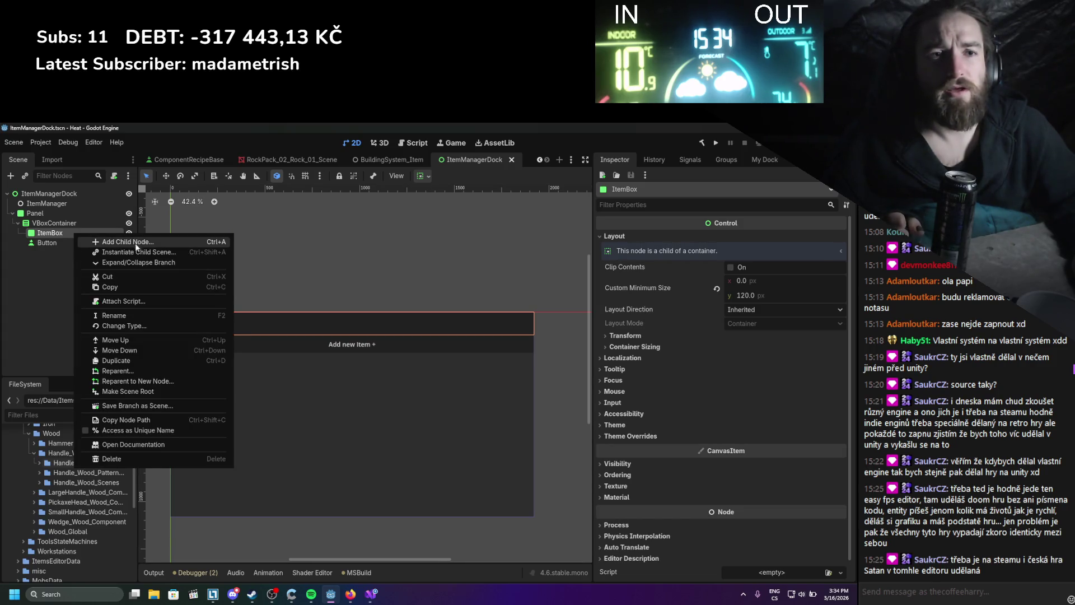
pyautogui.click(62, 408)
# - Collapse Data and expand addons > ItemManager in the FileSystem dock
pyautogui.scroll(10, 45, 480)
pyautogui.click(13, 472)
pyautogui.click(13, 452)
pyautogui.click(18, 482)
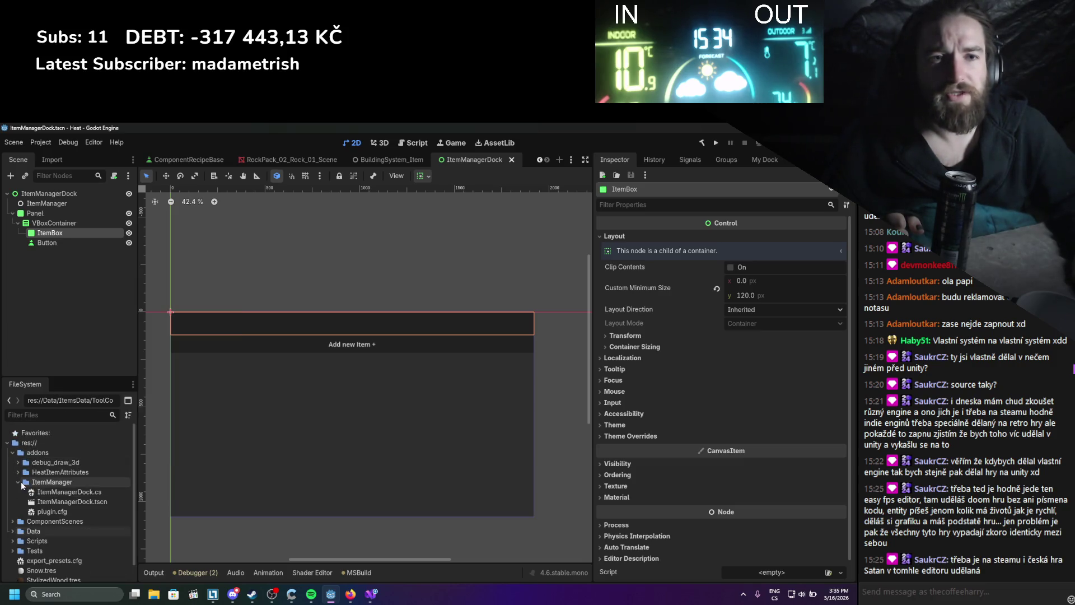
# - Create a new ItemObject.cs script in the ItemManager folder
pyautogui.rightClick(53, 482)
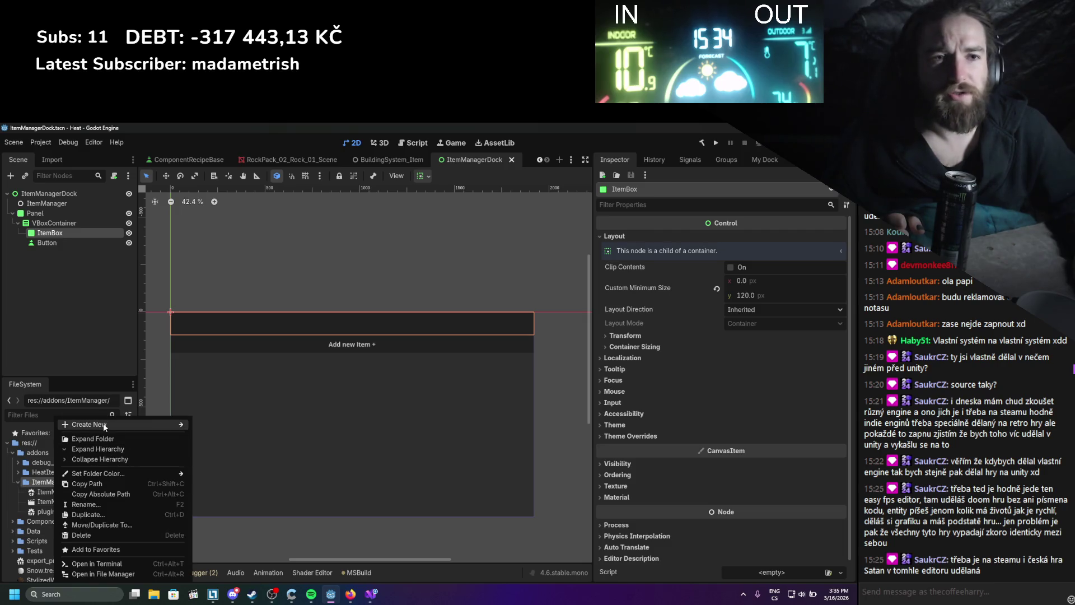
pyautogui.moveTo(104, 425)
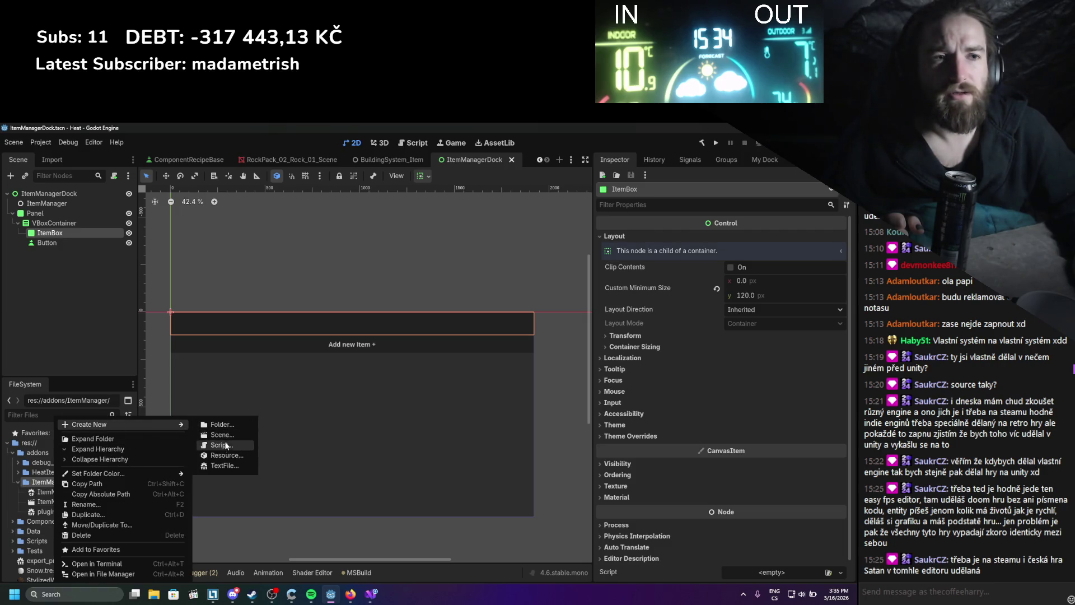
pyautogui.click(227, 444)
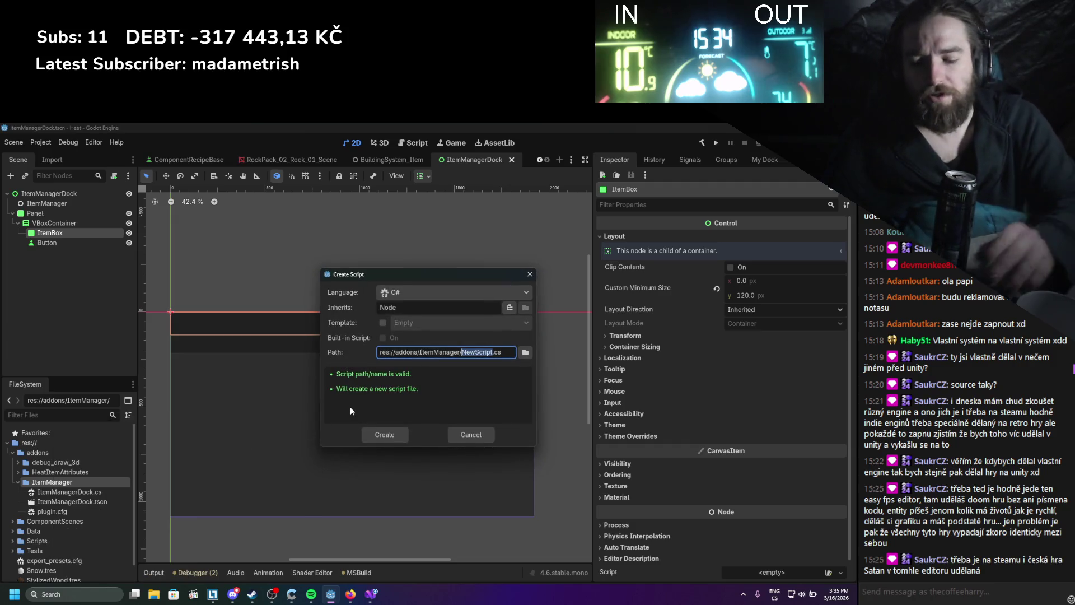
pyautogui.write('Item')
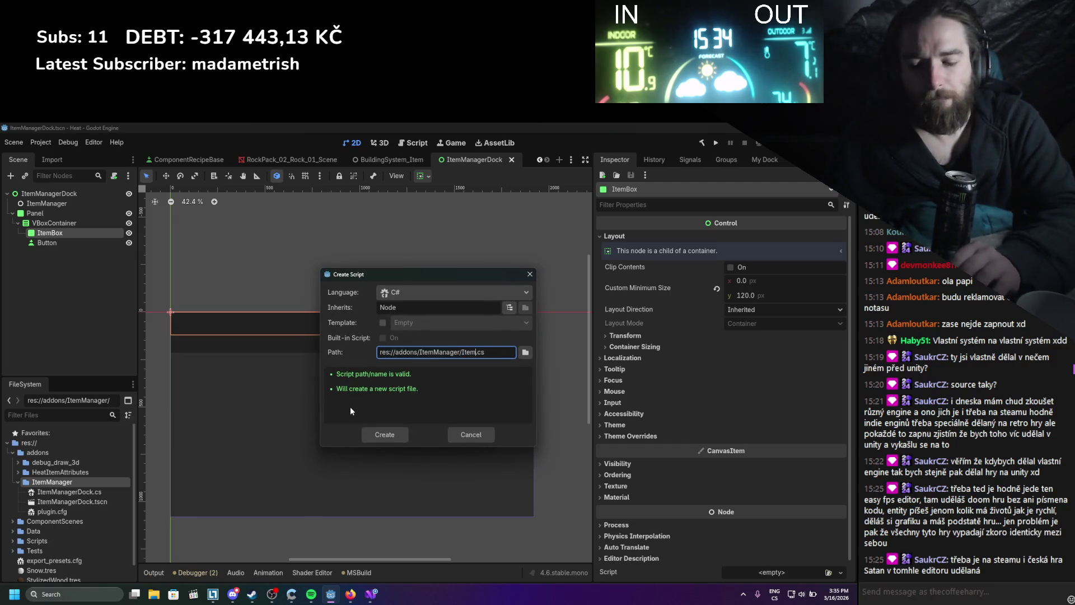
pyautogui.write('Instance')
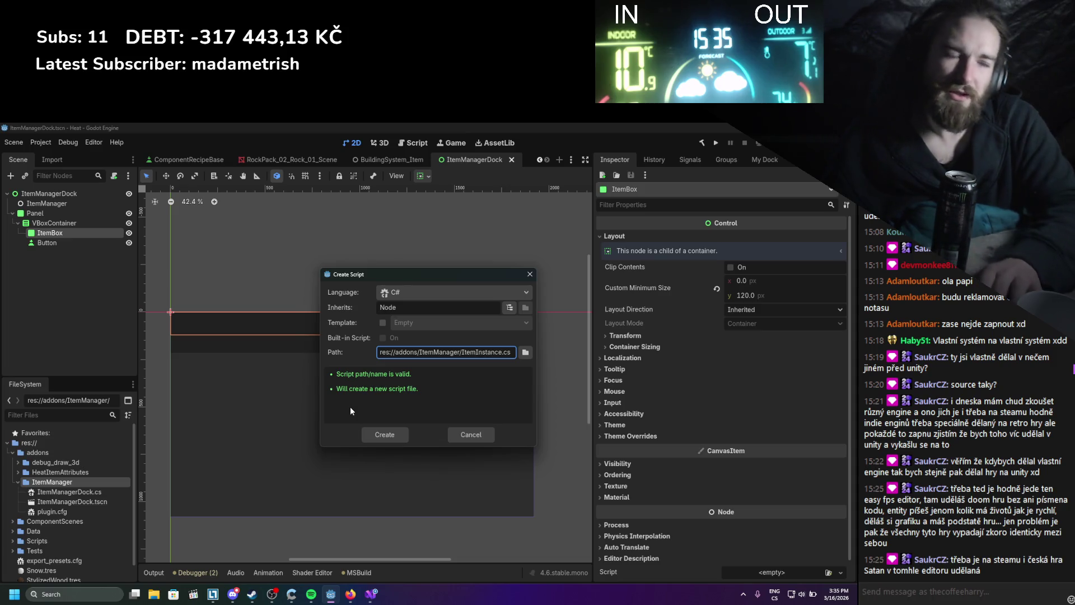
pyautogui.press('BackSpace')
pyautogui.press('BackSpace')
pyautogui.press('BackSpace')
pyautogui.write('Object')
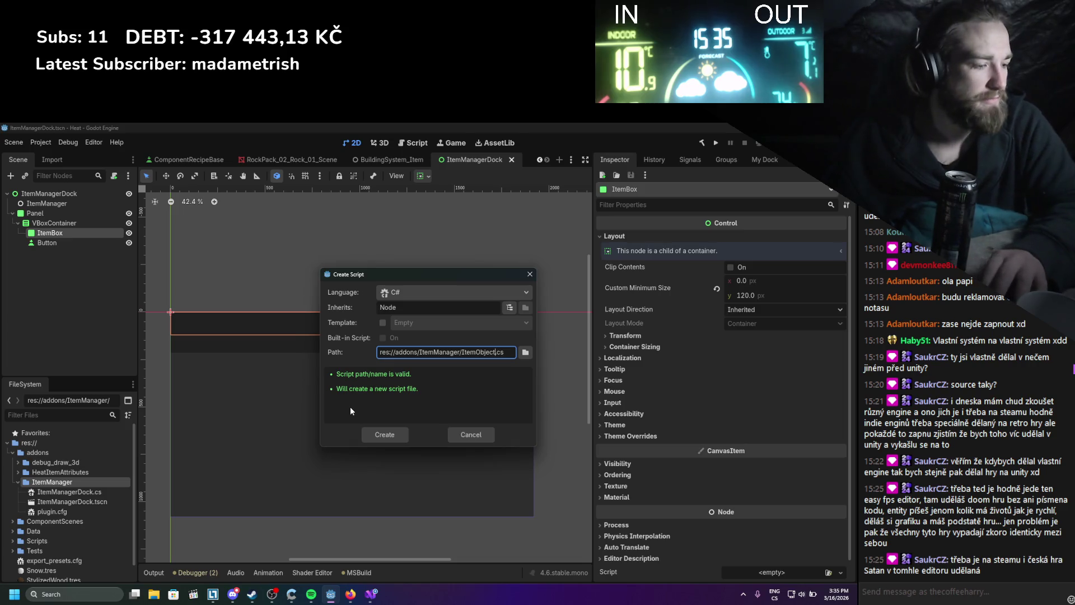
pyautogui.press('Return')
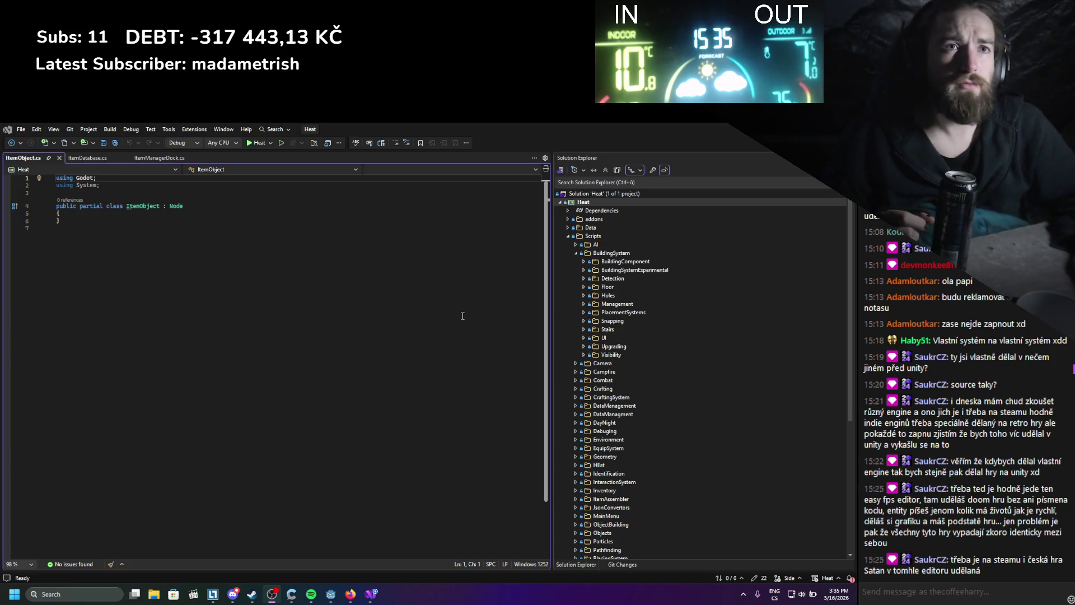
pyautogui.hotkey('ctrl', 'a')
pyautogui.press('Escape')
pyautogui.hotkey('alt', 'Tab')
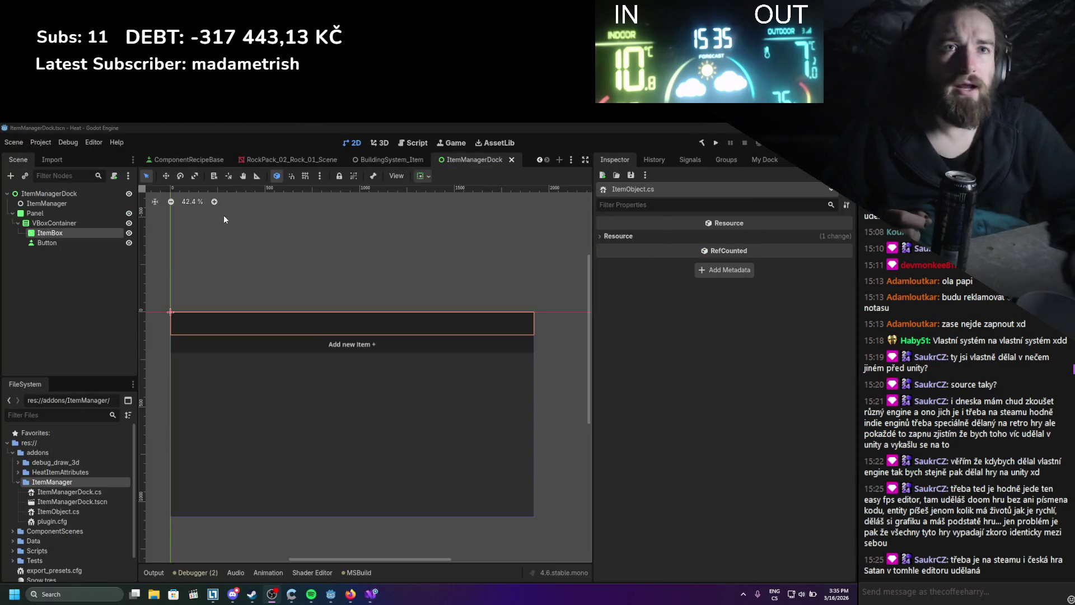
# - Change the ItemBox node's type to Control
pyautogui.click(81, 230)
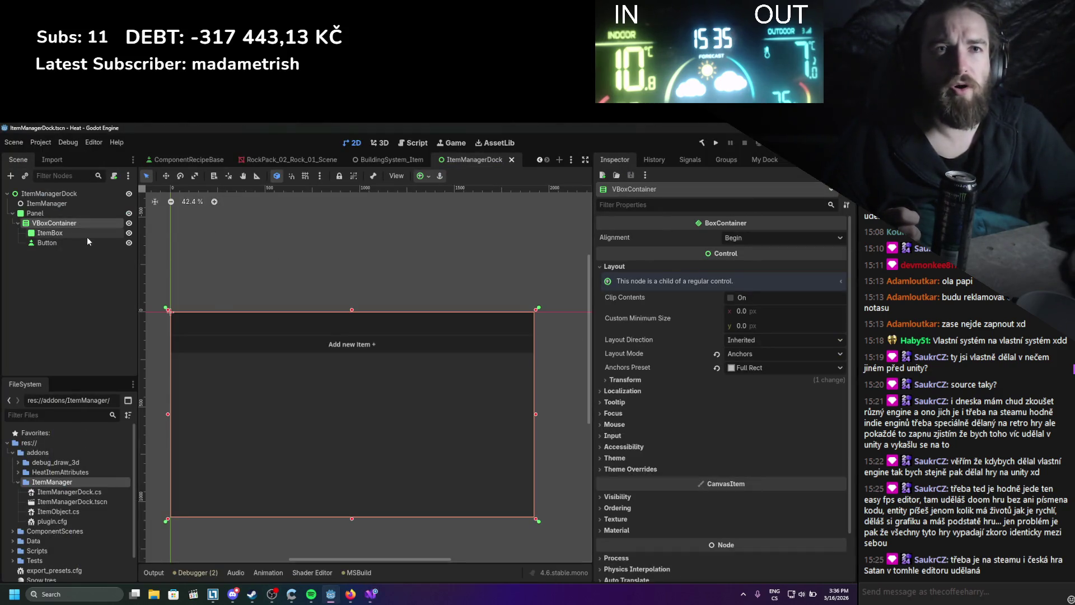
pyautogui.scroll(-1, 712, 449)
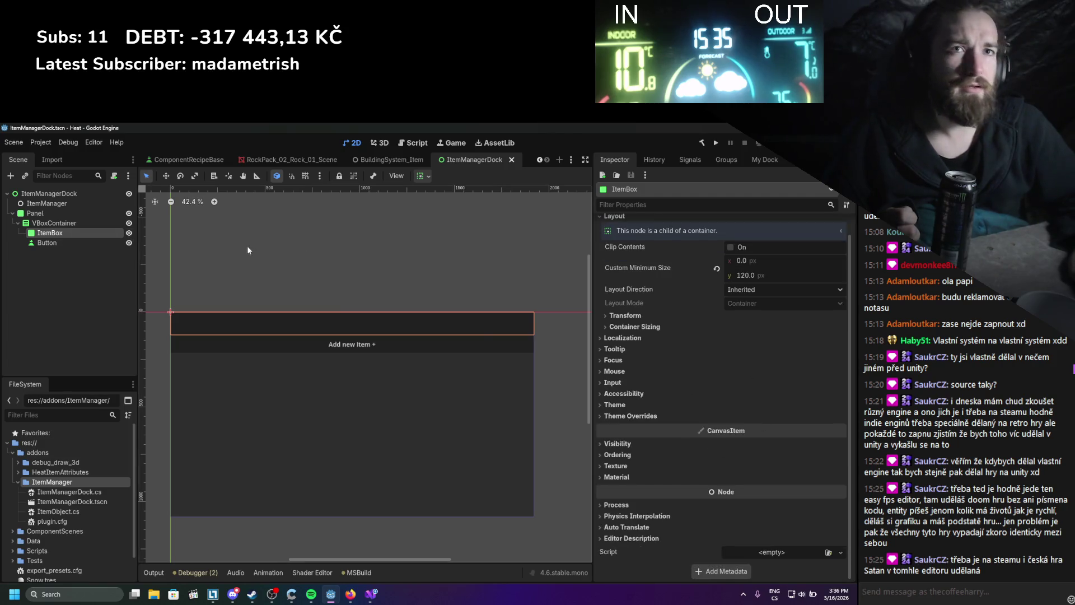
pyautogui.rightClick(76, 233)
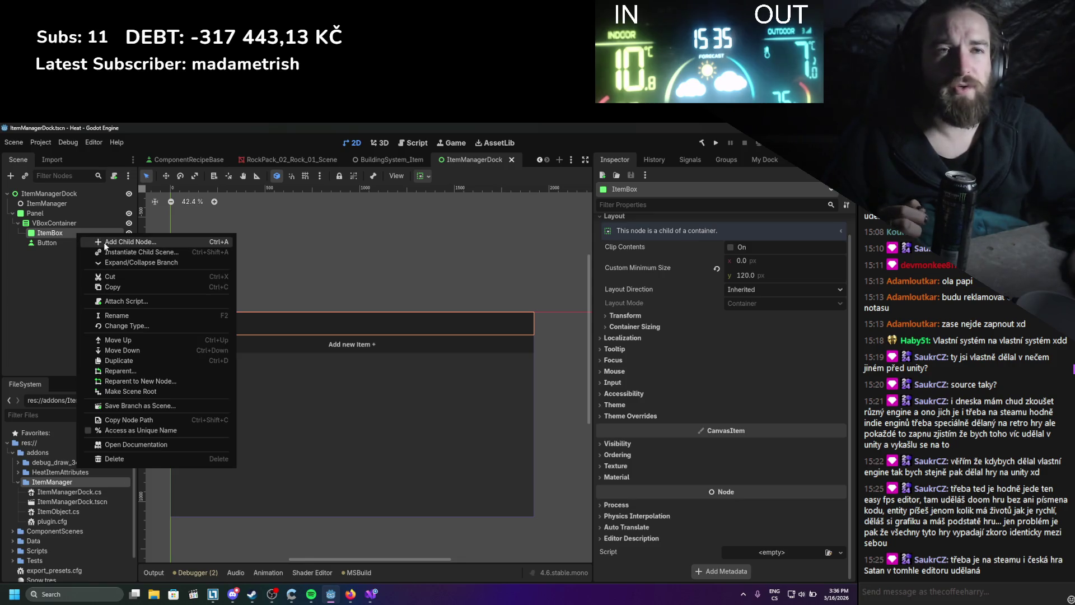
pyautogui.click(119, 326)
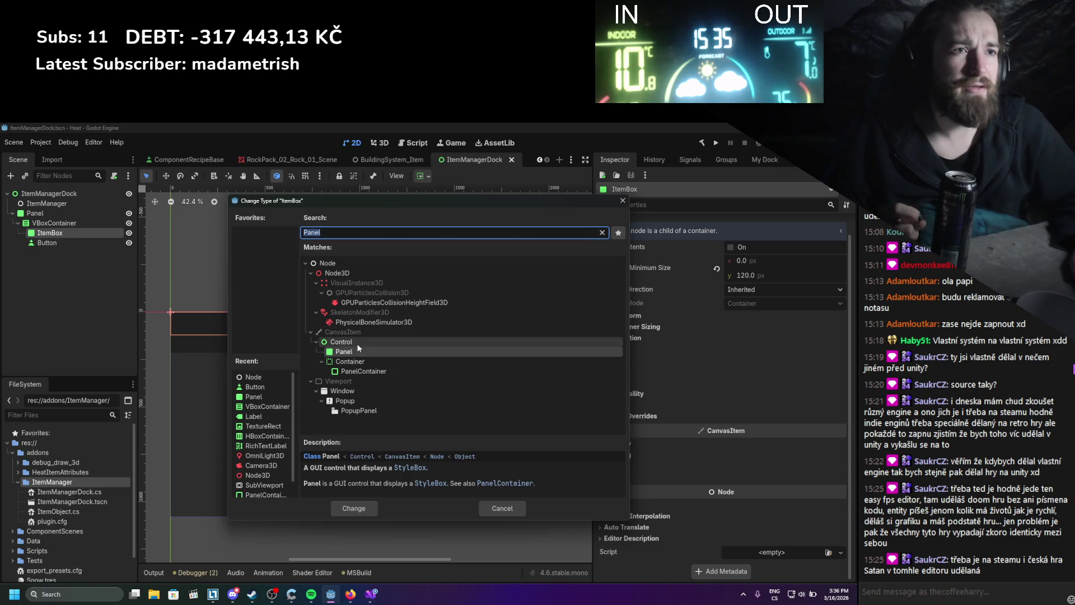
pyautogui.doubleClick(357, 344)
# - Add a Panel child under ItemBox with Anchors layout and Full Rect preset, then save
pyautogui.rightClick(80, 233)
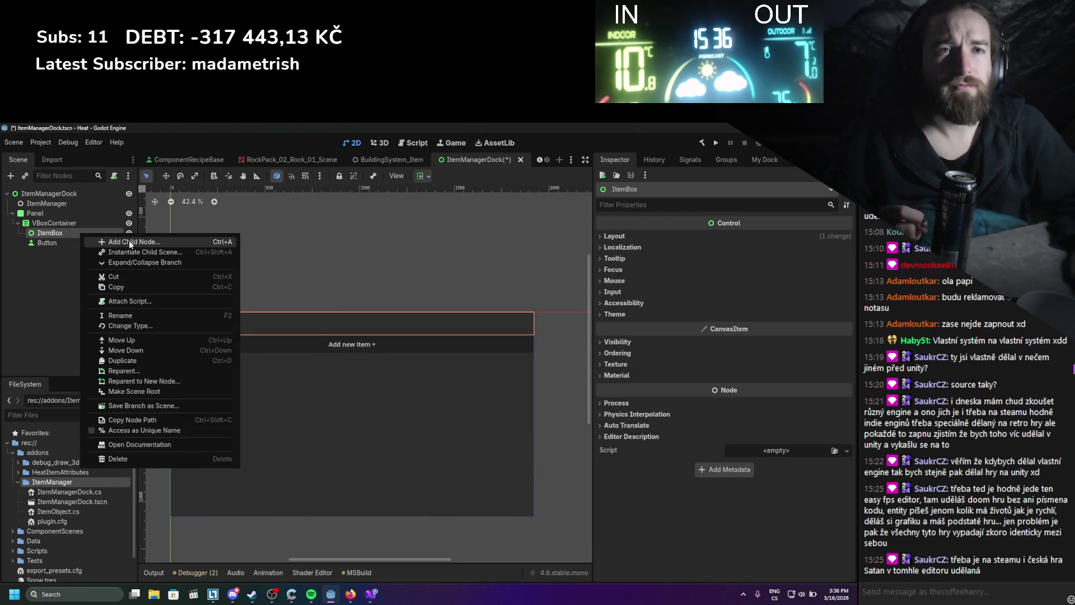
pyautogui.click(129, 240)
pyautogui.doubleClick(353, 351)
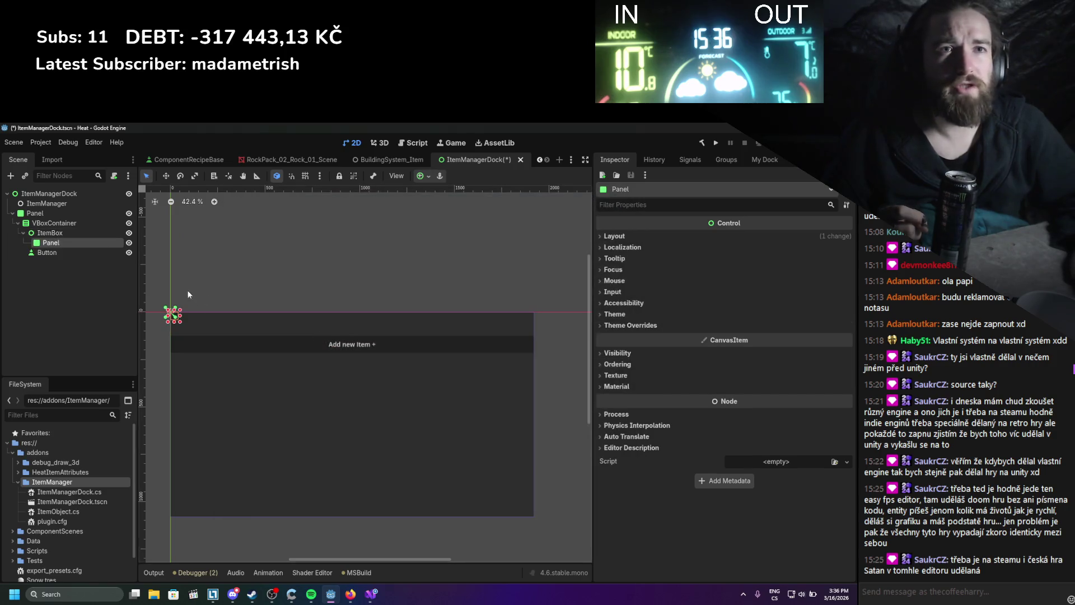
pyautogui.click(688, 235)
pyautogui.click(754, 324)
pyautogui.click(758, 348)
pyautogui.click(754, 336)
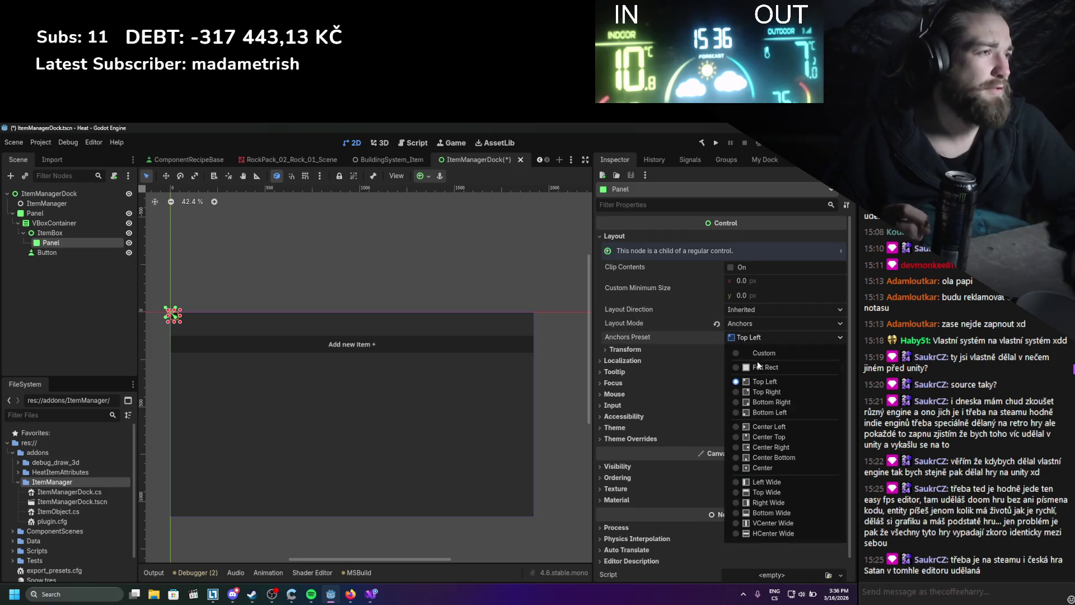
pyautogui.click(758, 367)
pyautogui.hotkey('ctrl', 's')
# - Change ItemObject's base class to Control in Visual Studio
pyautogui.click(71, 235)
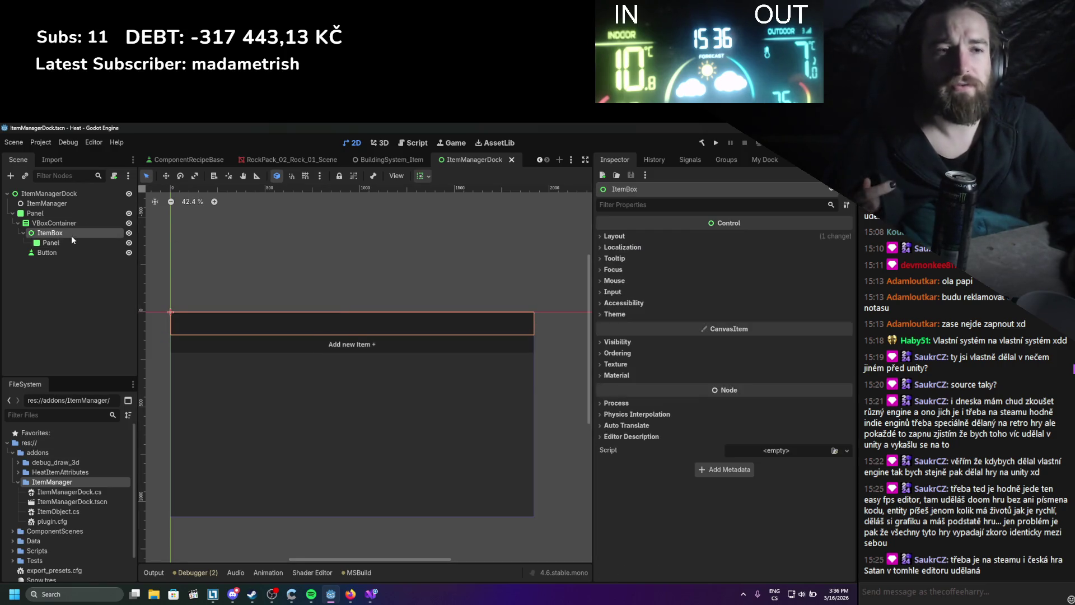
pyautogui.click(371, 594)
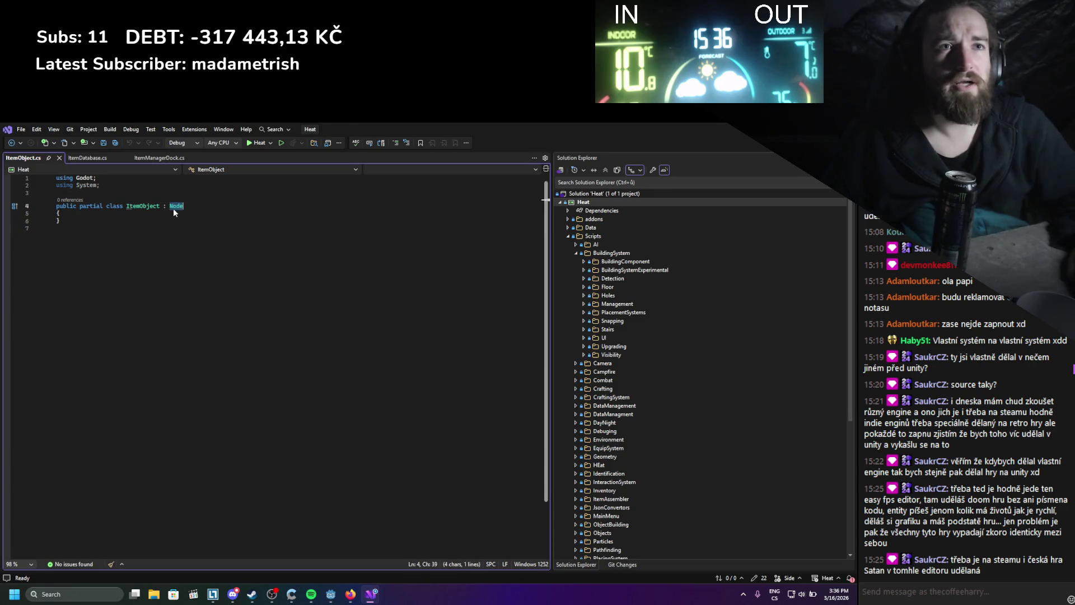
pyautogui.write('Control')
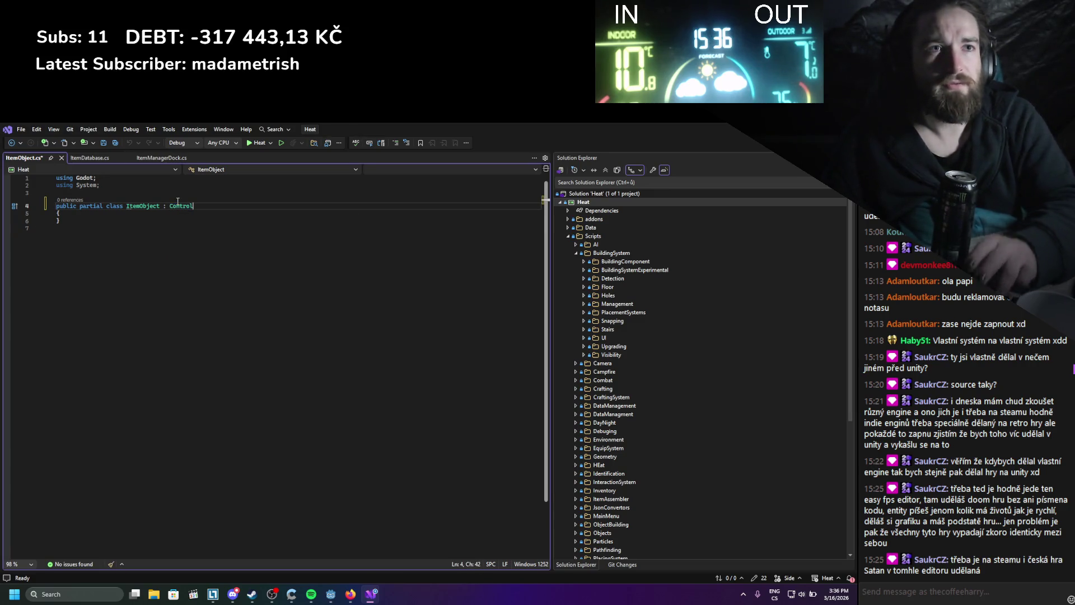
pyautogui.hotkey('alt', 'Tab')
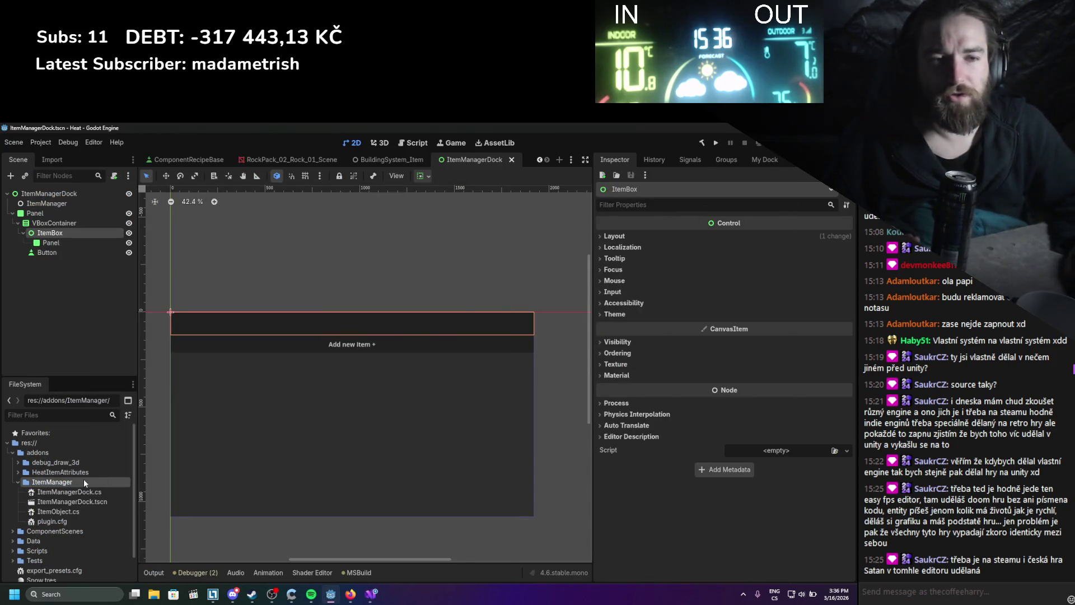
# - Drag ItemObject.cs onto the ItemBox node and select the ItemManager node
pyautogui.moveTo(75, 511)
pyautogui.mouseDown()
pyautogui.moveTo(55, 213)
pyautogui.moveTo(34, 234)
pyautogui.mouseUp()
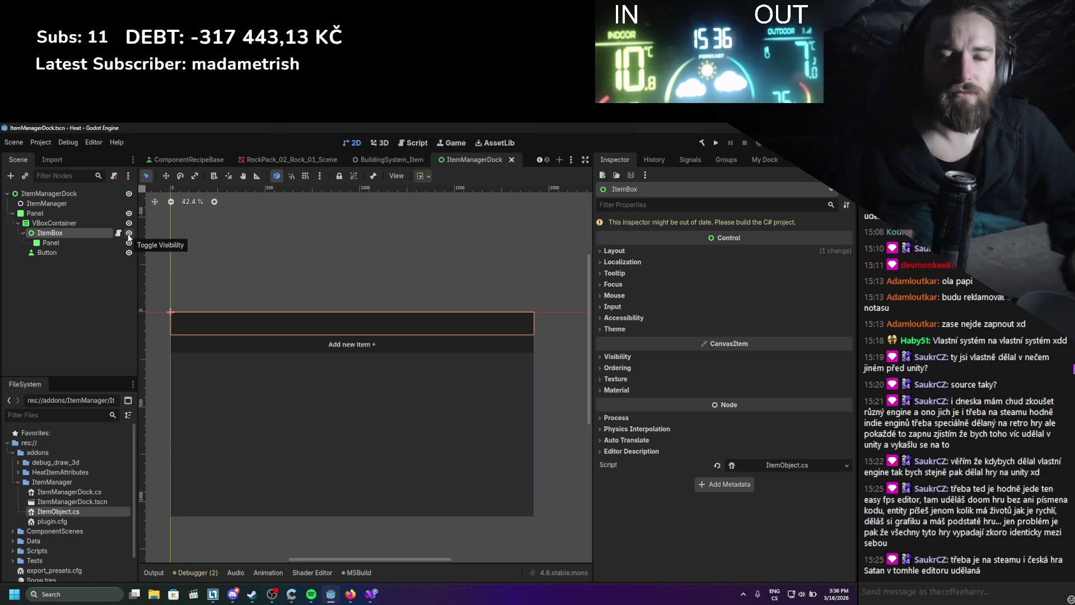
pyautogui.scroll(1, 325, 335)
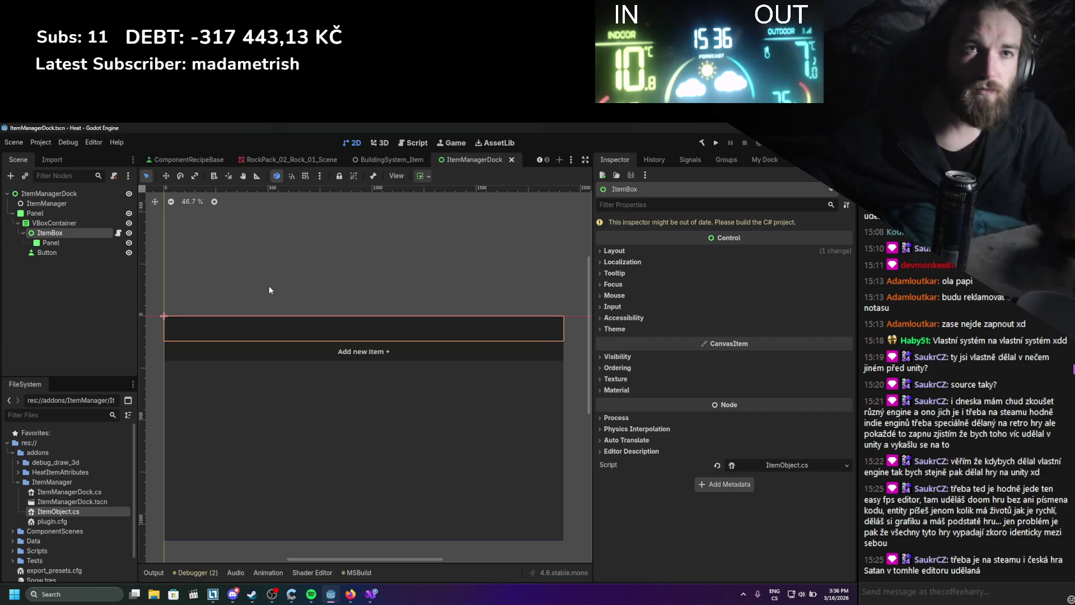
pyautogui.click(79, 205)
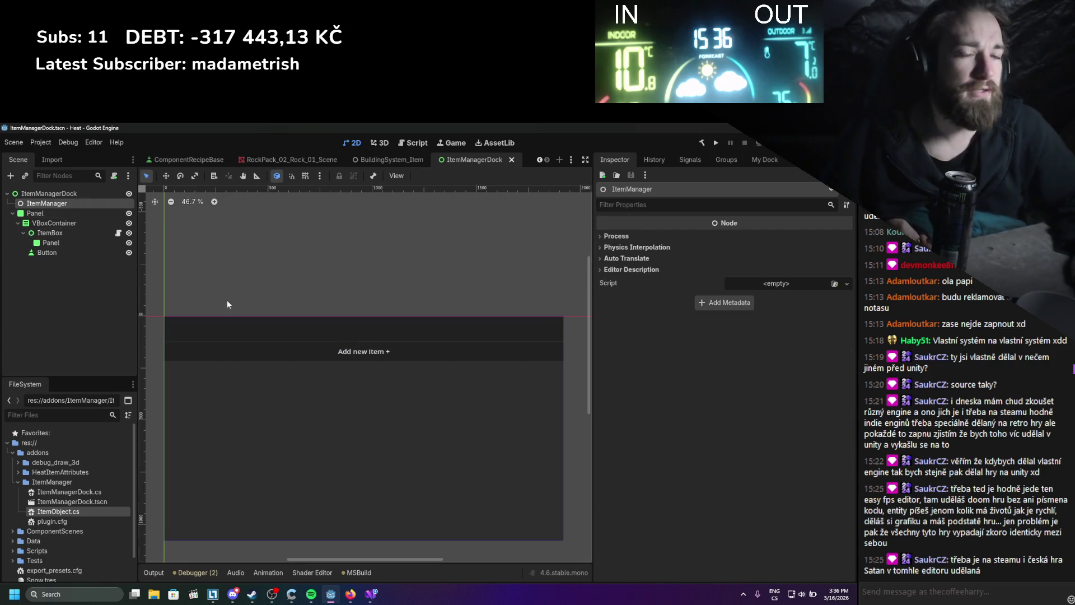
# - Collapse the ItemManager folder and expand Data > ItemsData in FileSystem
pyautogui.click(18, 484)
pyautogui.click(12, 493)
pyautogui.click(12, 492)
pyautogui.click(12, 502)
pyautogui.scroll(-1, 16, 527)
pyautogui.click(18, 532)
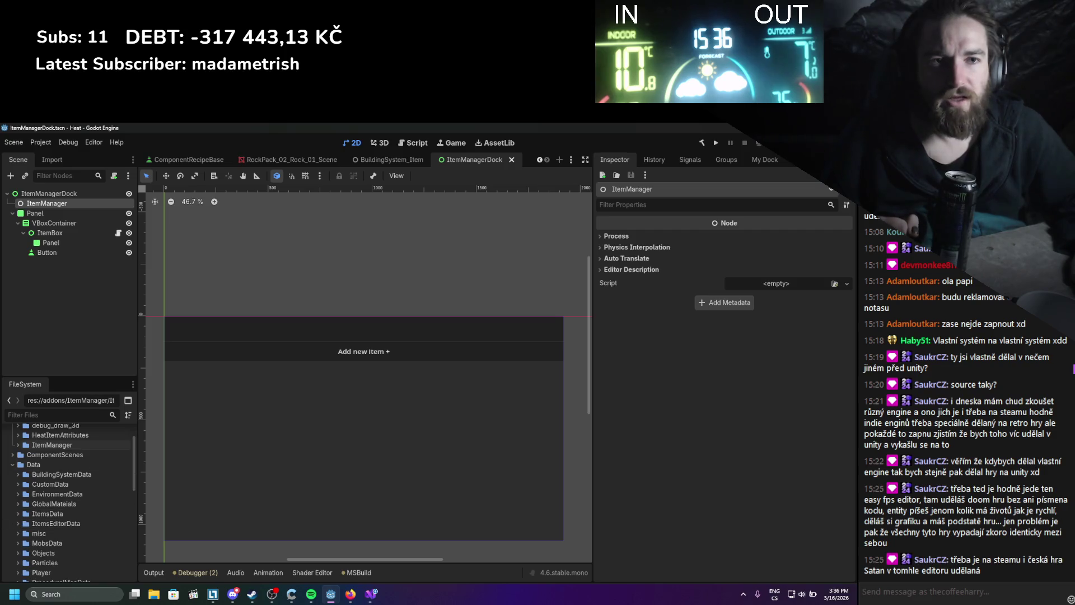
# - Create a new ItemDatabase folder at the project root
pyautogui.click(12, 484)
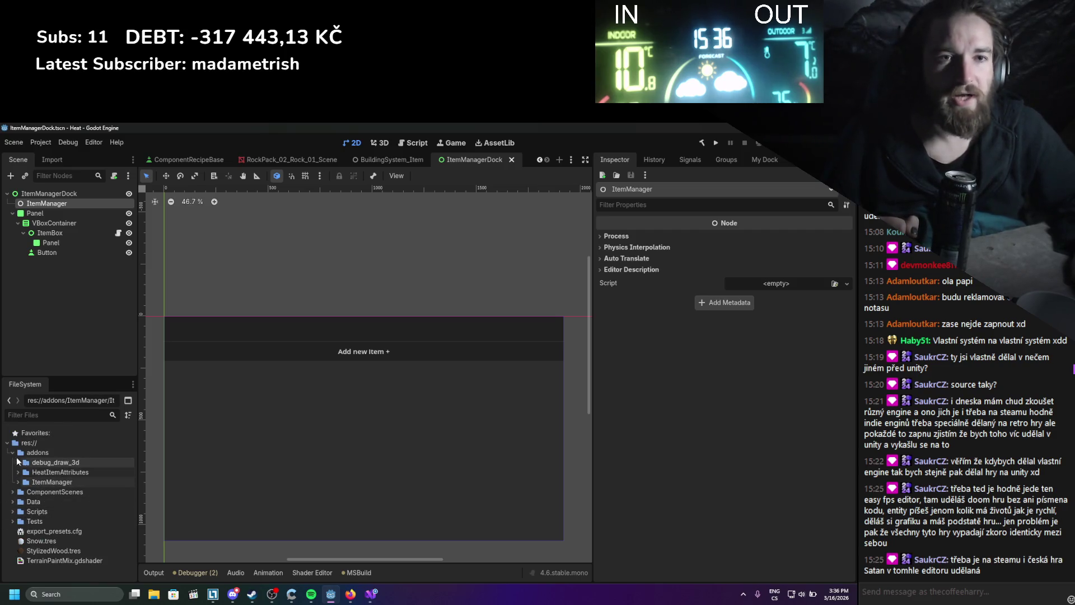
pyautogui.click(13, 453)
pyautogui.rightClick(35, 442)
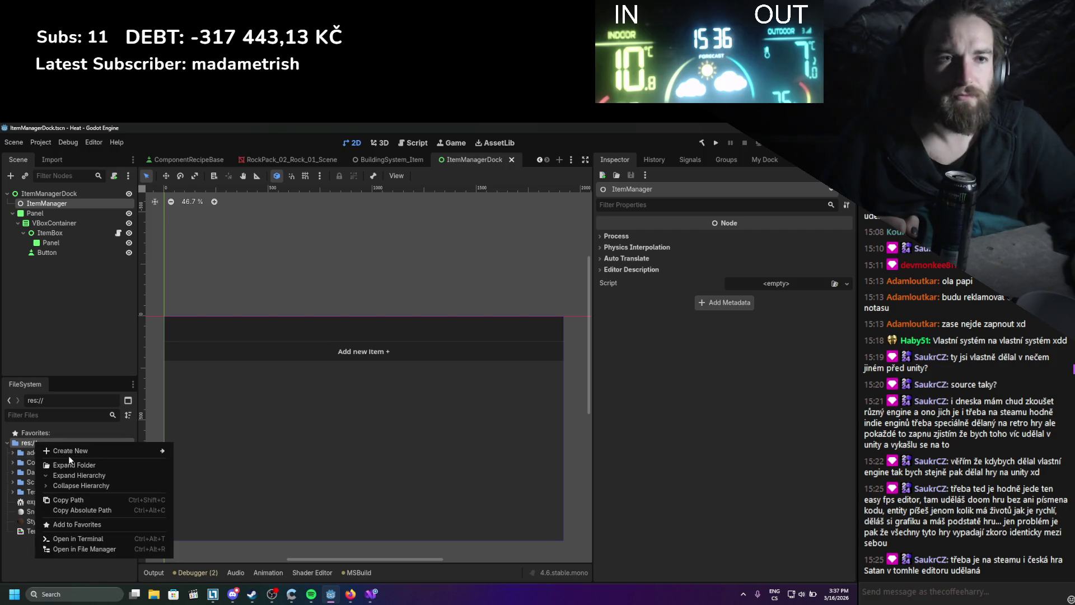
pyautogui.moveTo(73, 451)
pyautogui.click(201, 454)
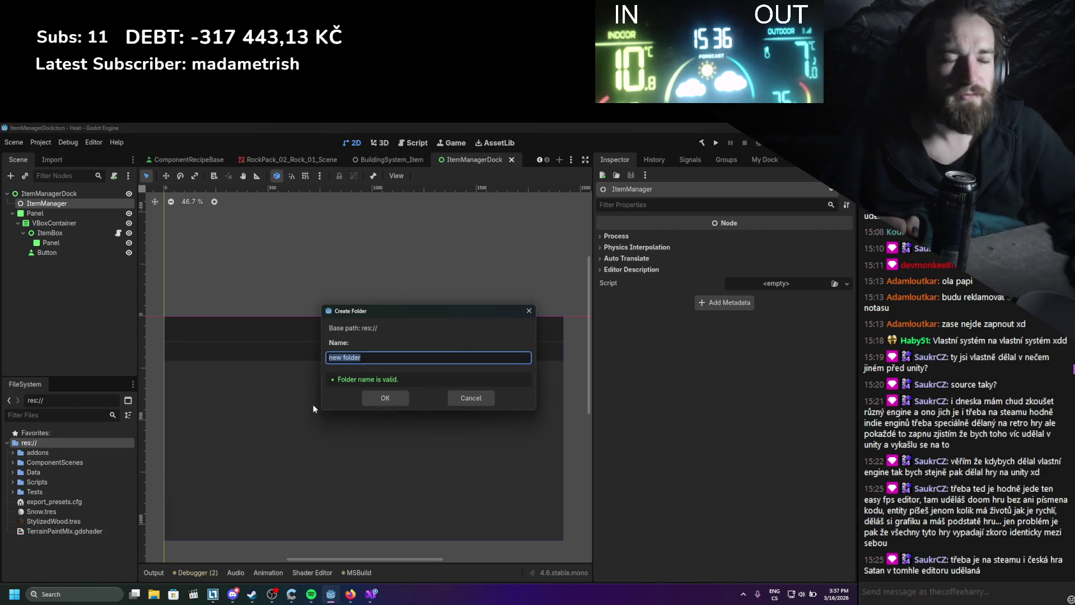
pyautogui.write('ITem')
pyautogui.press('BackSpace')
pyautogui.press('BackSpace')
pyautogui.press('BackSpace')
pyautogui.write('temDatabase')
pyautogui.press('Return')
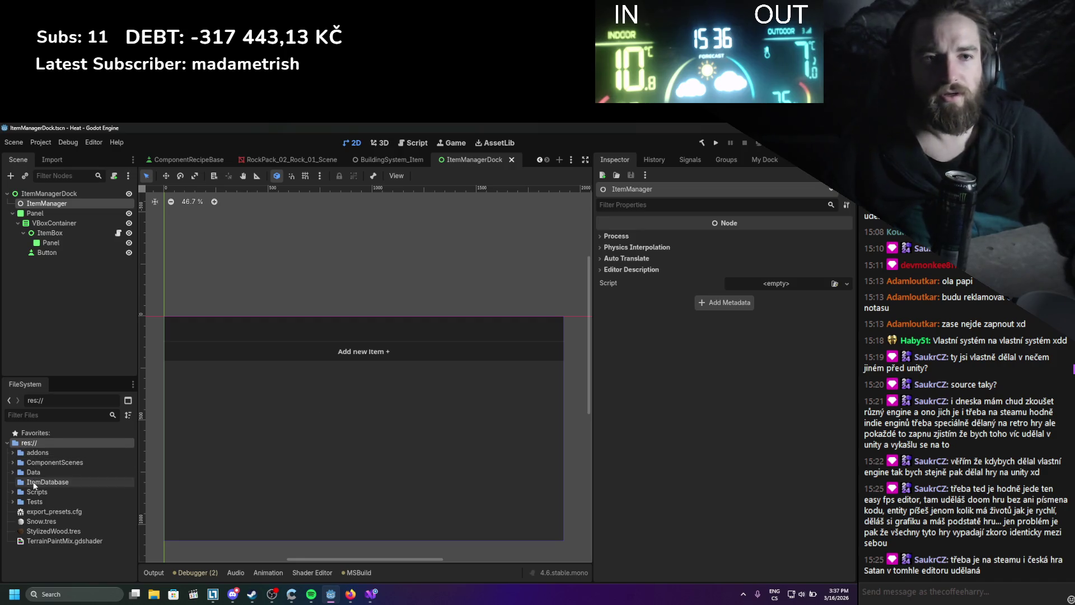
# - Begin a new resource in ItemDatabase, cancel the save dialog, and check Visual Studio
pyautogui.rightClick(34, 485)
pyautogui.moveTo(103, 428)
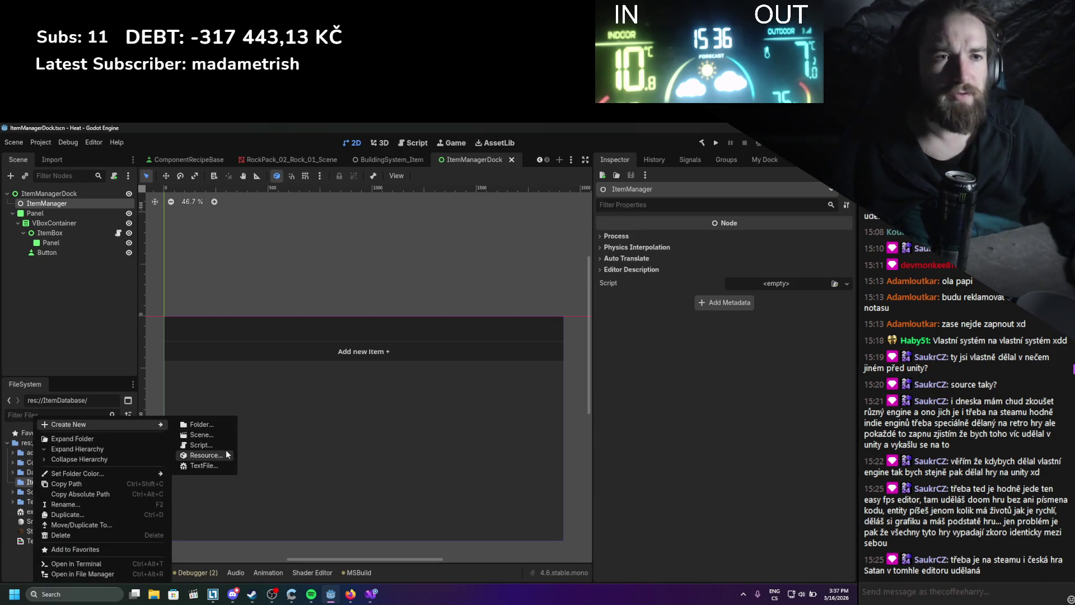
pyautogui.click(227, 451)
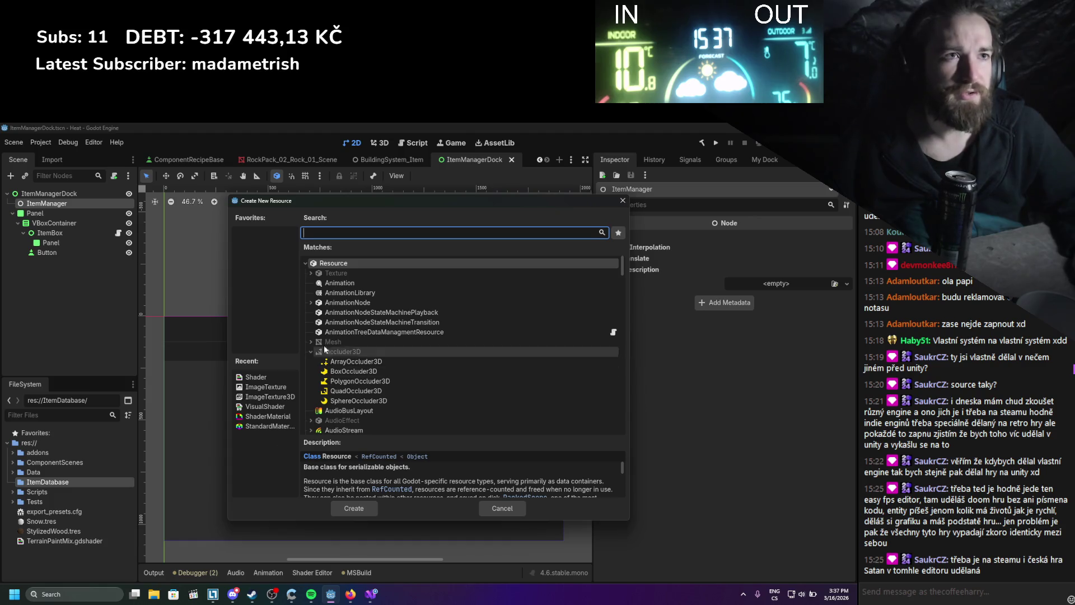
pyautogui.doubleClick(333, 262)
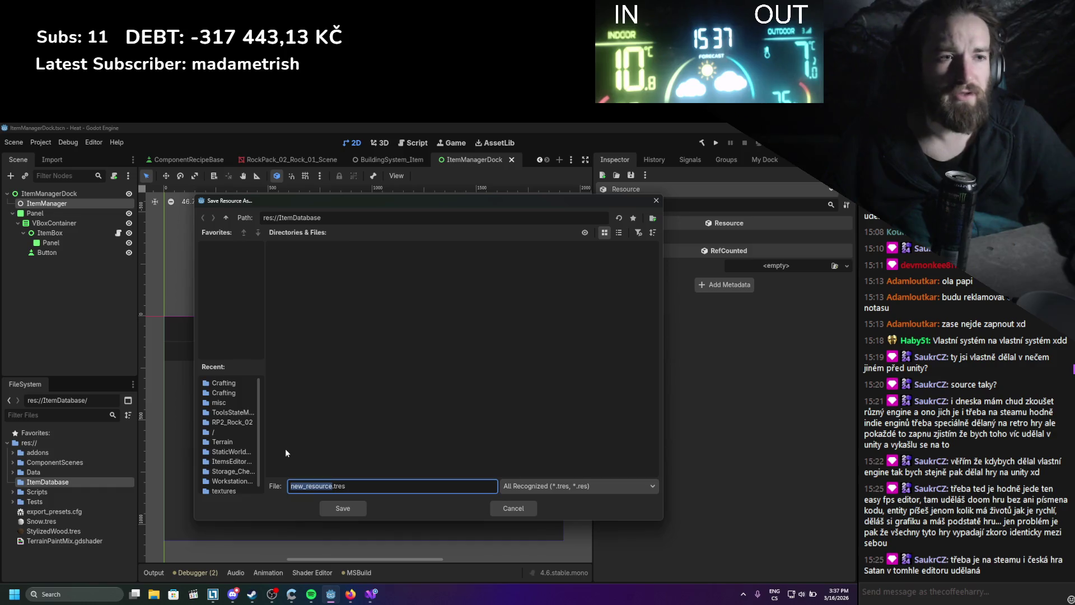
pyautogui.click(514, 508)
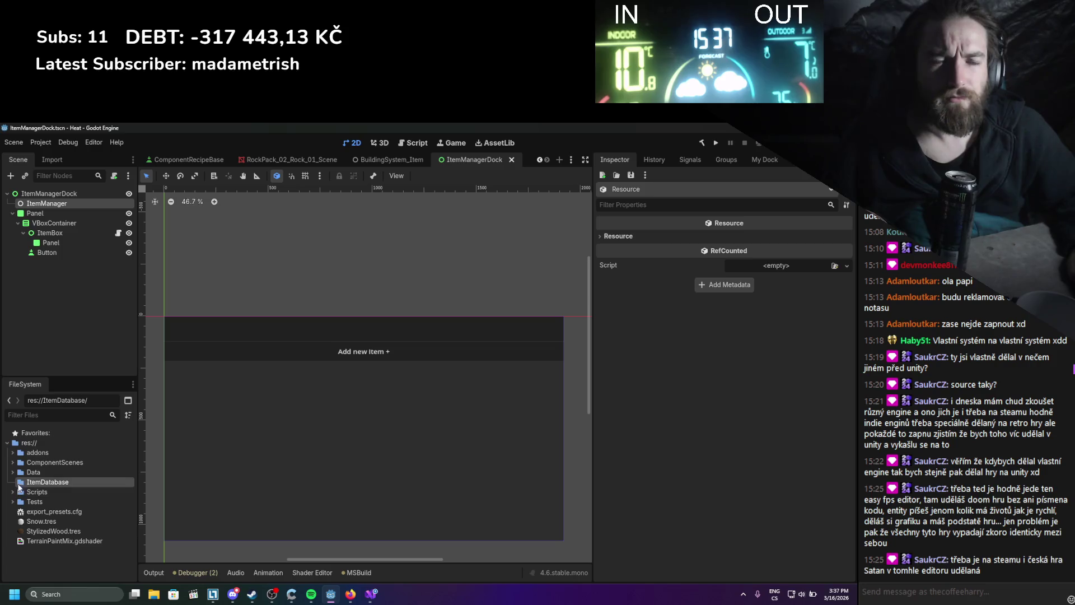
pyautogui.click(371, 594)
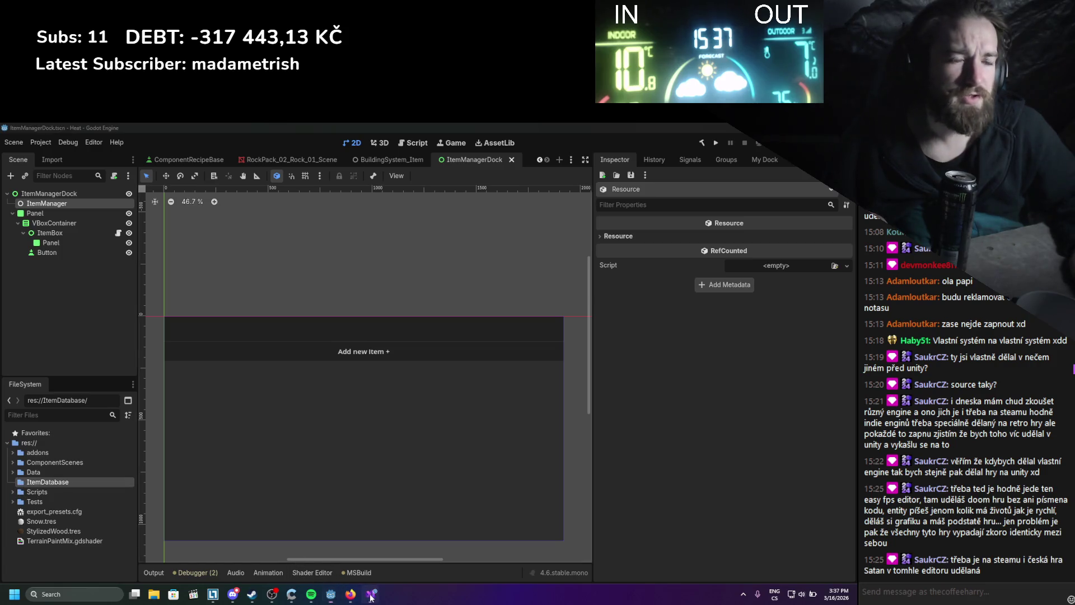
pyautogui.click(371, 597)
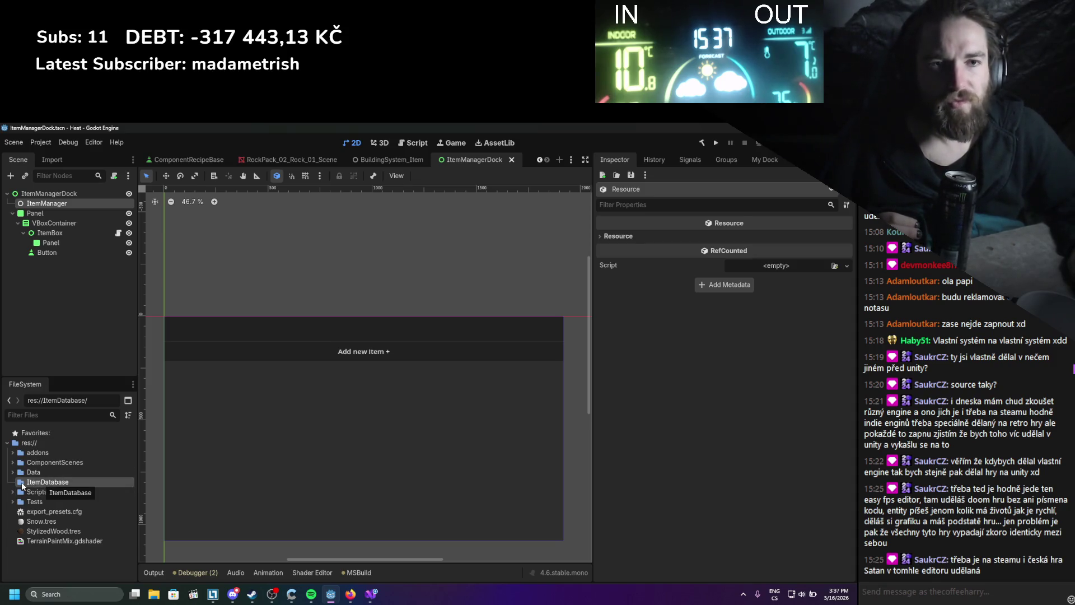
# - Create an ItemDatabaseResource.cs script in the ItemDatabase folder
pyautogui.rightClick(23, 486)
pyautogui.moveTo(60, 426)
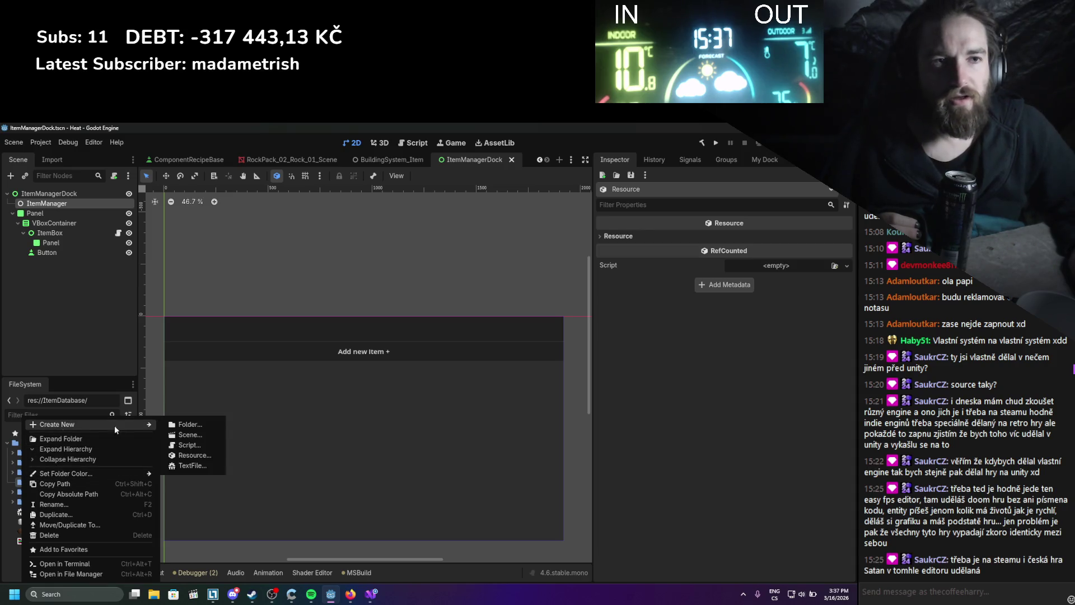
pyautogui.click(208, 447)
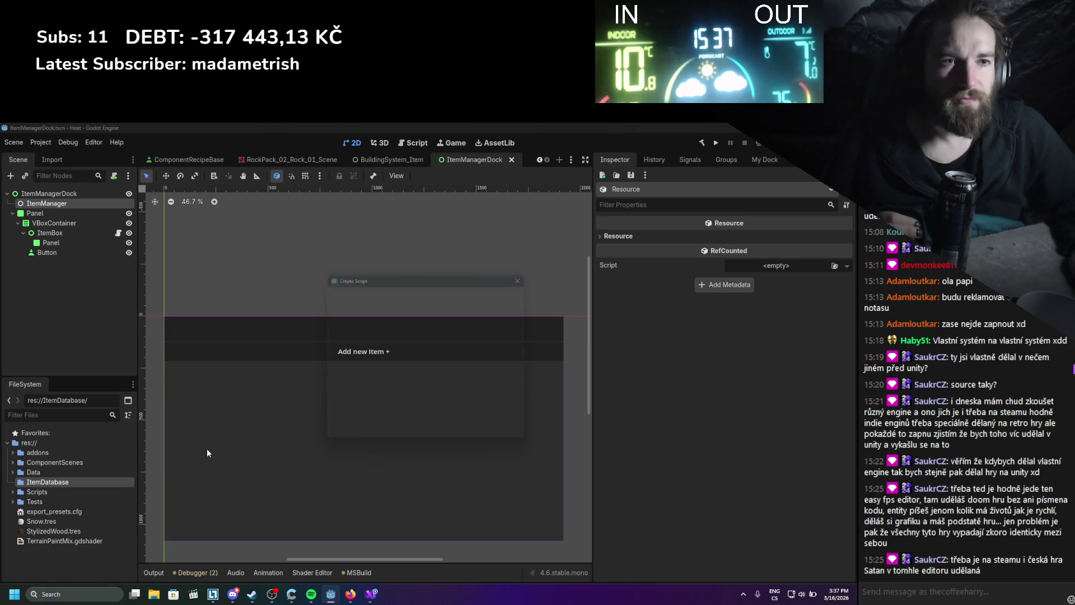
pyautogui.write('ItemDatabaseReso')
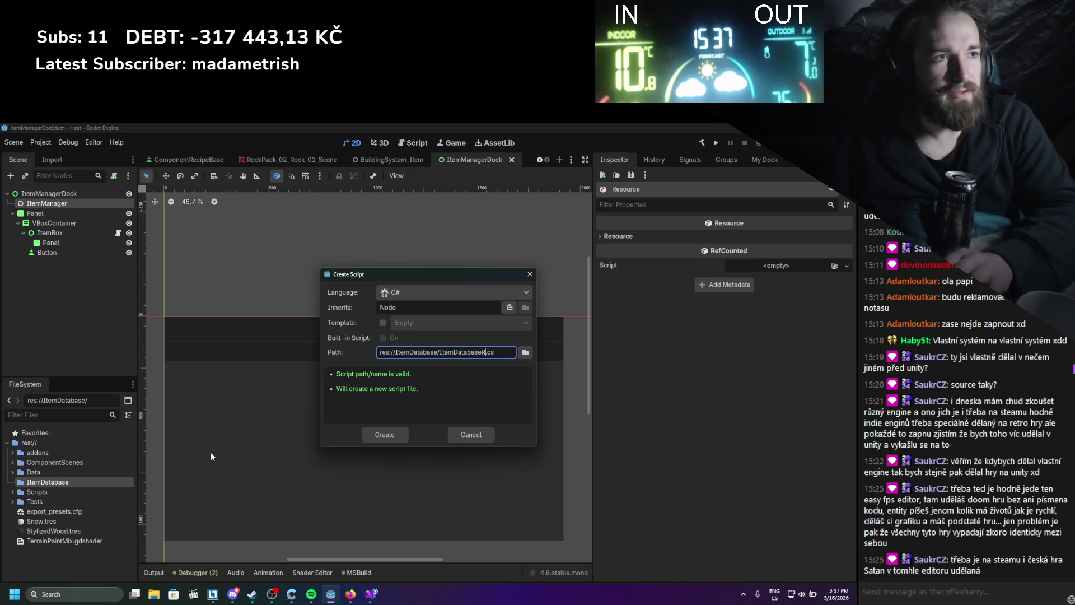
pyautogui.write('urce')
pyautogui.press('Return')
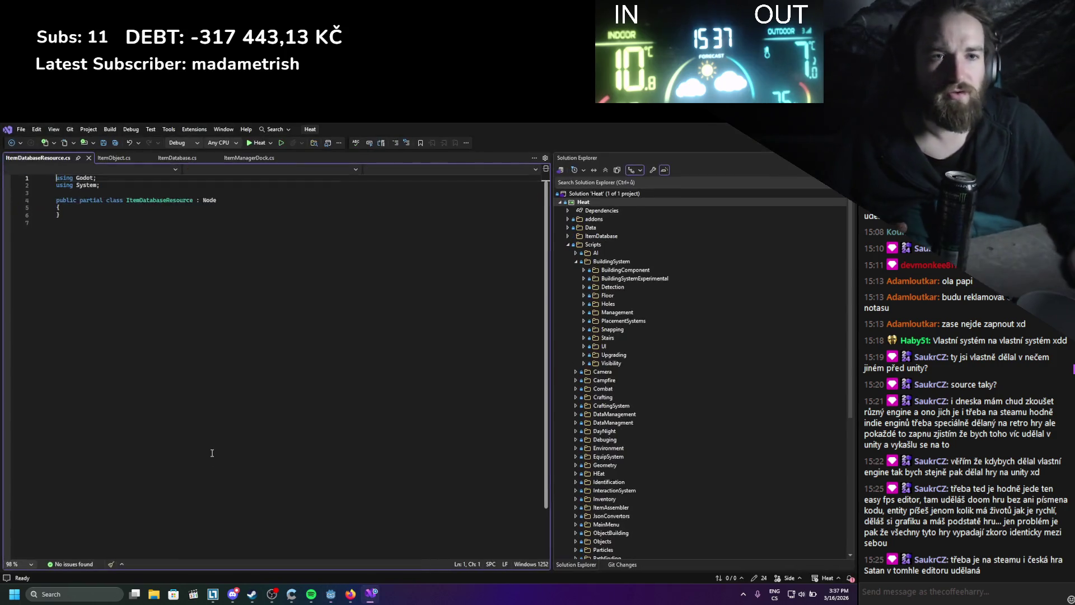
# - Select the Node base class, then view the 'Customizing editor layouts' docs in the browser
pyautogui.doubleClick(209, 206)
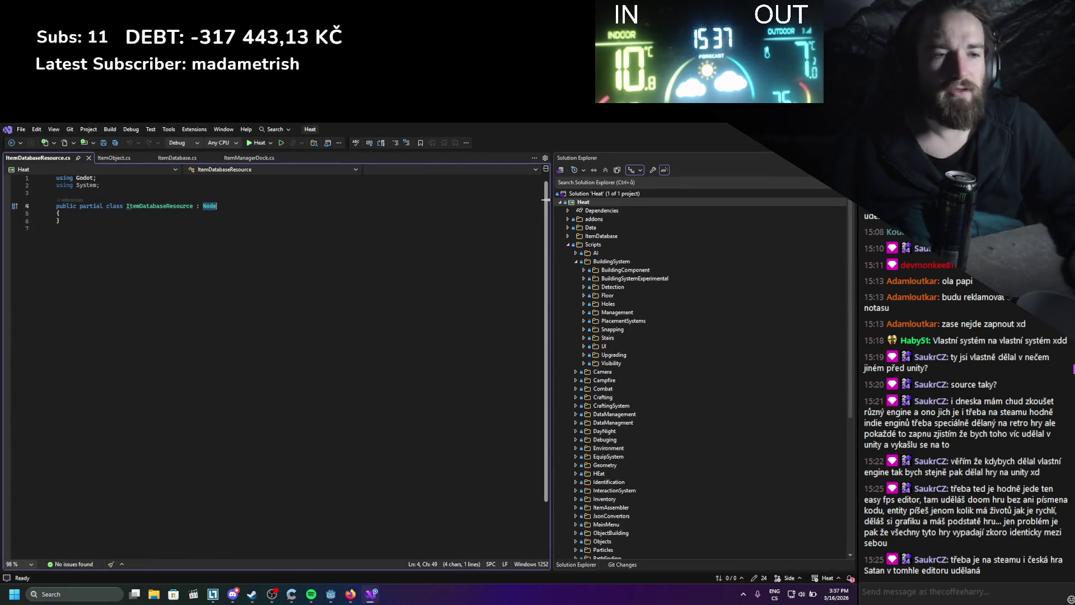
pyautogui.click(351, 594)
pyautogui.click(583, 133)
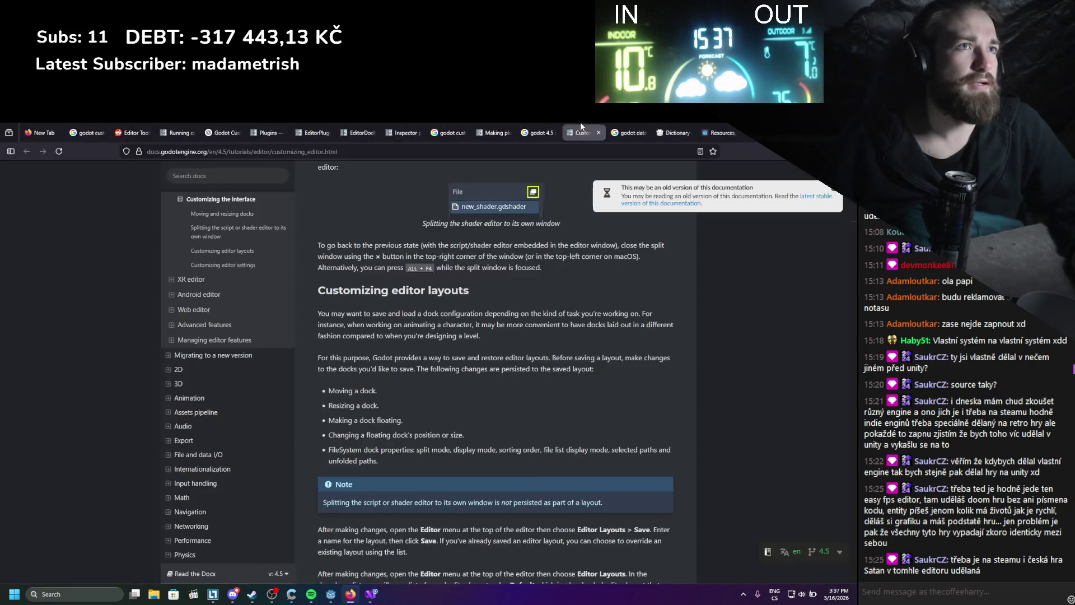
# - Search Google for 'godot c# custom resource' in a new Firefox tab
pyautogui.click(284, 128)
pyautogui.click(221, 132)
pyautogui.scroll(2, 467, 402)
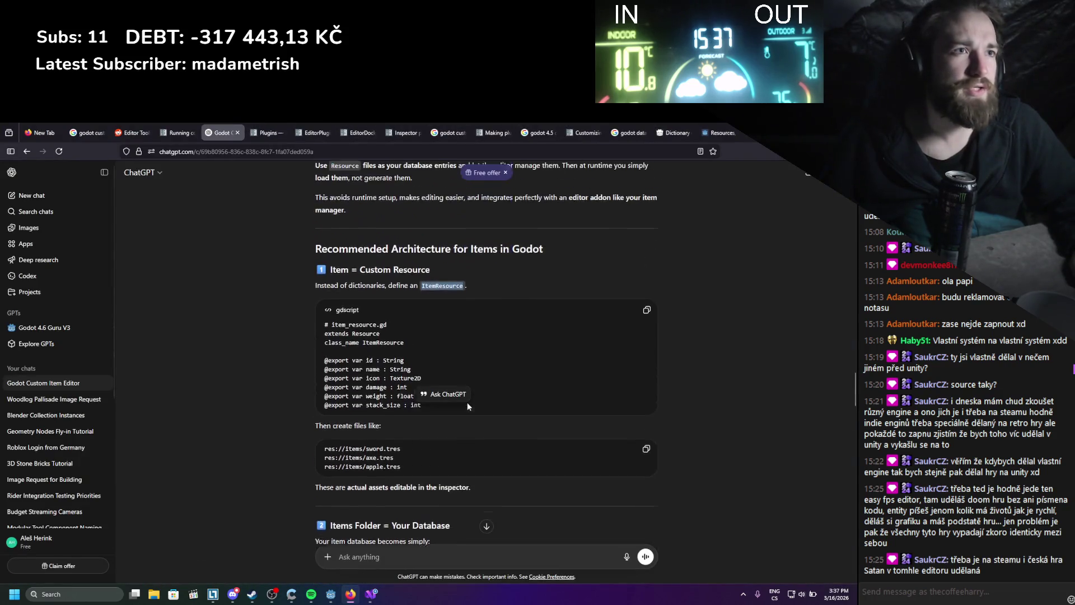
pyautogui.click(740, 133)
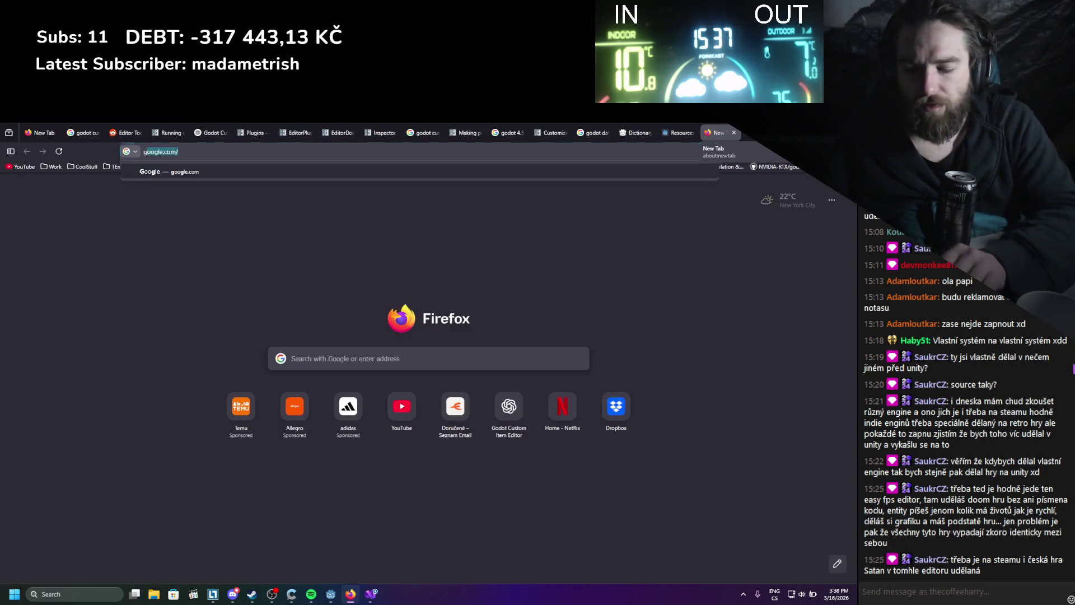
pyautogui.write('godot c# custom resource')
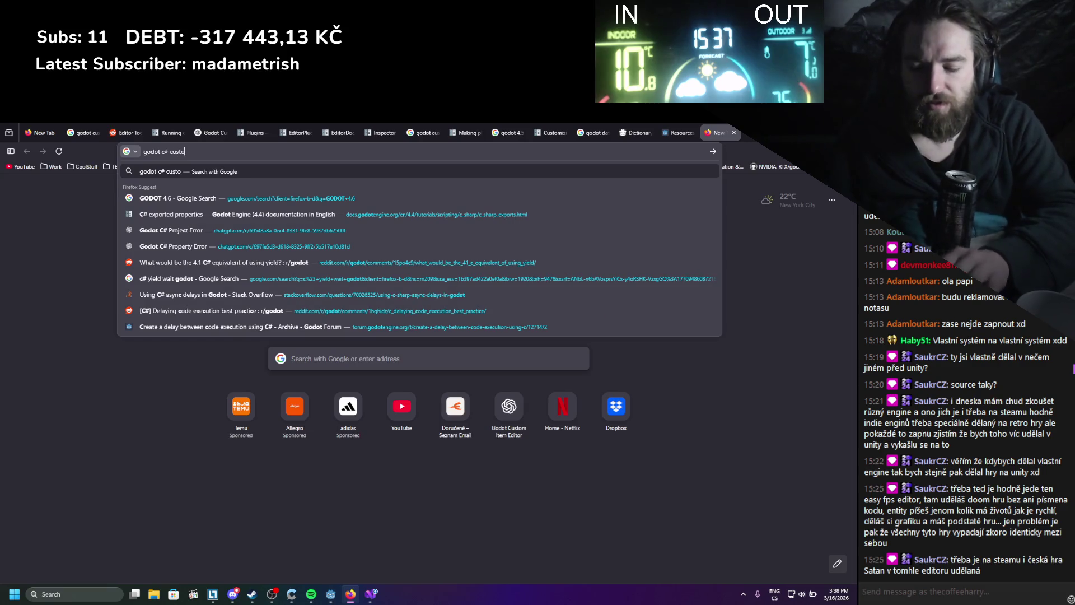
pyautogui.press('Return')
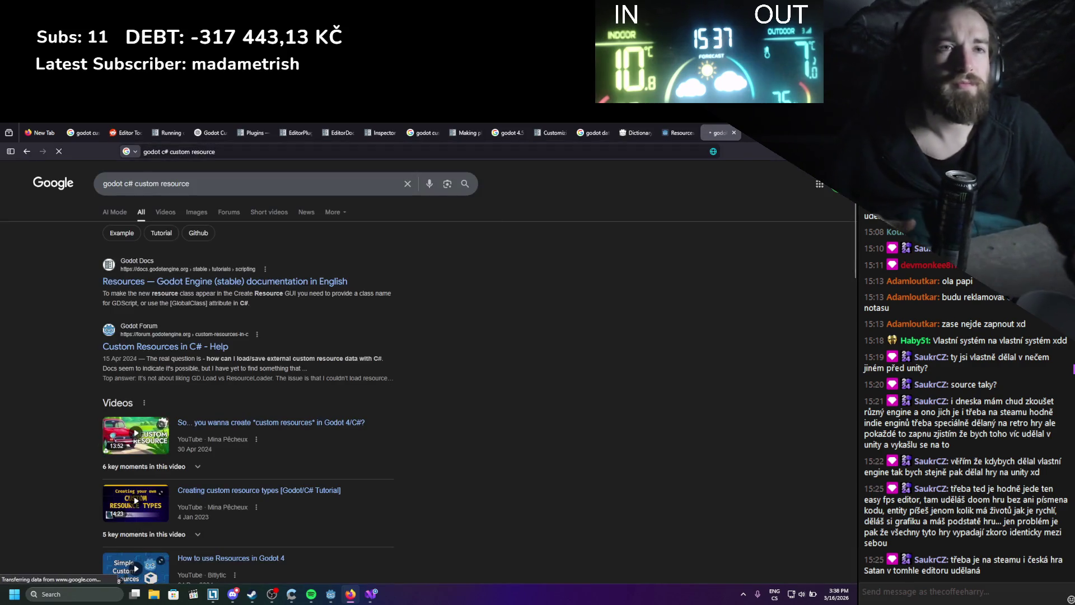
# - Open Godot's Resources documentation and switch its code examples to C#
pyautogui.middleClick(261, 281)
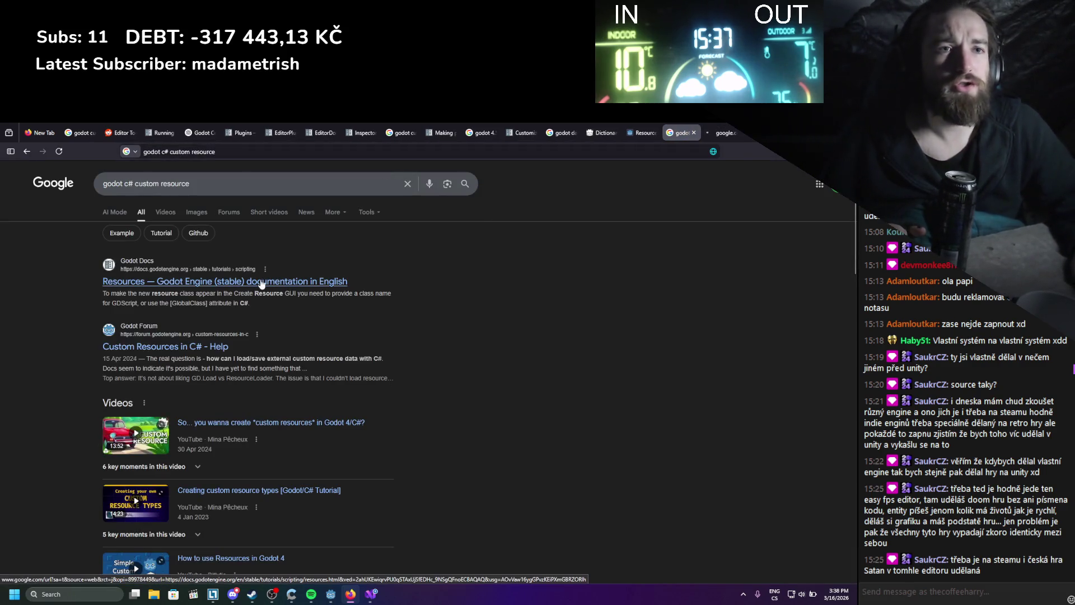
pyautogui.click(728, 133)
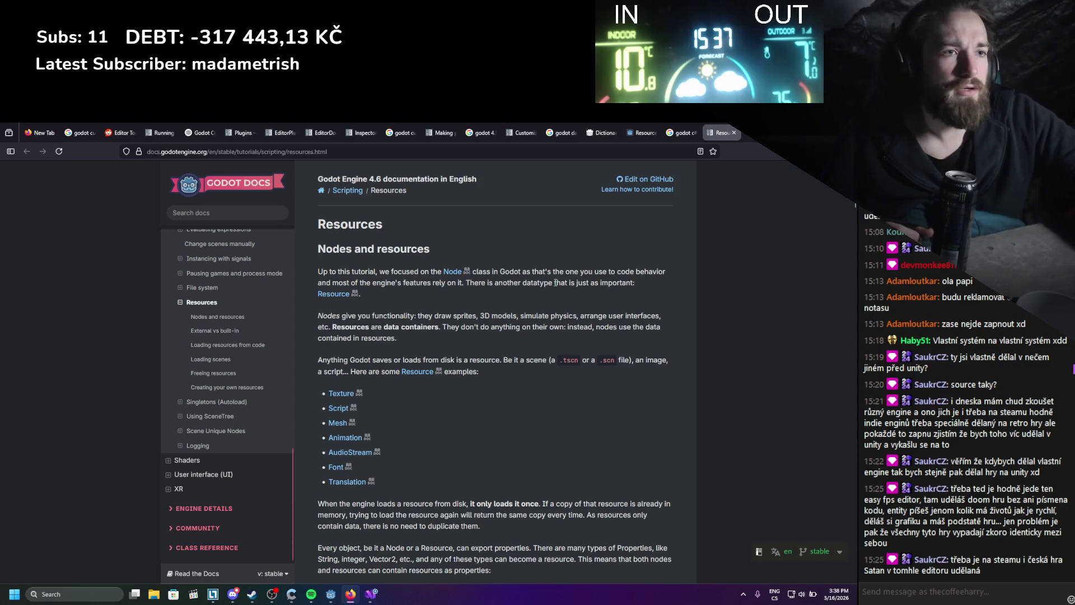
pyautogui.scroll(-1, 331, 551)
pyautogui.scroll(-3, 330, 551)
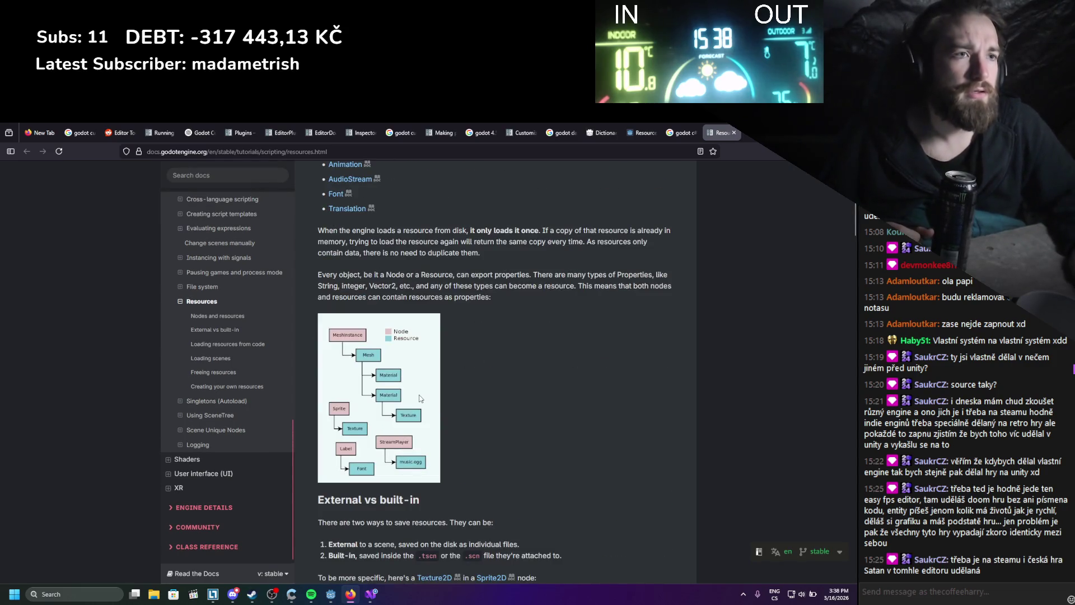
pyautogui.scroll(-5, 471, 338)
pyautogui.scroll(4, 506, 316)
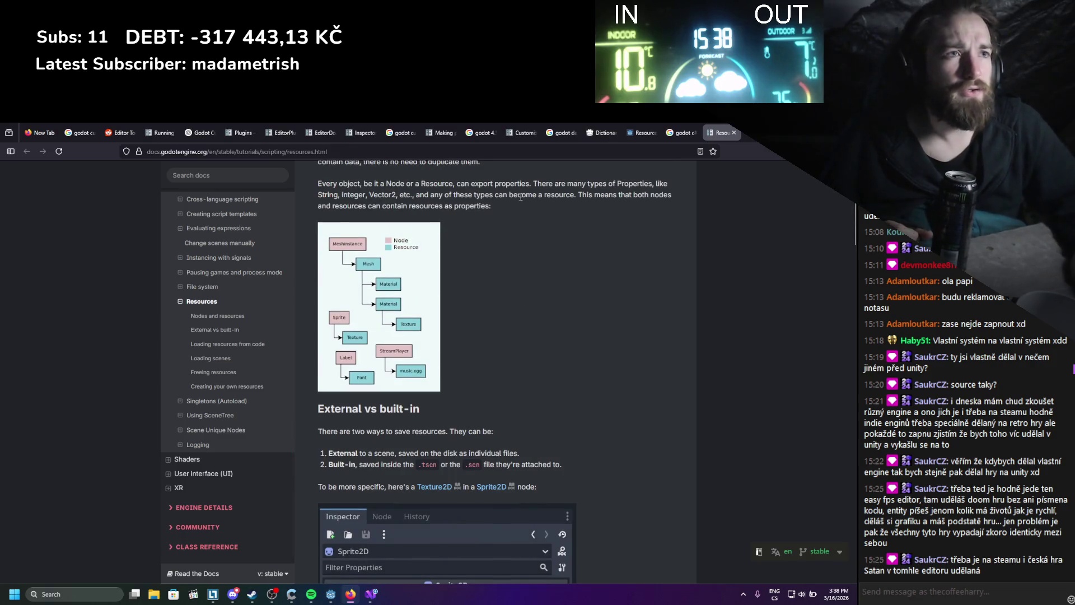
pyautogui.scroll(-10, 496, 272)
pyautogui.scroll(-10, 530, 273)
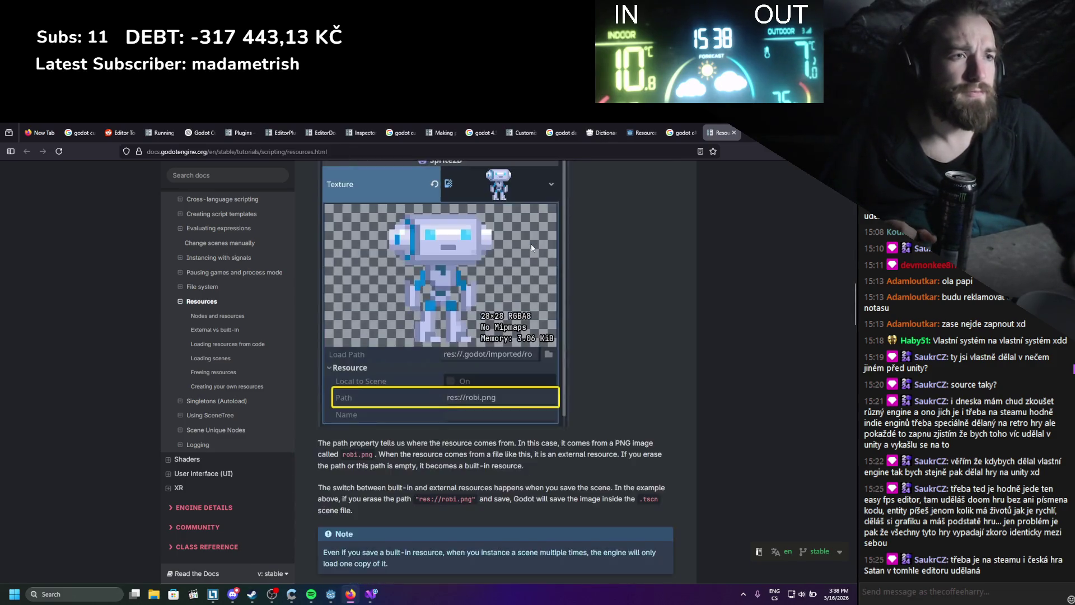
pyautogui.click(381, 323)
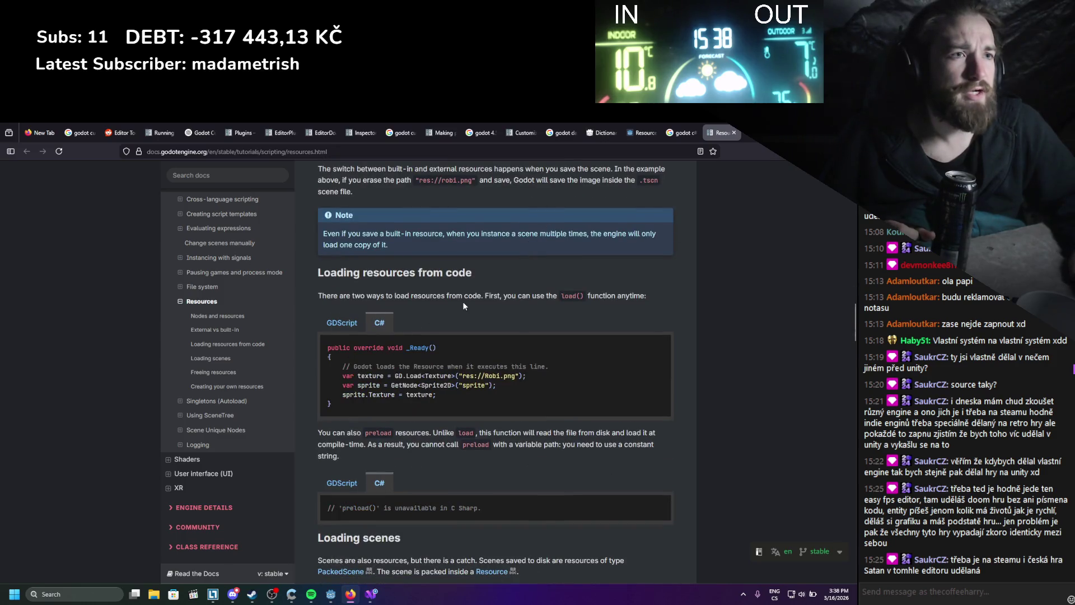
# - Select the Resource base class in the C# BotStats example, then return to Visual Studio
pyautogui.scroll(-5, 463, 301)
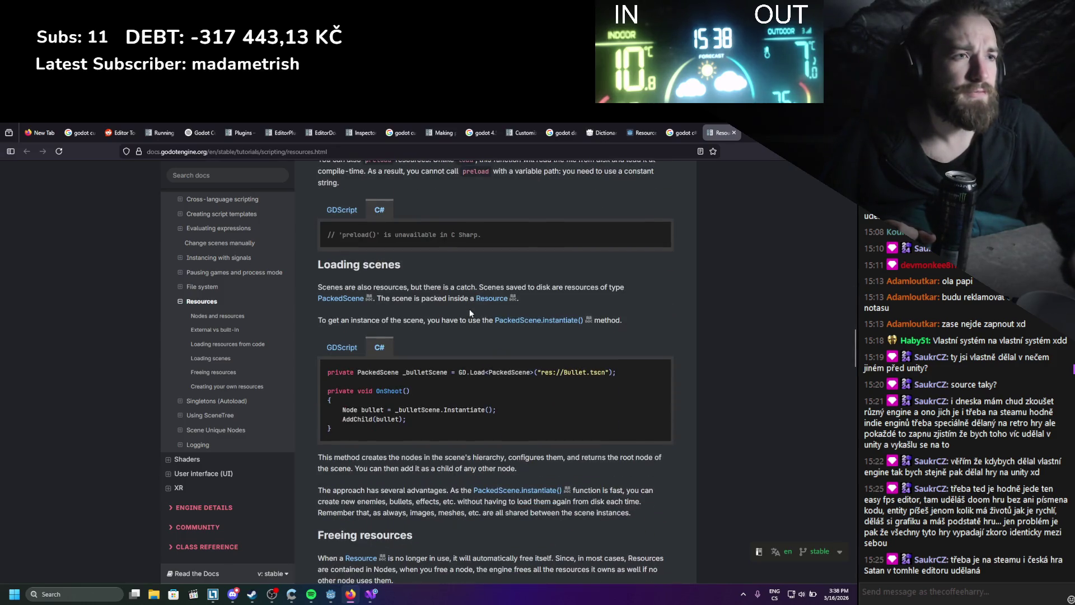
pyautogui.scroll(-10, 469, 325)
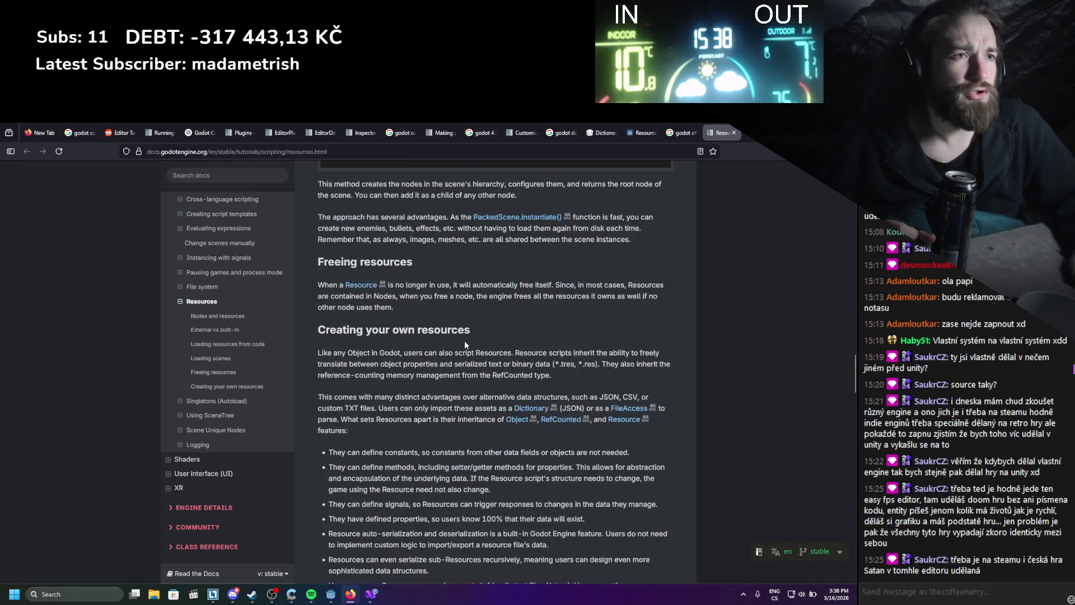
pyautogui.scroll(-7, 468, 340)
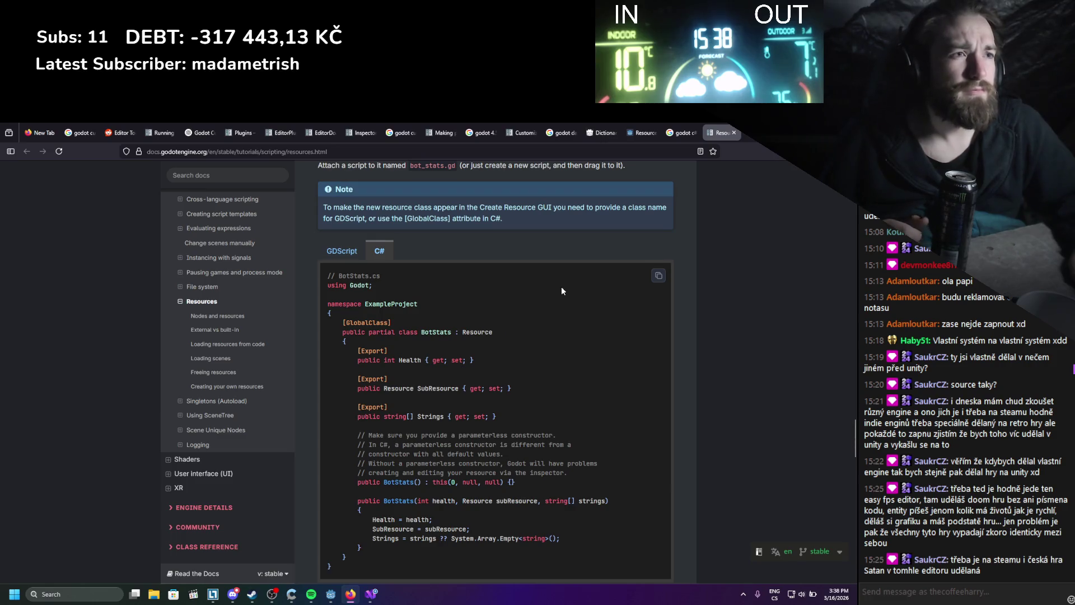
pyautogui.doubleClick(475, 332)
pyautogui.tripleClick(475, 332)
pyautogui.click(518, 388)
pyautogui.doubleClick(478, 332)
pyautogui.hotkey('alt', 'Tab')
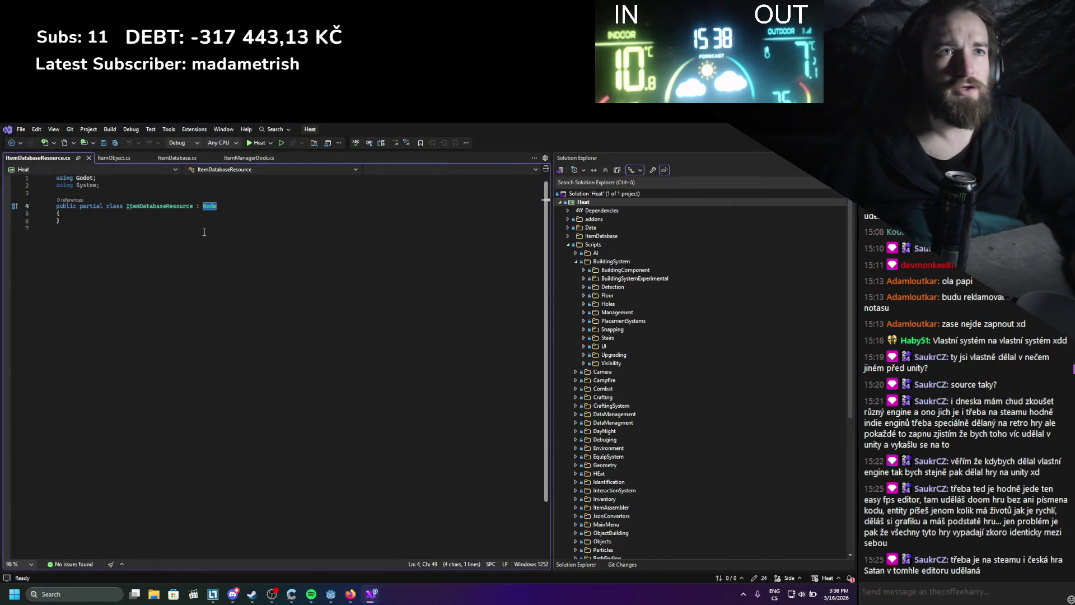
# - Make ItemDatabaseResource extend Resource and save, then select ItemDatabase.cs lines 56–70
pyautogui.hotkey('ctrl', 'v')
pyautogui.hotkey('ctrl', 's')
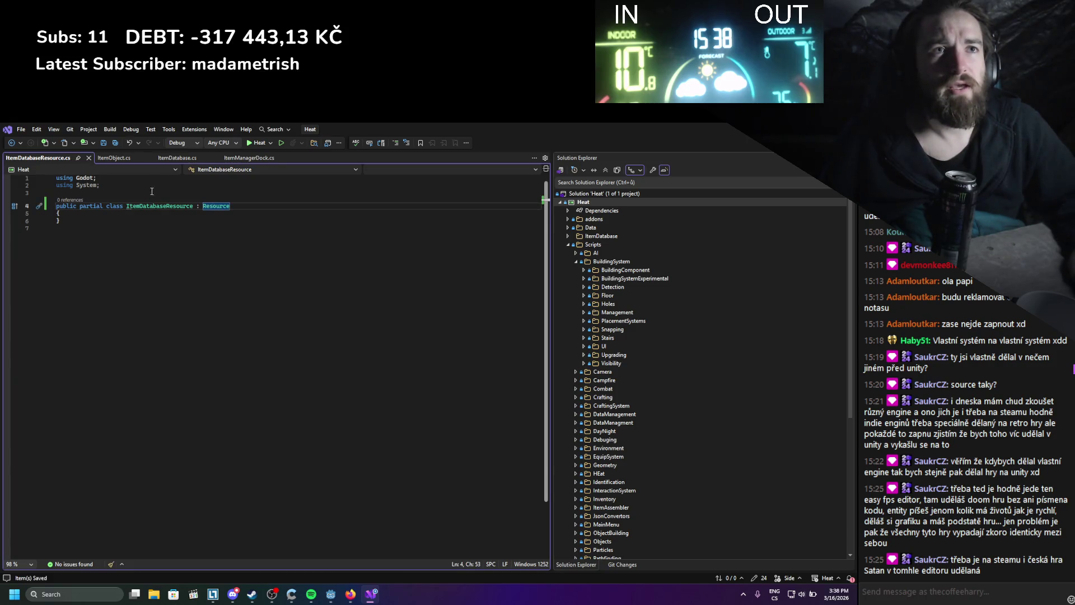
pyautogui.click(172, 159)
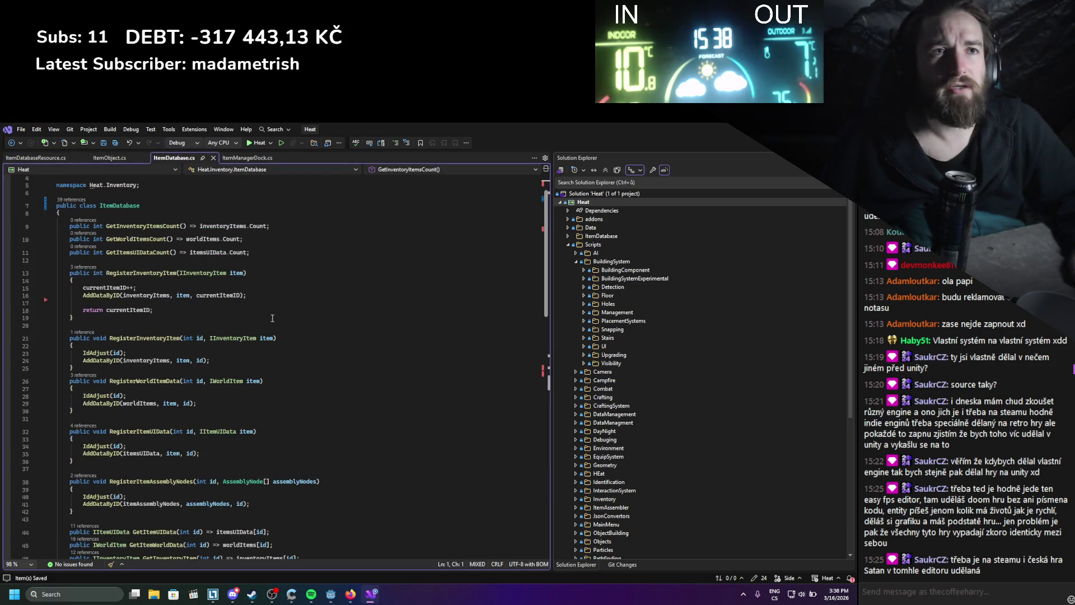
pyautogui.scroll(1, 272, 316)
pyautogui.scroll(-1, 272, 314)
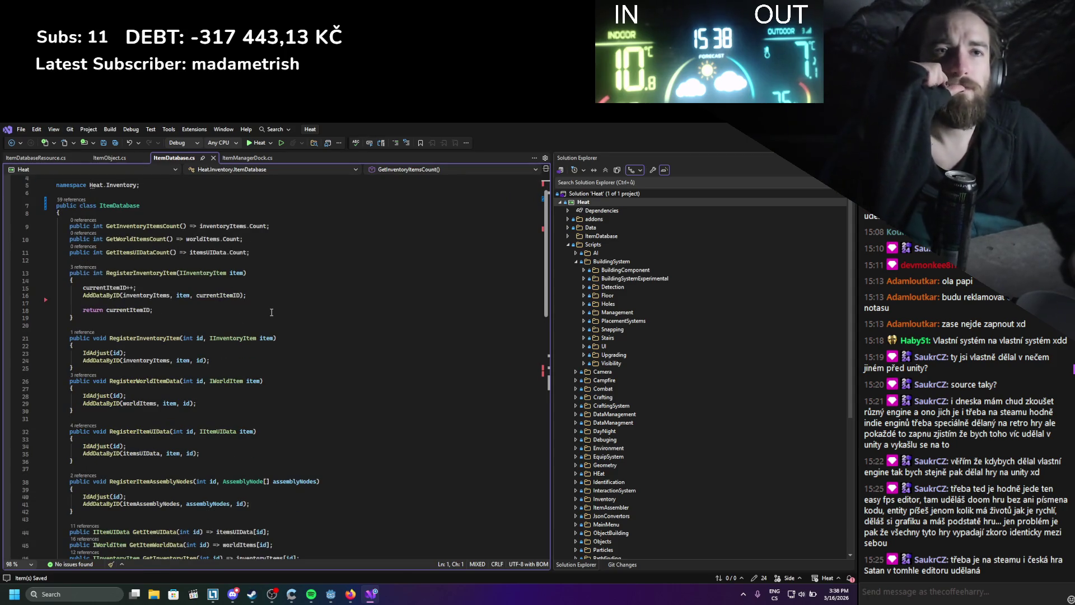
pyautogui.scroll(-3, 272, 312)
pyautogui.scroll(-9, 272, 312)
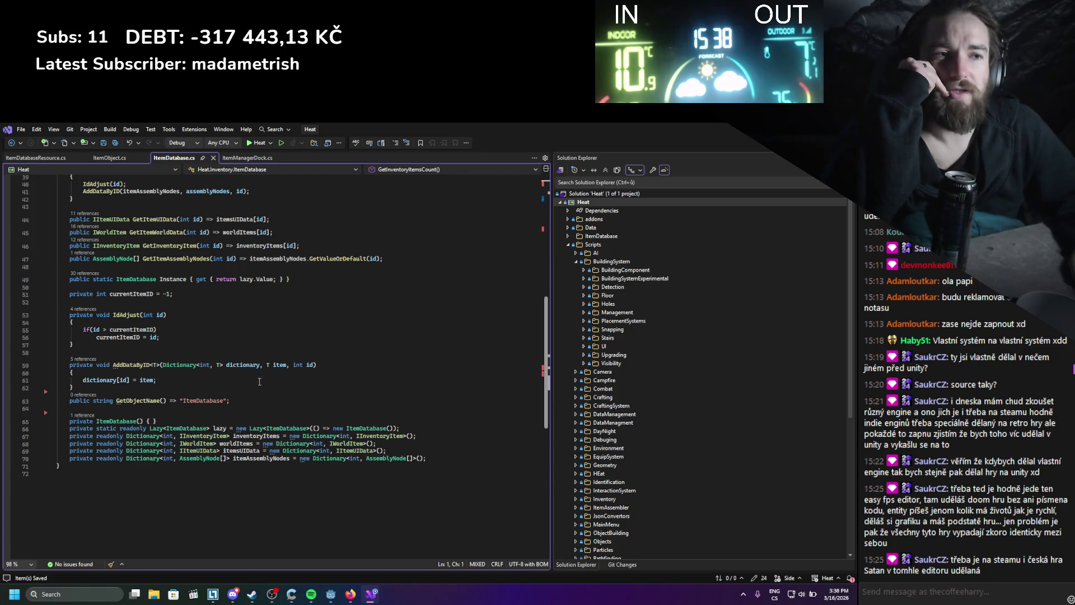
pyautogui.doubleClick(262, 459)
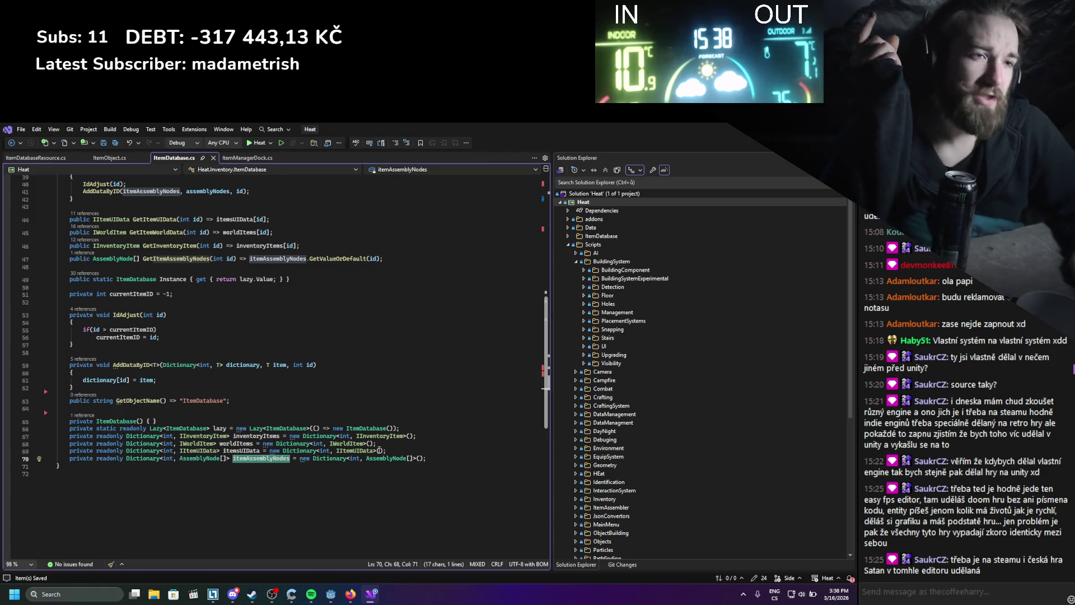
pyautogui.moveTo(429, 459)
pyautogui.mouseDown()
pyautogui.moveTo(274, 330)
pyautogui.moveTo(73, 291)
pyautogui.moveTo(73, 179)
pyautogui.moveTo(70, 331)
pyautogui.moveTo(70, 185)
pyautogui.moveTo(69, 248)
pyautogui.mouseUp()
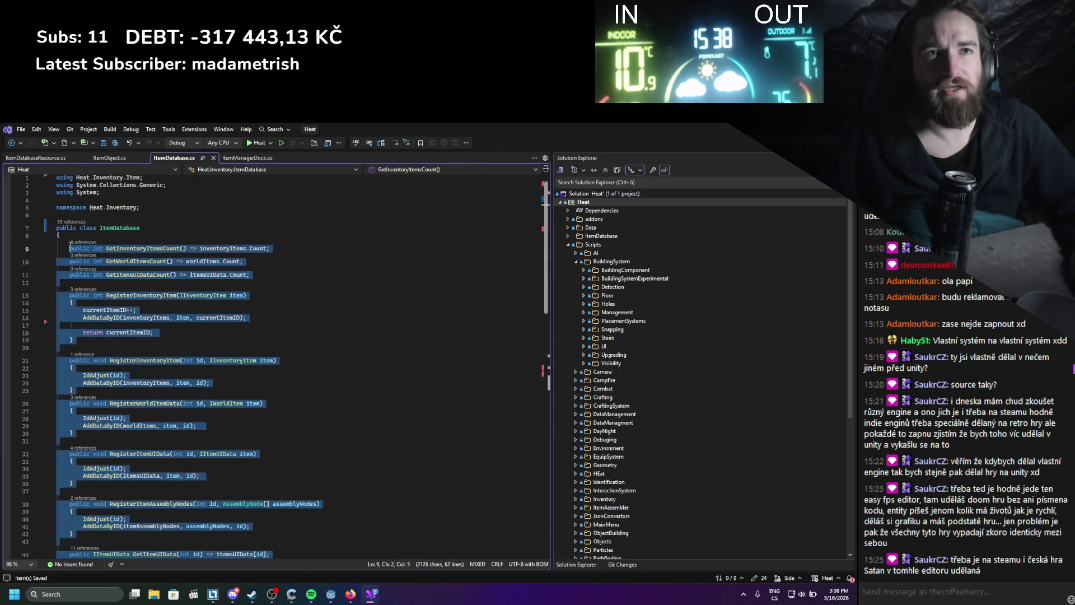
# - Paste the copied ItemDatabase code into the ItemDatabaseResource class body
pyautogui.click(45, 160)
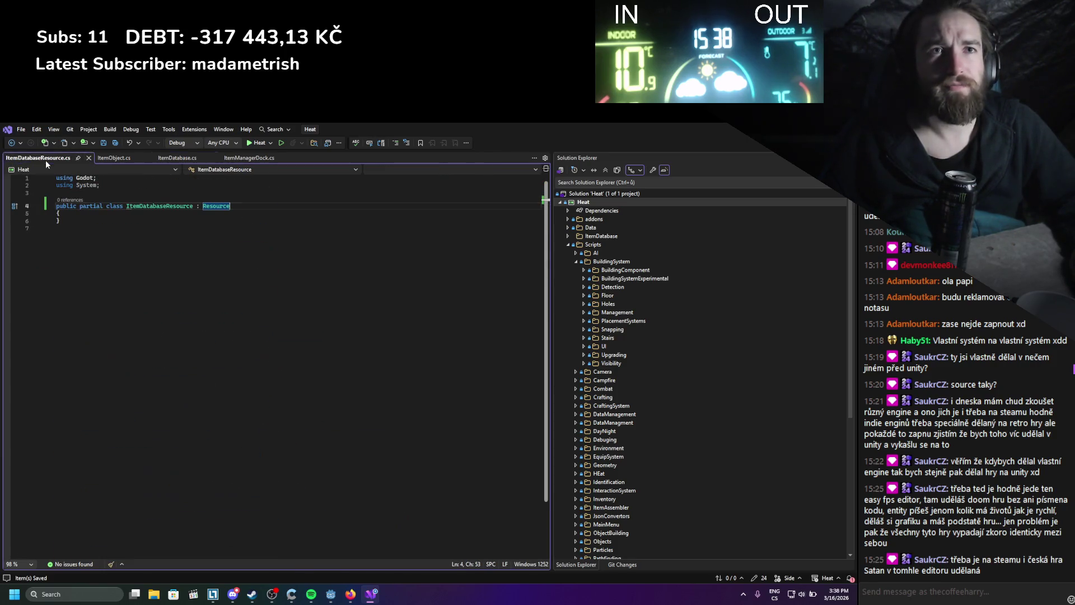
pyautogui.doubleClick(131, 206)
pyautogui.click(76, 214)
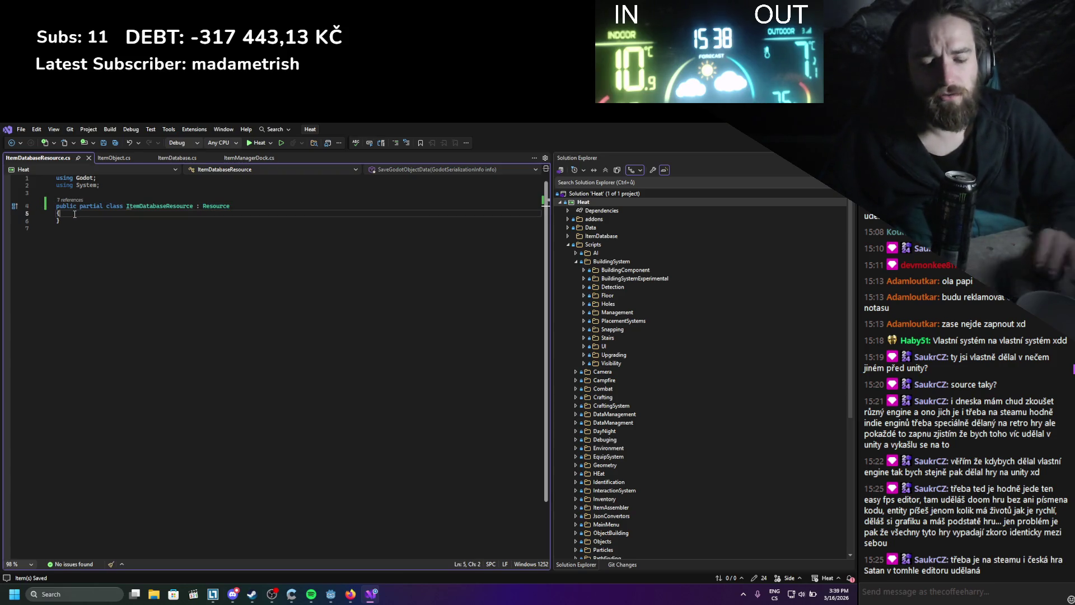
pyautogui.hotkey('ctrl', 'v')
pyautogui.scroll(5, 173, 308)
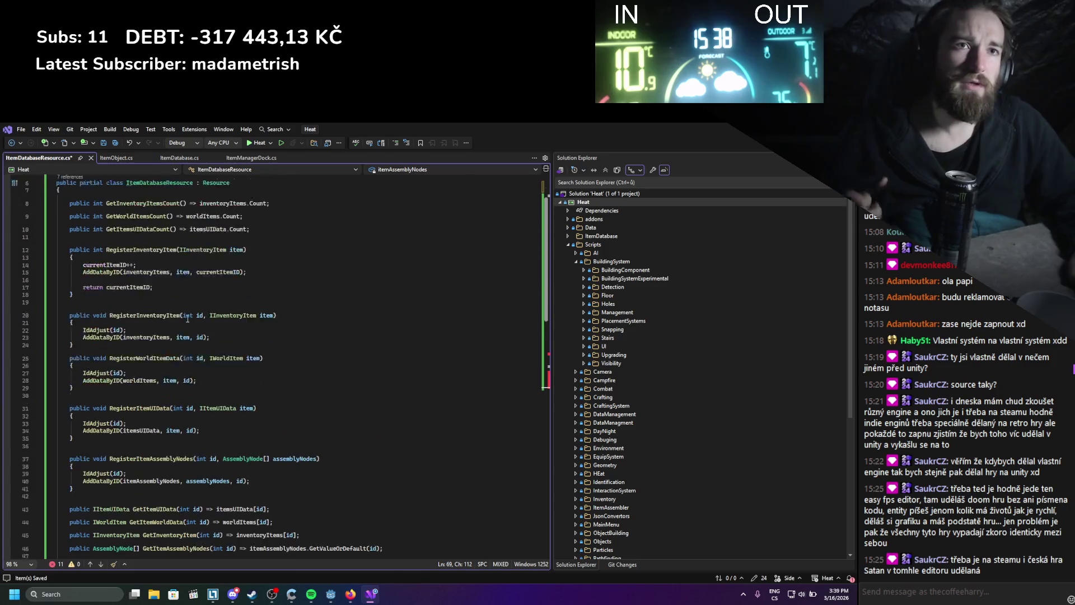
# - Add the System.Collections.Generic import to resolve the Dictionary type
pyautogui.click(358, 601)
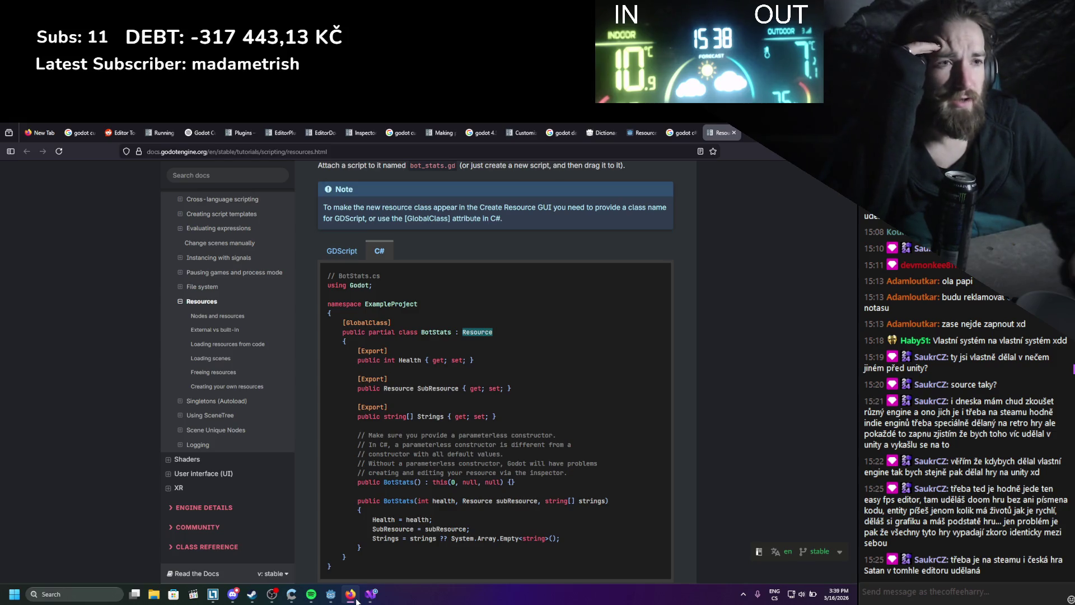
pyautogui.click(357, 600)
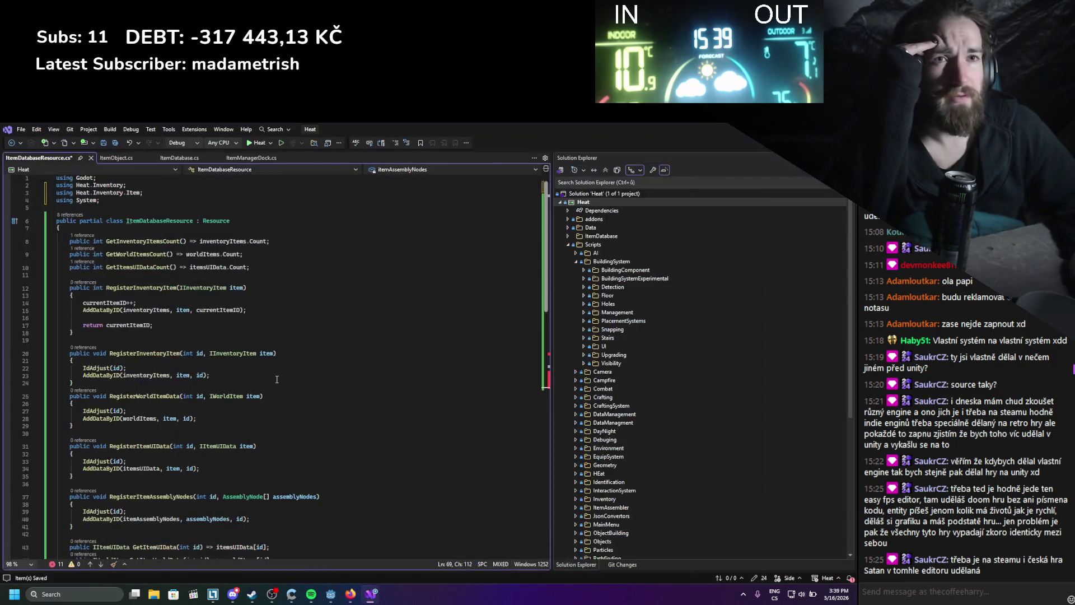
pyautogui.click(209, 316)
pyautogui.doubleClick(114, 303)
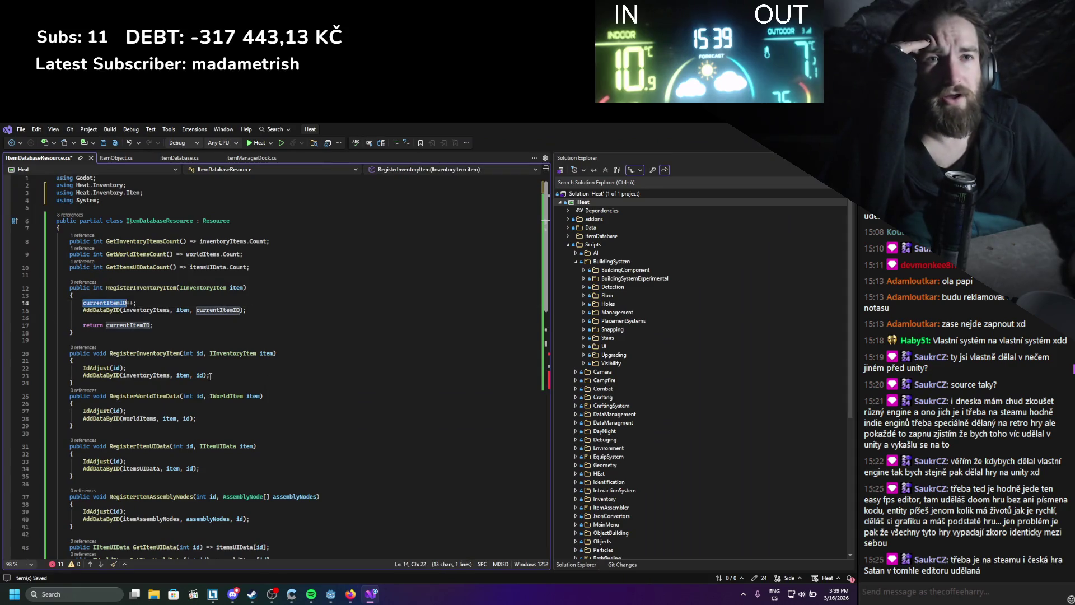
pyautogui.scroll(-8, 209, 378)
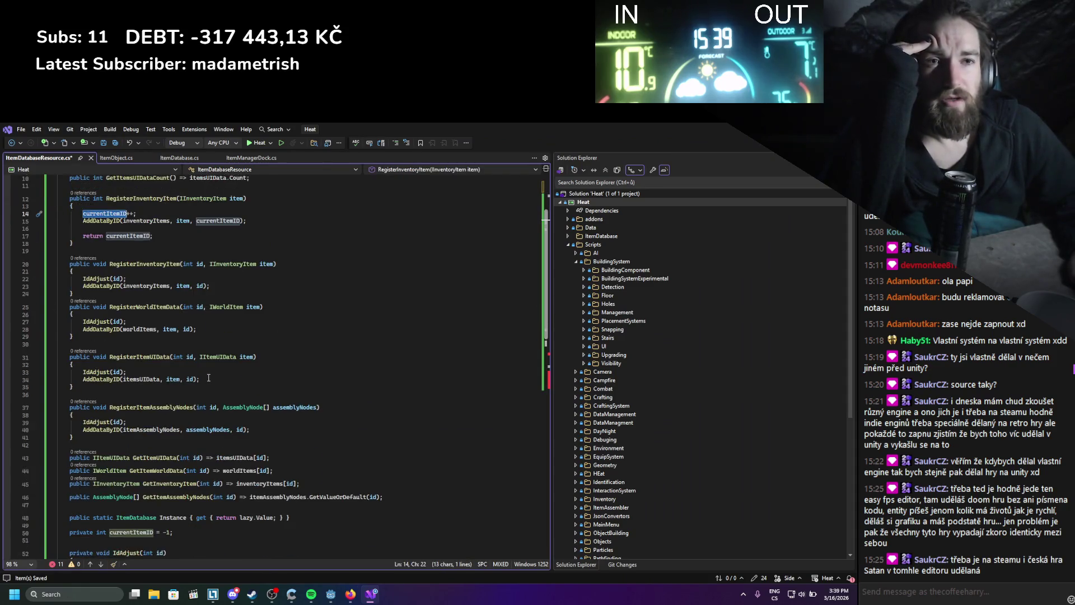
pyautogui.scroll(-2, 209, 378)
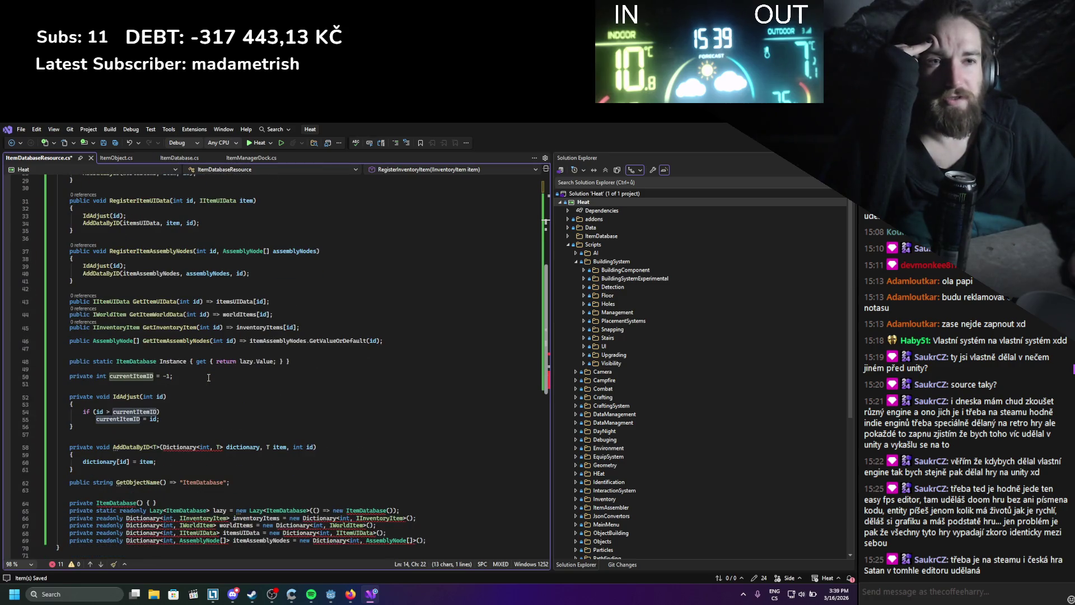
pyautogui.rightClick(186, 447)
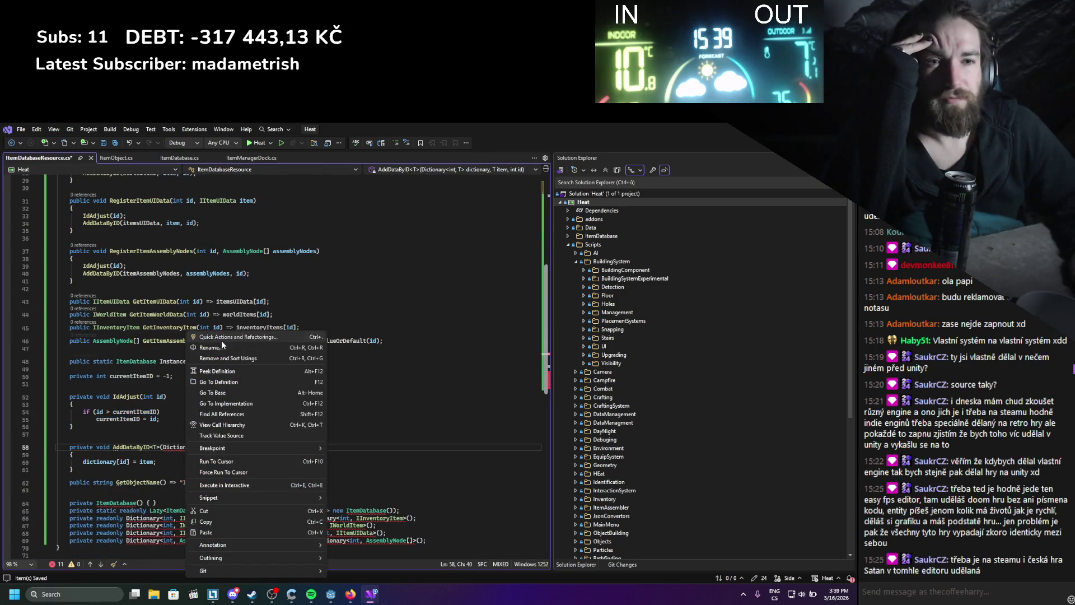
pyautogui.click(221, 340)
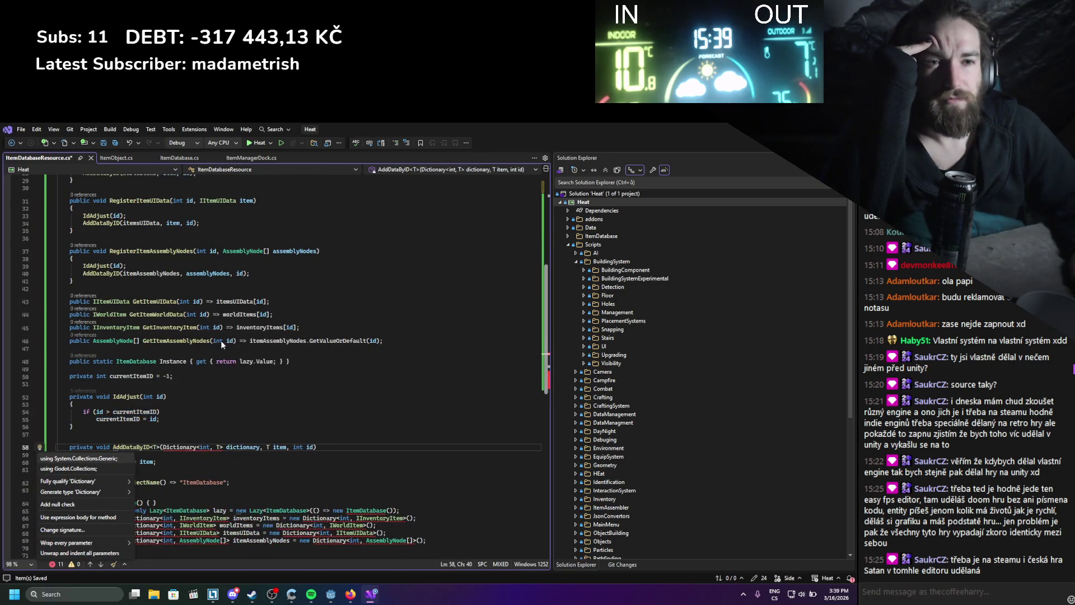
pyautogui.click(105, 459)
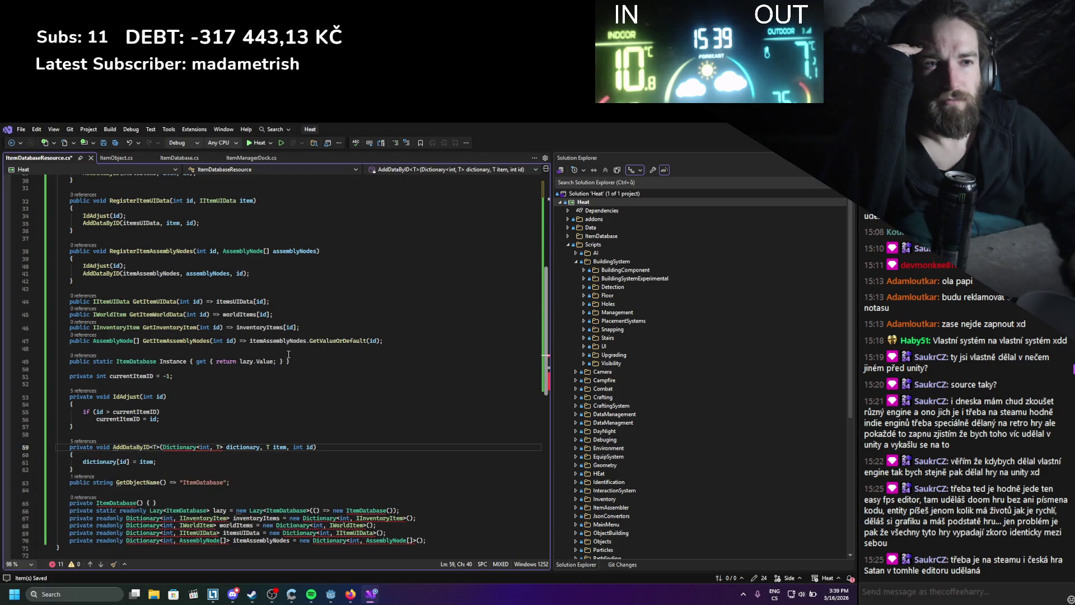
# - Delete the private constructor, lazy instance field and static Instance property
pyautogui.click(234, 410)
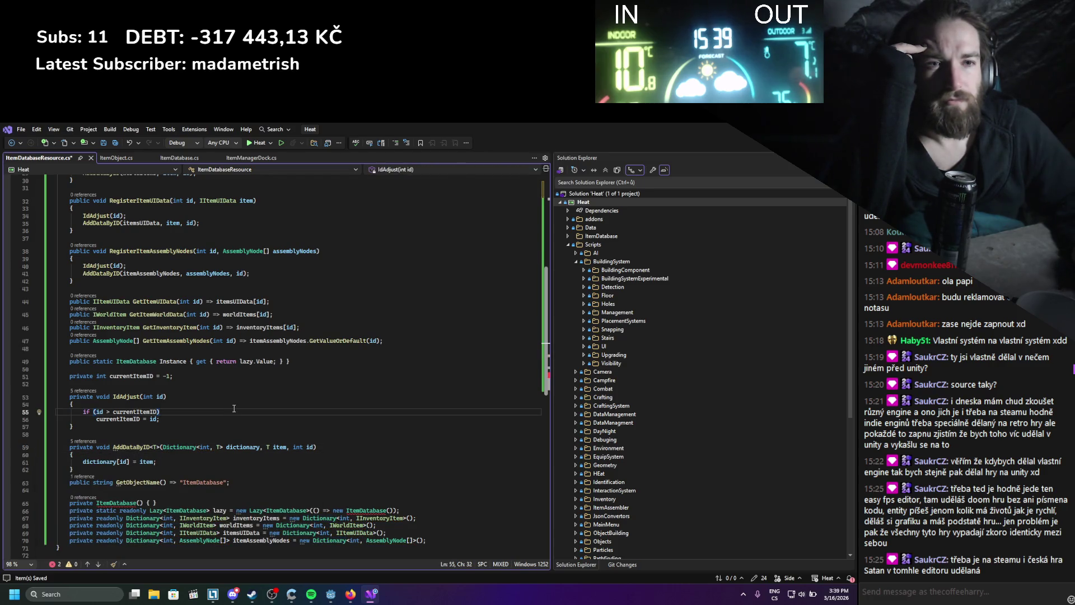
pyautogui.moveTo(400, 510); pyautogui.dragTo(55, 503)
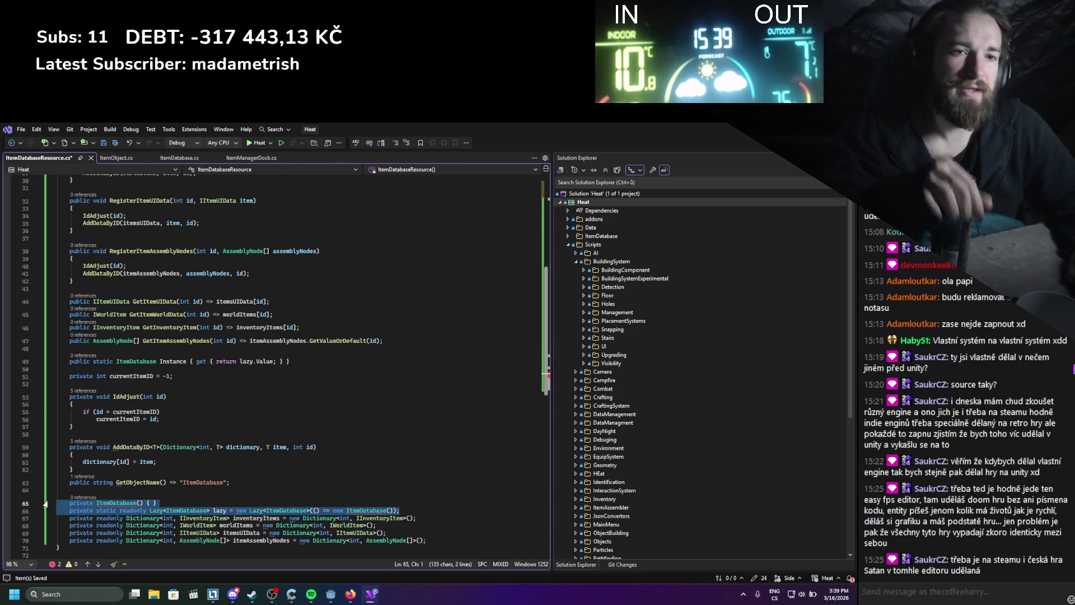
pyautogui.press('Delete')
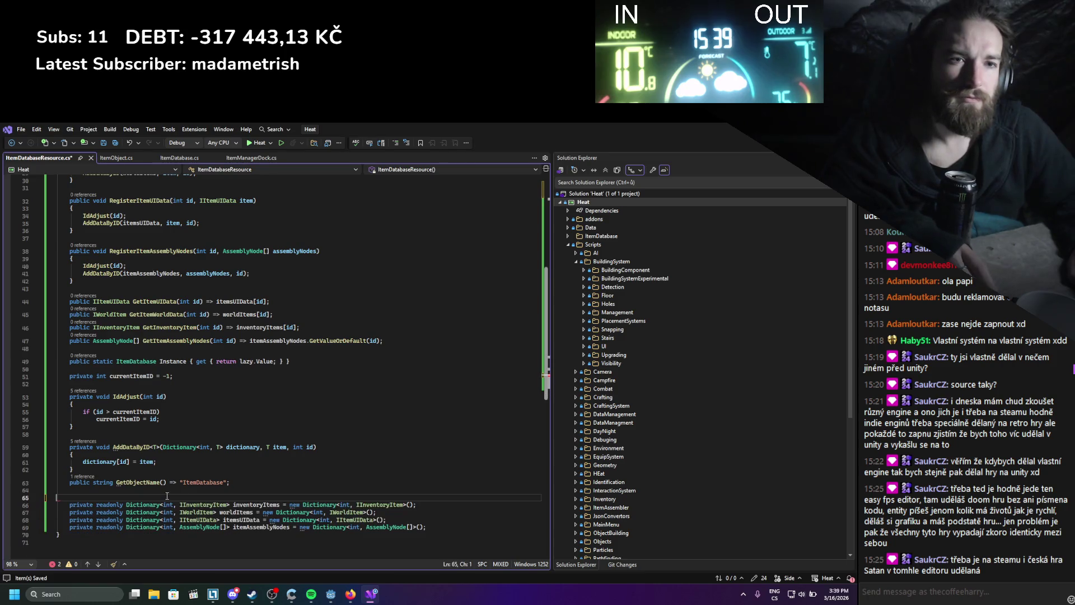
pyautogui.press('BackSpace')
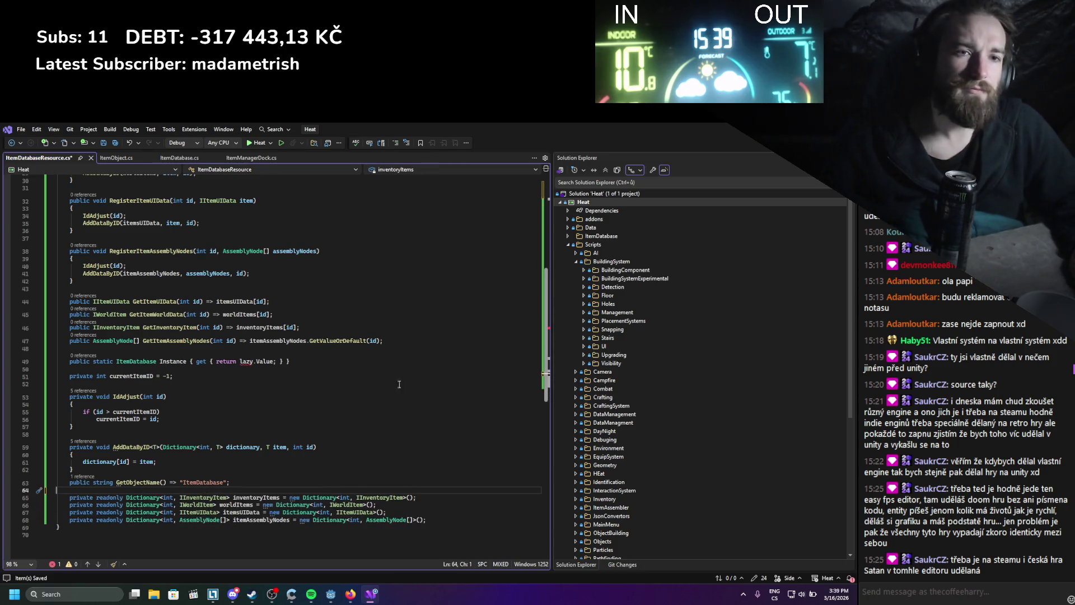
pyautogui.moveTo(424, 526); pyautogui.dragTo(56, 492)
pyautogui.click(69, 434)
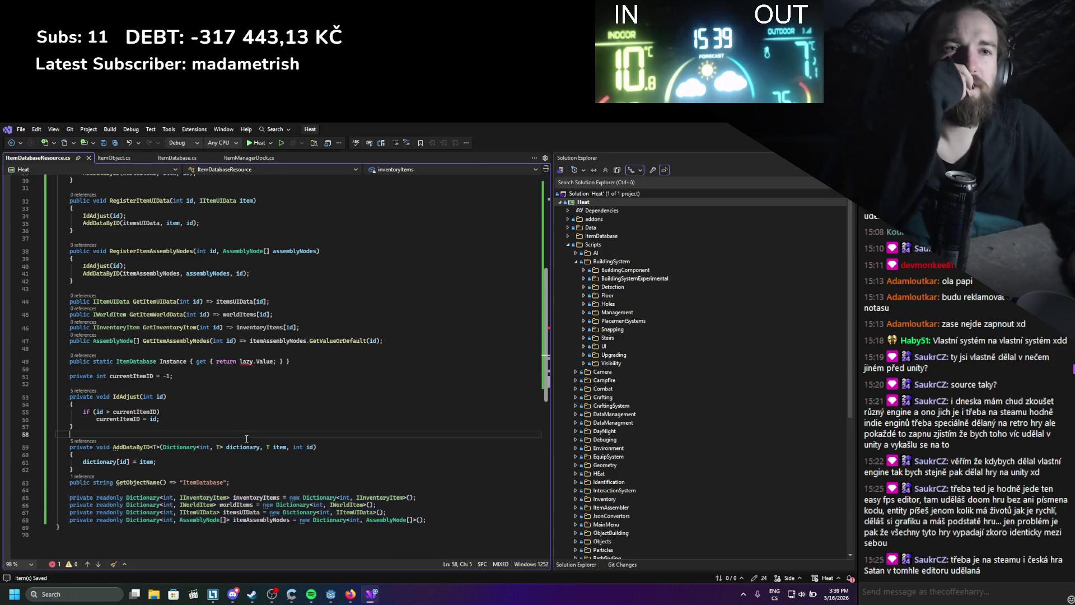
pyautogui.moveTo(302, 363); pyautogui.dragTo(69, 362)
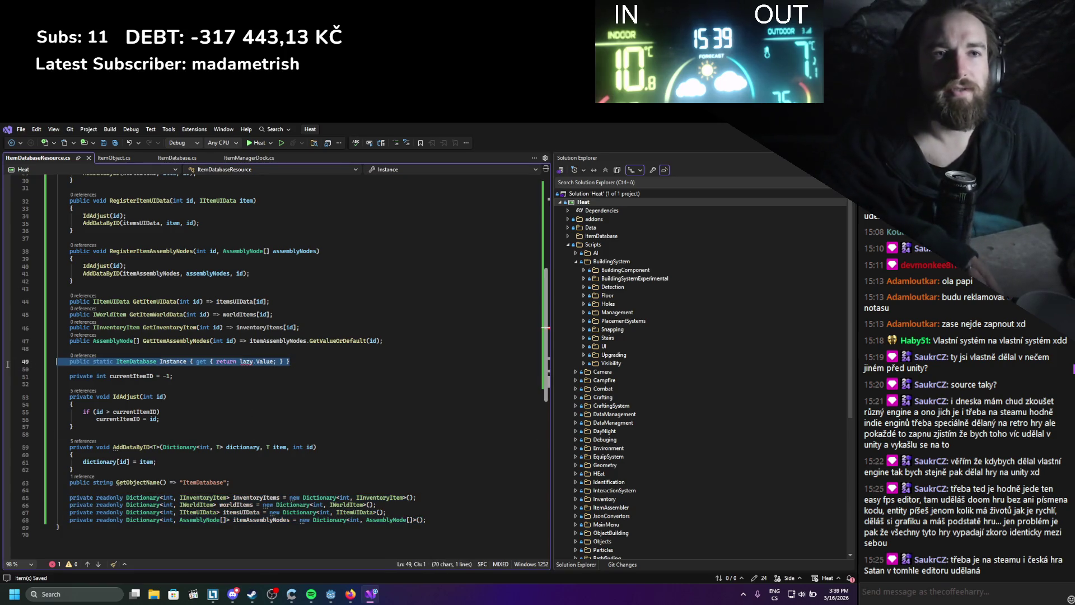
pyautogui.press('Delete')
pyautogui.press('BackSpace')
pyautogui.press('BackSpace')
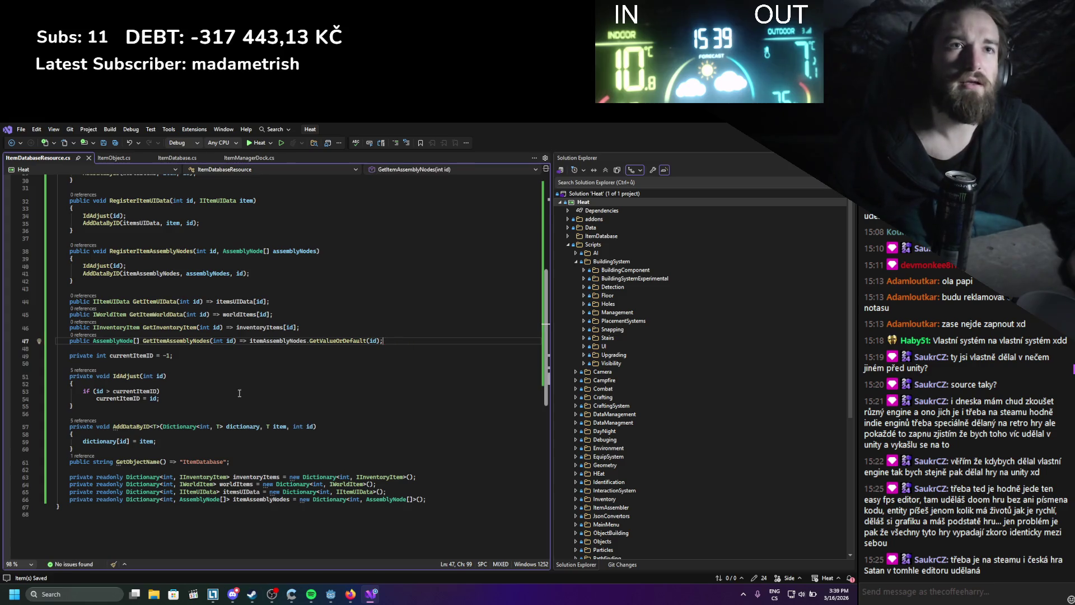
# - Delete the GetObjectName method and save ItemDatabaseResource.cs
pyautogui.scroll(10, 238, 393)
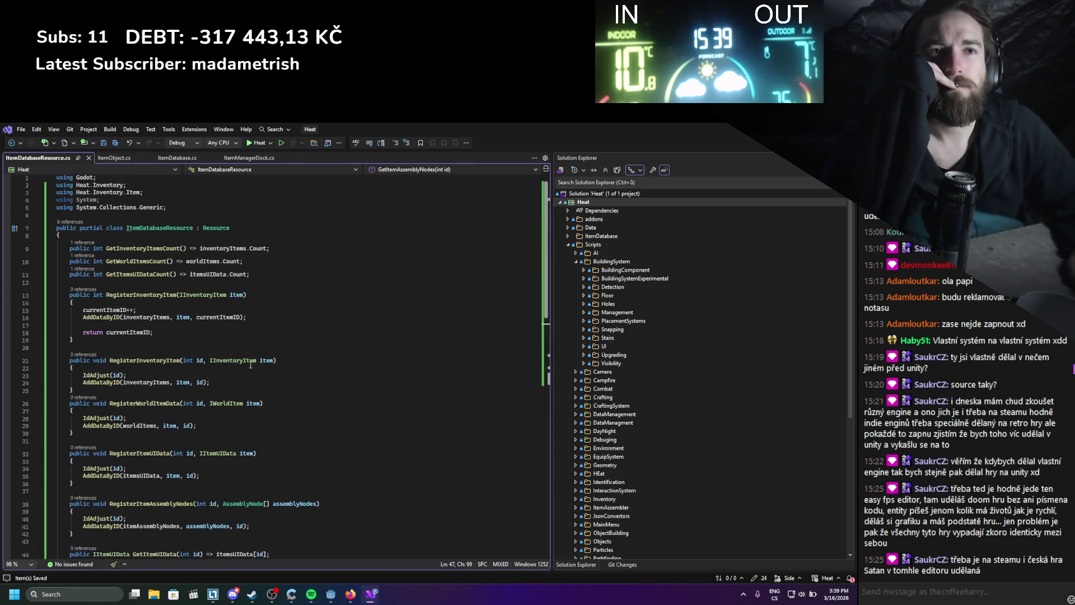
pyautogui.moveTo(250, 275); pyautogui.dragTo(33, 243)
pyautogui.scroll(-8, 284, 300)
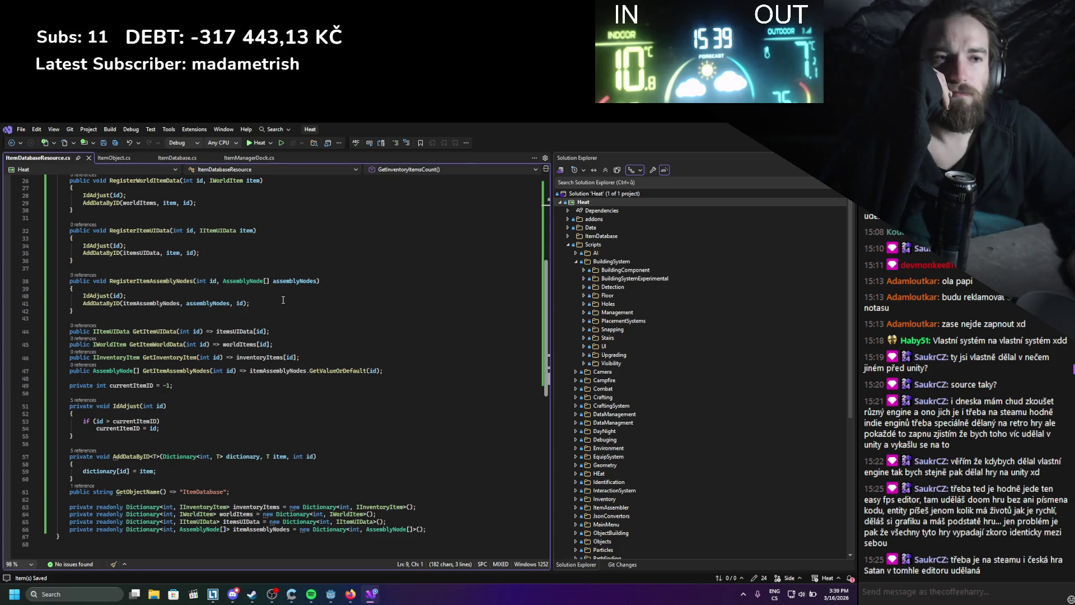
pyautogui.scroll(-1, 283, 301)
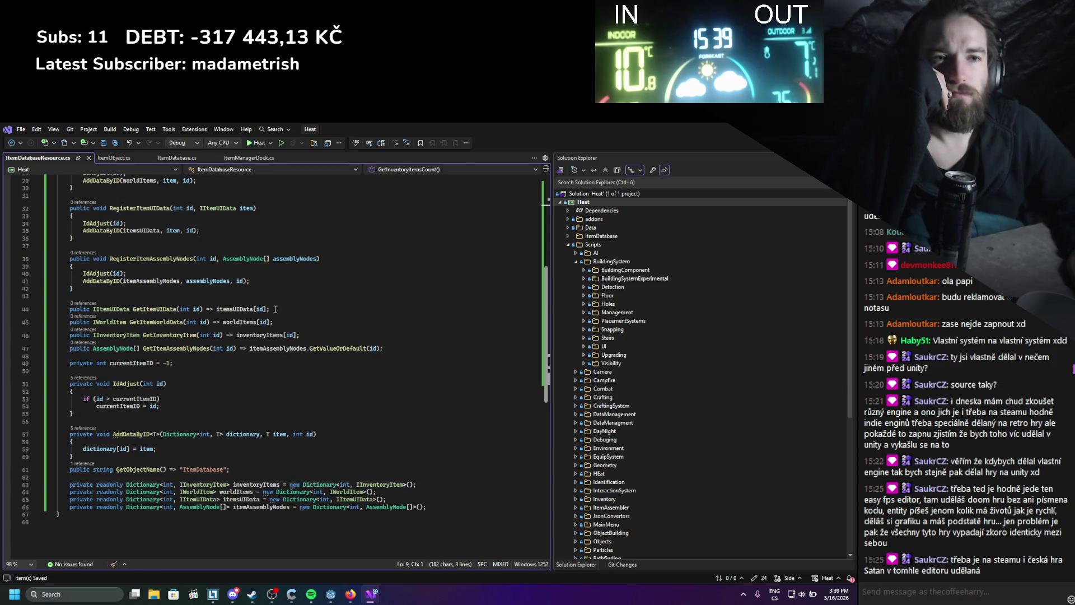
pyautogui.moveTo(226, 470); pyautogui.dragTo(56, 470)
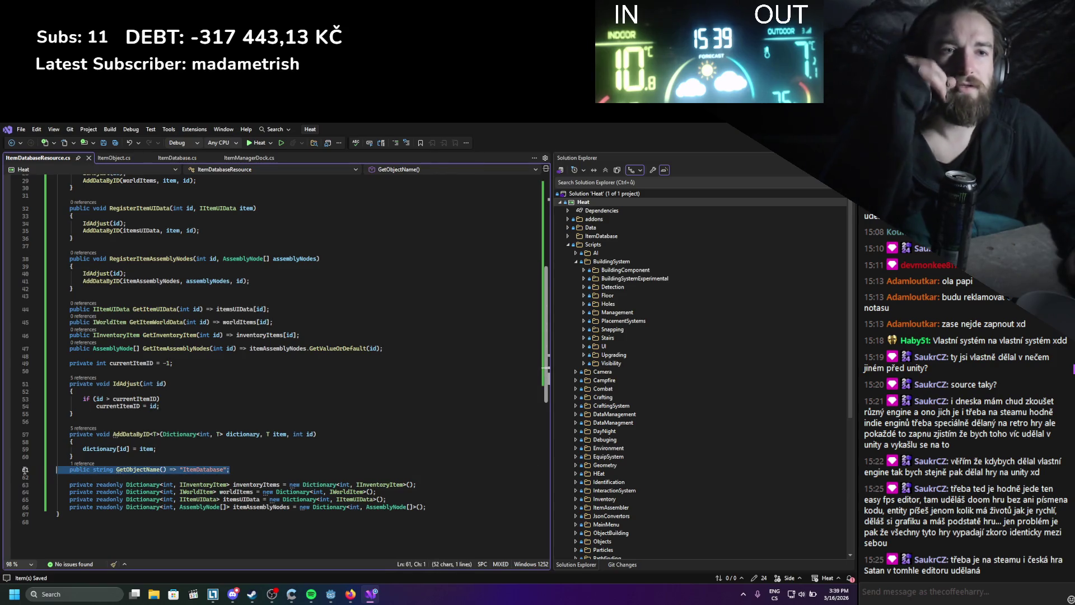
pyautogui.press('BackSpace')
pyautogui.press('BackSpace')
pyautogui.hotkey('ctrl', 's')
pyautogui.scroll(1, 242, 450)
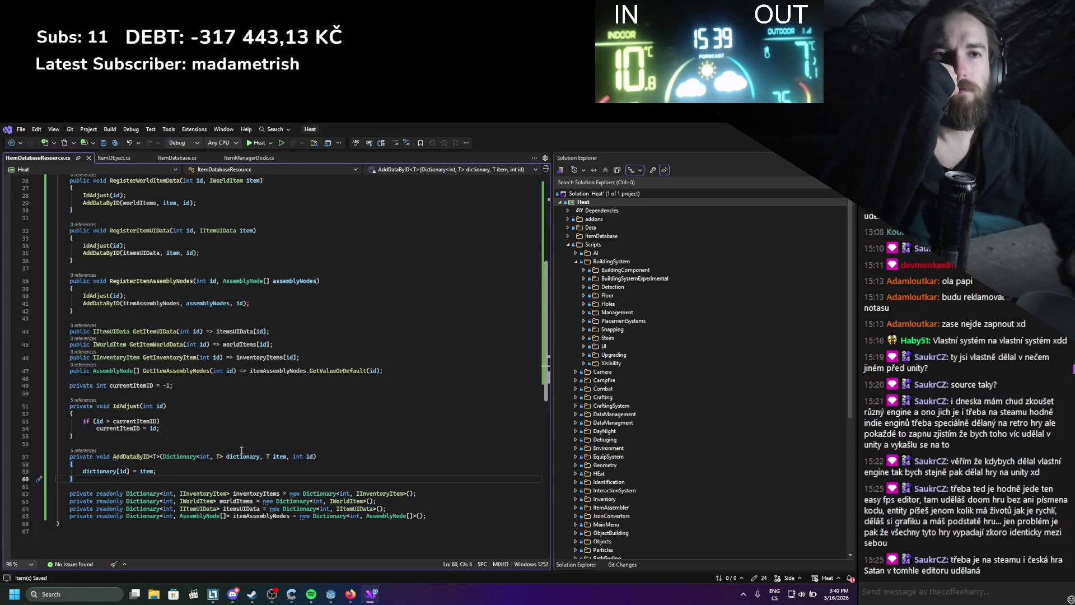
pyautogui.scroll(5, 242, 450)
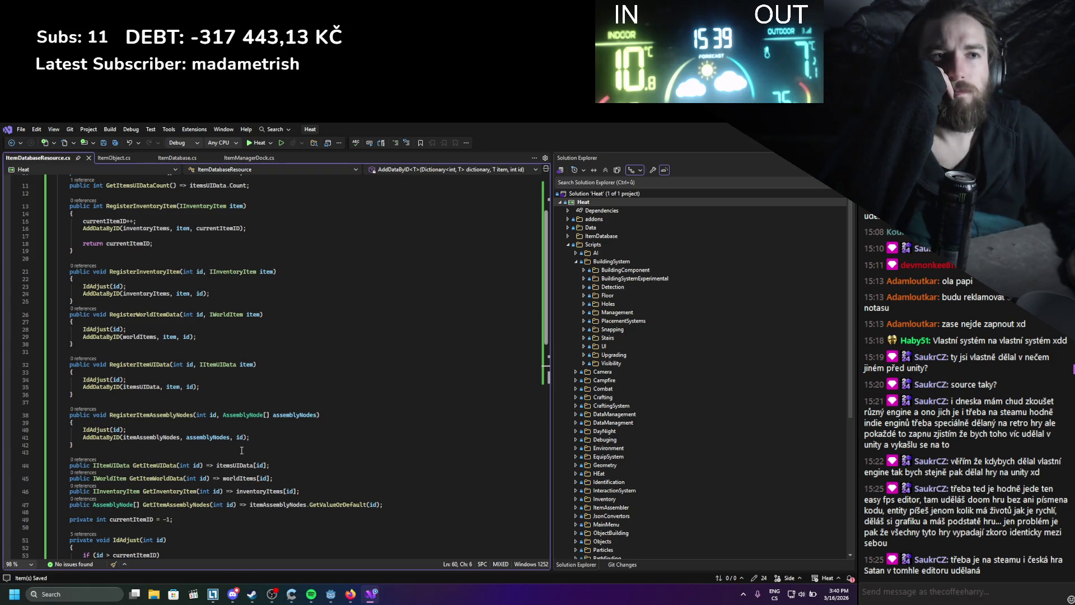
pyautogui.scroll(3, 243, 451)
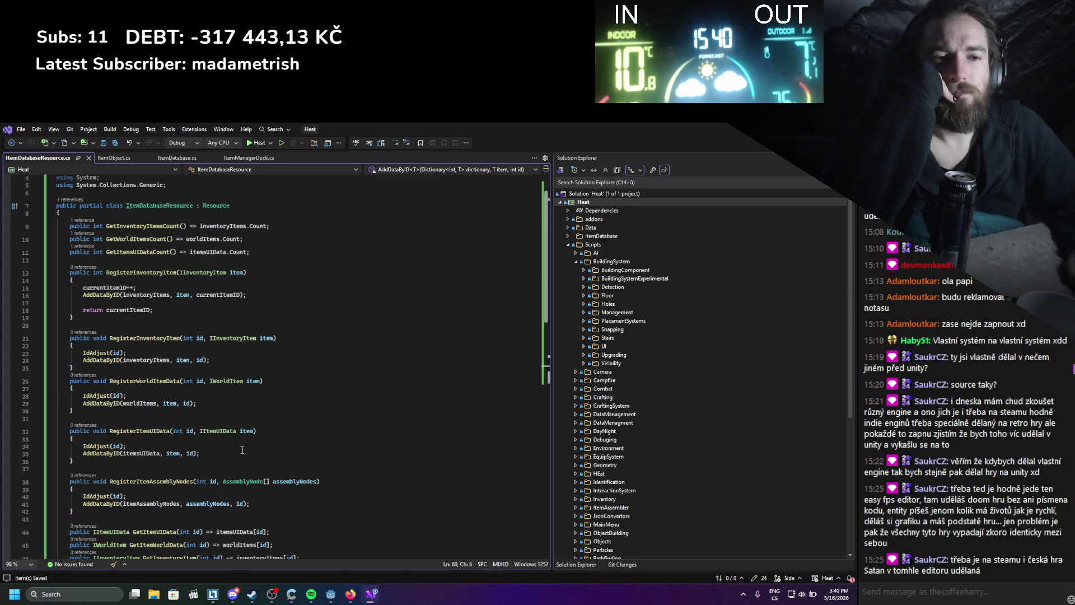
pyautogui.click(171, 273)
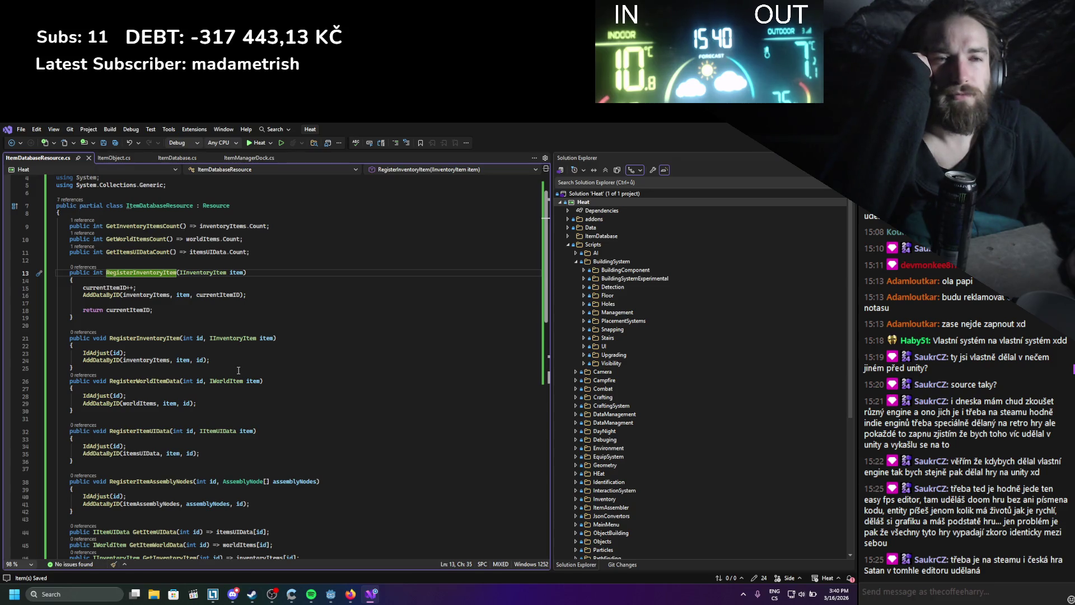
# - Review the IdAdjust calls and currentItemID field in ItemDatabaseResource.cs, then switch to Godot
pyautogui.click(103, 352)
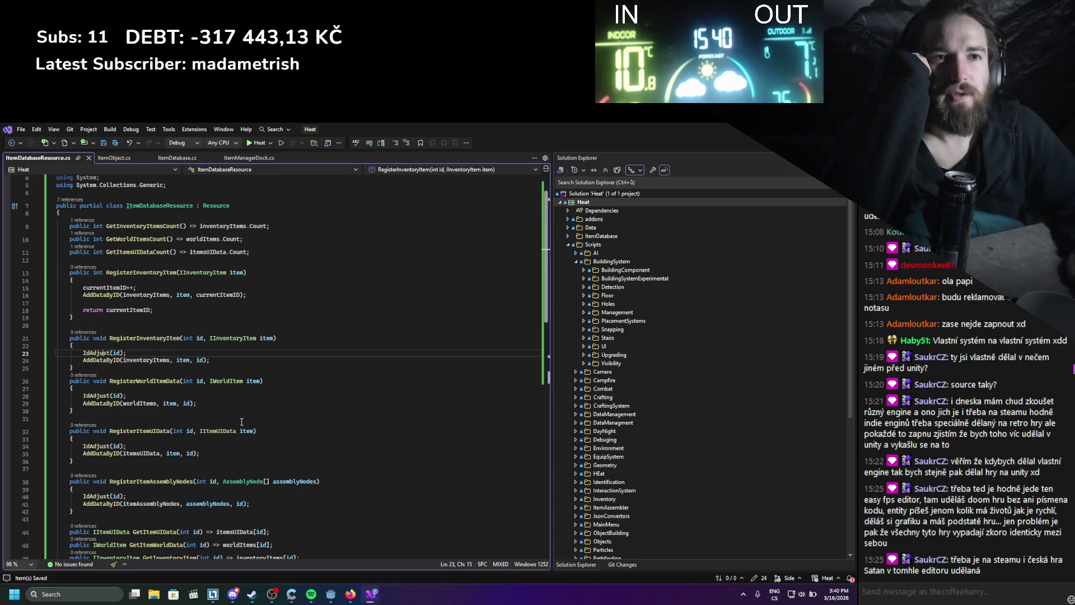
pyautogui.scroll(-6, 241, 422)
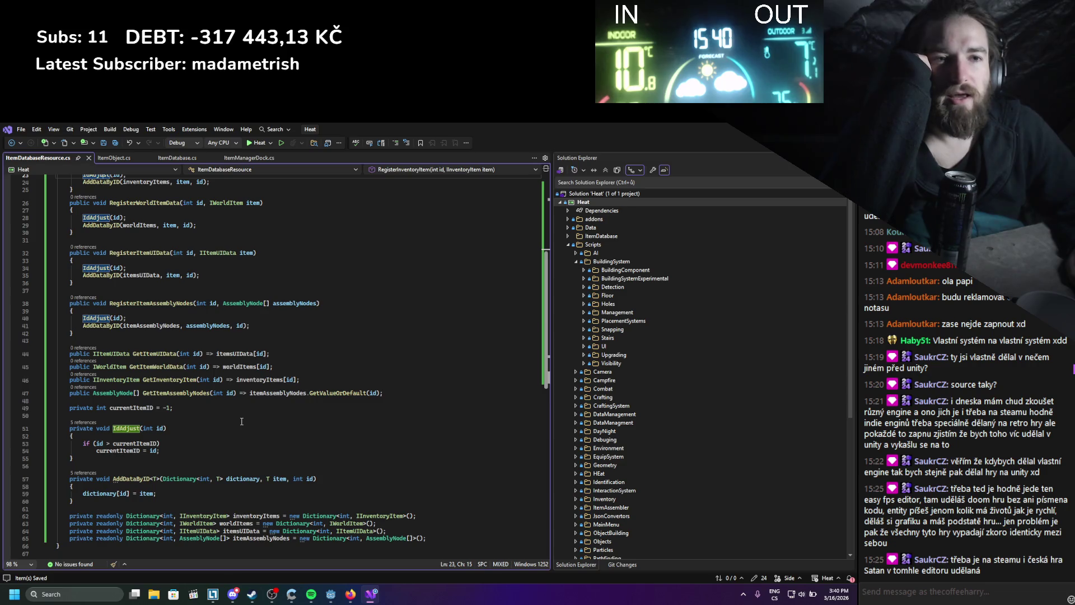
pyautogui.moveTo(191, 407); pyautogui.dragTo(49, 401)
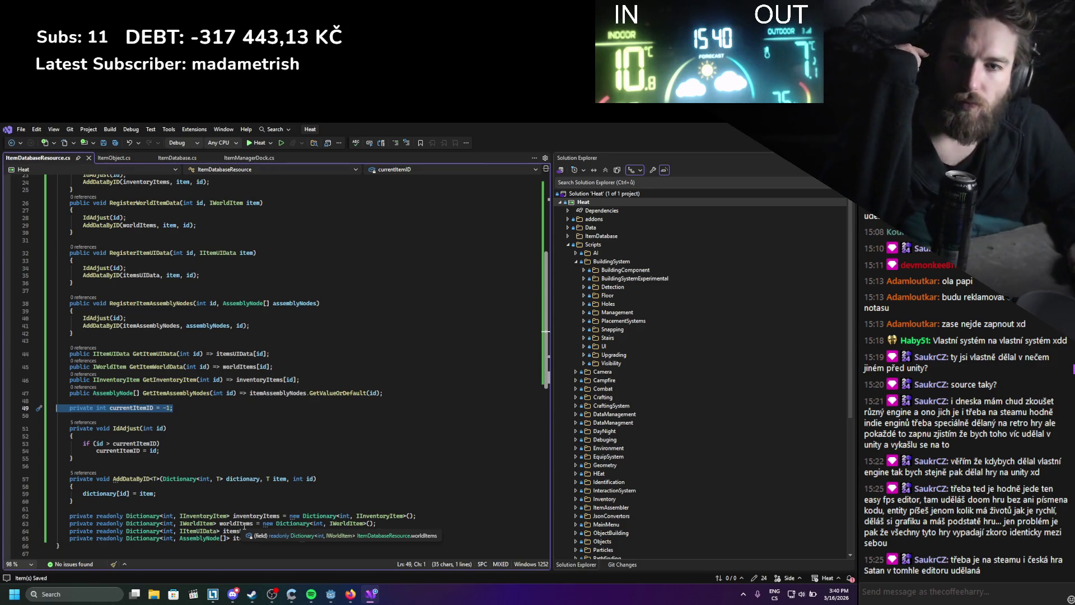
pyautogui.scroll(4, 277, 471)
pyautogui.scroll(4, 277, 471)
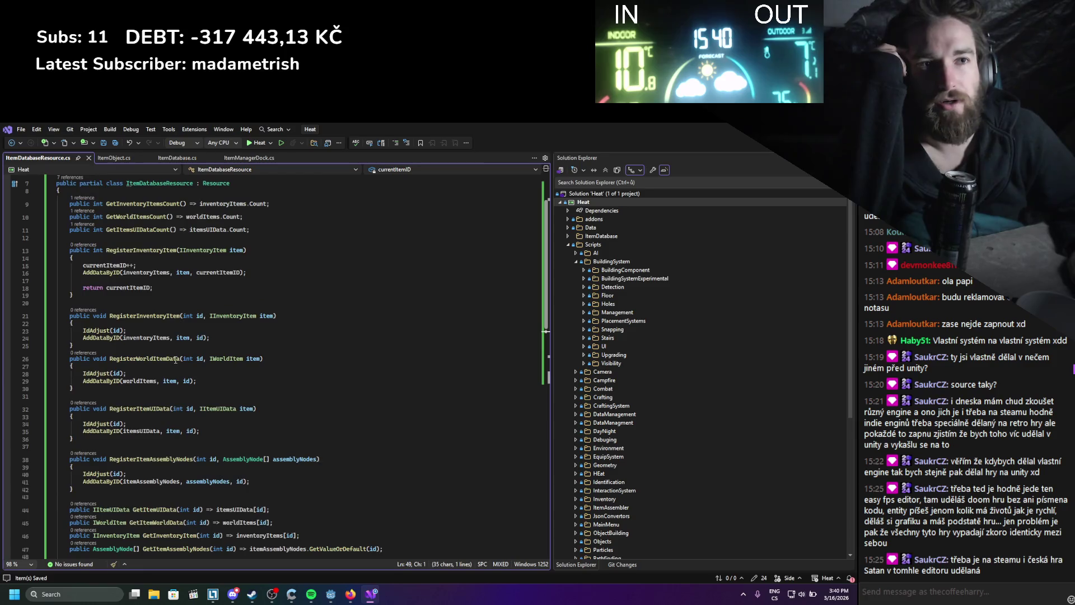
pyautogui.scroll(-5, 210, 333)
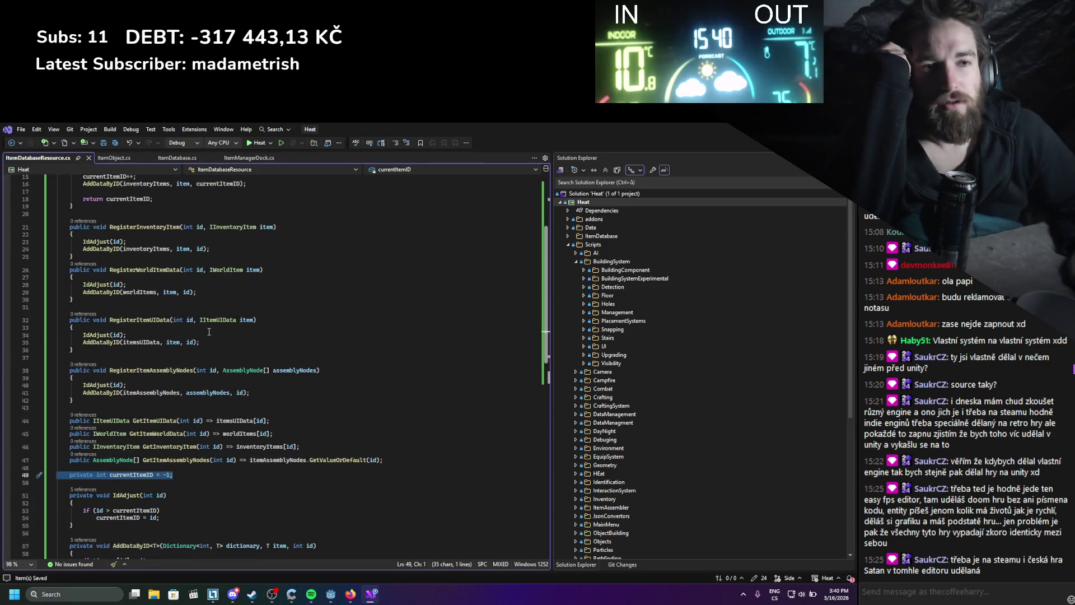
pyautogui.scroll(-6, 209, 331)
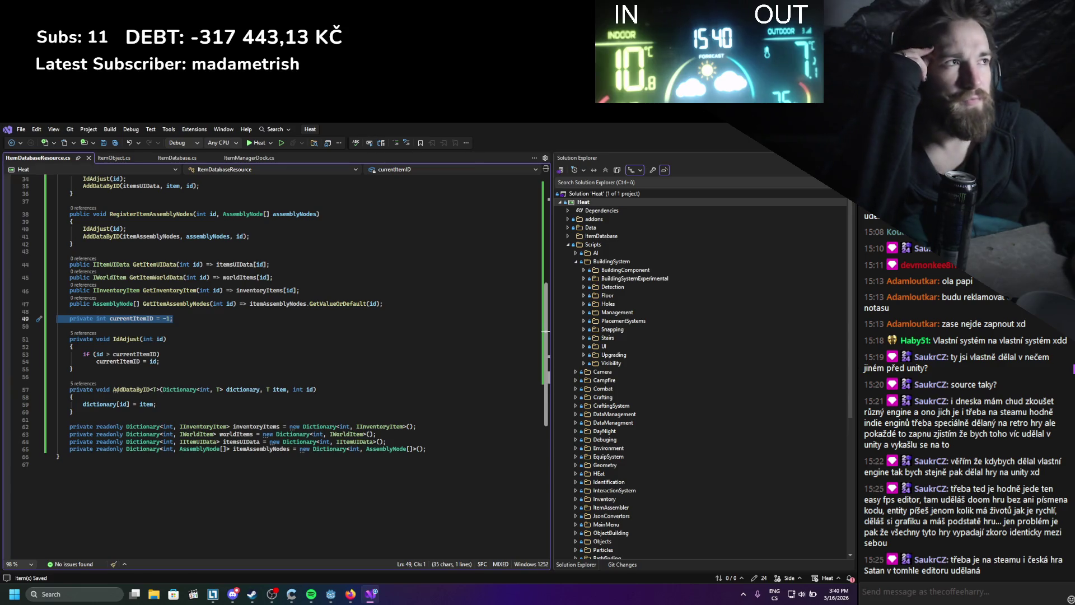
pyautogui.hotkey('alt', 'Tab')
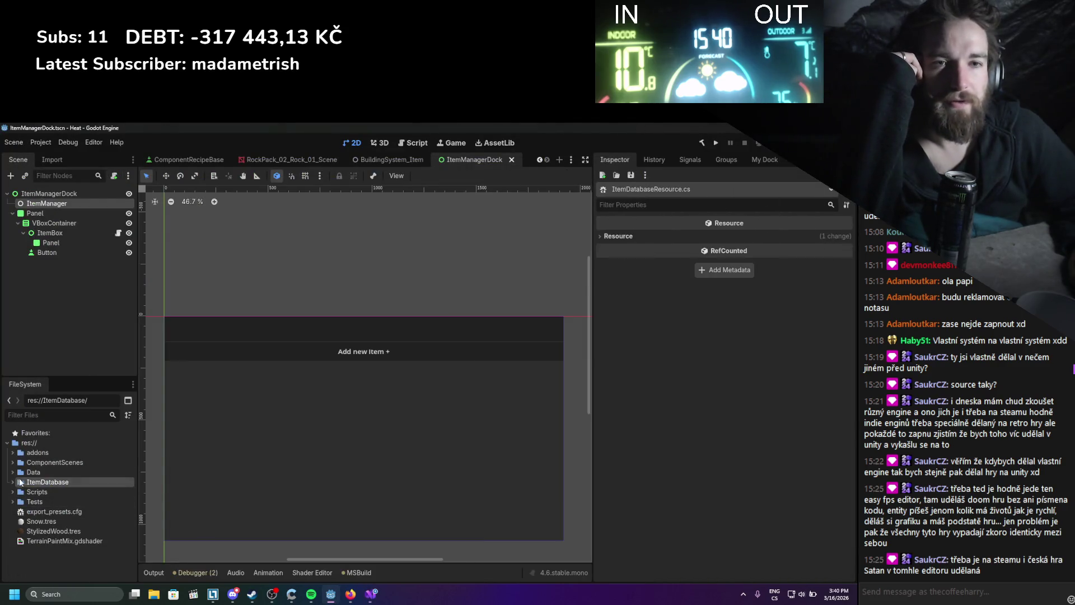
# - Inspect Handle_Wood.tres under Data > ItemsData > Handle_Wood_Pattern, then return to Visual Studio
pyautogui.click(13, 472)
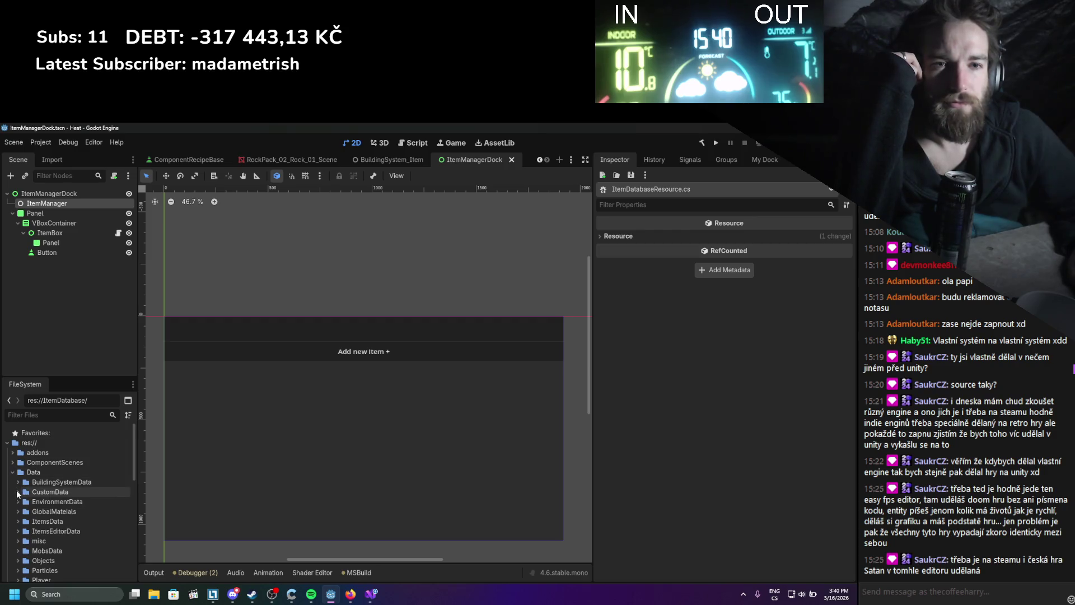
pyautogui.scroll(-1, 17, 508)
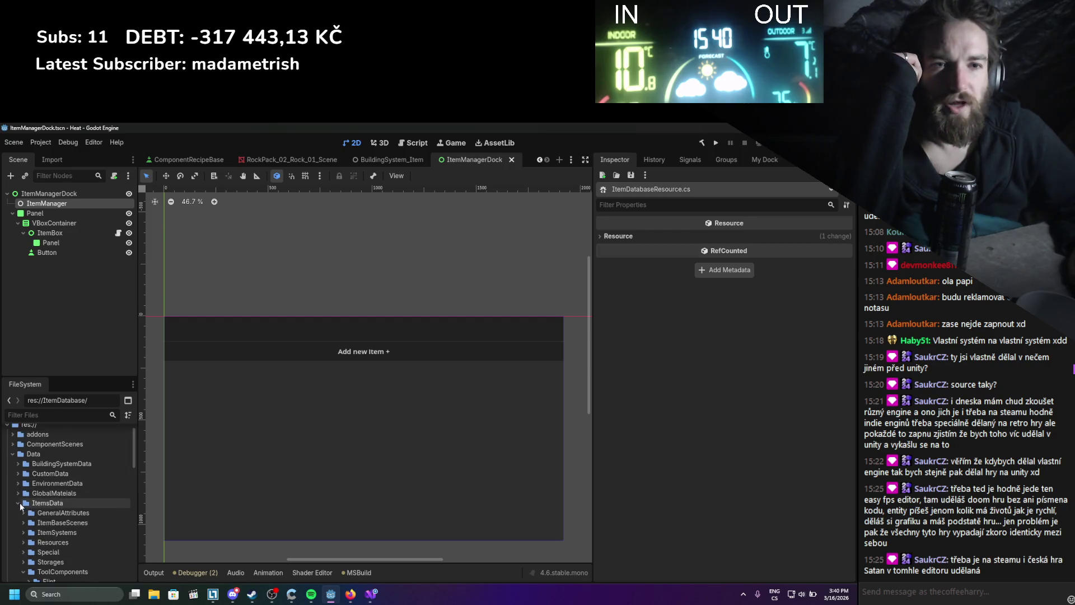
pyautogui.click(19, 503)
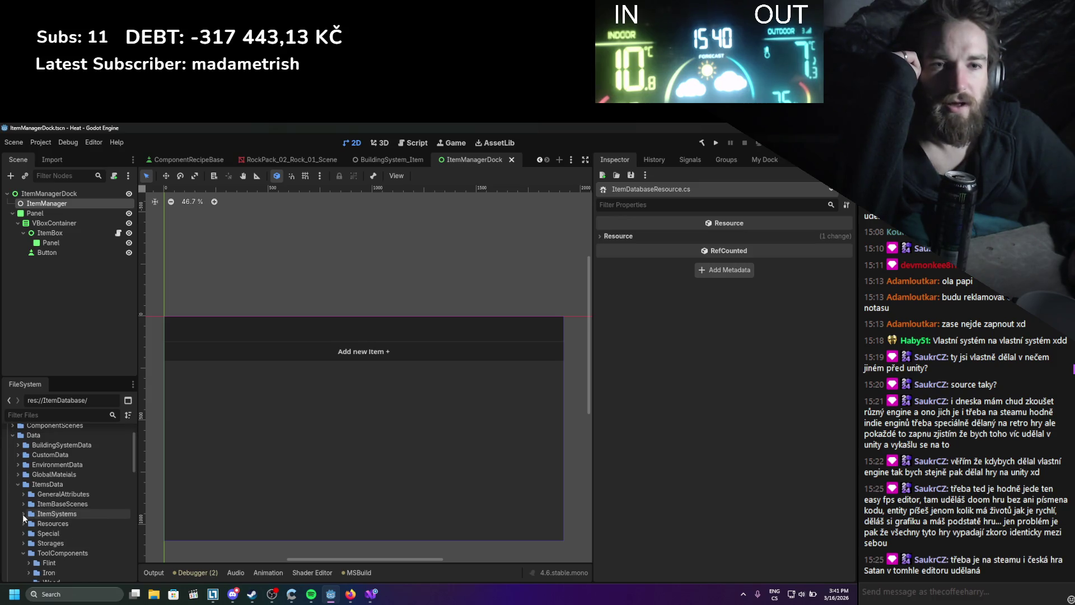
pyautogui.scroll(-3, 23, 515)
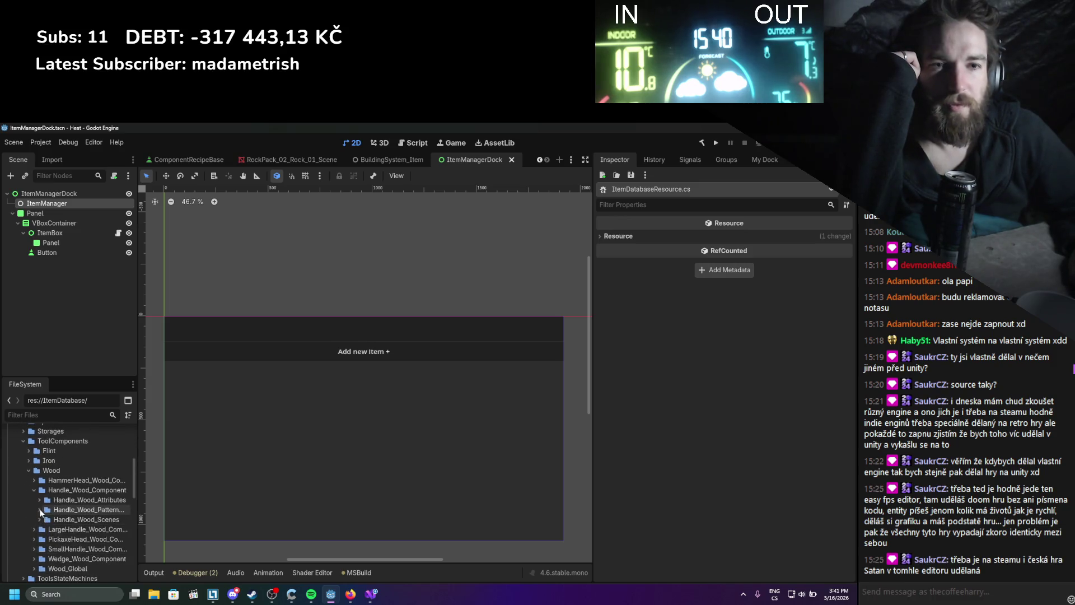
pyautogui.click(39, 547)
pyautogui.scroll(-2, 84, 532)
pyautogui.click(113, 517)
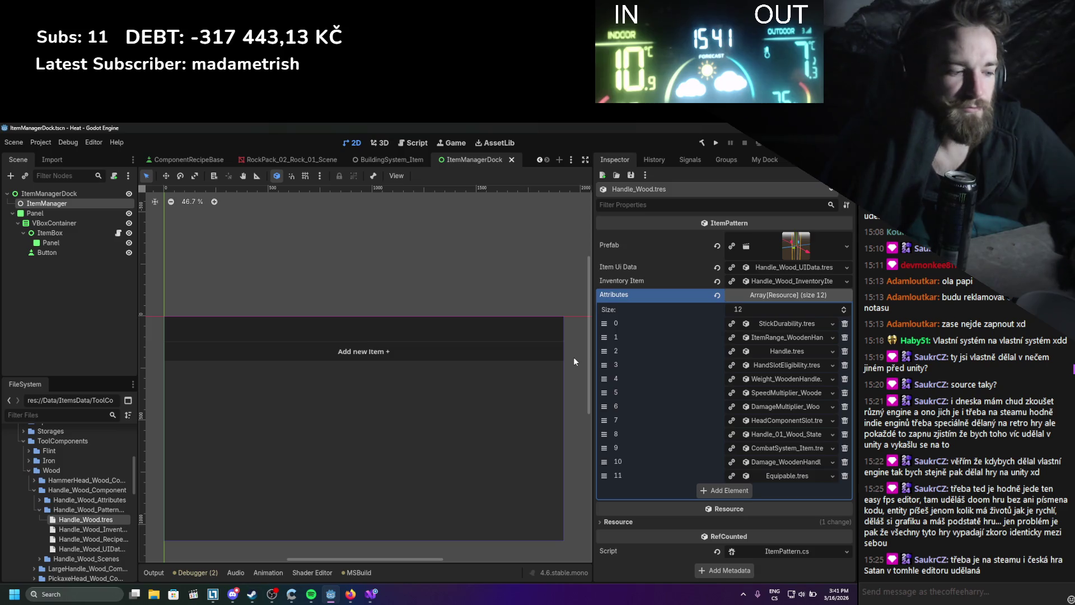
pyautogui.click(377, 595)
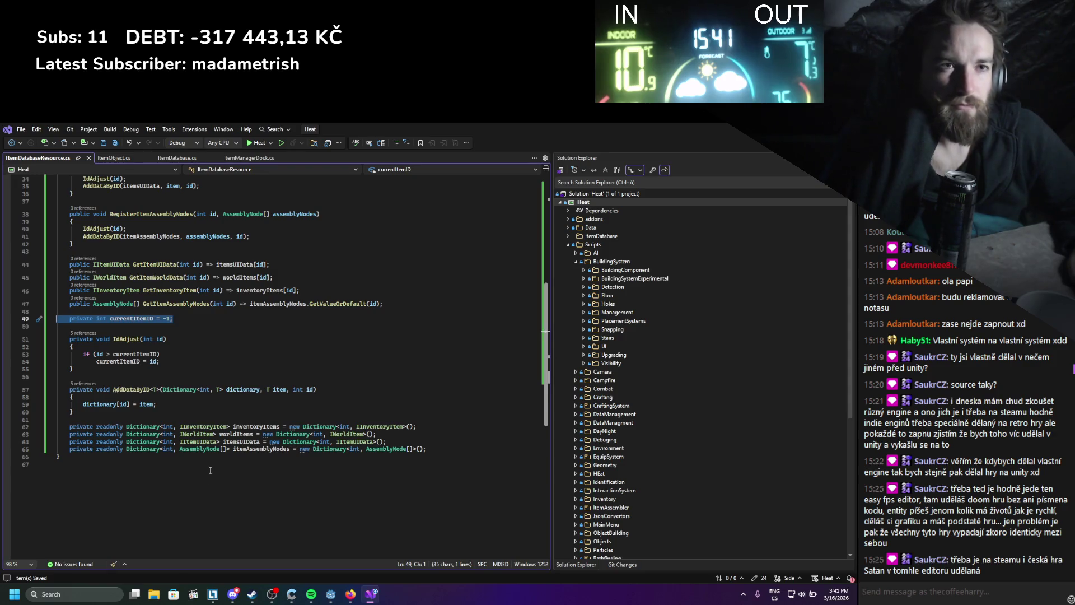
# - Delete the currentItemID field and the IdAdjust method
pyautogui.scroll(3, 210, 471)
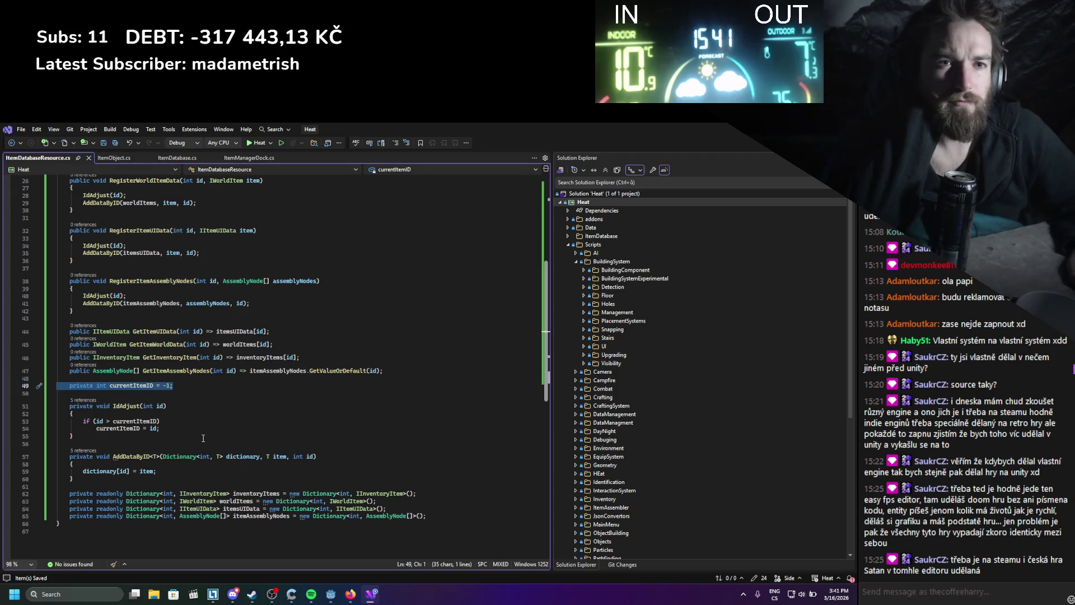
pyautogui.press('Delete')
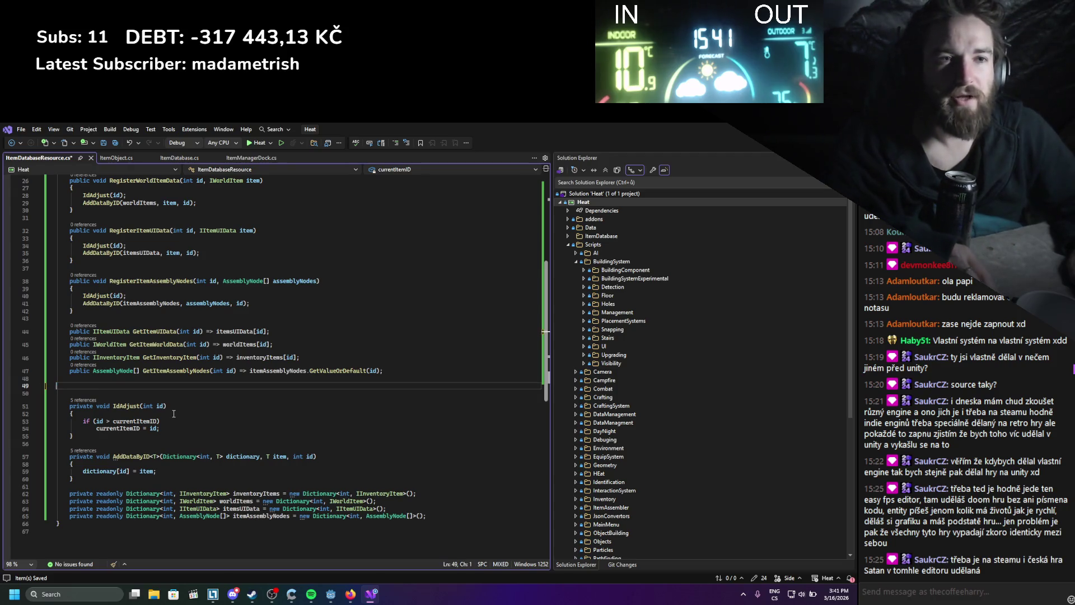
pyautogui.moveTo(168, 394); pyautogui.dragTo(138, 440)
pyautogui.press('Delete')
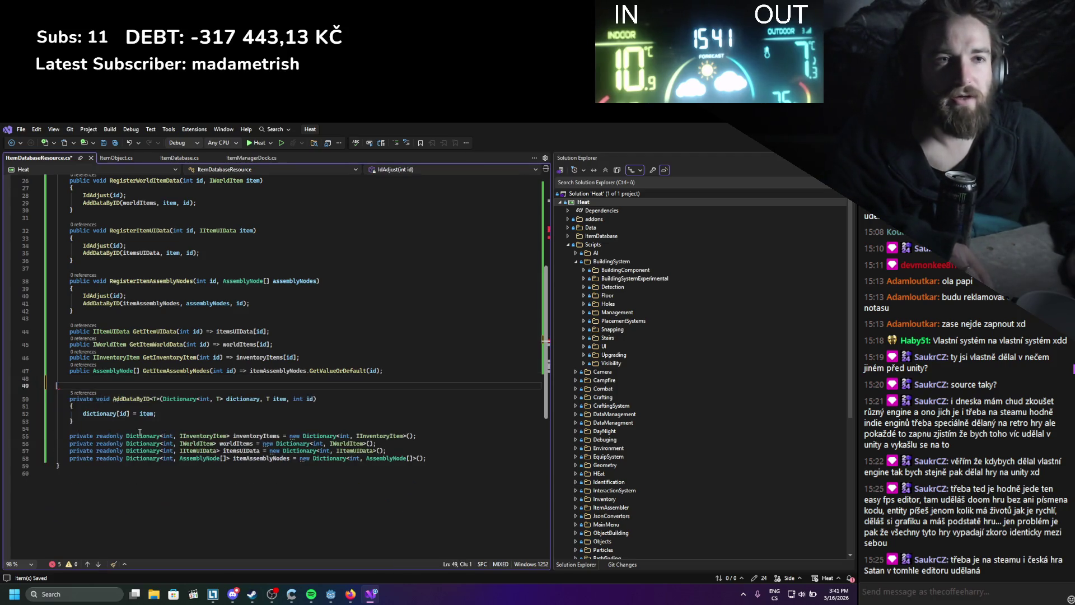
# - Remove the IdAdjust(id) calls from all four register methods
pyautogui.scroll(3, 139, 431)
pyautogui.moveTo(127, 363); pyautogui.dragTo(52, 360)
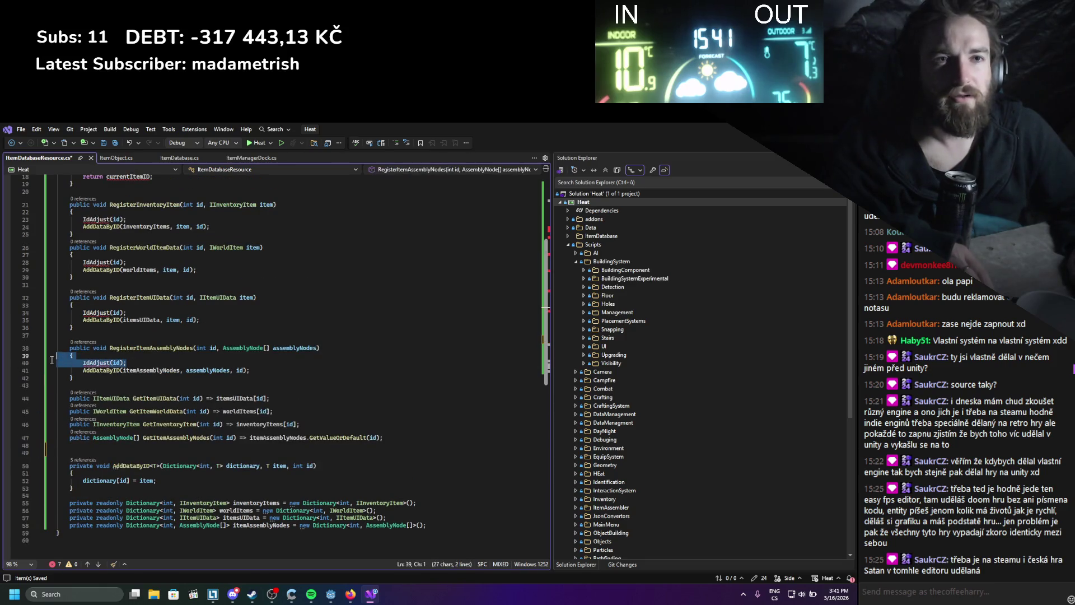
pyautogui.press('Delete')
pyautogui.moveTo(128, 313); pyautogui.dragTo(56, 312)
pyautogui.press('Delete')
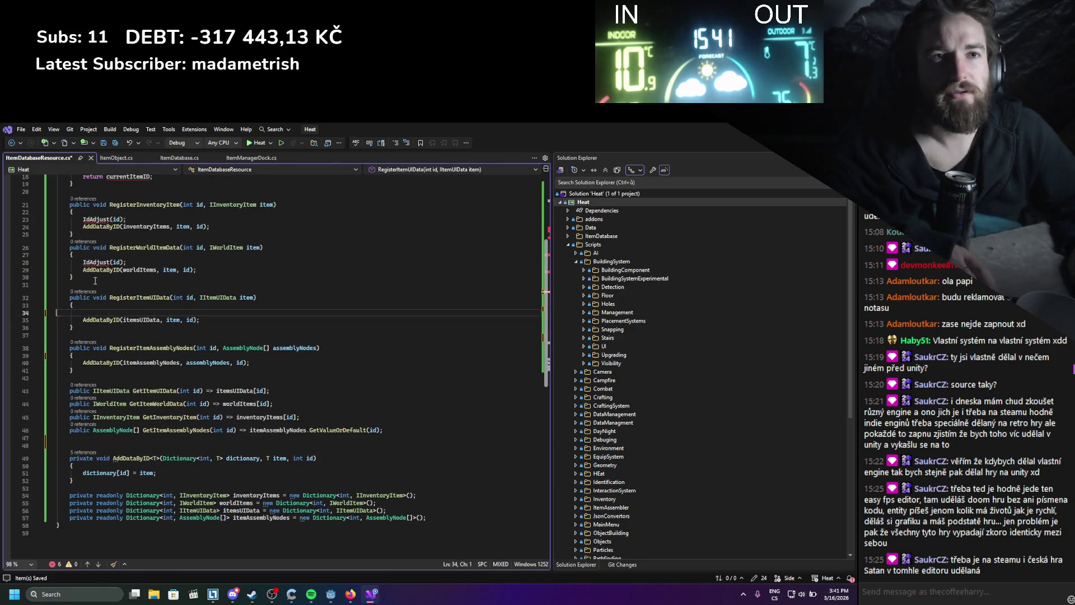
pyautogui.moveTo(128, 262); pyautogui.dragTo(56, 260)
pyautogui.press('Delete')
pyautogui.scroll(2, 130, 261)
pyautogui.press('Delete')
pyautogui.scroll(1, 134, 246)
# - Delete the currentItemID++ increment line
pyautogui.click(147, 222)
pyautogui.moveTo(147, 223); pyautogui.dragTo(56, 221)
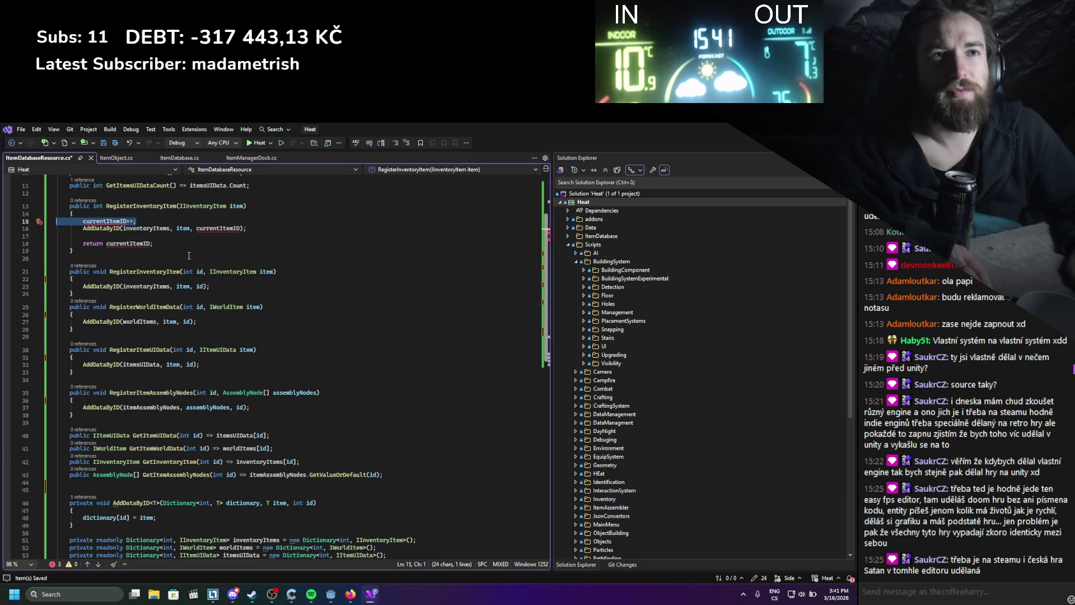
pyautogui.scroll(2, 189, 256)
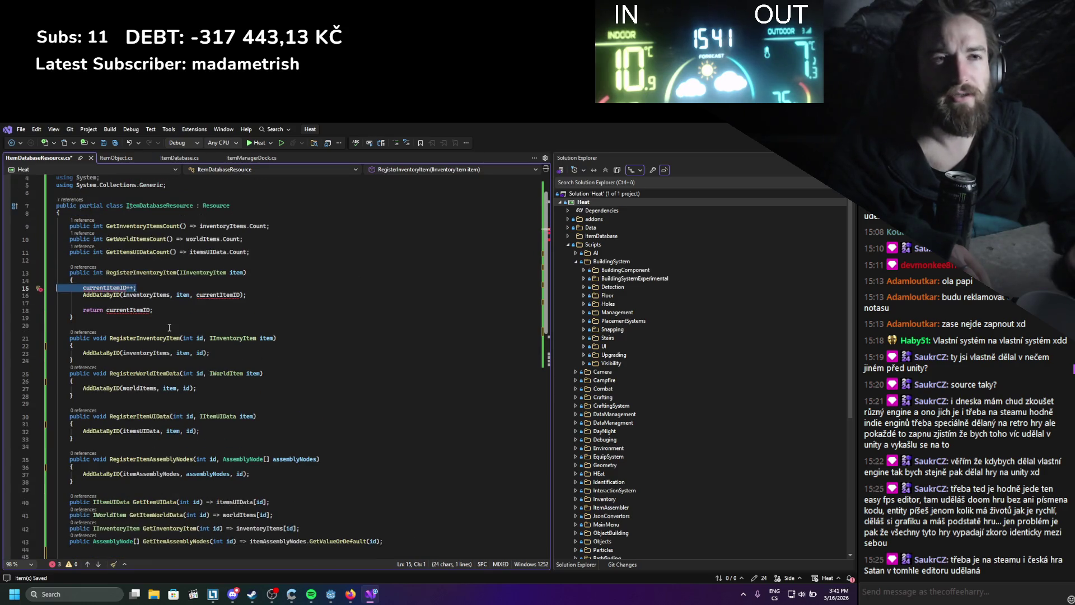
pyautogui.press('BackSpace')
pyautogui.press('BackSpace')
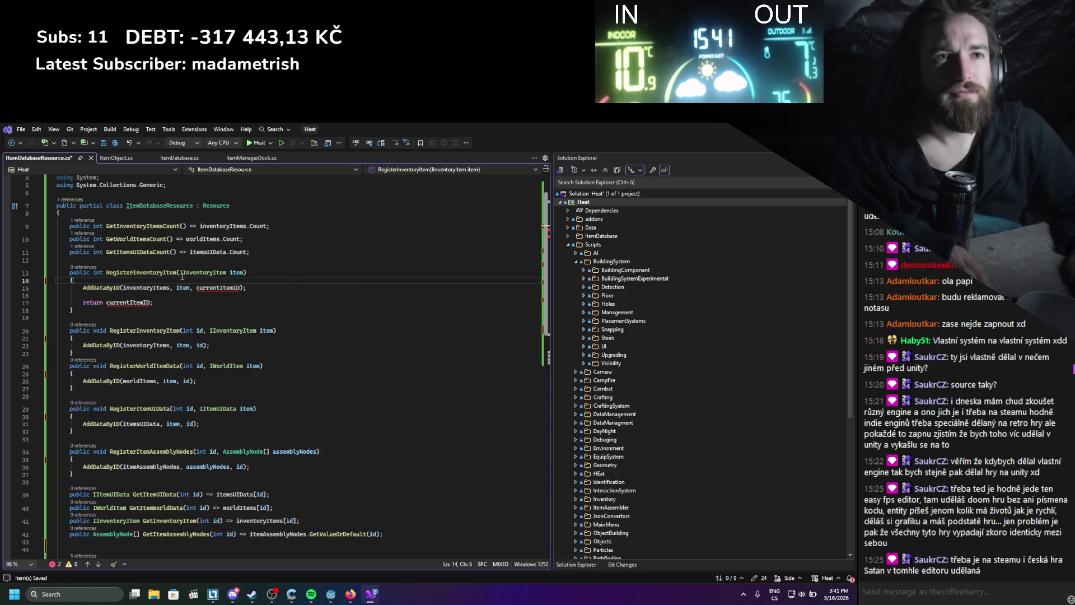
pyautogui.click(187, 274)
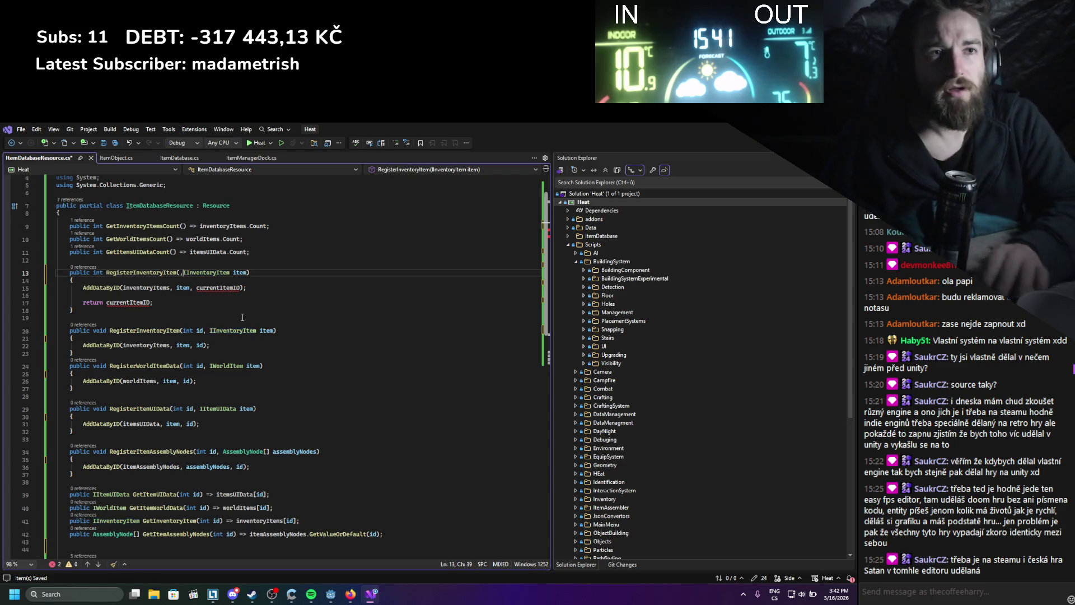
# - Add an int resourceID parameter to RegisterInventoryItem and save
pyautogui.write('int n,')
pyautogui.press('Left')
pyautogui.press('Left')
pyautogui.write('esourceID')
pyautogui.hotkey('ctrl', 's')
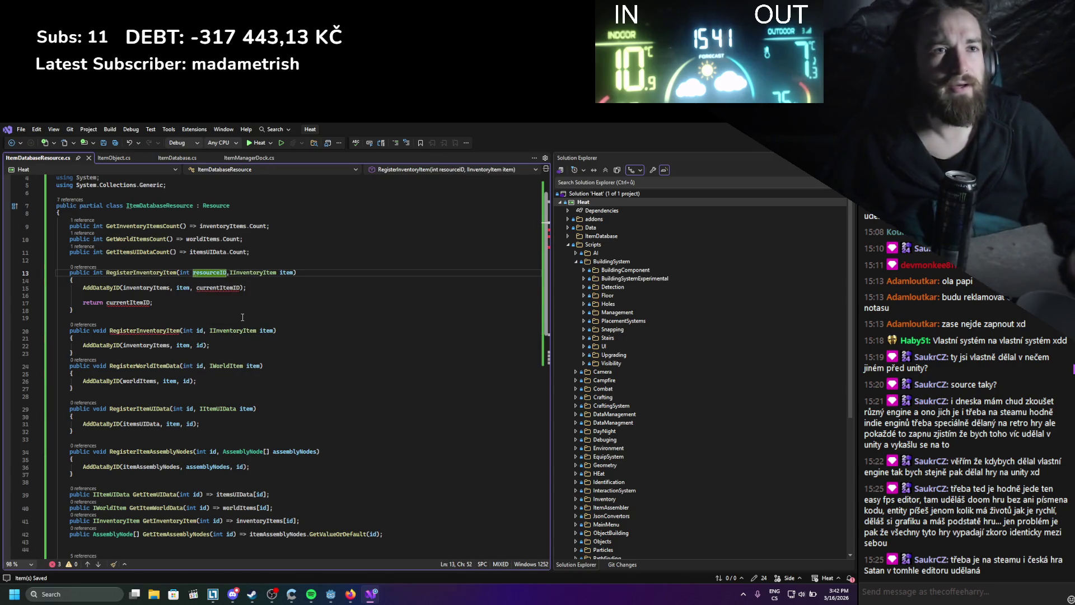
pyautogui.press('Down')
pyautogui.press('Down')
pyautogui.press('Down')
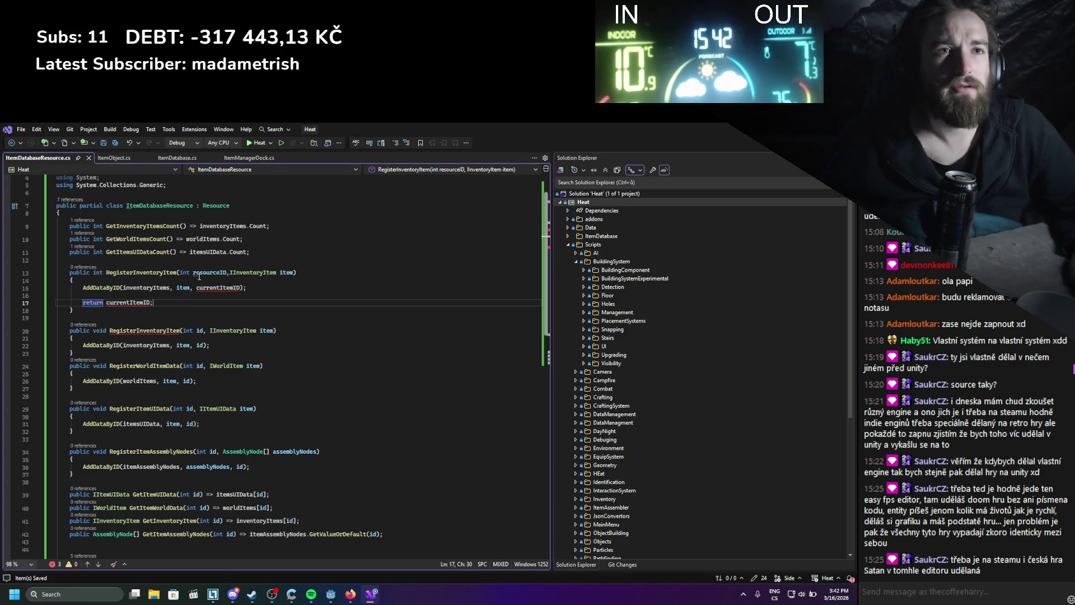
# - Rename currentItemID and the id parameters to resourceID across the register methods
pyautogui.doubleClick(209, 288)
pyautogui.write('resourceID')
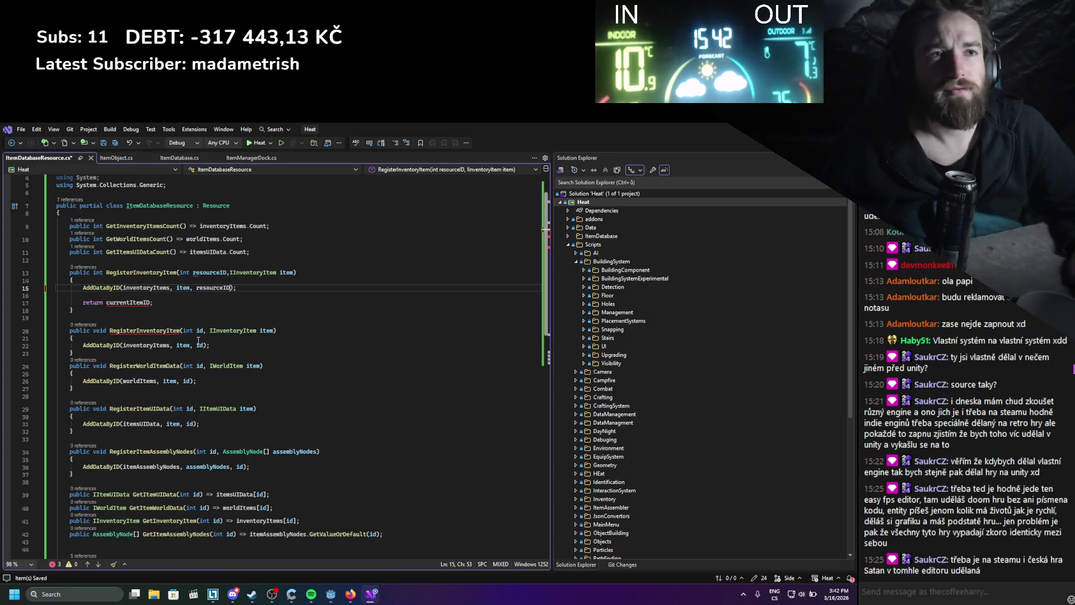
pyautogui.doubleClick(199, 330)
pyautogui.write('resourceID')
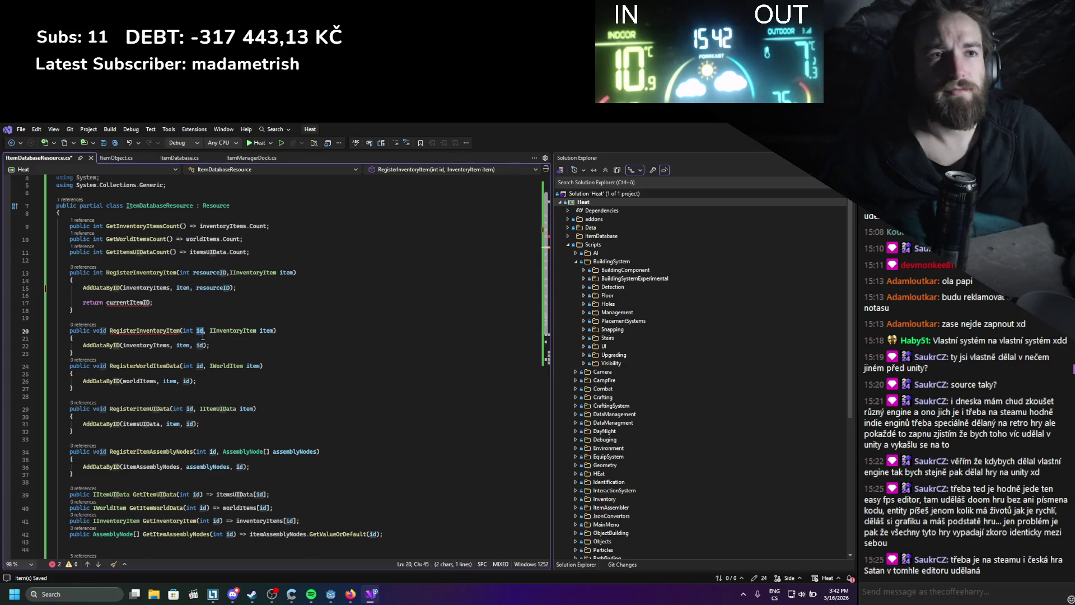
pyautogui.click(201, 366)
pyautogui.doubleClick(201, 366)
pyautogui.write('resourceID')
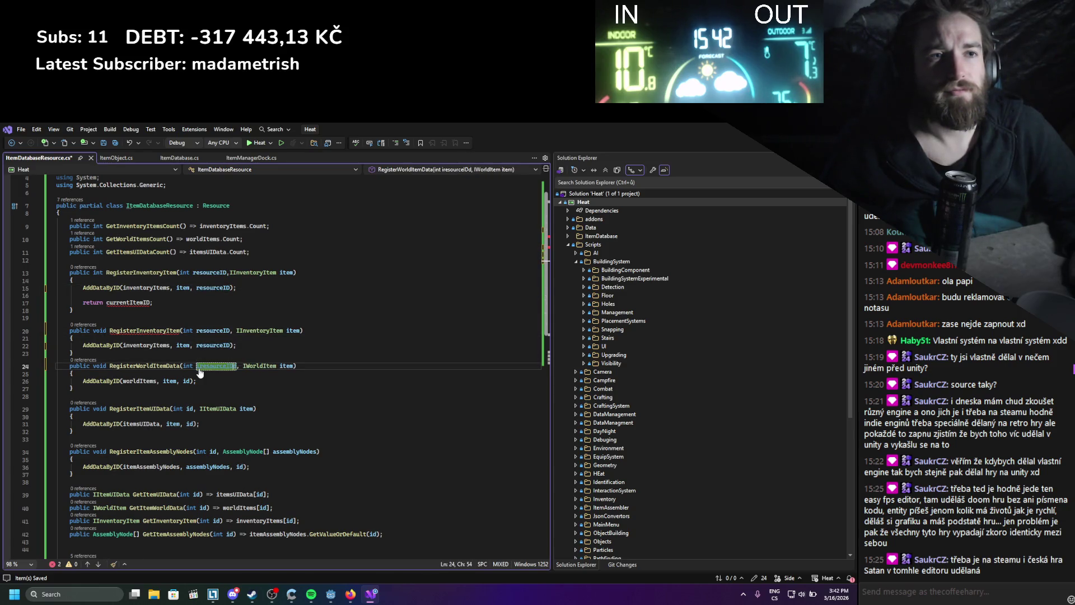
pyautogui.press('Tab')
pyautogui.press('Tab')
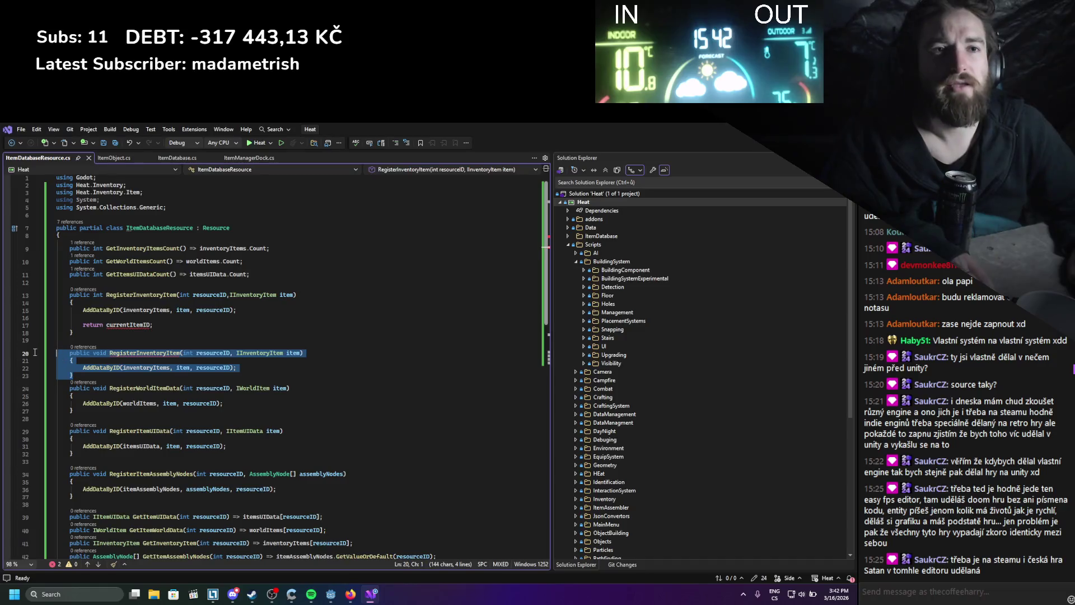
# - Remove the duplicate overload and return line, make RegisterInventoryItem return void, and save
pyautogui.click(39, 325)
pyautogui.press('BackSpace')
pyautogui.press('BackSpace')
pyautogui.press('BackSpace')
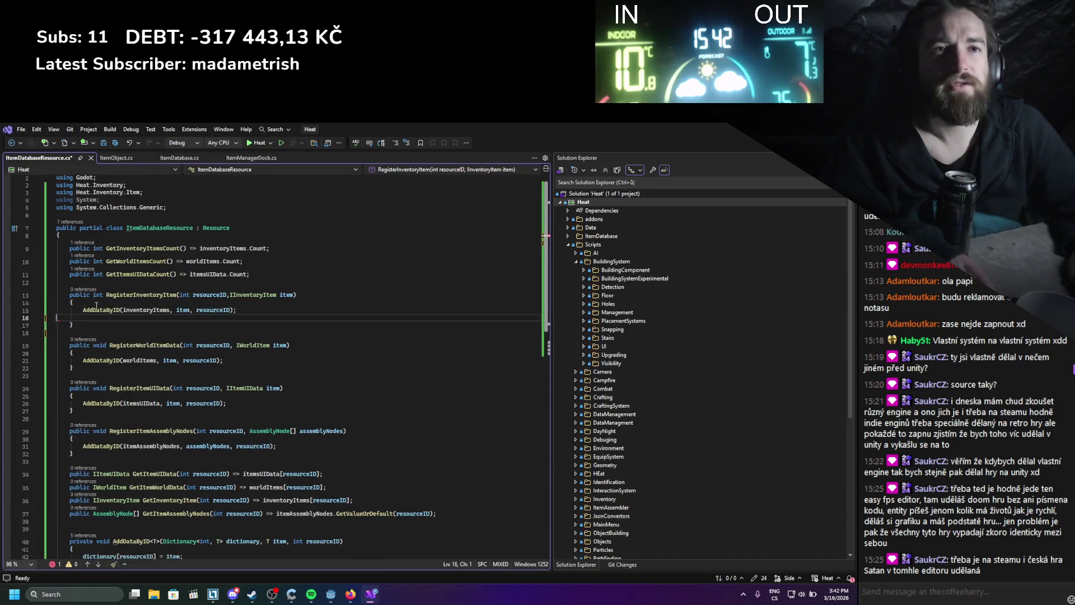
pyautogui.doubleClick(98, 295)
pyautogui.write('void')
pyautogui.hotkey('ctrl', 's')
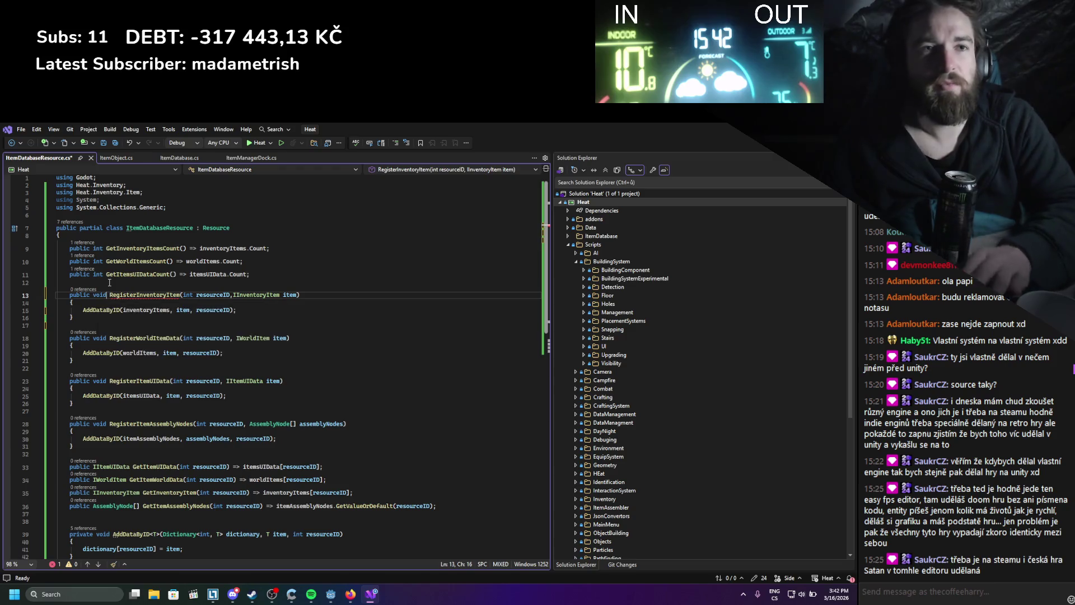
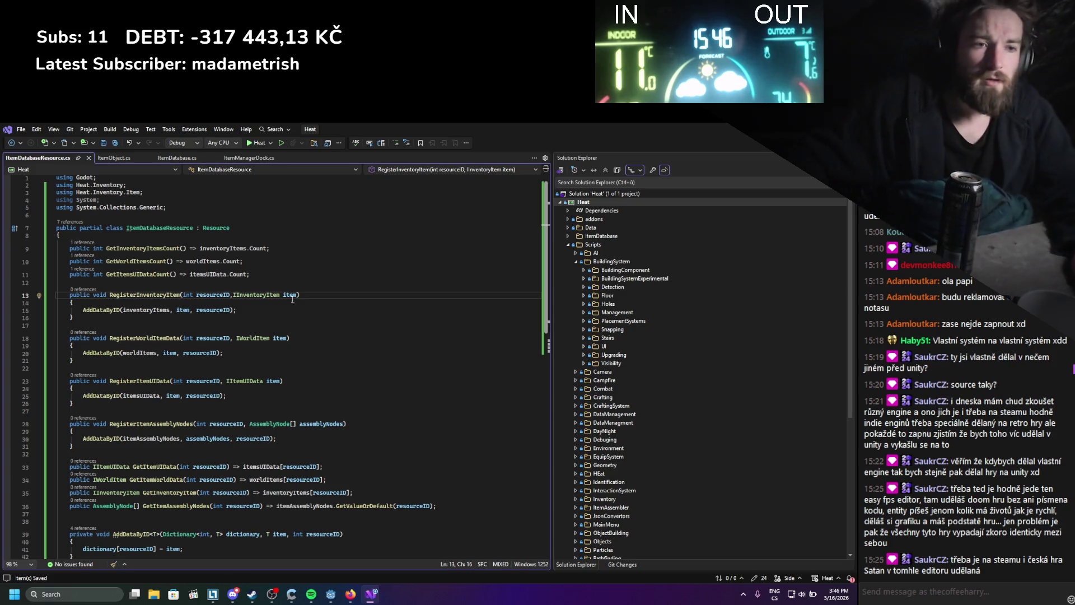
# - Look over the Godot Resources documentation page in the browser
pyautogui.click(350, 594)
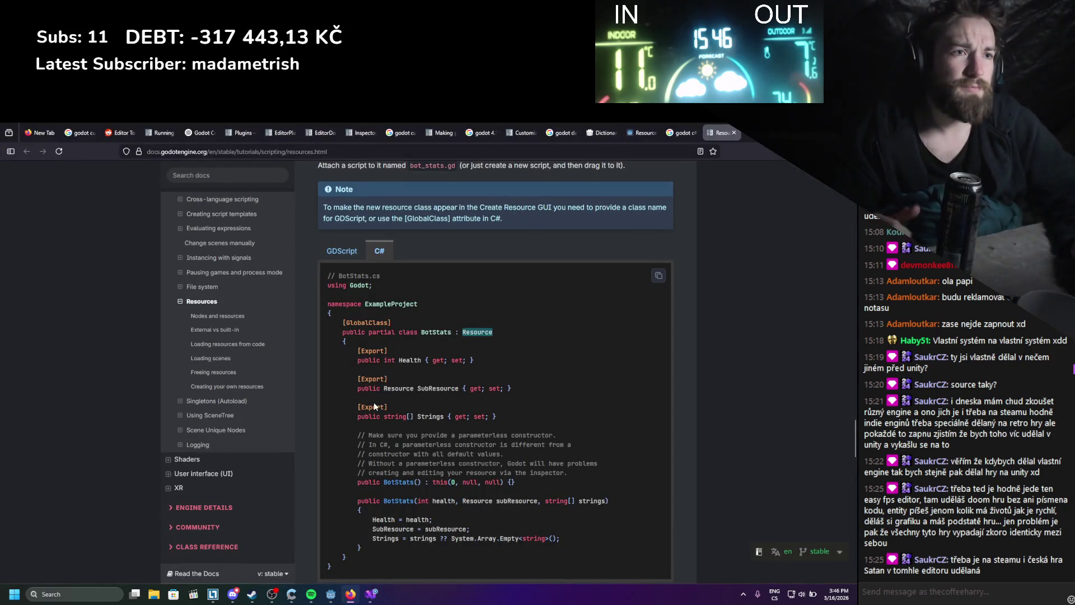
pyautogui.scroll(-3, 377, 380)
pyautogui.scroll(-3, 377, 380)
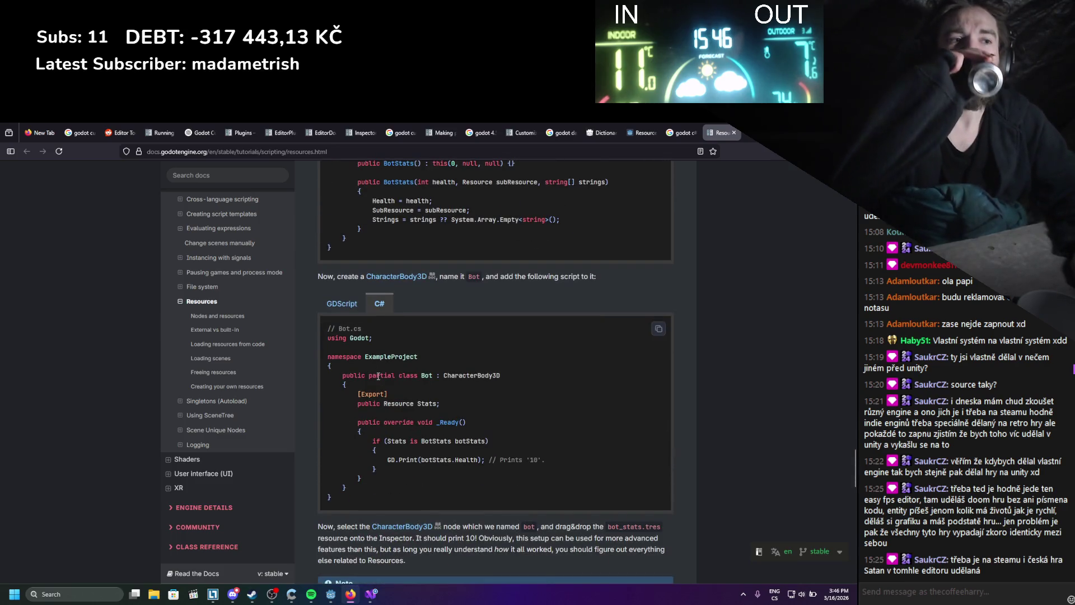
pyautogui.scroll(4, 442, 351)
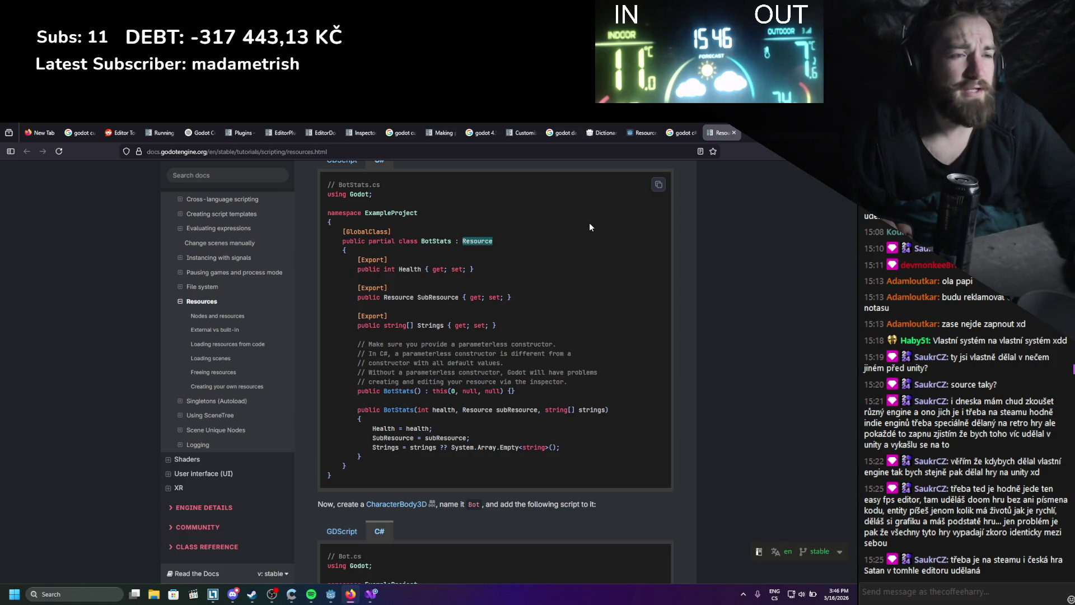
# - Back in ItemDatabaseResource.cs, review the four dictionary field declarations
pyautogui.hotkey('alt', 'Tab')
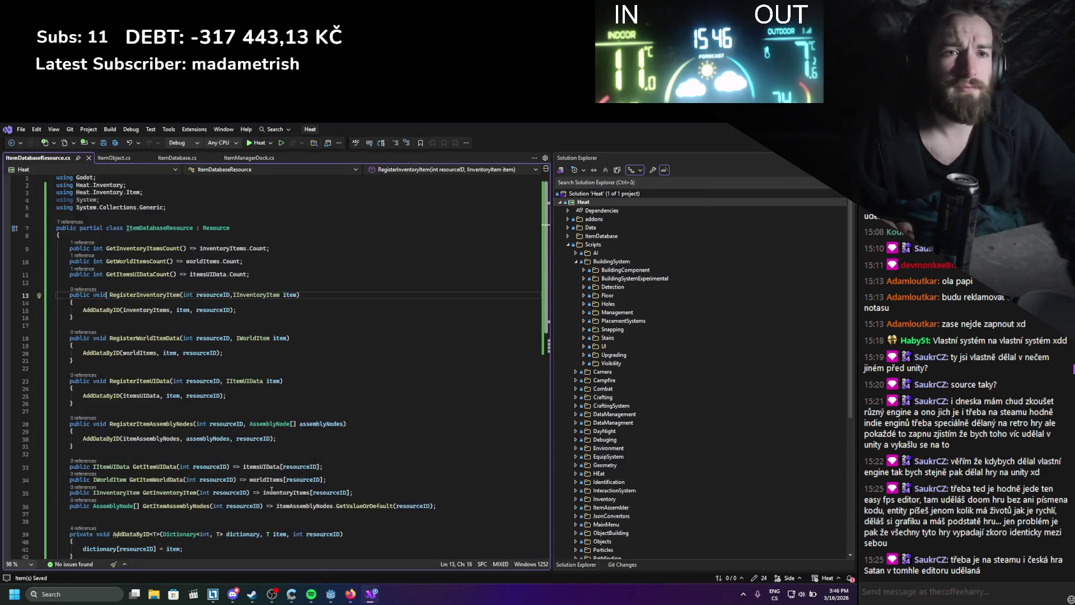
pyautogui.scroll(4, 236, 500)
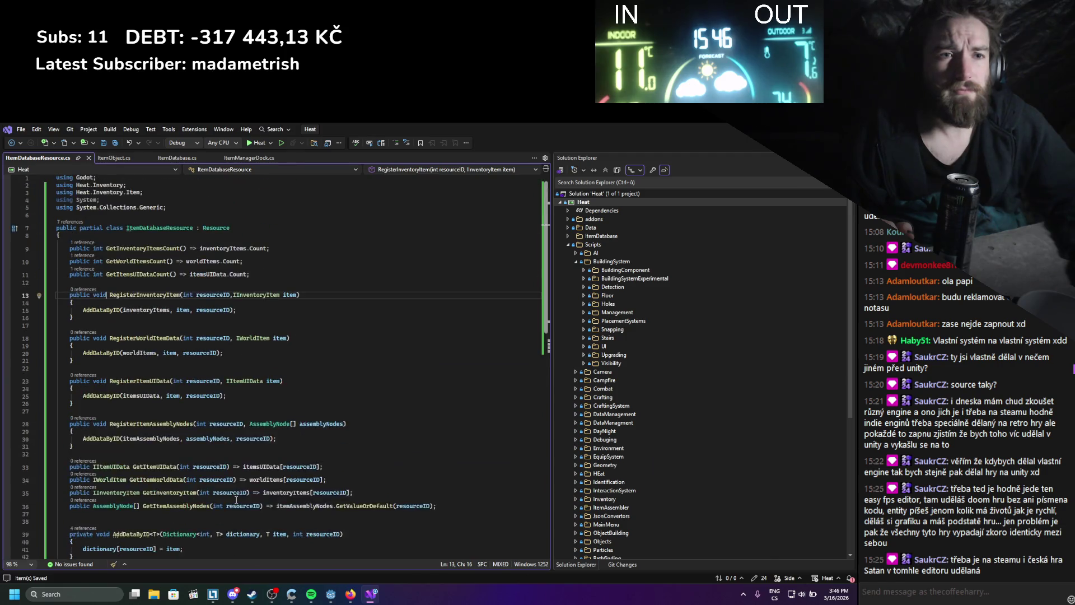
pyautogui.scroll(-3, 236, 500)
pyautogui.scroll(3, 231, 466)
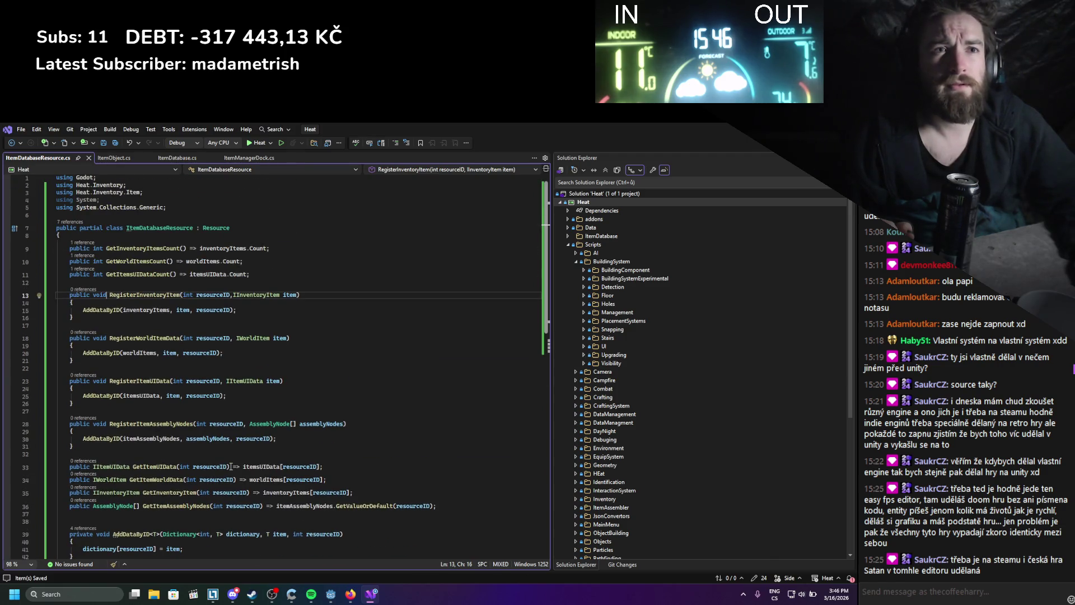
pyautogui.scroll(-3, 230, 466)
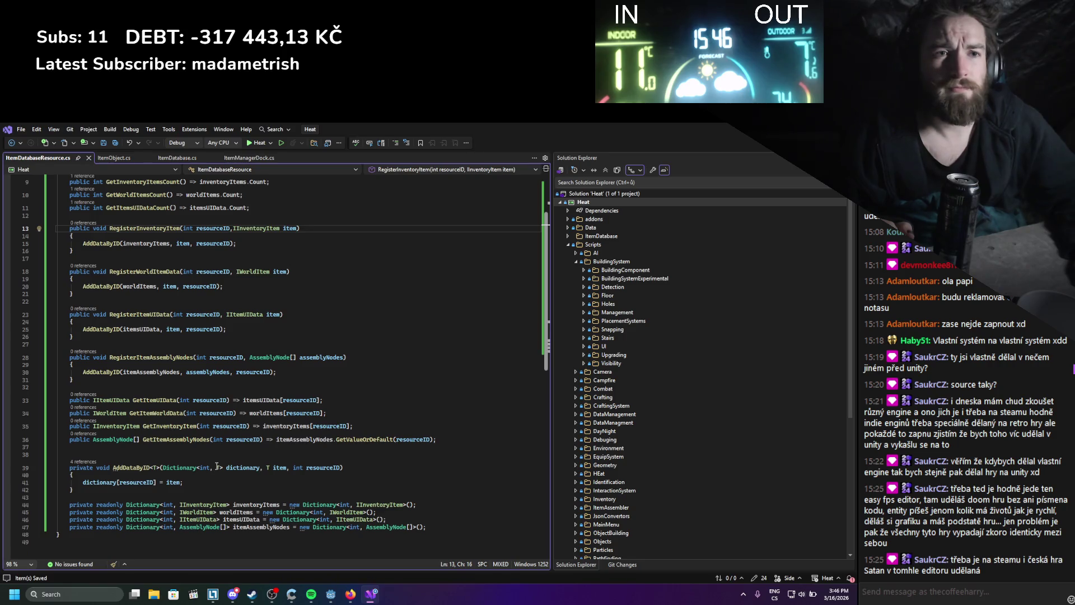
pyautogui.scroll(2, 216, 466)
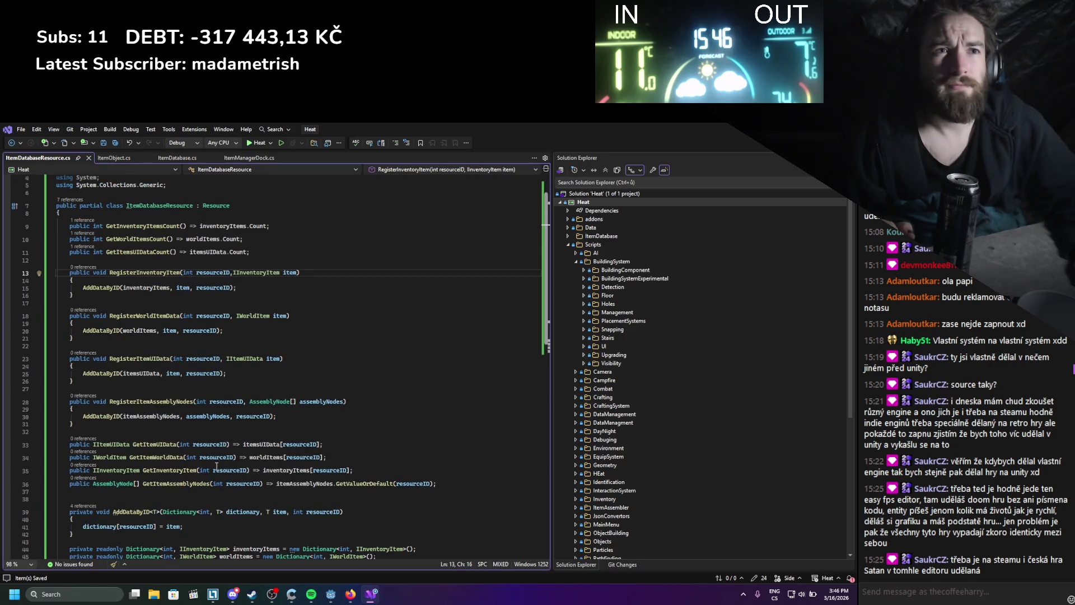
pyautogui.scroll(-2, 216, 466)
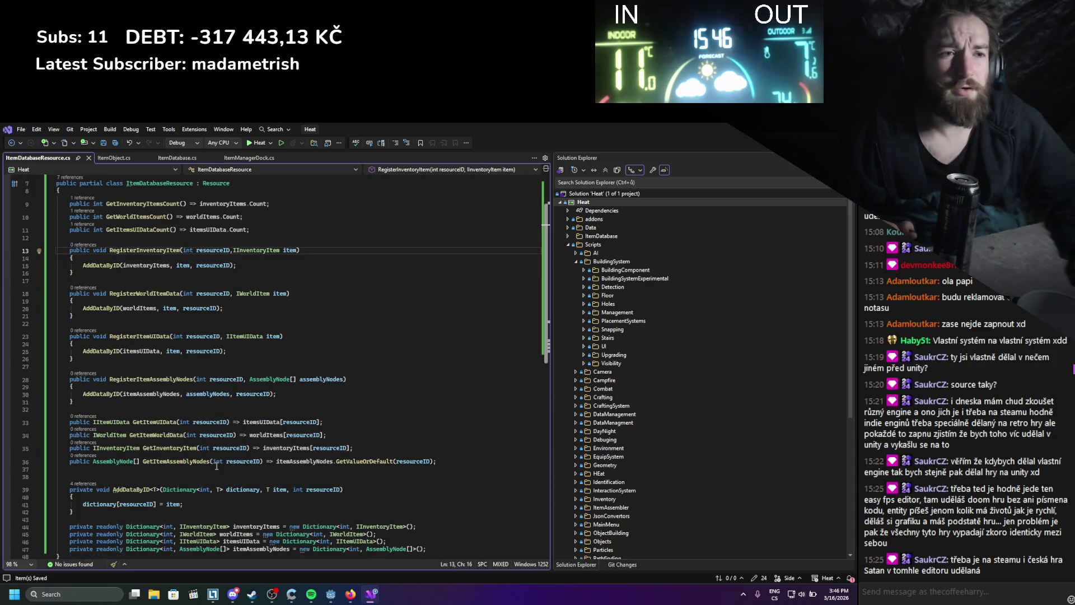
pyautogui.moveTo(397, 529); pyautogui.dragTo(291, 504)
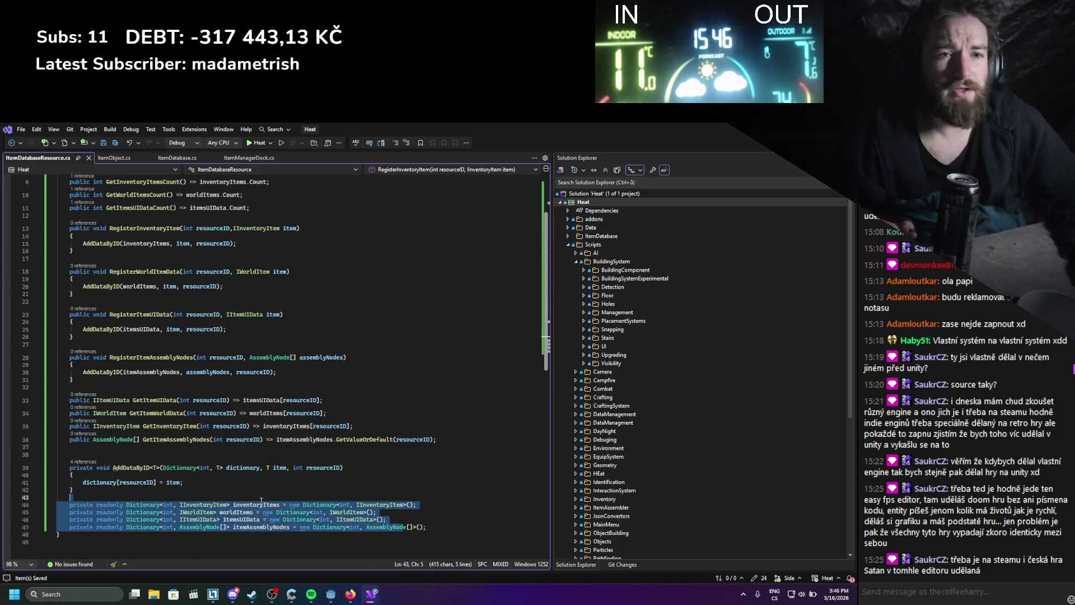
pyautogui.click(290, 504)
pyautogui.moveTo(421, 528); pyautogui.dragTo(70, 497)
pyautogui.scroll(-2, 438, 481)
# - Generate an ItemDatabaseResource constructor from all four dictionary members via Quick Actions
pyautogui.click(439, 482)
pyautogui.scroll(4, 439, 481)
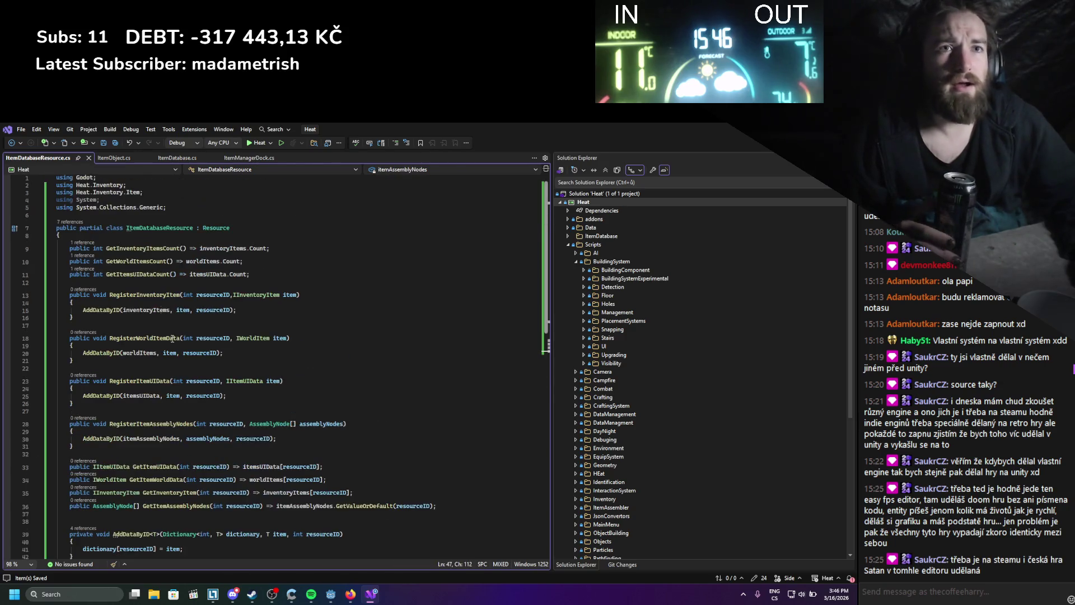
pyautogui.rightClick(140, 227)
pyautogui.click(177, 240)
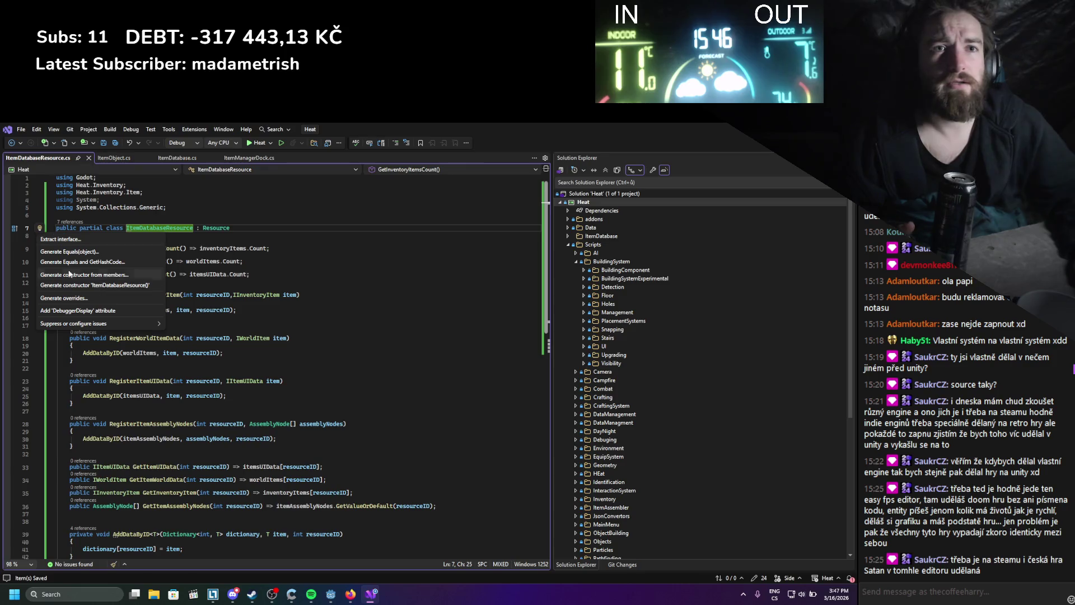
pyautogui.click(105, 275)
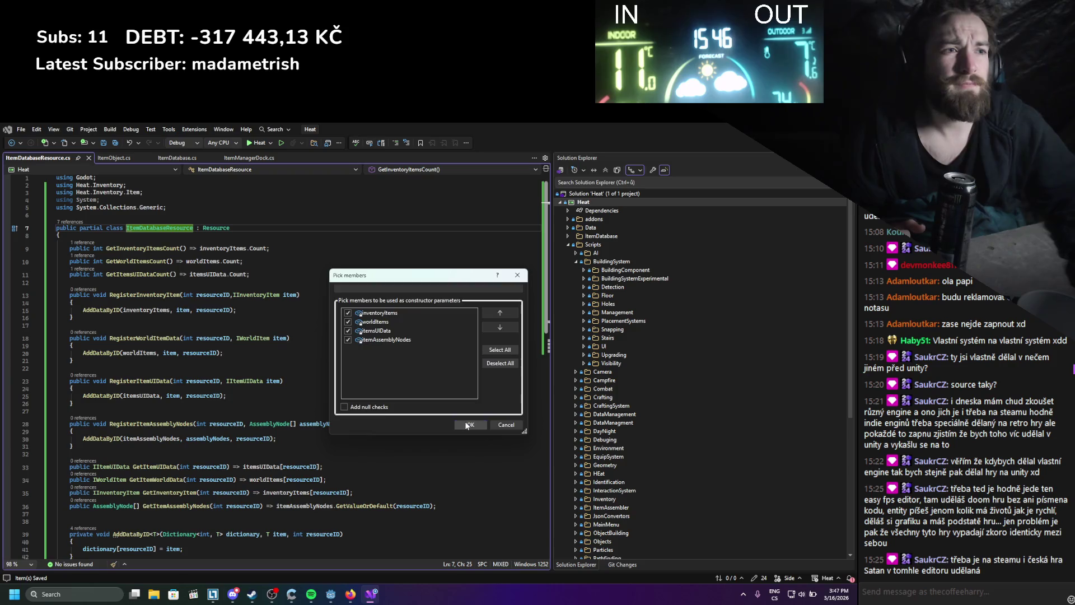
pyautogui.click(466, 424)
pyautogui.hscroll(-5, 231, 520)
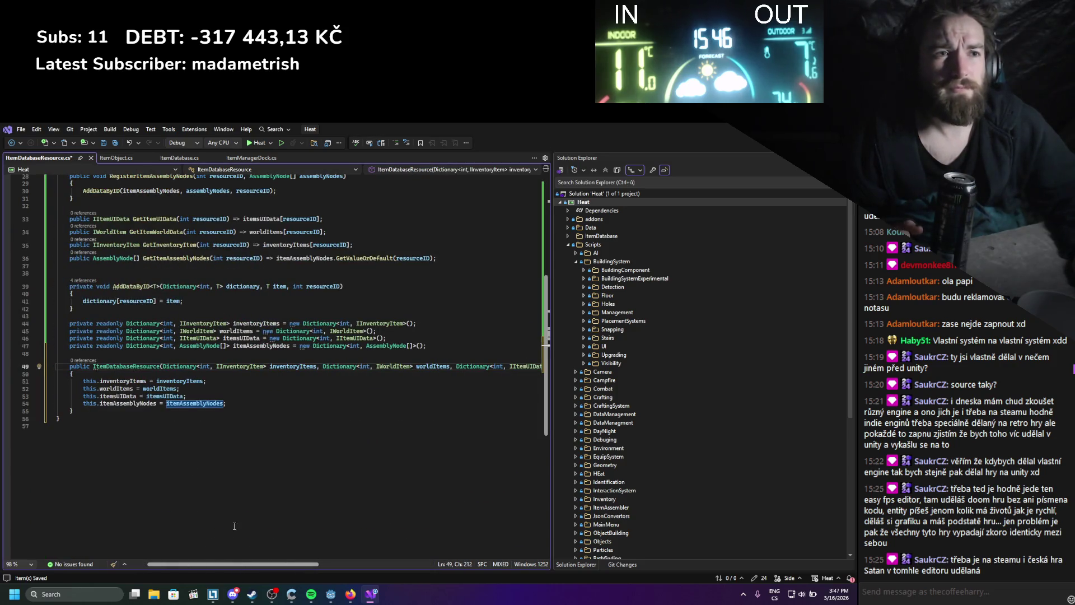
pyautogui.click(353, 594)
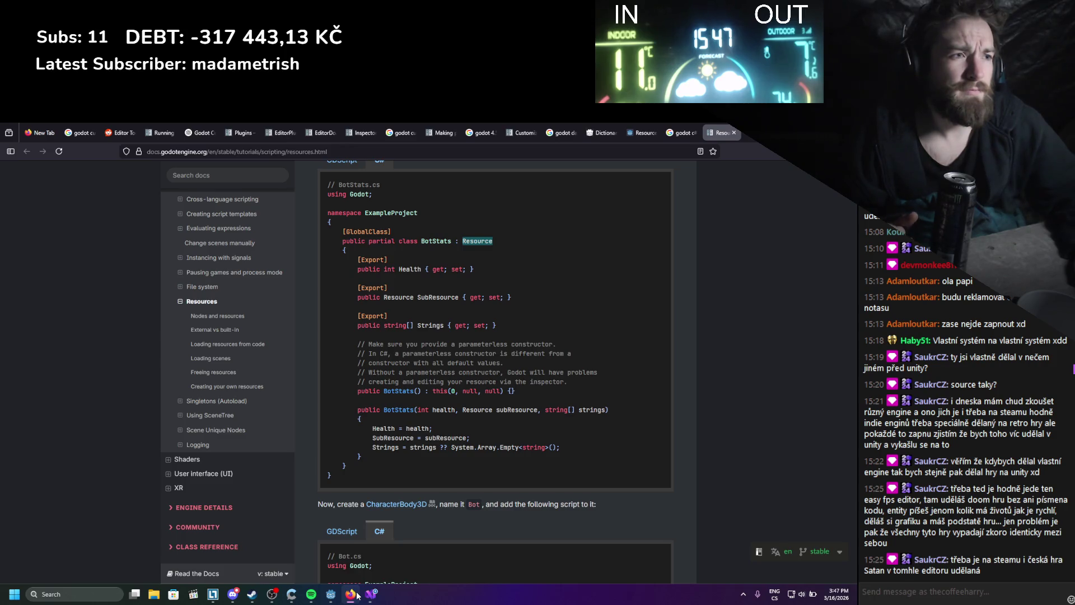
# - Revert the generated constructor, leaving just the ItemDatabaseResource name on line 49
pyautogui.click(357, 595)
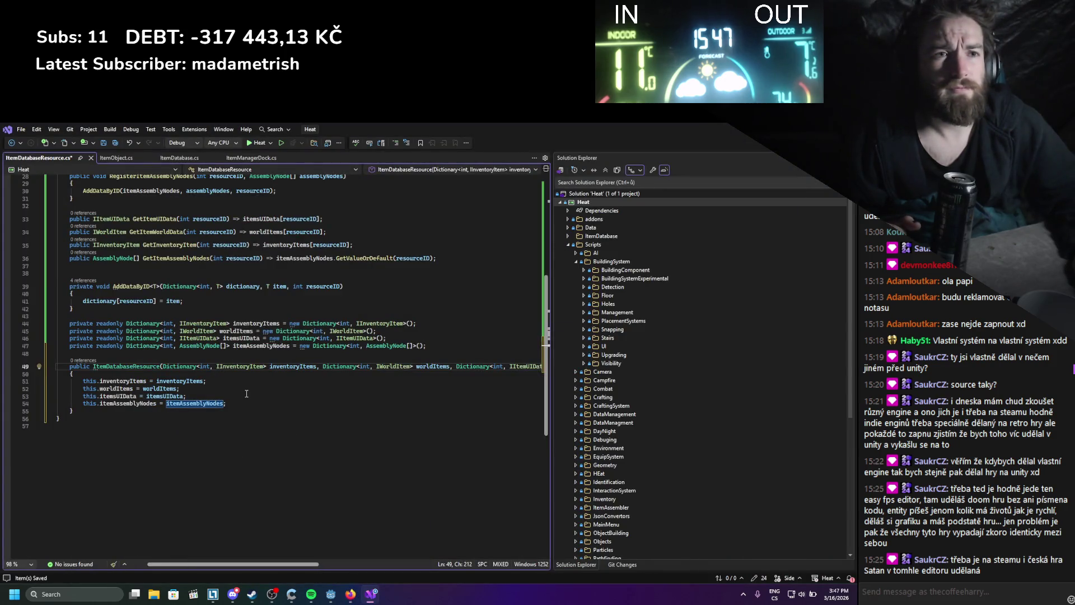
pyautogui.moveTo(133, 414); pyautogui.dragTo(162, 369)
pyautogui.click(350, 595)
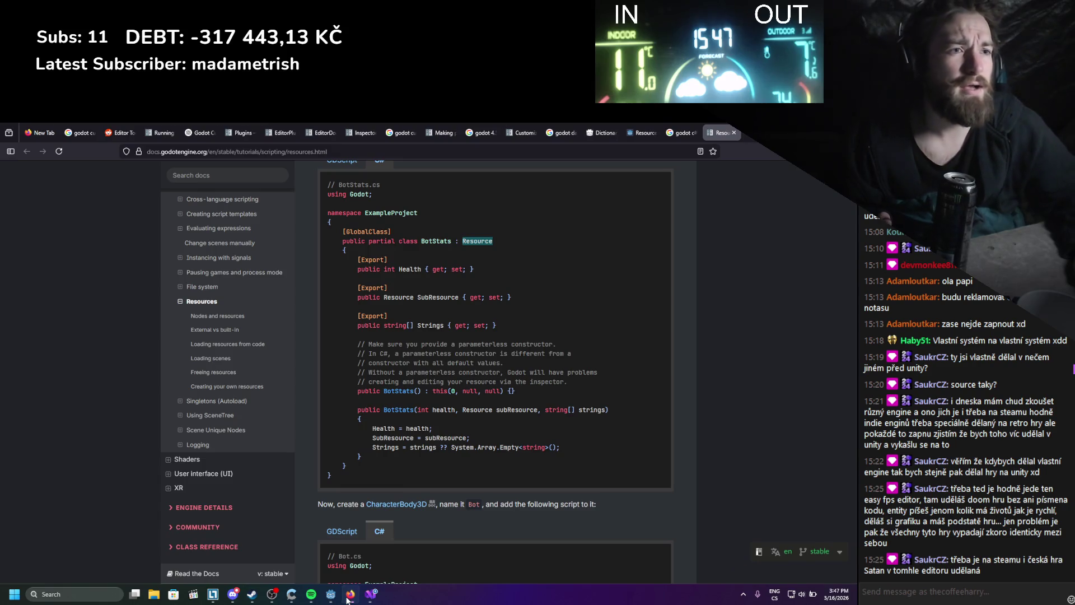
pyautogui.click(370, 593)
pyautogui.write('(')
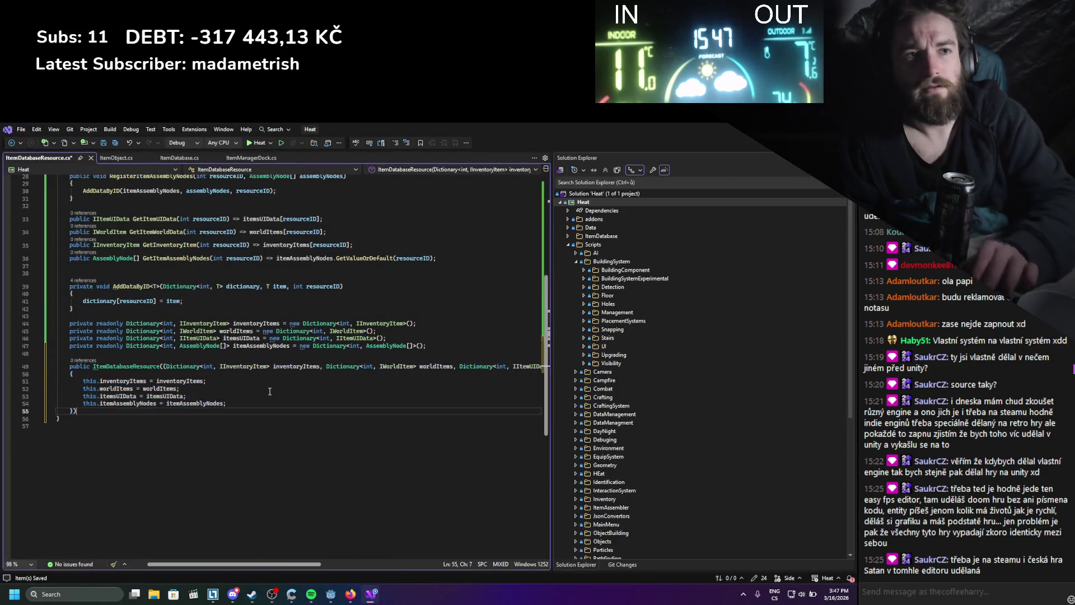
pyautogui.hotkey('ctrl', 'z')
pyautogui.hotkey('ctrl', 'z')
pyautogui.hotkey('ctrl', 'z')
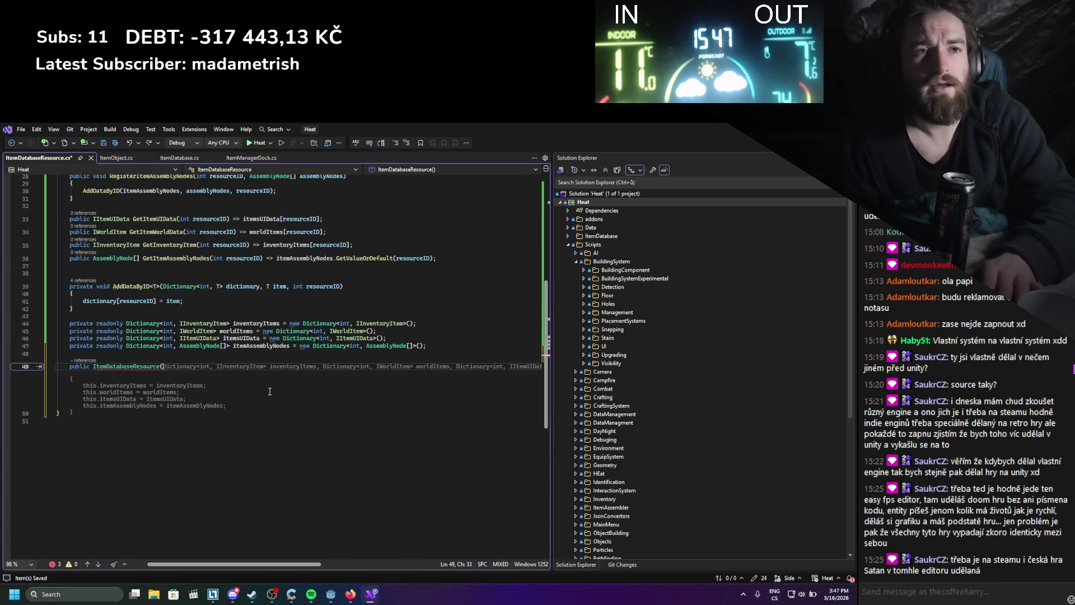
# - Complete it as '() : this(null, null, null, null);' and save the file
pyautogui.write('() ')
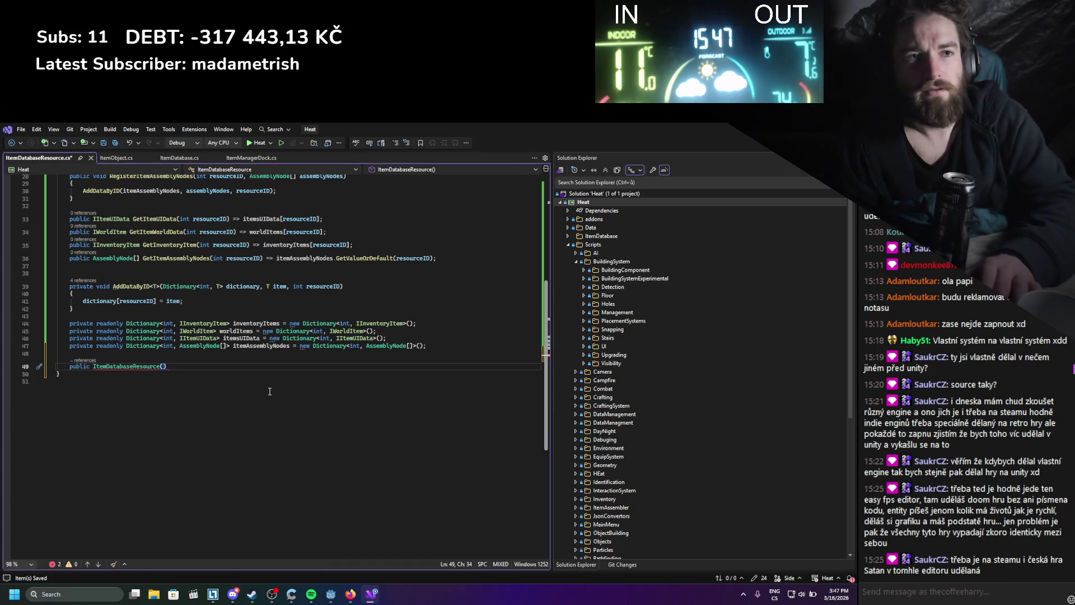
pyautogui.write(': t')
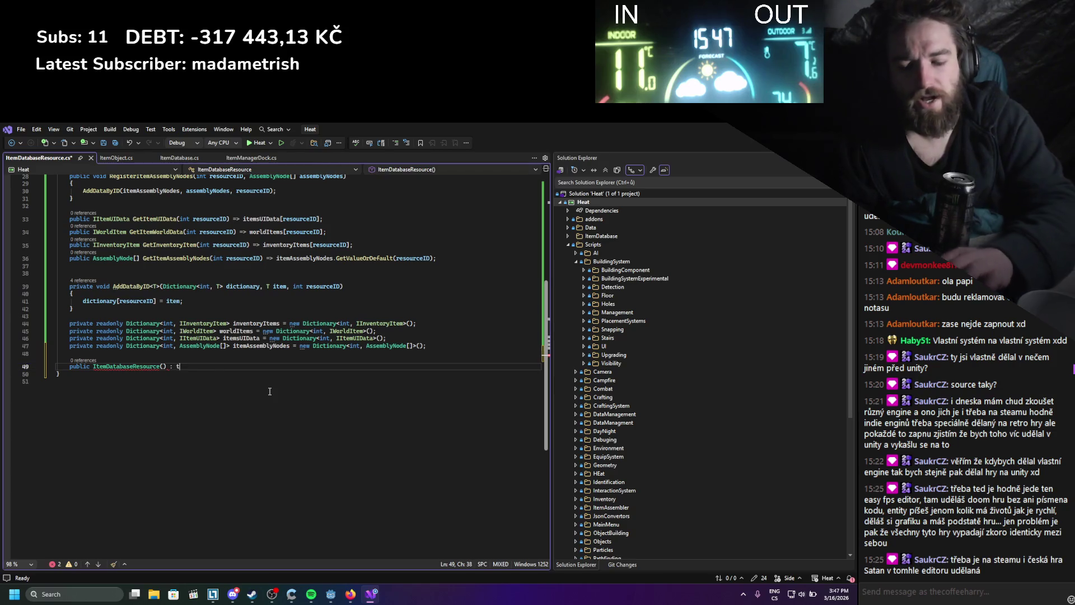
pyautogui.write('his(')
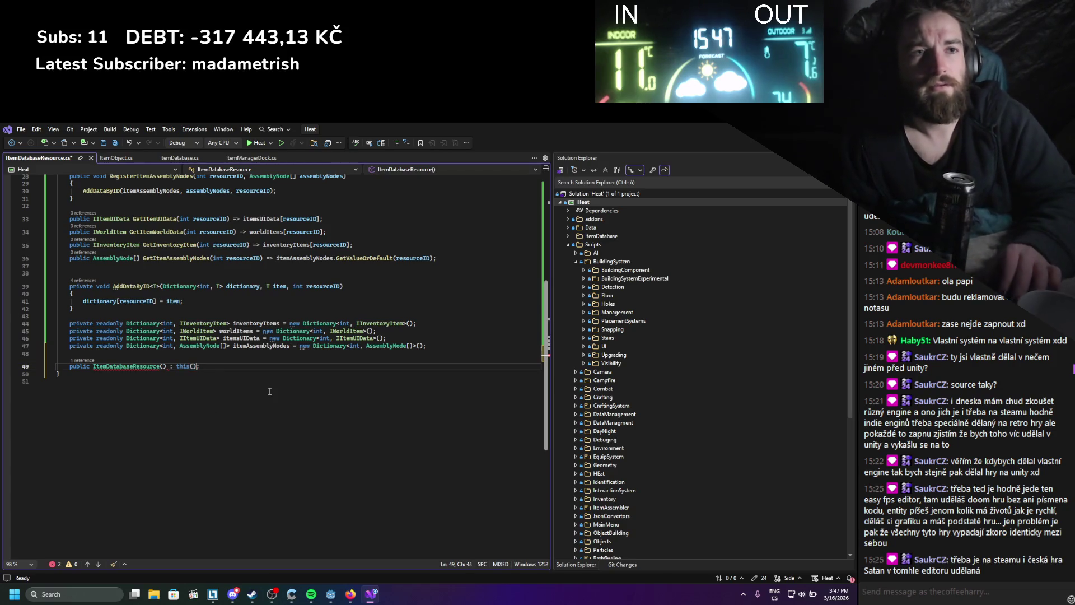
pyautogui.write('null, ')
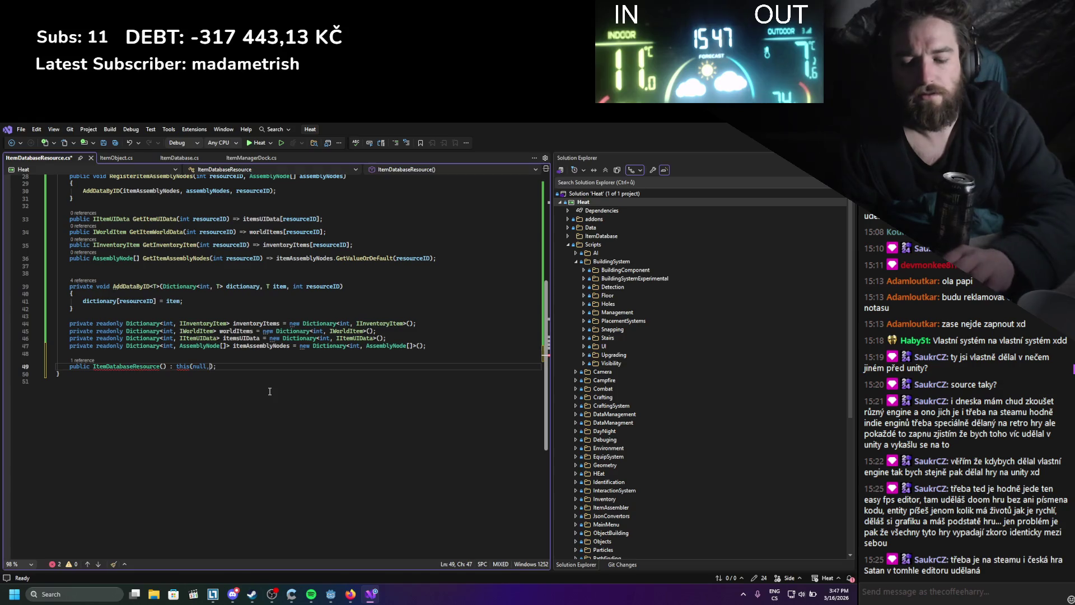
pyautogui.write('null, null,')
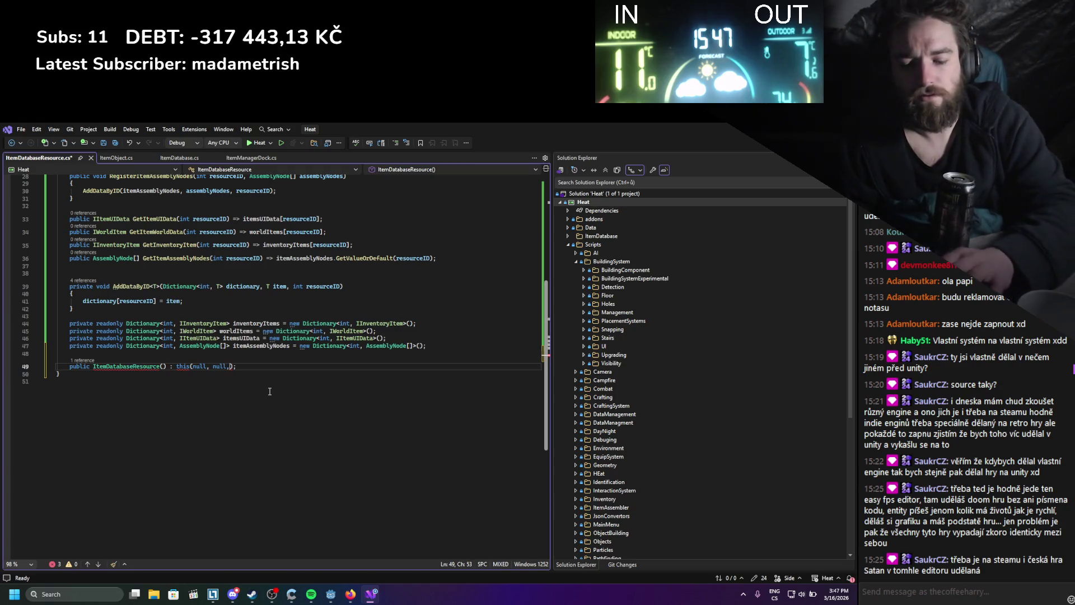
pyautogui.press('Tab')
pyautogui.write(', nu')
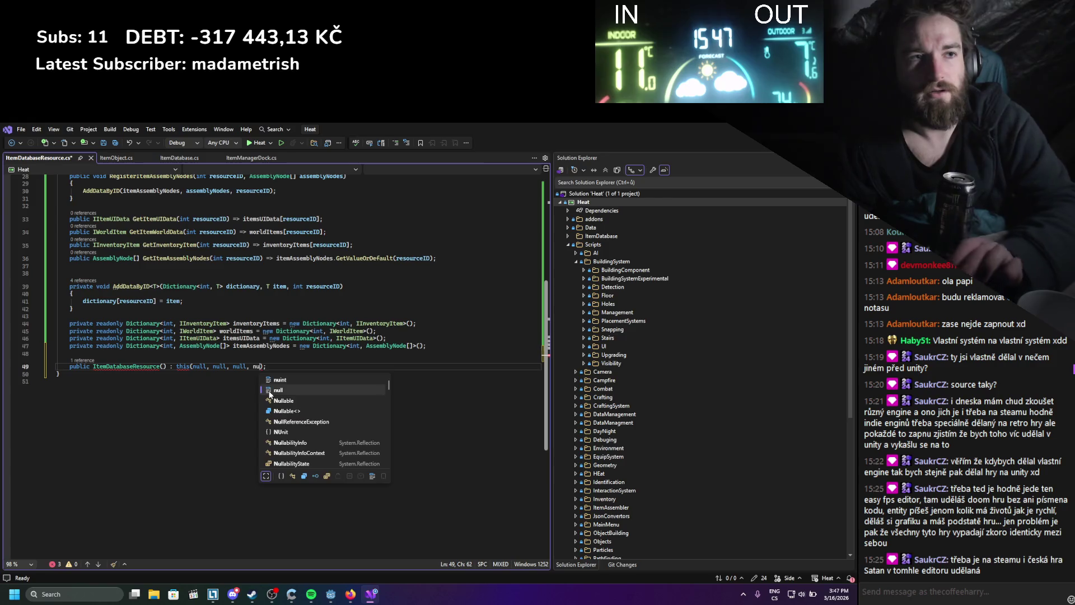
pyautogui.press('Tab')
pyautogui.hotkey('ctrl', 's')
pyautogui.click(161, 388)
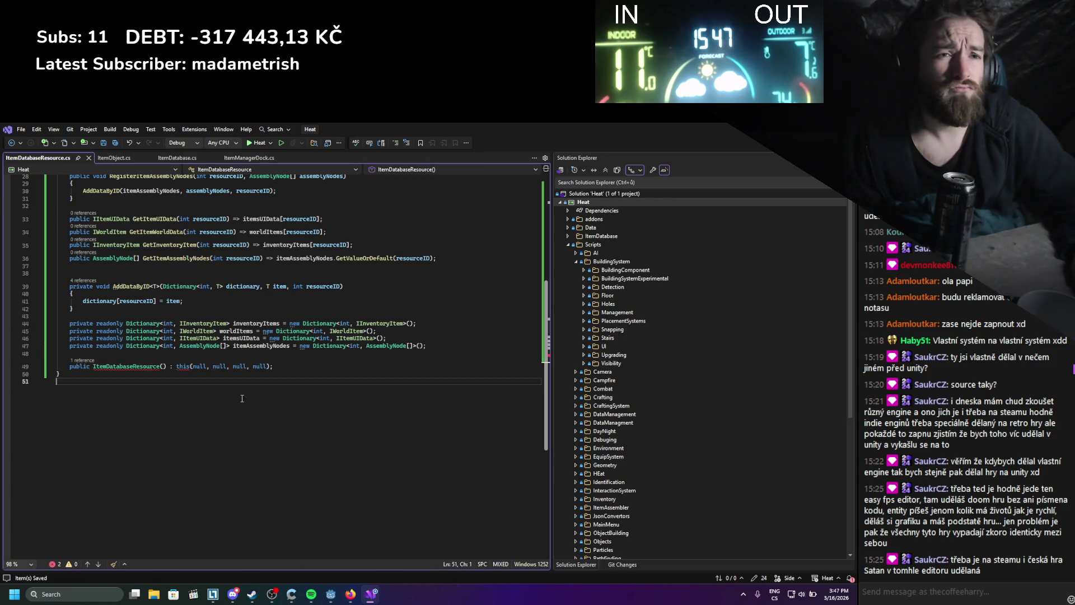
pyautogui.click(351, 594)
# - Compare the BotStats example in GDScript and C#, copying the C# code
pyautogui.scroll(1, 346, 202)
pyautogui.click(347, 203)
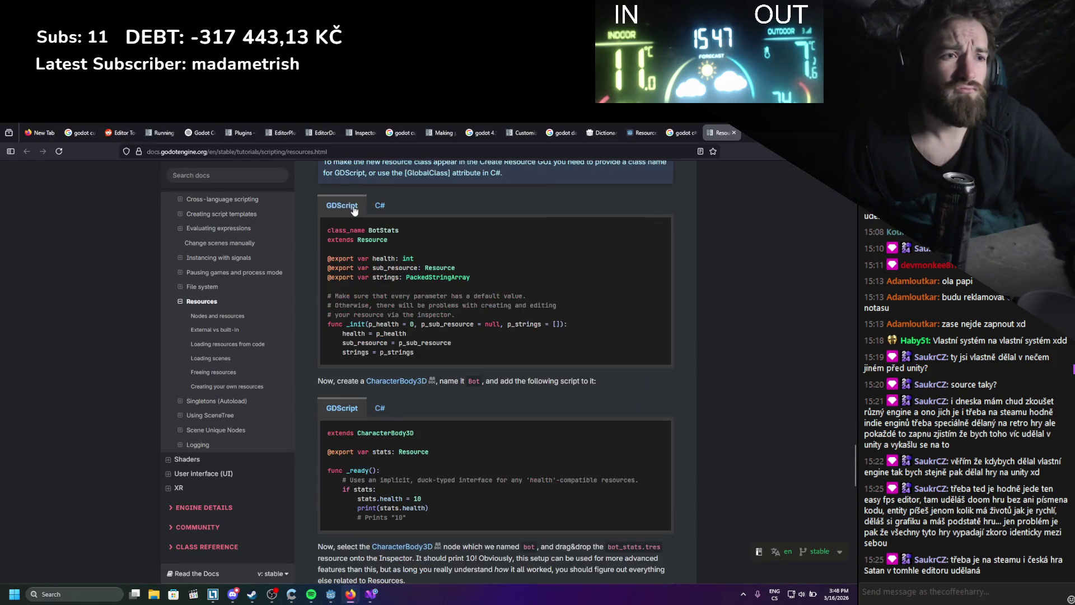
pyautogui.click(379, 206)
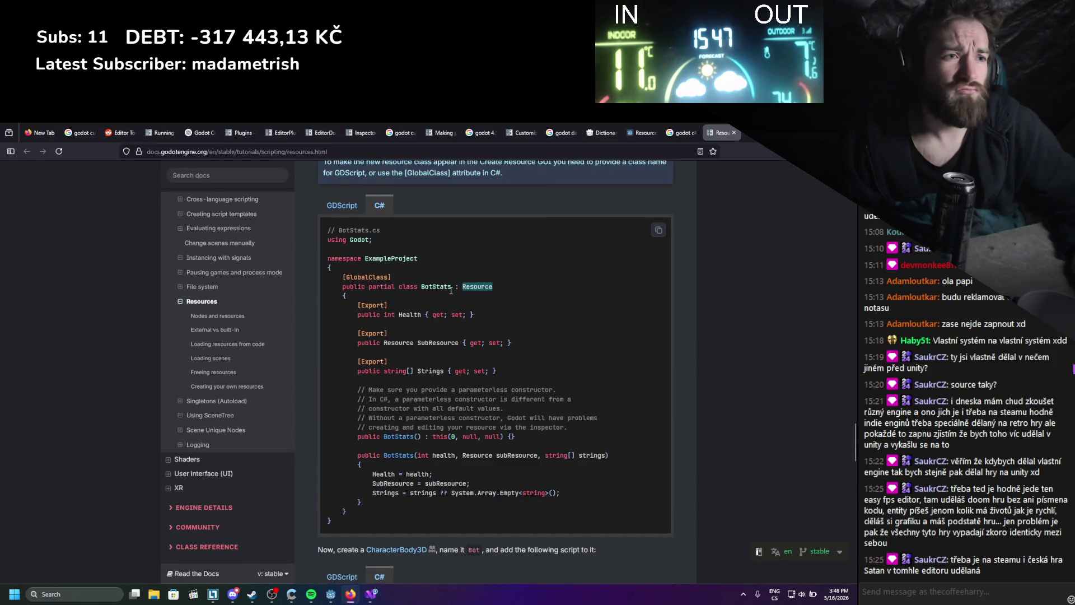
pyautogui.click(659, 229)
# - Replace the constructor's trailing semicolon with an empty { } body and save
pyautogui.click(371, 594)
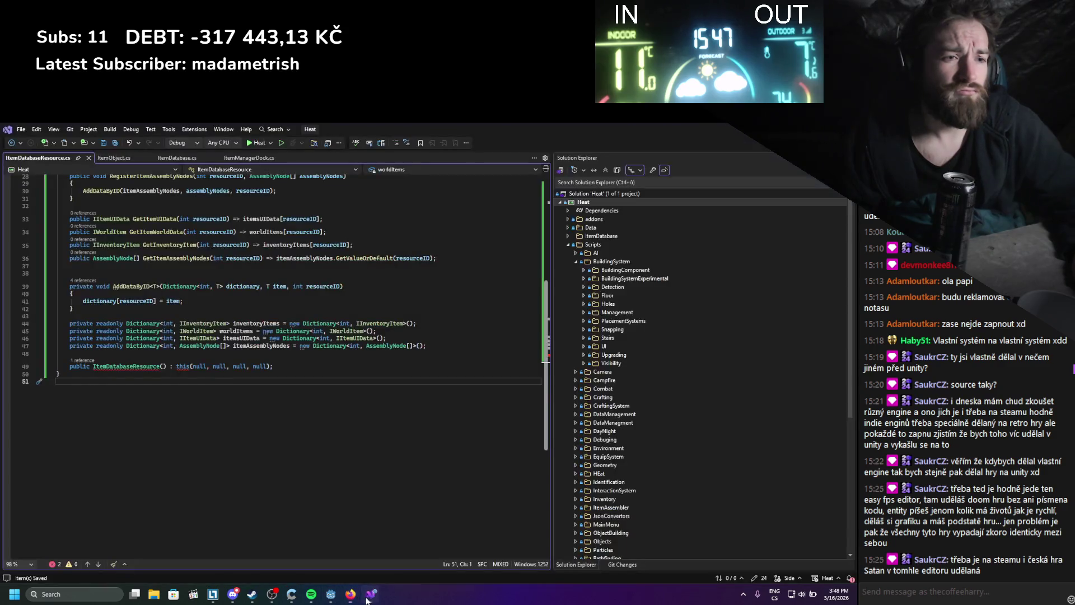
pyautogui.click(283, 366)
pyautogui.press('BackSpace')
pyautogui.write('{ }')
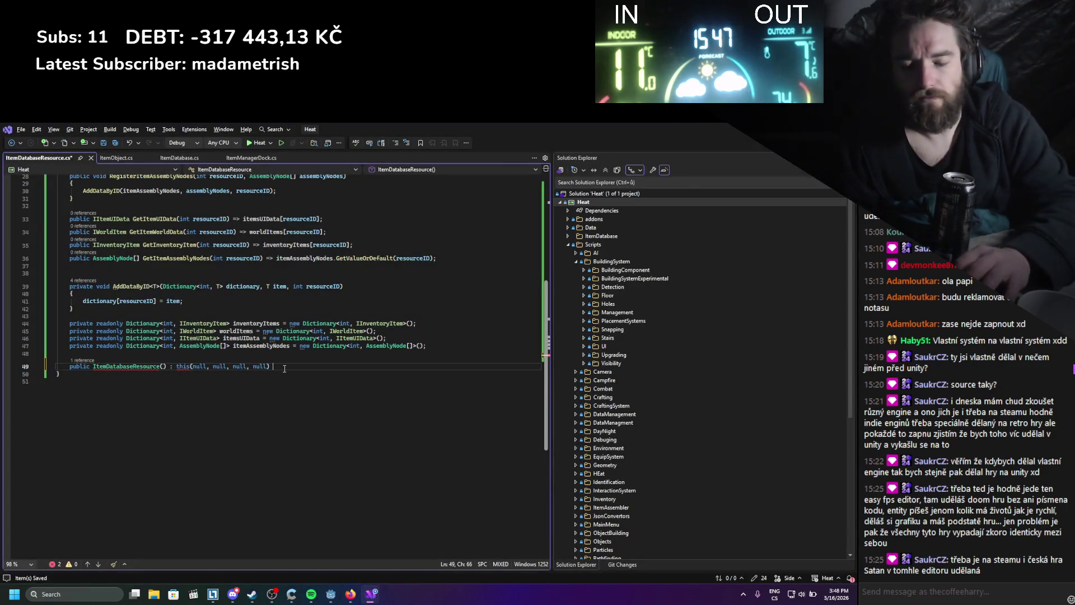
pyautogui.hotkey('ctrl', 's')
pyautogui.press('Down')
pyautogui.press('Down')
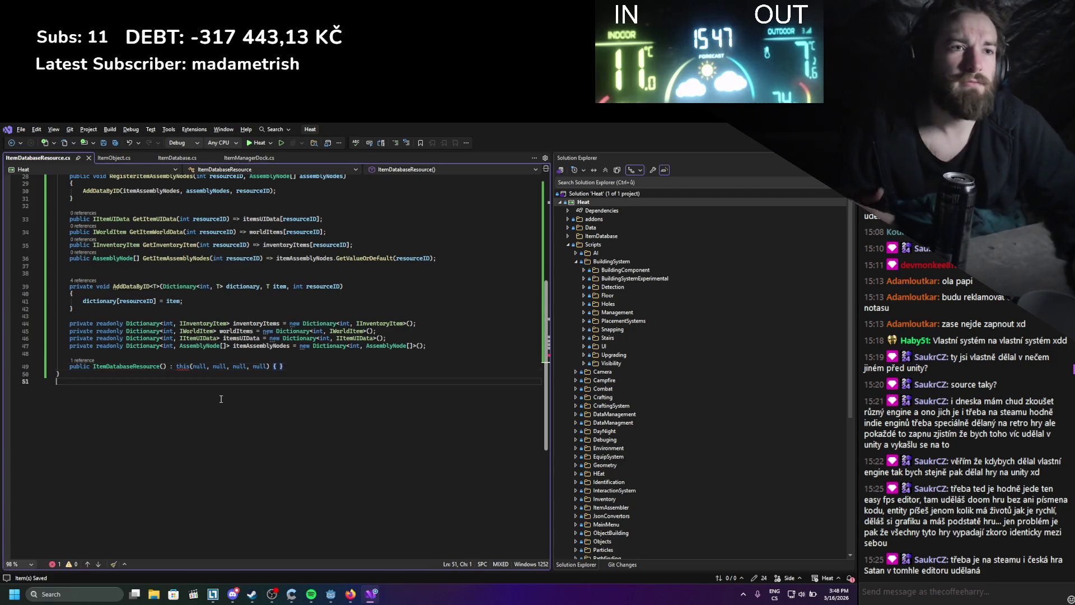
# - Recheck the Godot docs BotStats example, then return to the code
pyautogui.moveTo(180, 368)
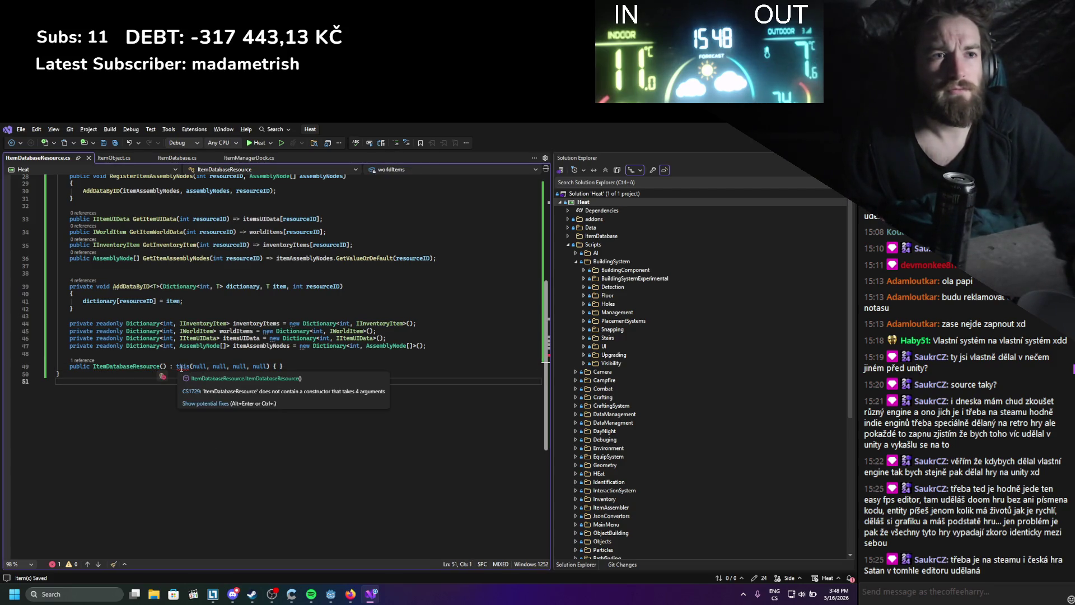
pyautogui.click(355, 598)
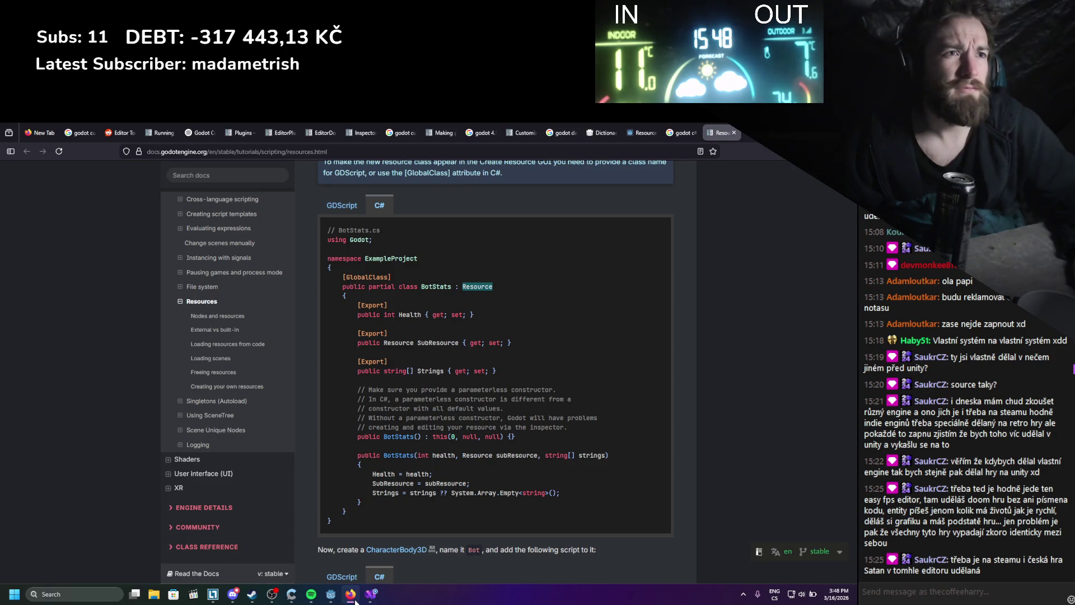
pyautogui.click(355, 599)
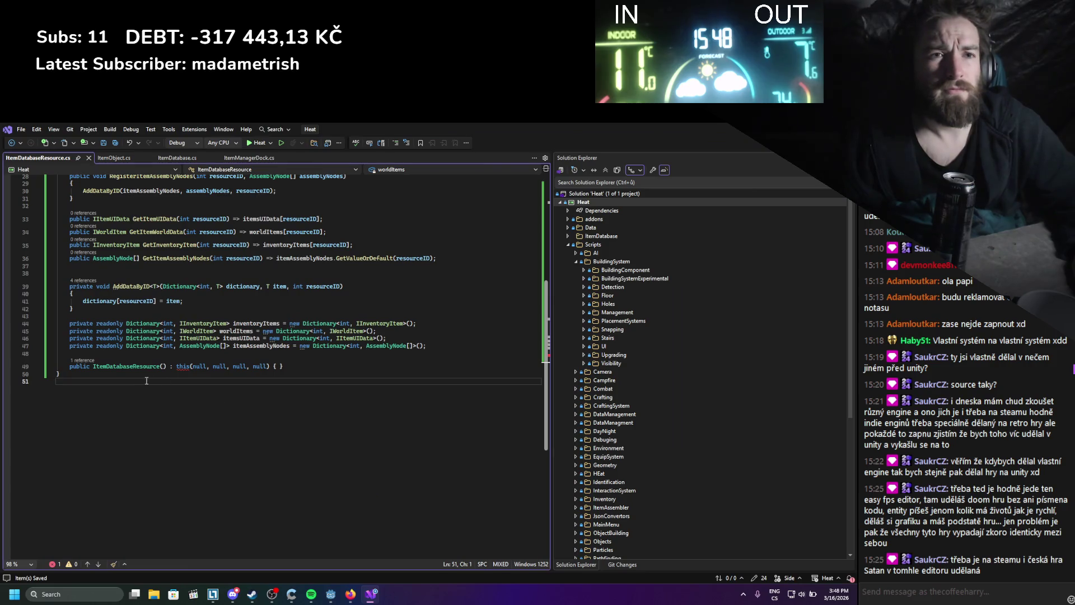
# - Generate a second constructor taking inventoryItems, worldItems, itemsUIData and itemAssemblyNodes via Quick Actions
pyautogui.click(305, 370)
pyautogui.scroll(7, 121, 274)
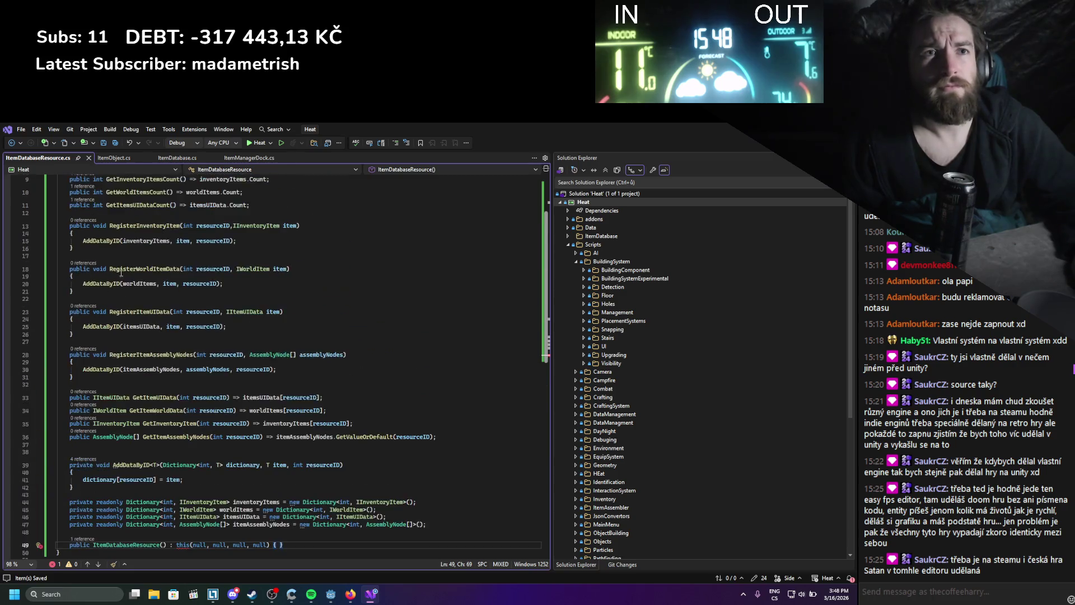
pyautogui.scroll(3, 121, 274)
pyautogui.rightClick(138, 228)
pyautogui.click(197, 243)
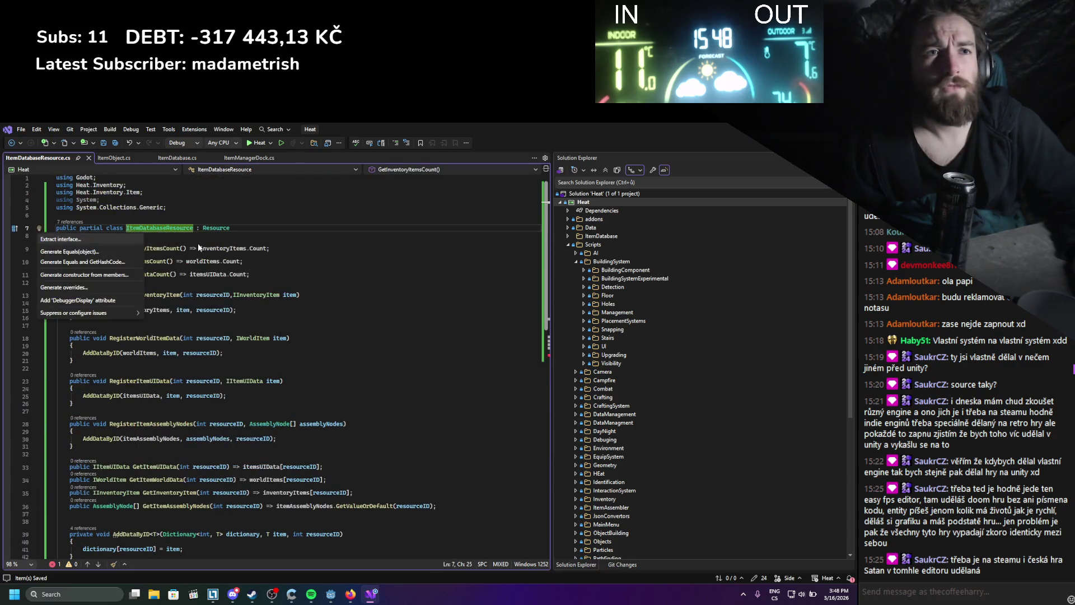
pyautogui.click(89, 275)
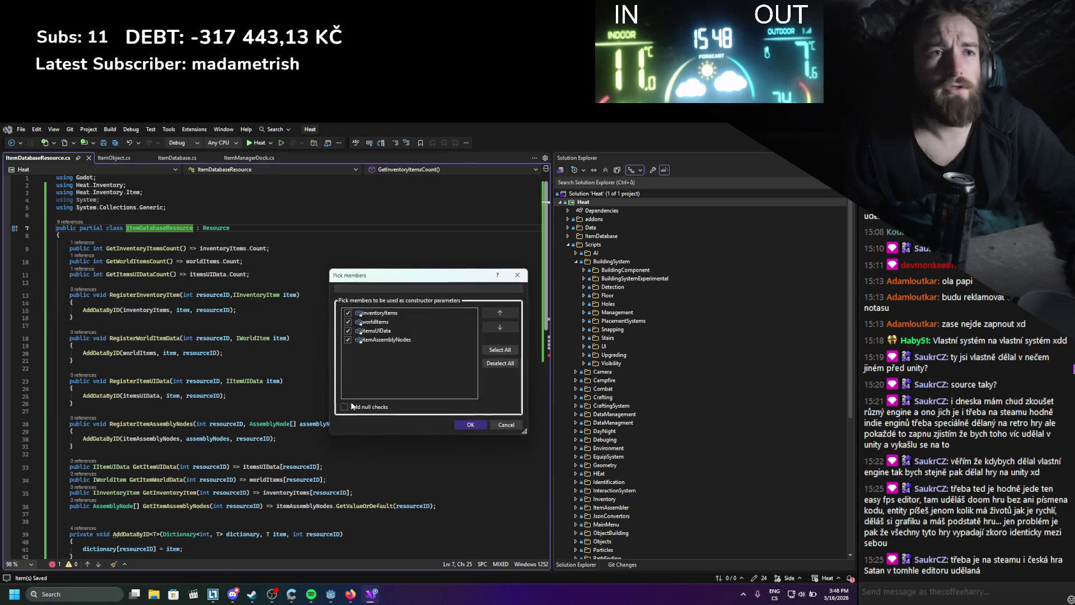
pyautogui.click(472, 424)
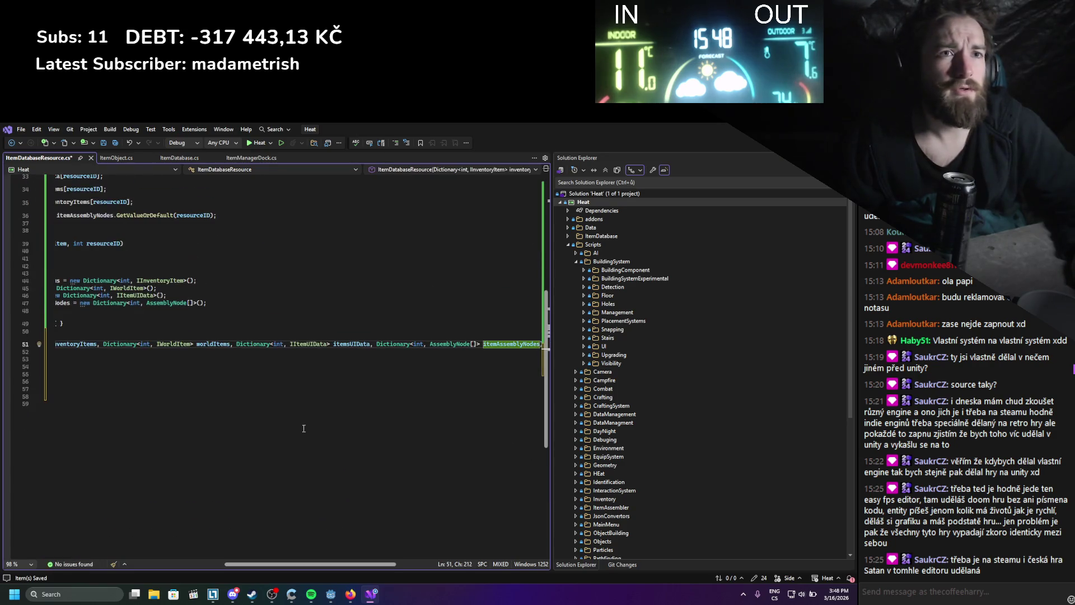
pyautogui.click(221, 401)
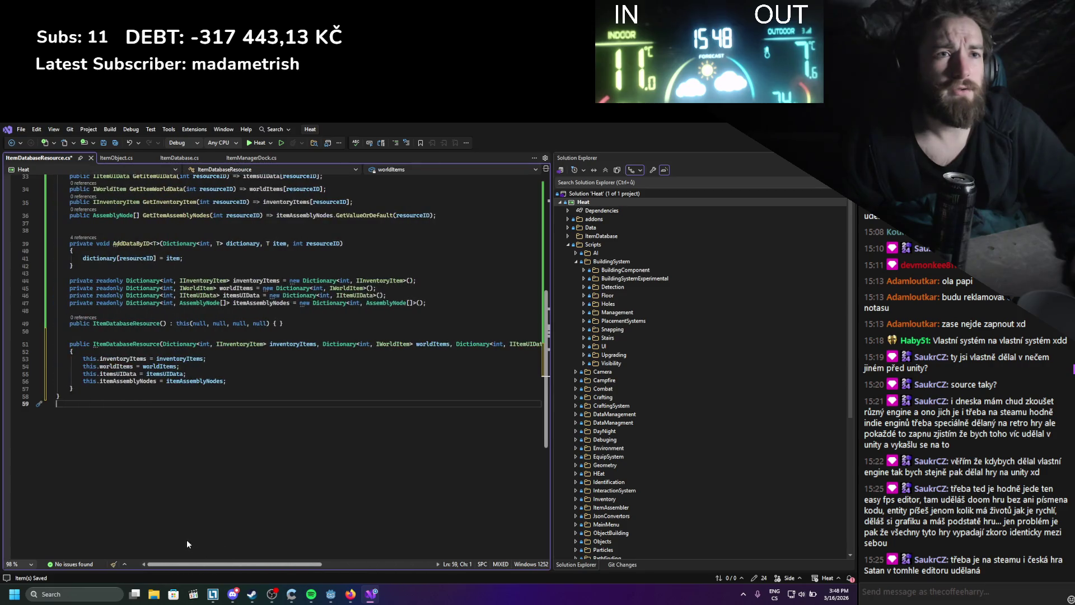
pyautogui.scroll(2, 187, 383)
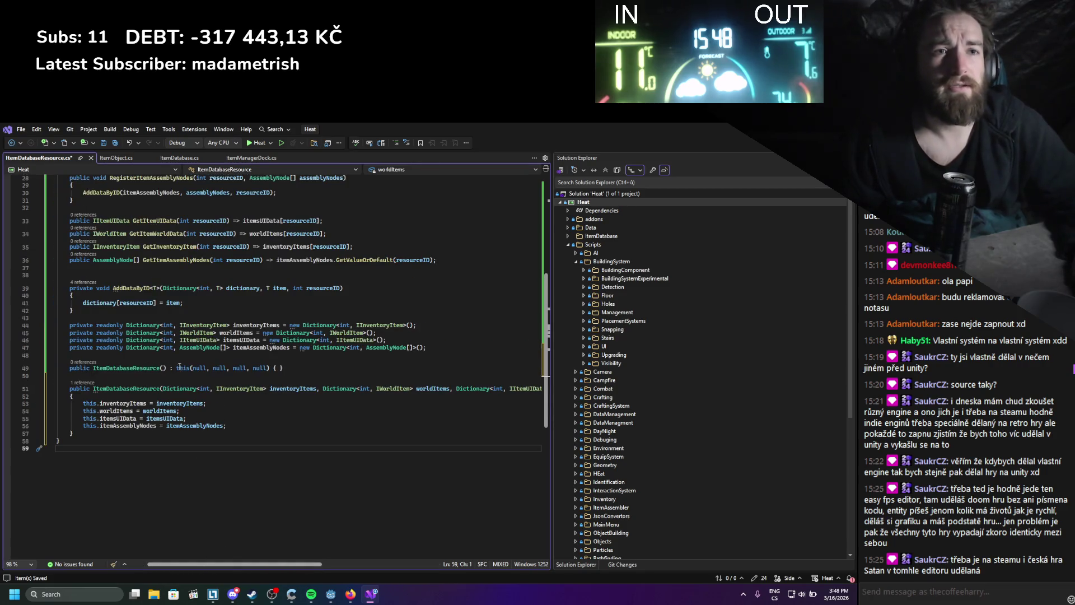
pyautogui.click(192, 368)
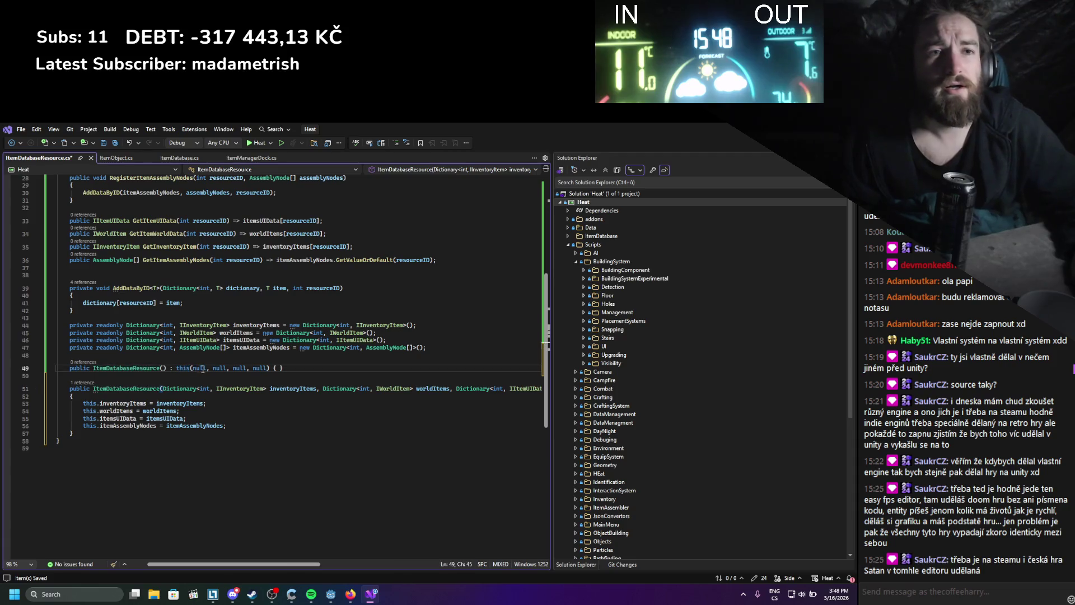
# - Review the generated four-dictionary constructor lines and save ItemDatabaseResource.cs
pyautogui.press('Down')
pyautogui.press('Down')
pyautogui.press('Down')
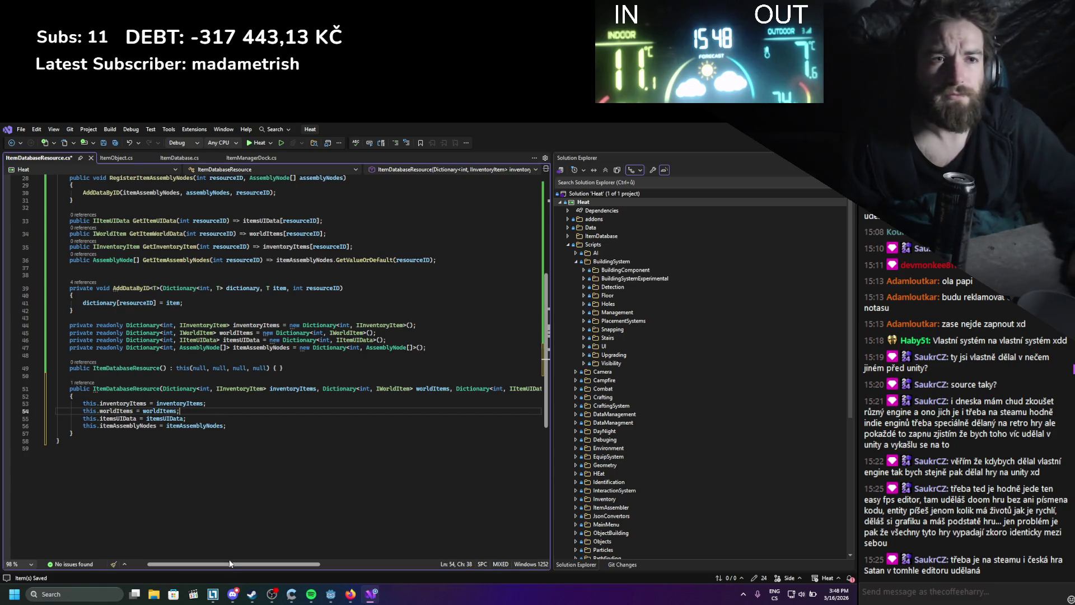
pyautogui.moveTo(233, 564); pyautogui.dragTo(378, 564)
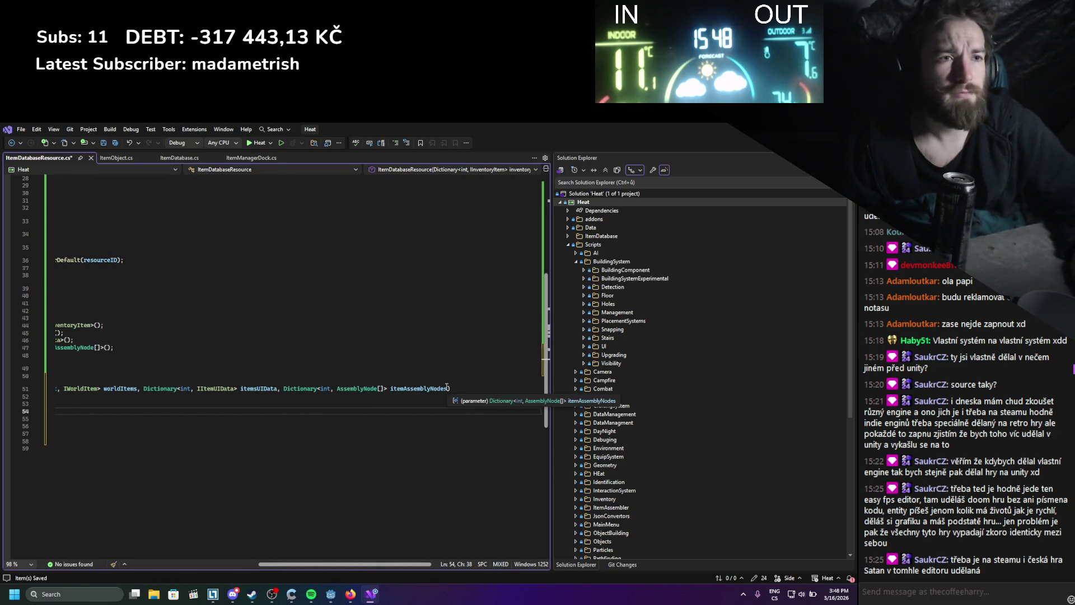
pyautogui.moveTo(454, 392); pyautogui.dragTo(57, 368)
pyautogui.click(187, 418)
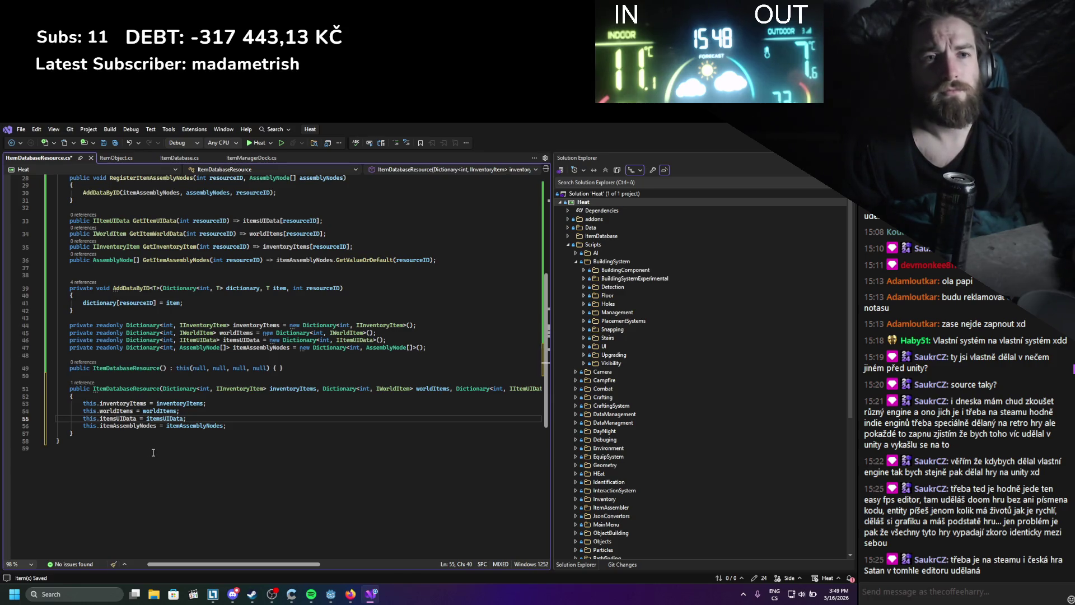
pyautogui.hotkey('ctrl', 's')
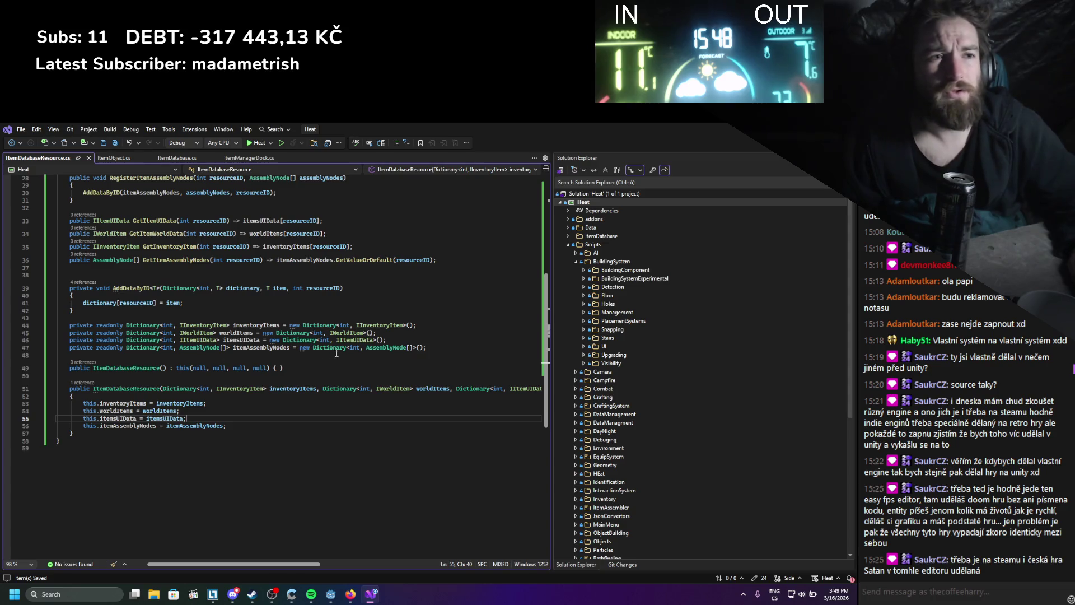
# - Inspect the line 44 initializer and the null arguments, then check the Godot docs again
pyautogui.moveTo(290, 326); pyautogui.dragTo(398, 325)
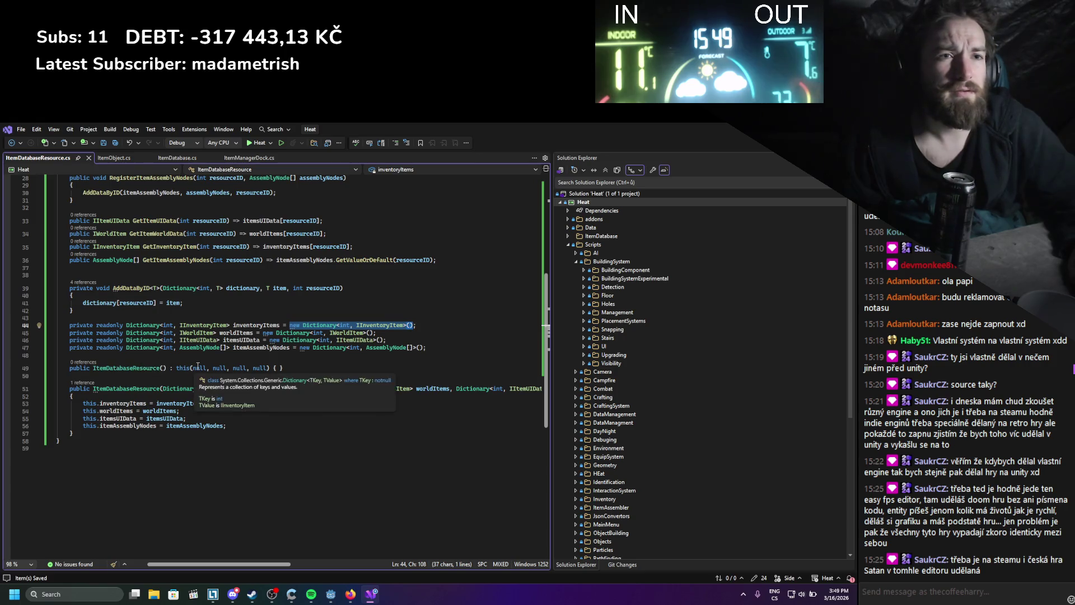
pyautogui.doubleClick(196, 368)
pyautogui.click(350, 594)
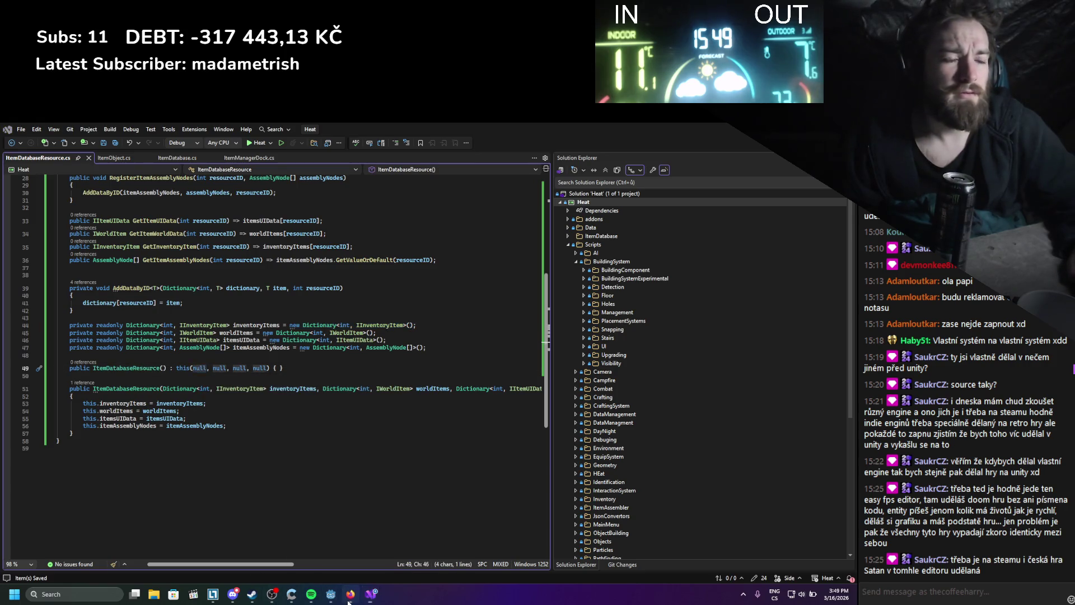
pyautogui.moveTo(361, 597)
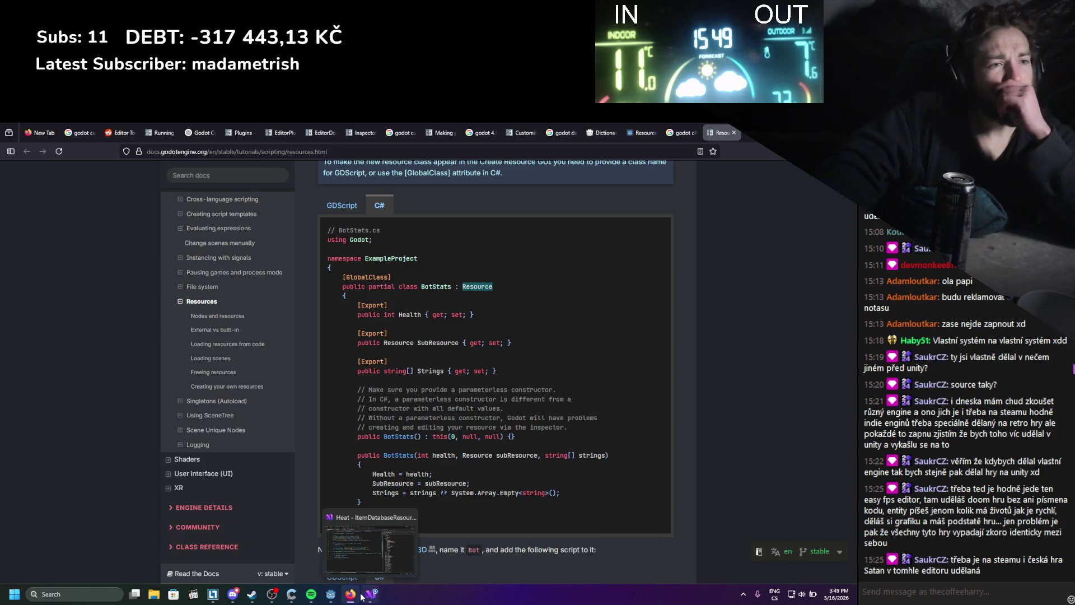
pyautogui.click(362, 597)
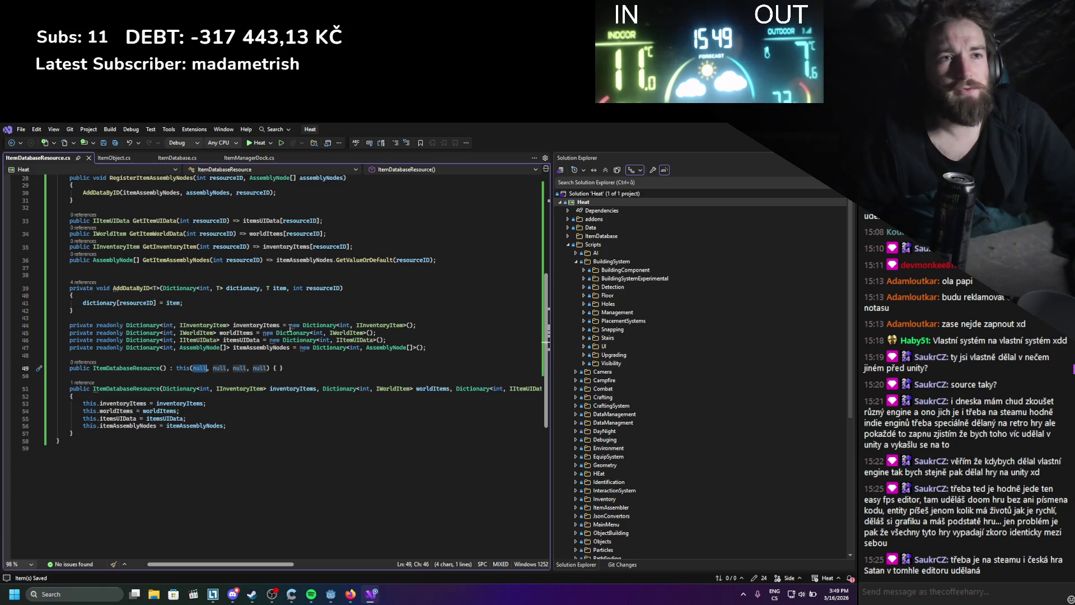
# - Replace the inventoryItems and worldItems assignments with new empty Dictionary initializers
pyautogui.moveTo(69, 324); pyautogui.dragTo(427, 348)
pyautogui.click(414, 325)
pyautogui.click(167, 404)
pyautogui.doubleClick(166, 404)
pyautogui.write('new Dictionary<int, IInventoryItem>()')
pyautogui.moveTo(266, 333); pyautogui.dragTo(374, 334)
pyautogui.hotkey('ctrl', 'c')
pyautogui.doubleClick(161, 411)
pyautogui.hotkey('ctrl', 'v')
# - Replace the itemsUIData and itemAssemblyNodes assignments with new empty Dictionary initializers
pyautogui.moveTo(270, 340); pyautogui.dragTo(384, 340)
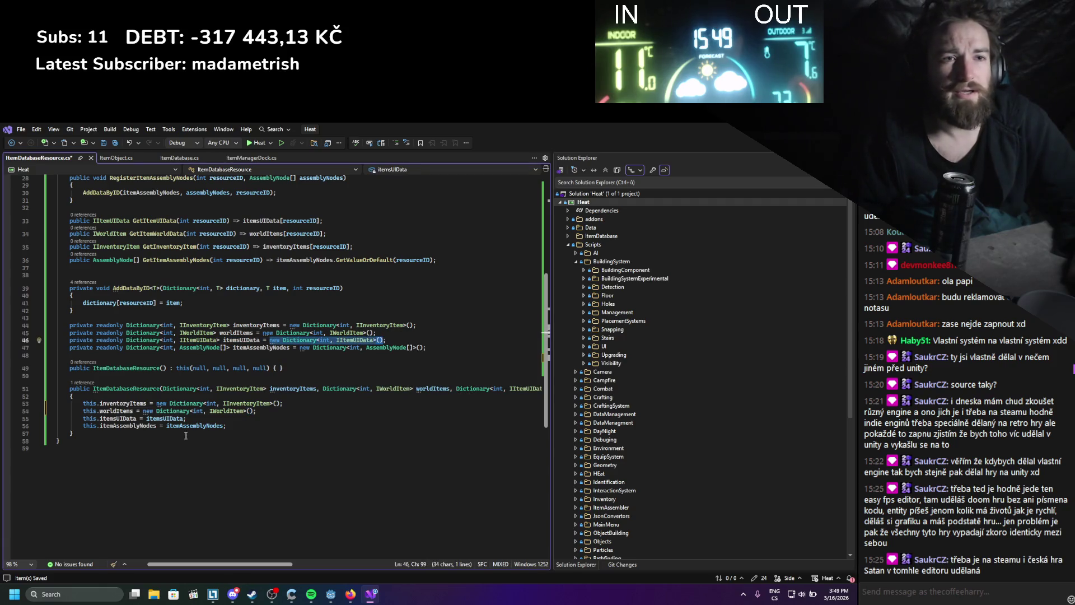
pyautogui.hotkey('ctrl', 'c')
pyautogui.doubleClick(165, 418)
pyautogui.hotkey('ctrl', 'v')
pyautogui.moveTo(300, 348); pyautogui.dragTo(425, 348)
pyautogui.hotkey('ctrl', 'c')
pyautogui.doubleClick(210, 426)
pyautogui.hotkey('ctrl', 'v')
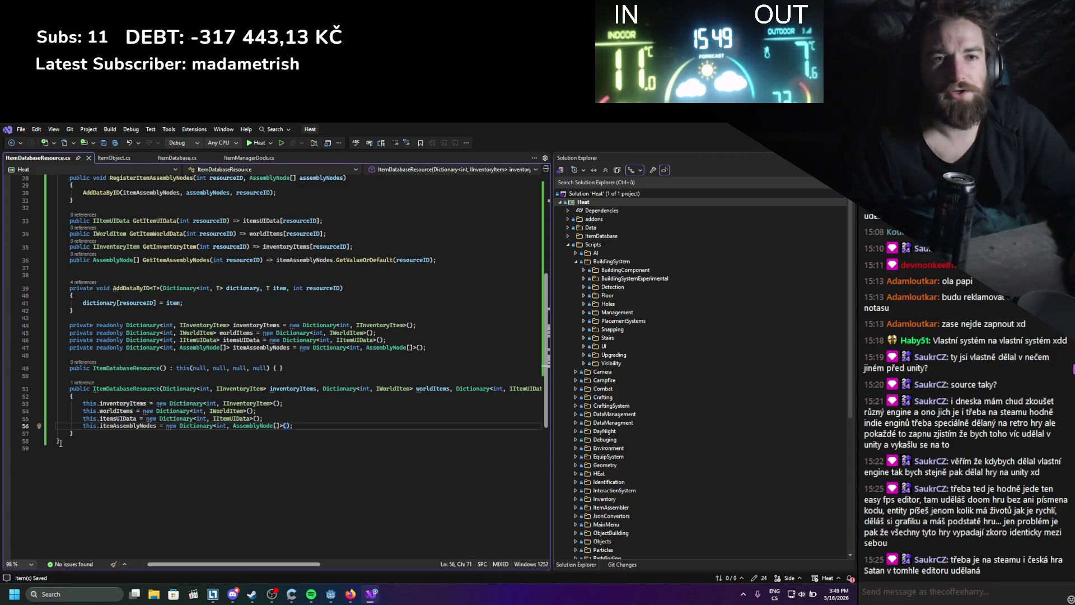
# - Duplicate the constructor as a parameterless ItemDatabaseResource() and remove the nulls from this(...)
pyautogui.moveTo(73, 435); pyautogui.dragTo(72, 388)
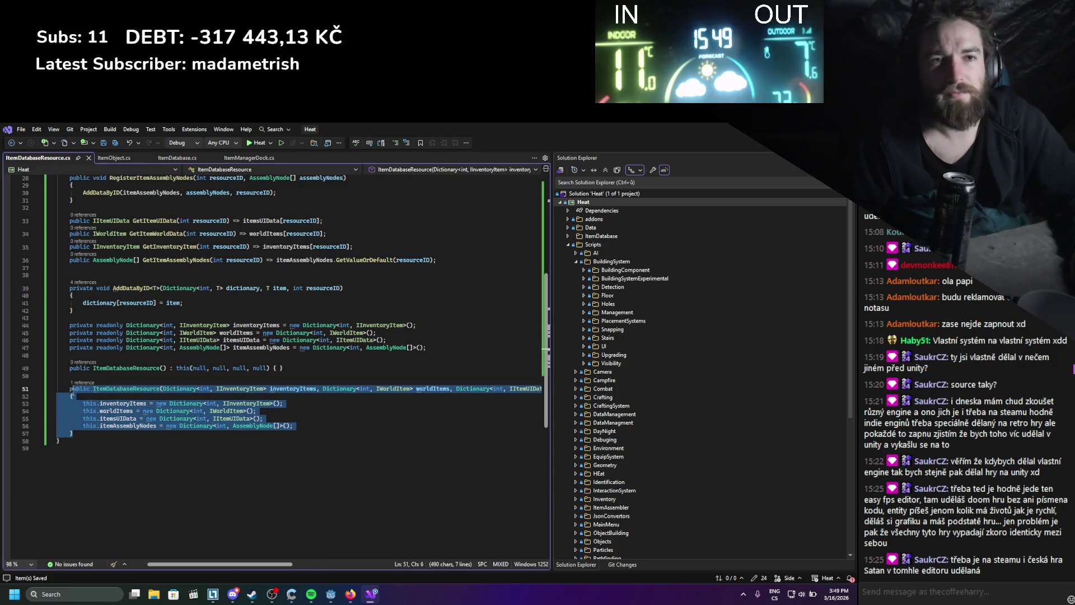
pyautogui.click(80, 429)
pyautogui.press('Return')
pyautogui.press('Return')
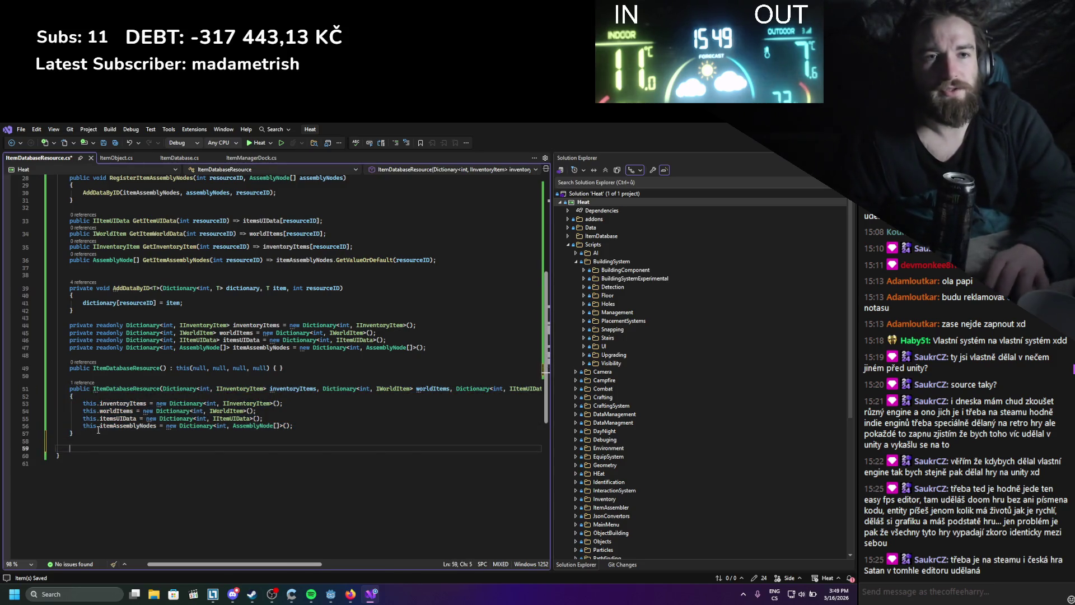
pyautogui.hotkey('ctrl', 'v')
pyautogui.moveTo(165, 454); pyautogui.dragTo(607, 448)
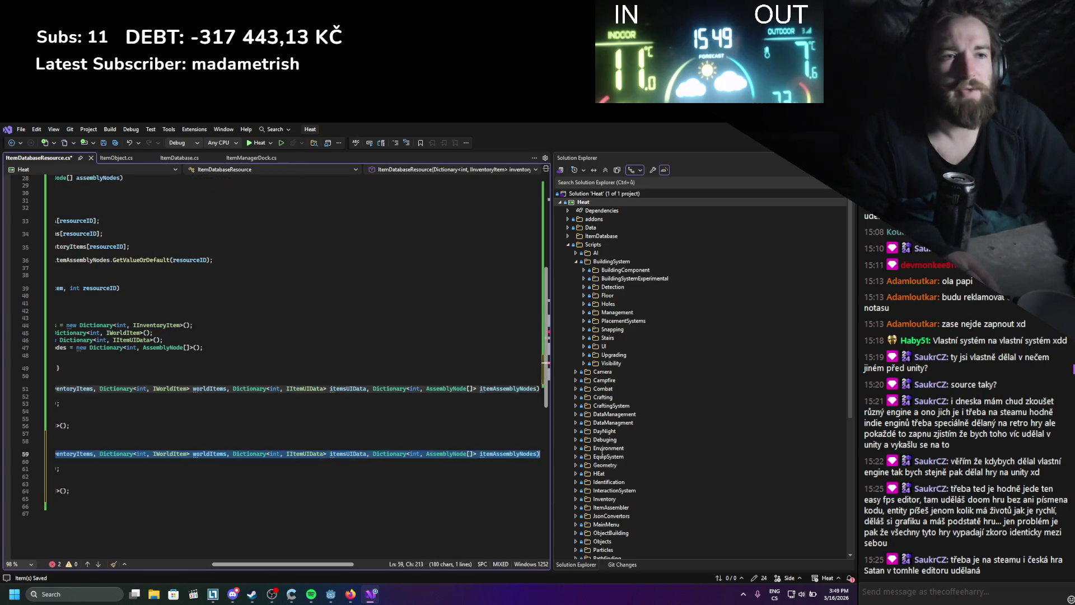
pyautogui.press('BackSpace')
pyautogui.moveTo(276, 566); pyautogui.dragTo(203, 566)
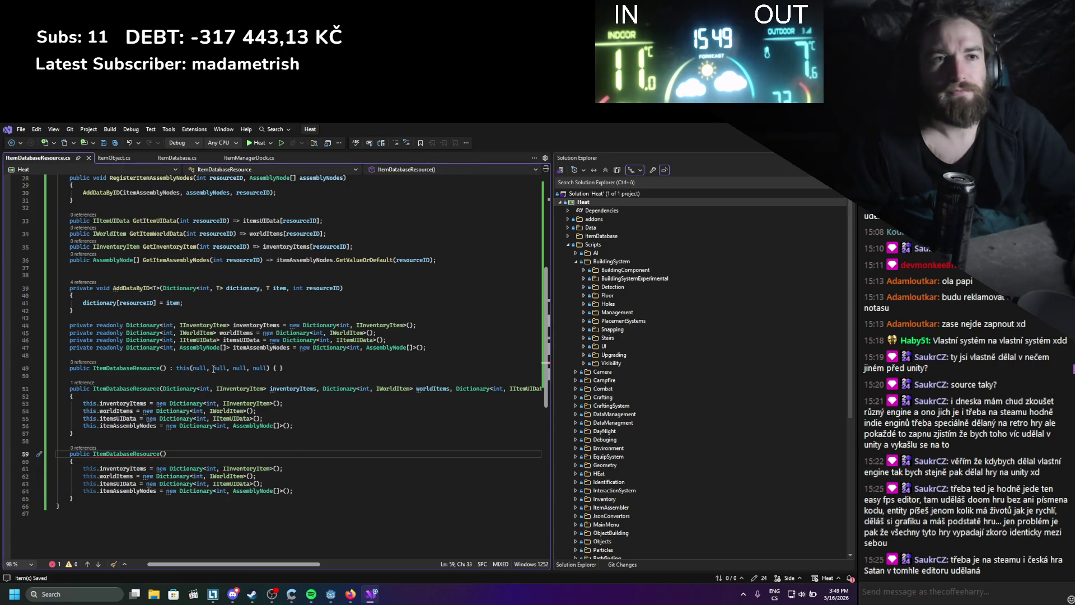
pyautogui.click(268, 370)
pyautogui.press('BackSpace')
pyautogui.press('BackSpace')
pyautogui.press('BackSpace')
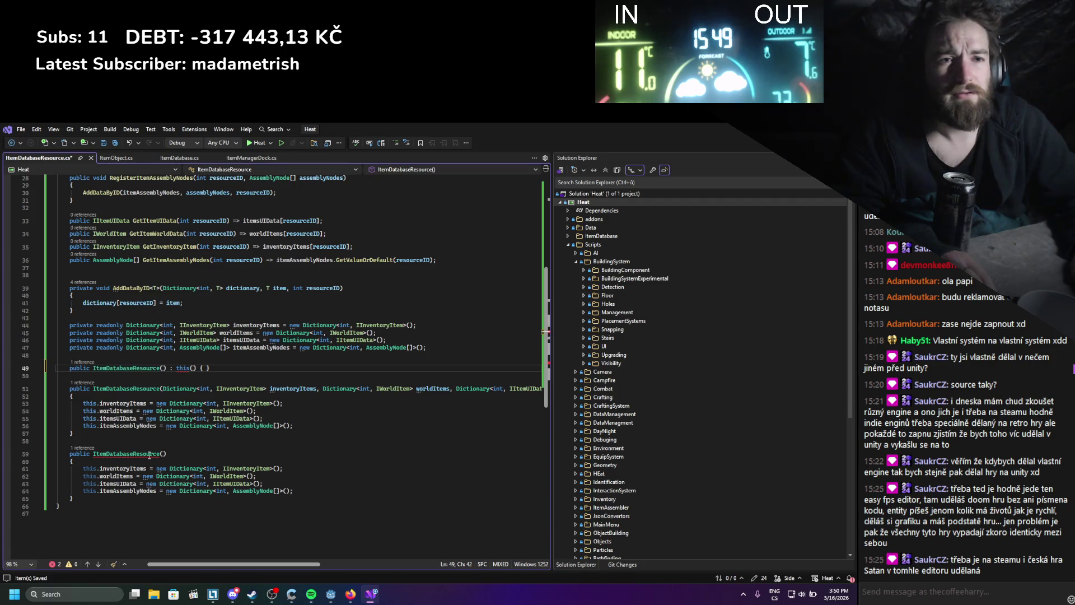
# - Delete the redundant this() constructor line
pyautogui.moveTo(150, 454)
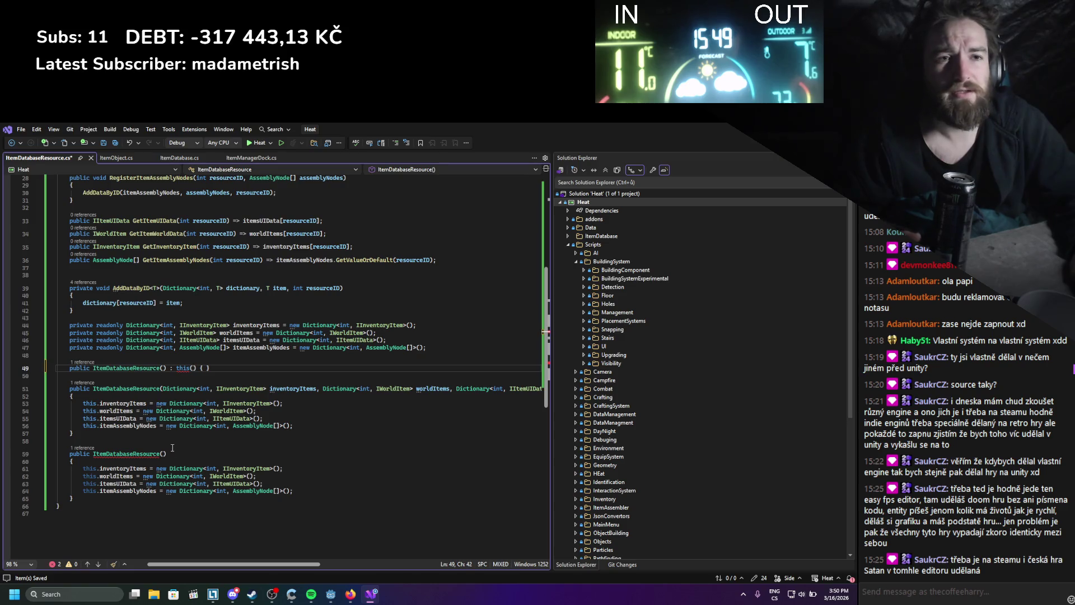
pyautogui.moveTo(212, 424)
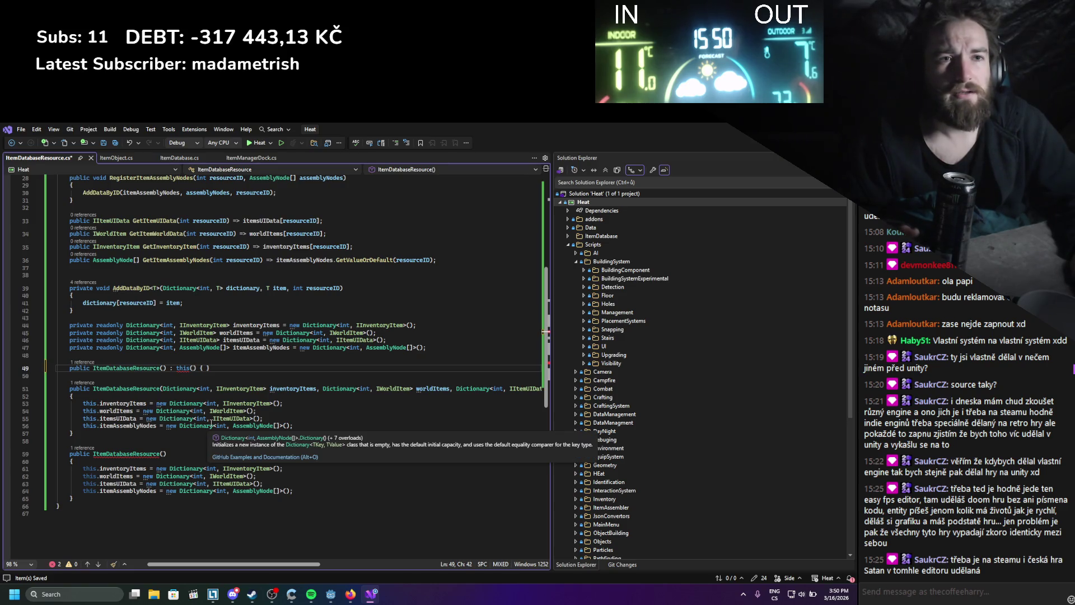
pyautogui.click(35, 368)
pyautogui.press('BackSpace')
pyautogui.press('BackSpace')
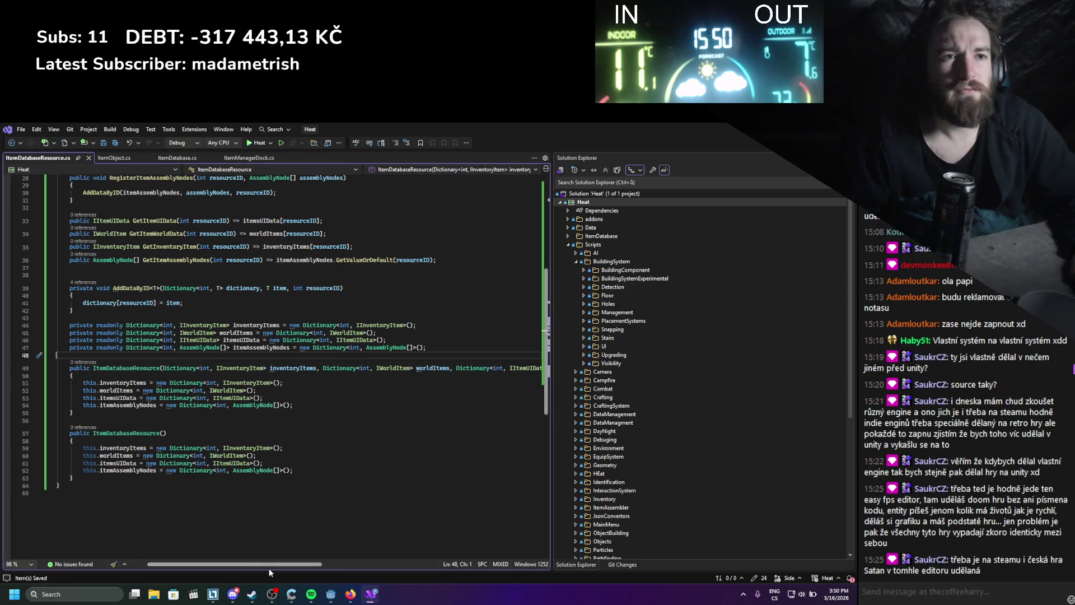
# - Assign the inventoryItems and worldItems parameters back on lines 51–52
pyautogui.moveTo(282, 383); pyautogui.dragTo(154, 383)
pyautogui.hotkey('ctrl', 'v')
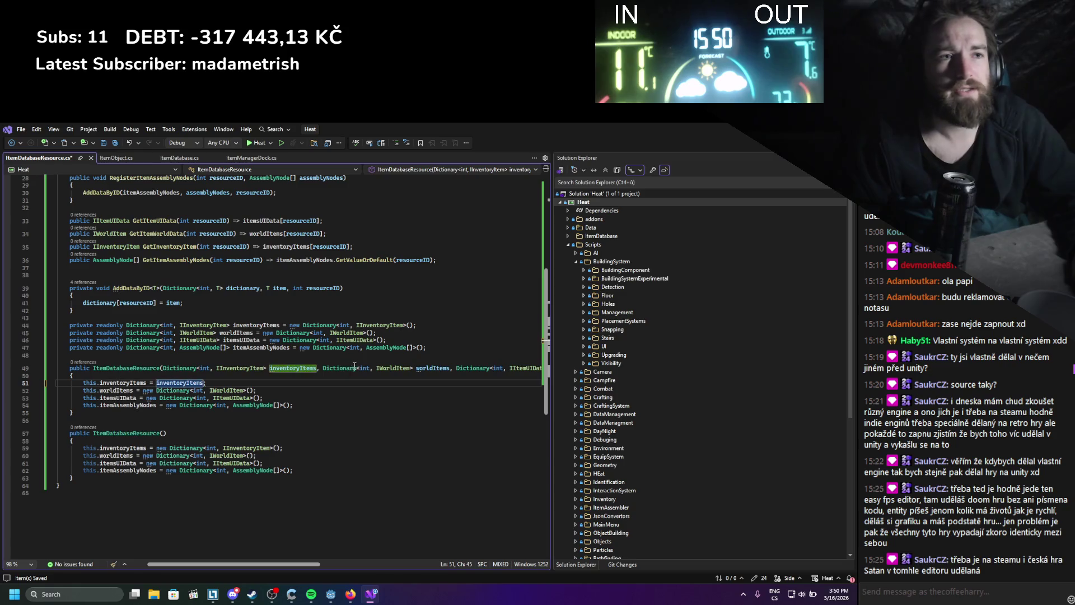
pyautogui.doubleClick(431, 368)
pyautogui.moveTo(256, 390); pyautogui.dragTo(144, 390)
pyautogui.hotkey('ctrl', 'v')
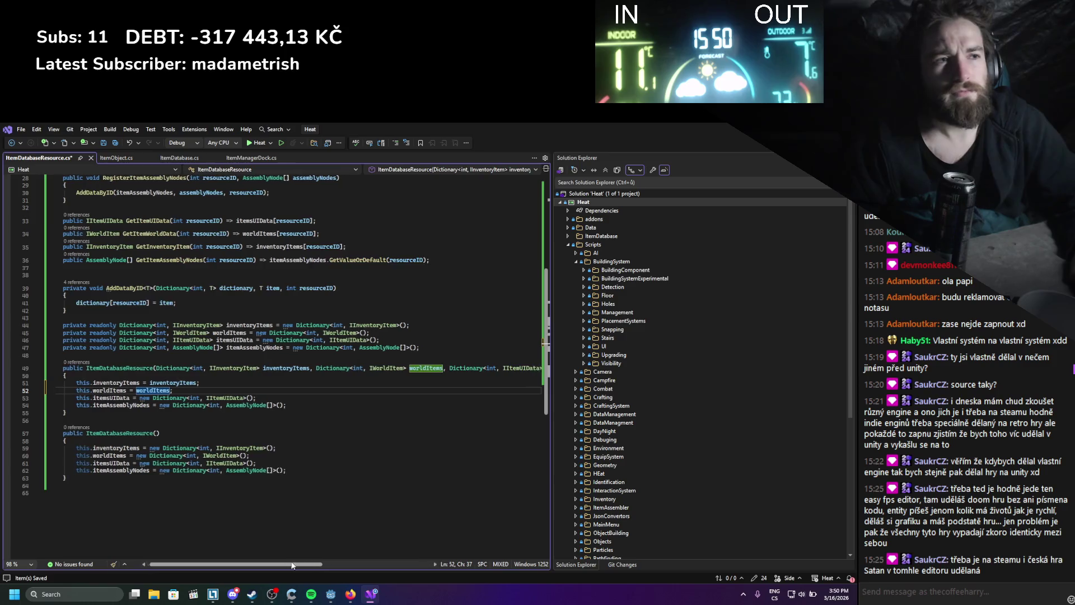
# - Assign the itemsUIData and itemAssemblyNodes parameters on lines 53–54 instead of new dictionaries
pyautogui.click(213, 397)
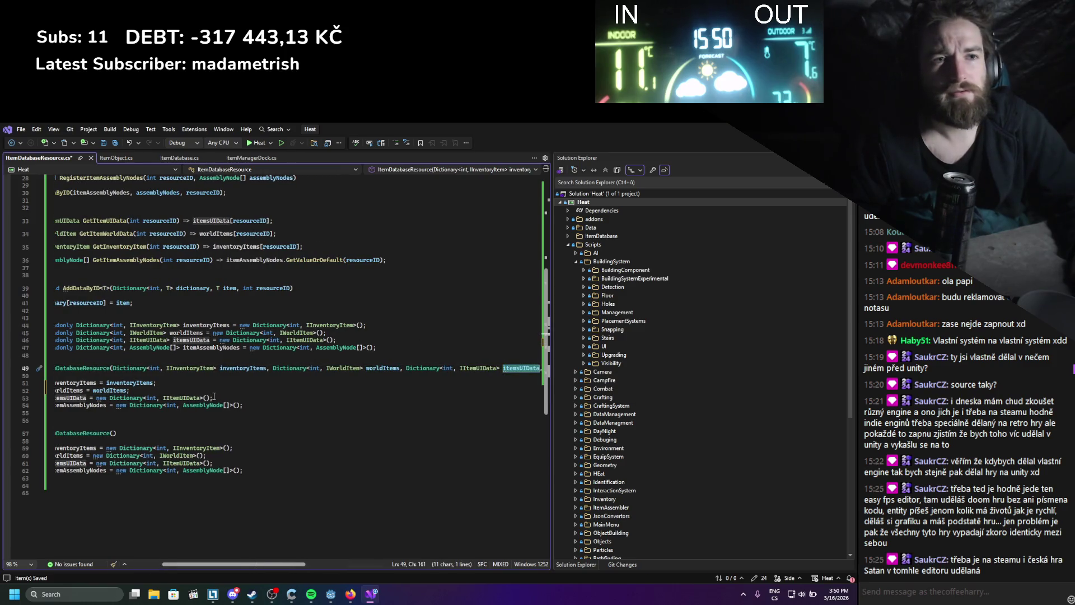
pyautogui.moveTo(212, 398); pyautogui.dragTo(96, 398)
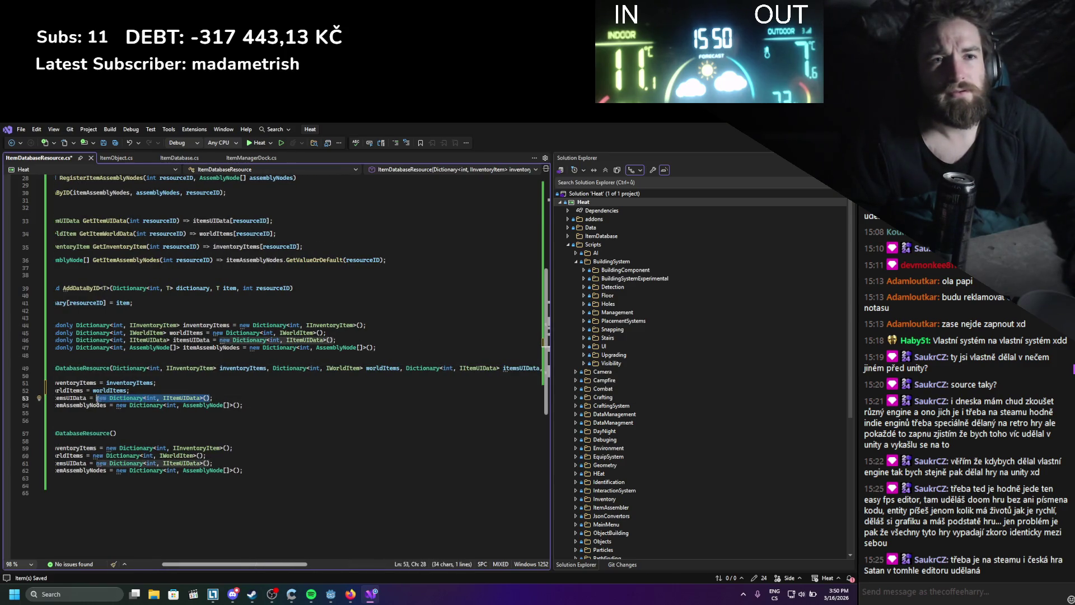
pyautogui.write('itemsUIData')
pyautogui.moveTo(278, 564)
pyautogui.mouseDown()
pyautogui.moveTo(338, 563)
pyautogui.moveTo(222, 544)
pyautogui.mouseUp()
pyautogui.click(503, 368)
pyautogui.doubleClick(503, 366)
pyautogui.moveTo(291, 405); pyautogui.dragTo(160, 405)
pyautogui.moveTo(291, 405); pyautogui.dragTo(167, 405)
pyautogui.hotkey('ctrl', 'v')
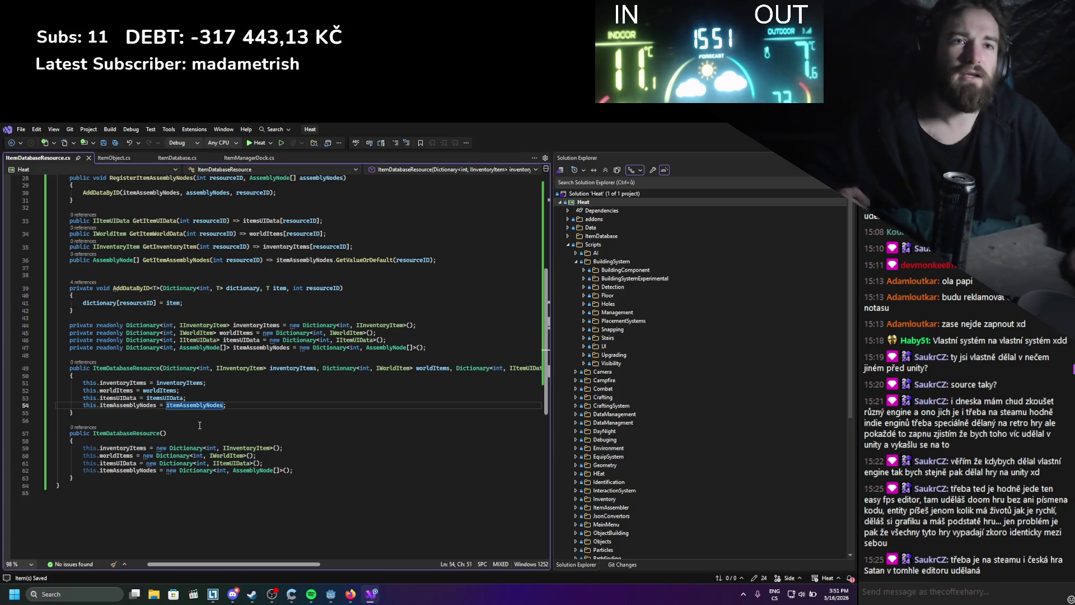
# - Review the updated class code before heading back to the Godot resources documentation
pyautogui.scroll(3, 222, 423)
pyautogui.scroll(3, 222, 424)
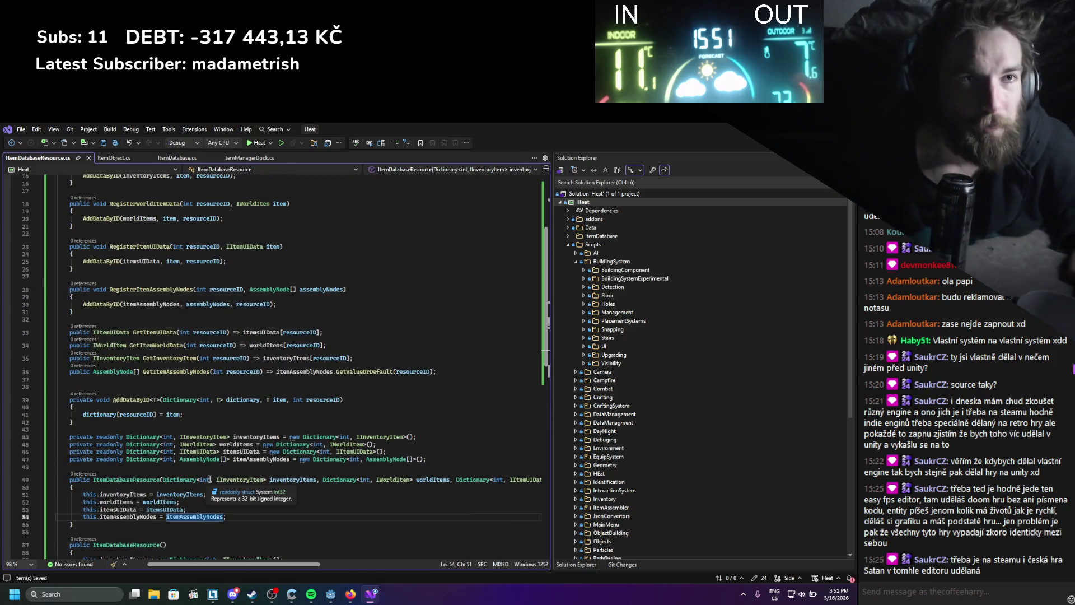
pyautogui.scroll(4, 242, 372)
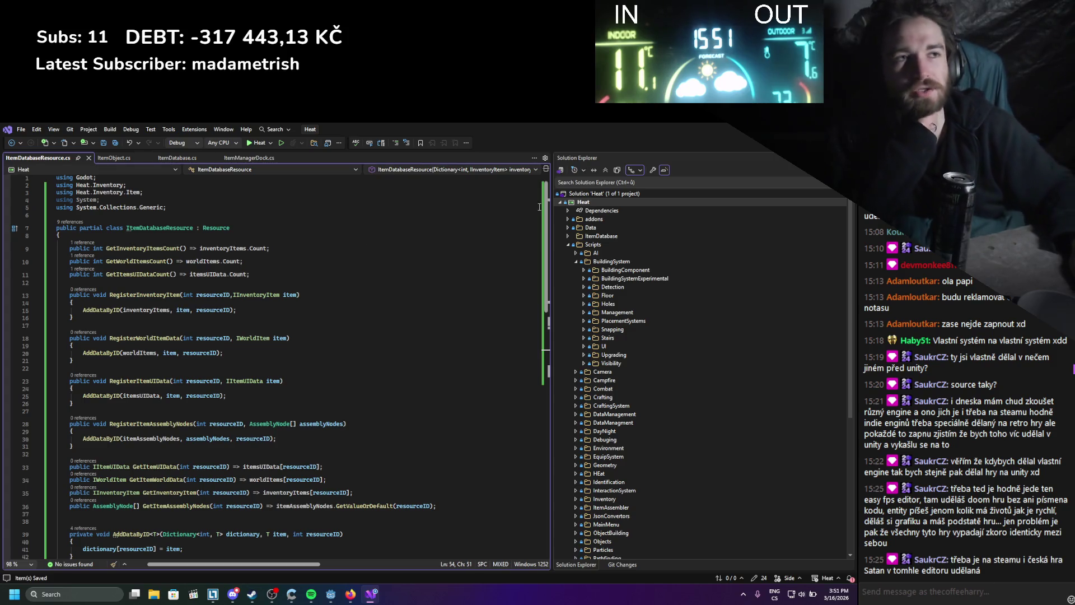
pyautogui.scroll(-8, 345, 254)
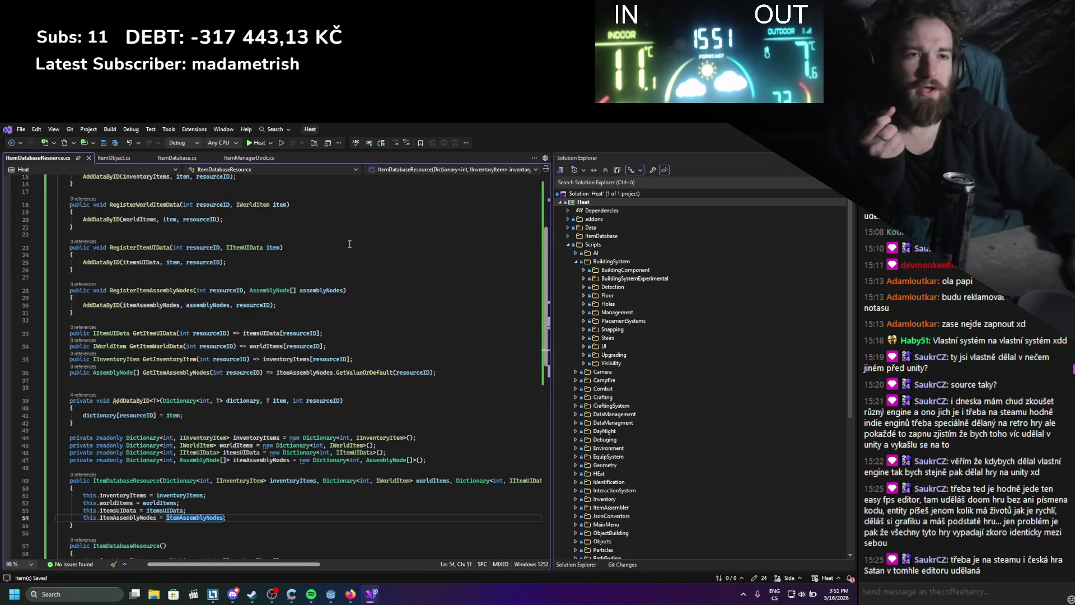
pyautogui.hotkey('alt', 'Tab')
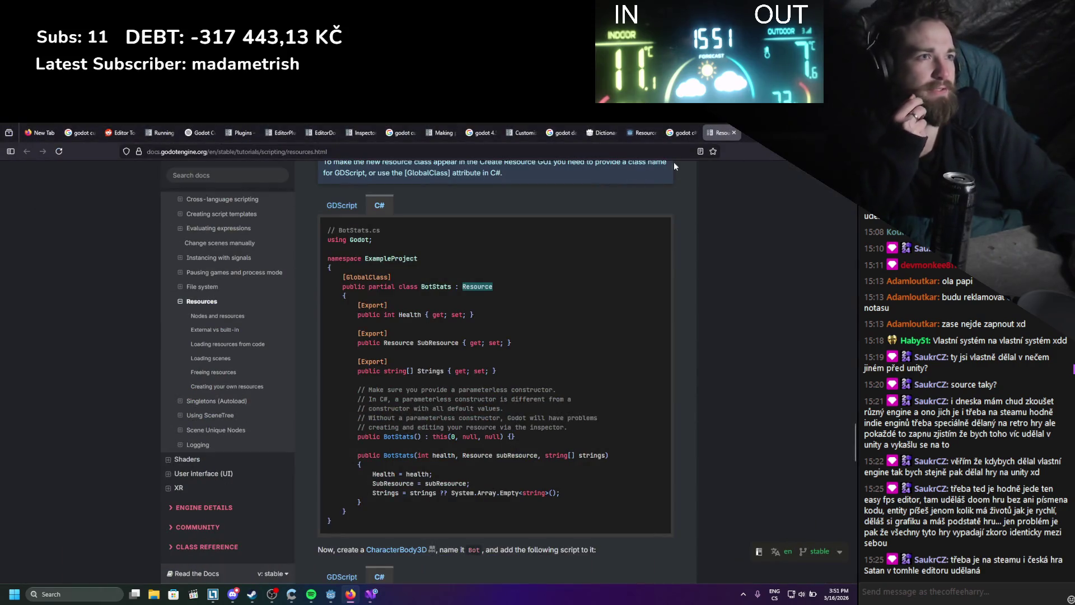
# - Read through the Resources page's C# examples and inner-class warning, then return to Godot
pyautogui.scroll(-3, 642, 253)
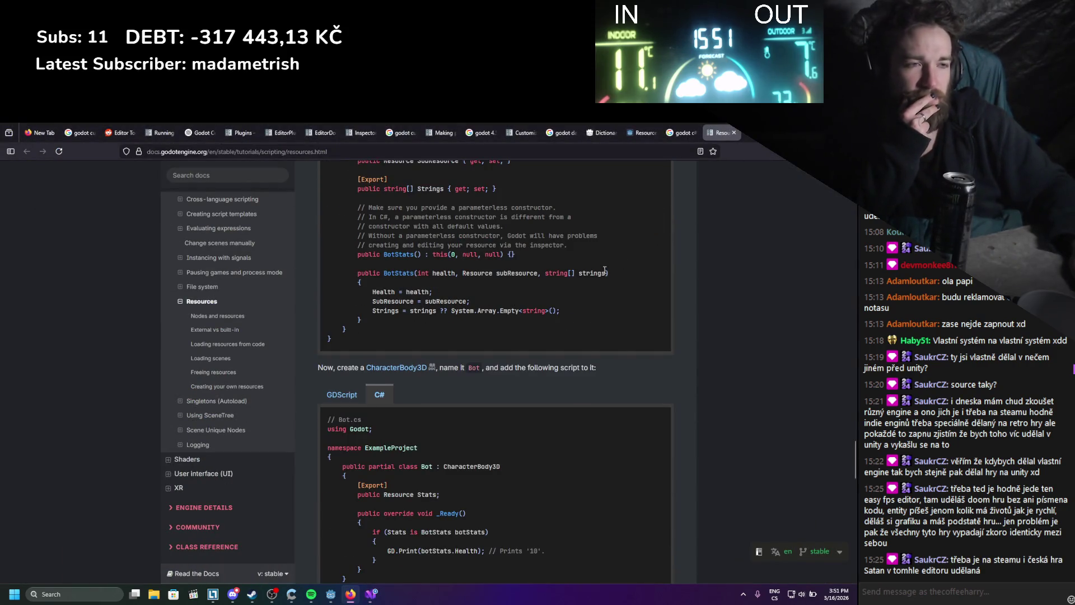
pyautogui.scroll(-2, 606, 271)
pyautogui.scroll(-4, 598, 272)
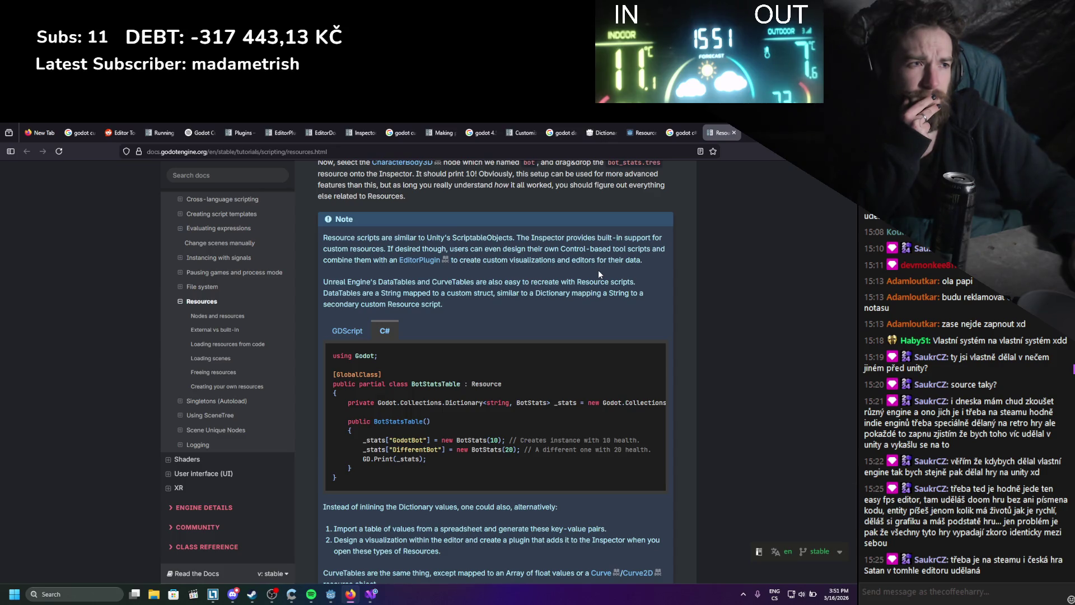
pyautogui.scroll(6, 598, 270)
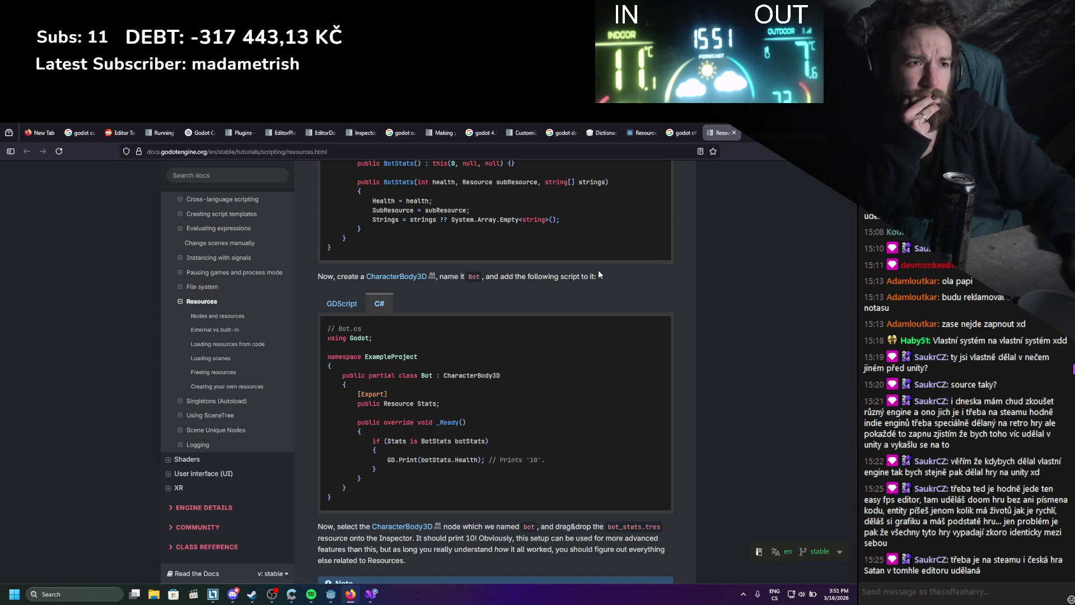
pyautogui.scroll(6, 599, 274)
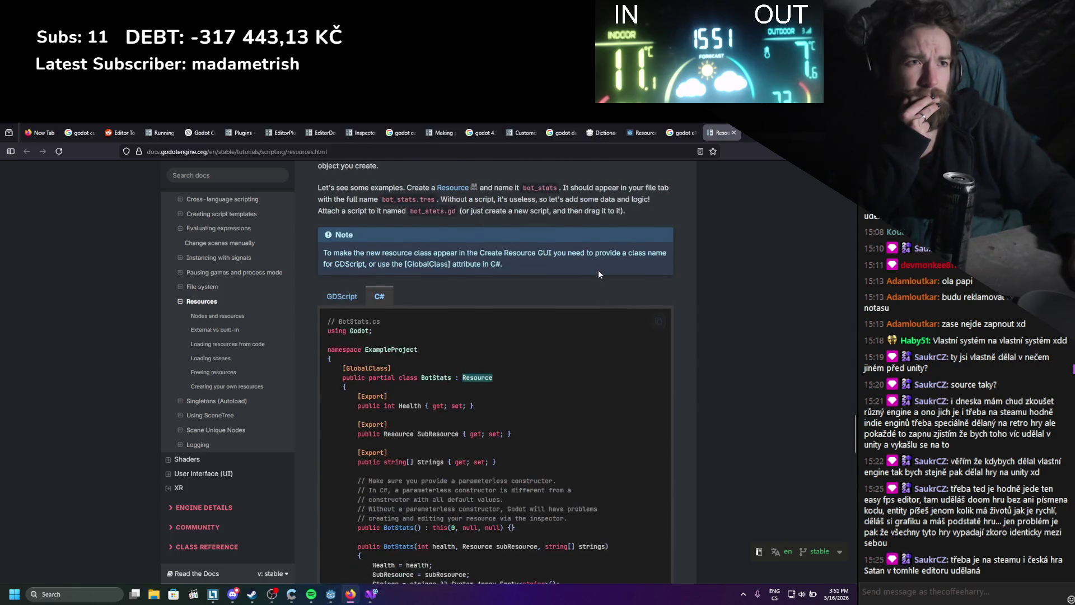
pyautogui.scroll(-4, 599, 275)
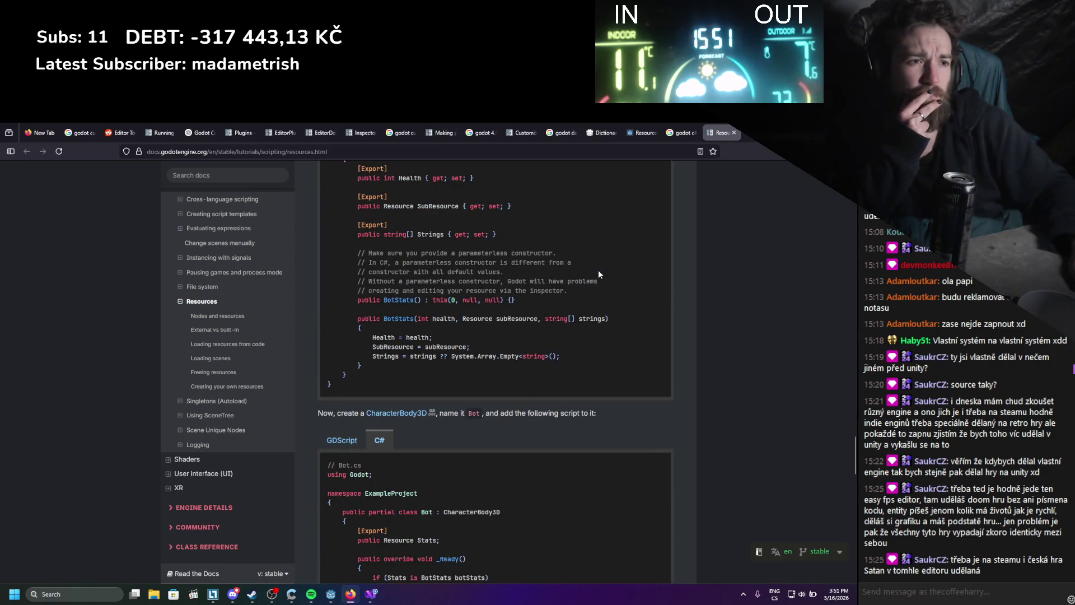
pyautogui.scroll(-3, 599, 273)
pyautogui.scroll(-2, 598, 274)
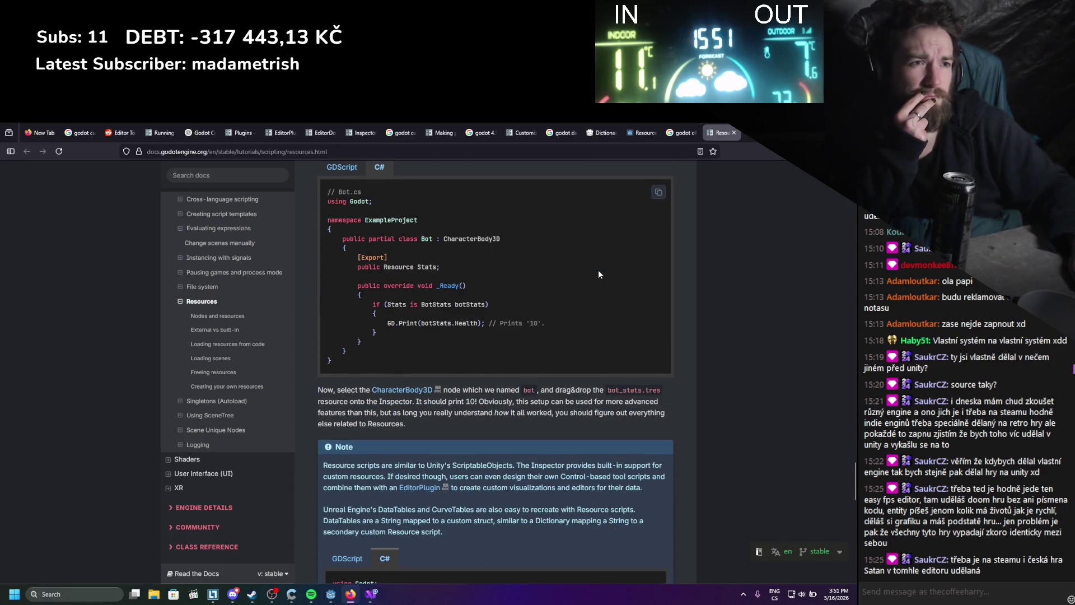
pyautogui.scroll(-3, 599, 270)
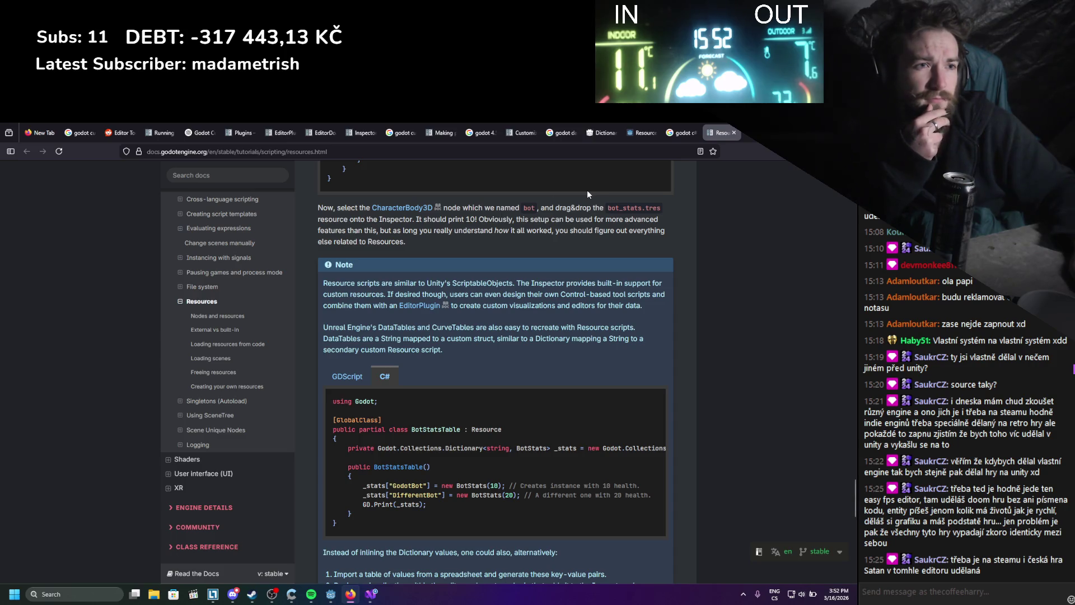
pyautogui.scroll(-7, 583, 196)
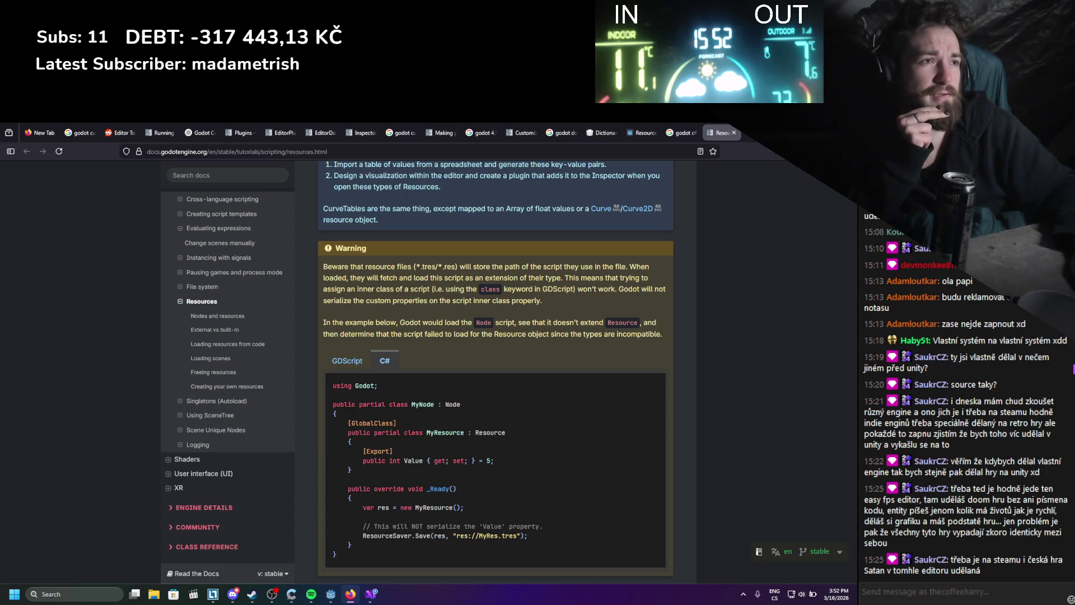
pyautogui.hotkey('alt', 'Tab')
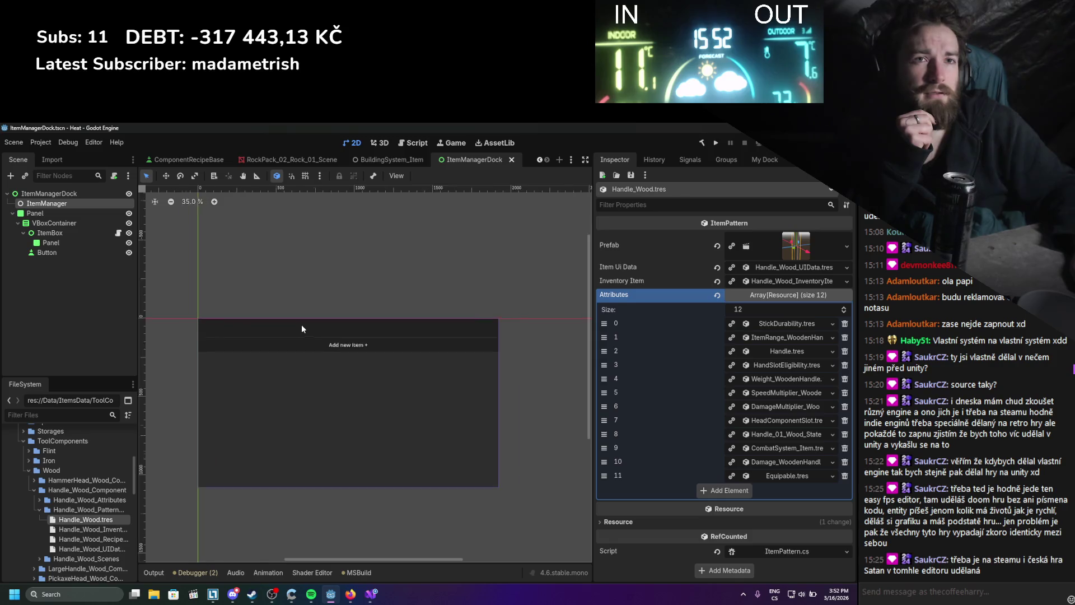
# - Collapse the ToolComponents, Recipes and UI folders and expand ItemDatabase in the FileSystem dock
pyautogui.click(23, 441)
pyautogui.scroll(3, 31, 484)
pyautogui.scroll(-5, 31, 484)
pyautogui.click(17, 514)
pyautogui.scroll(-1, 17, 514)
pyautogui.click(18, 488)
pyautogui.click(18, 528)
pyautogui.scroll(-3, 17, 533)
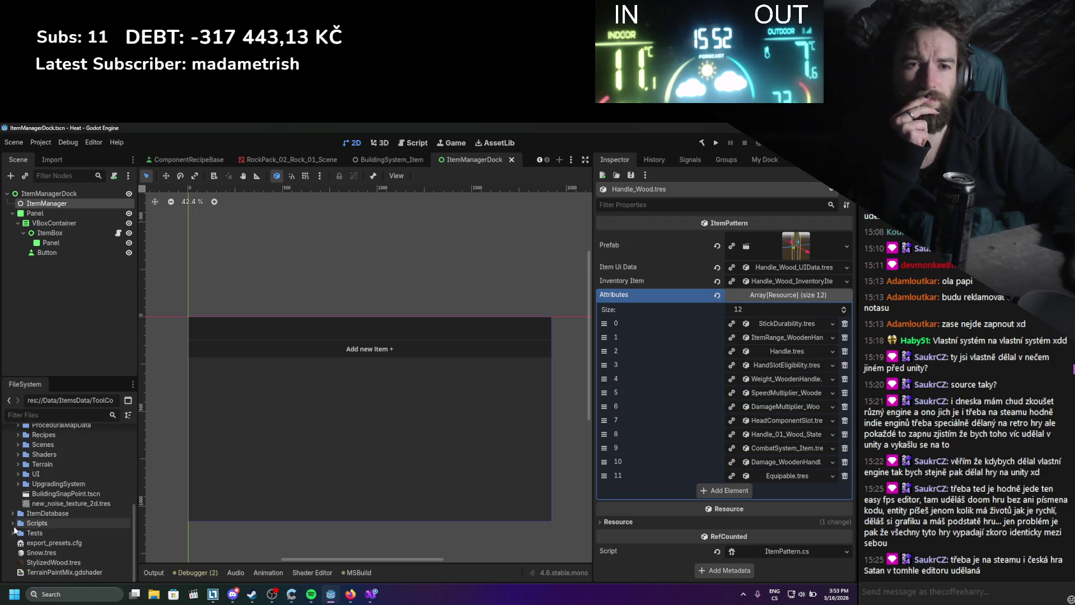
pyautogui.click(13, 513)
# - Start a new Resource in ItemDatabase, search 'itemda', then rebuild the .NET project
pyautogui.rightClick(41, 514)
pyautogui.moveTo(66, 424)
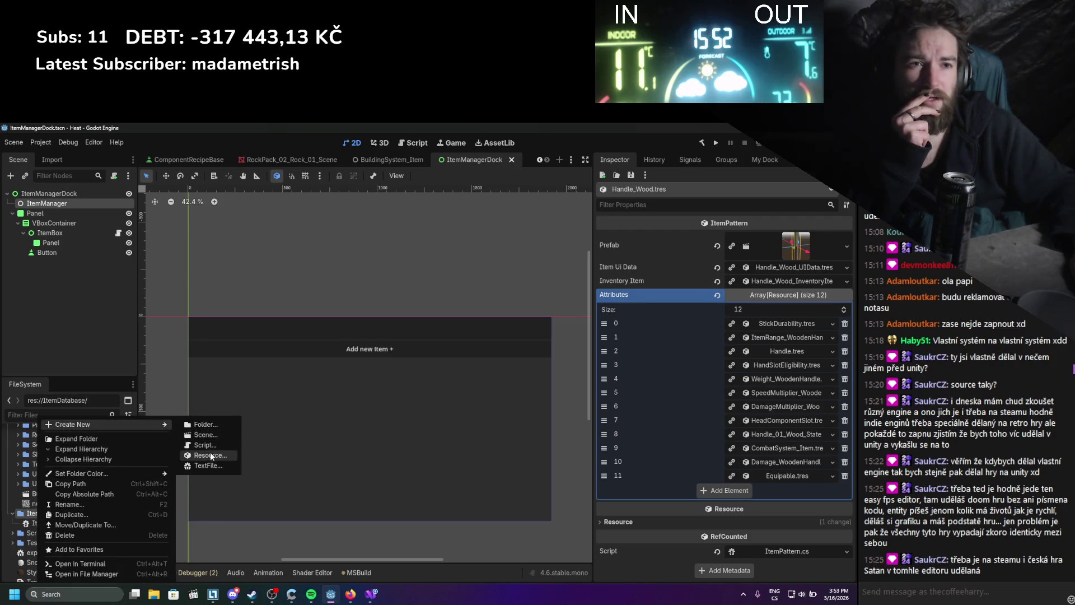
pyautogui.click(210, 455)
pyautogui.write('itemda')
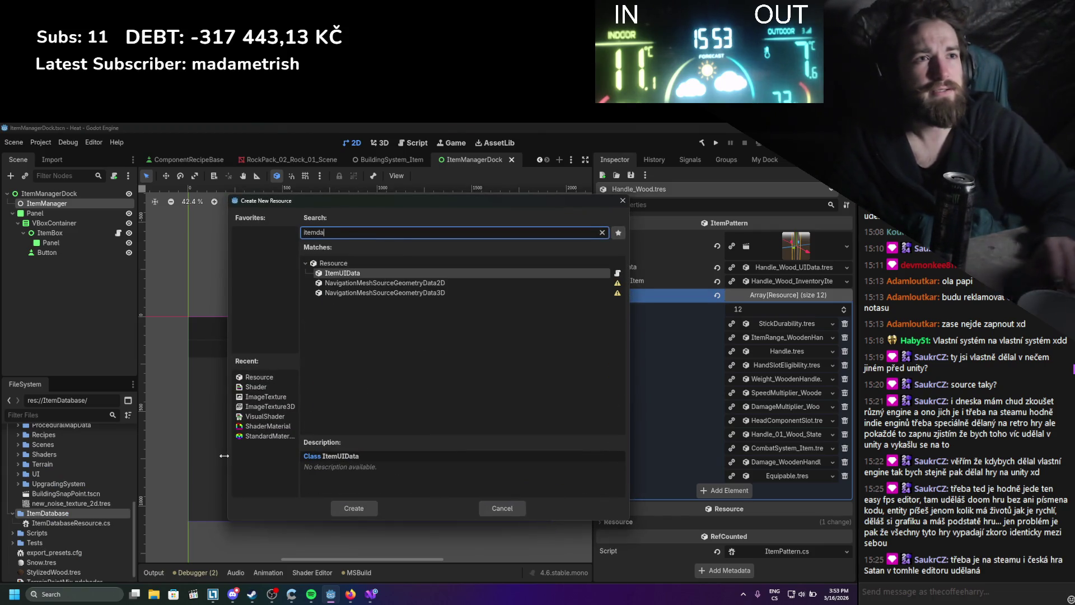
pyautogui.press('Return')
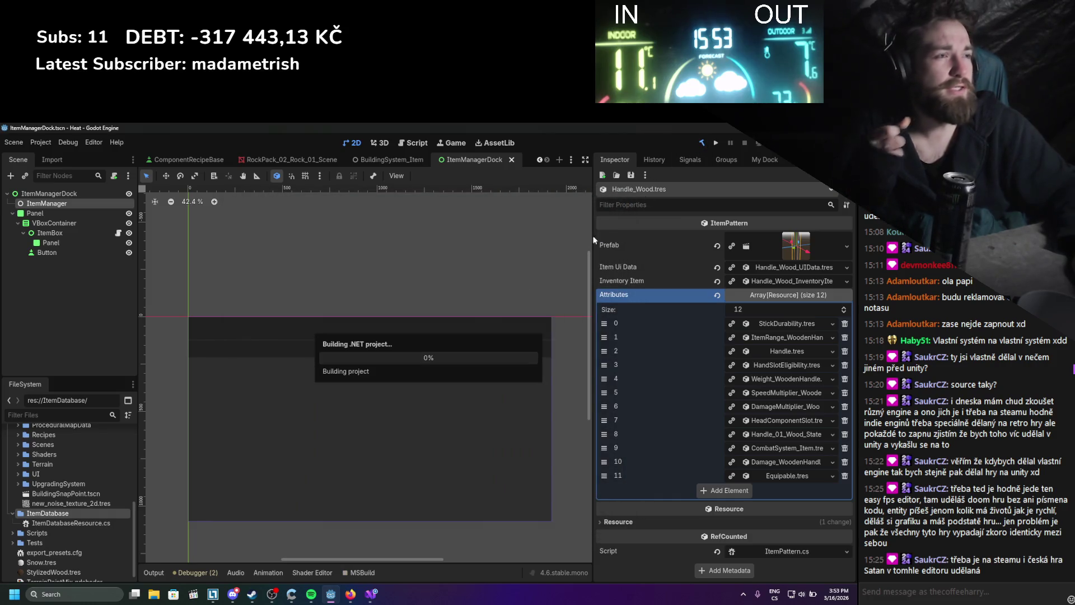
pyautogui.click(374, 598)
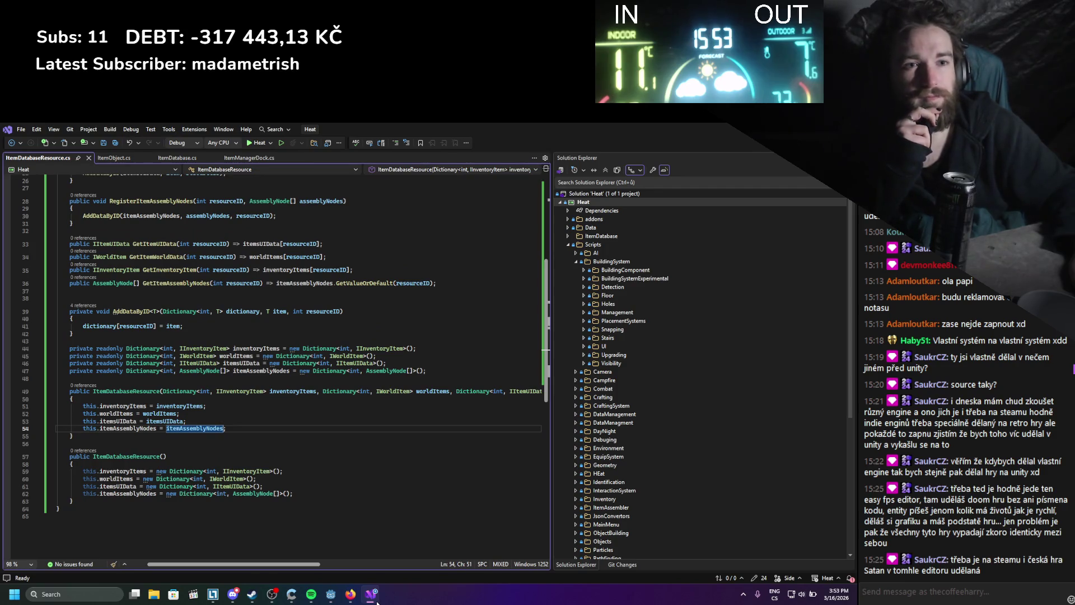
# - Look over the ItemDatabaseResource code in Visual Studio, then return to the Godot editor
pyautogui.click(374, 599)
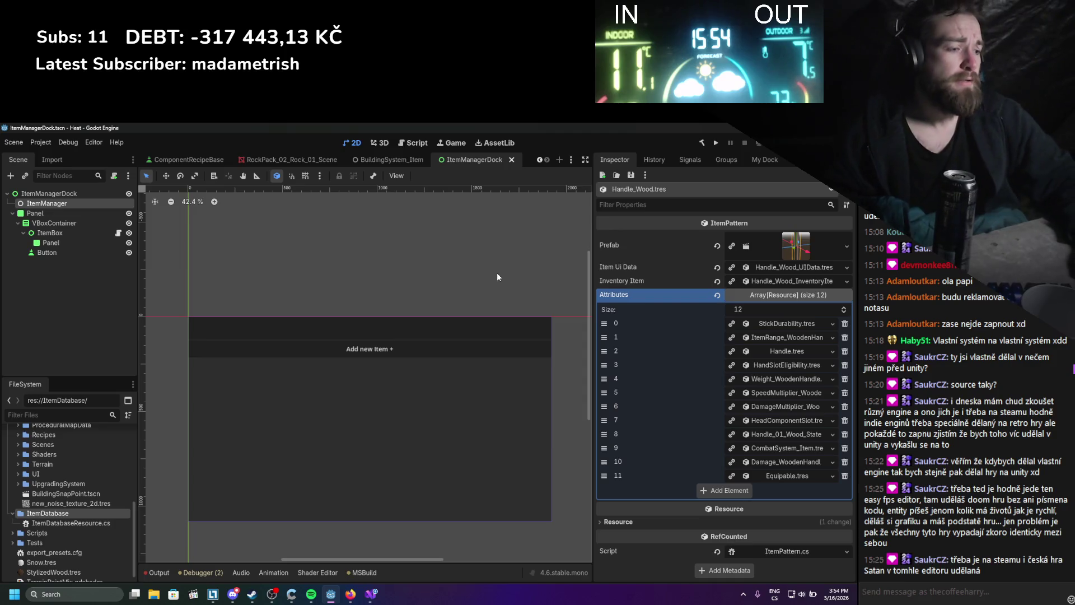
pyautogui.hscroll(1, 447, 351)
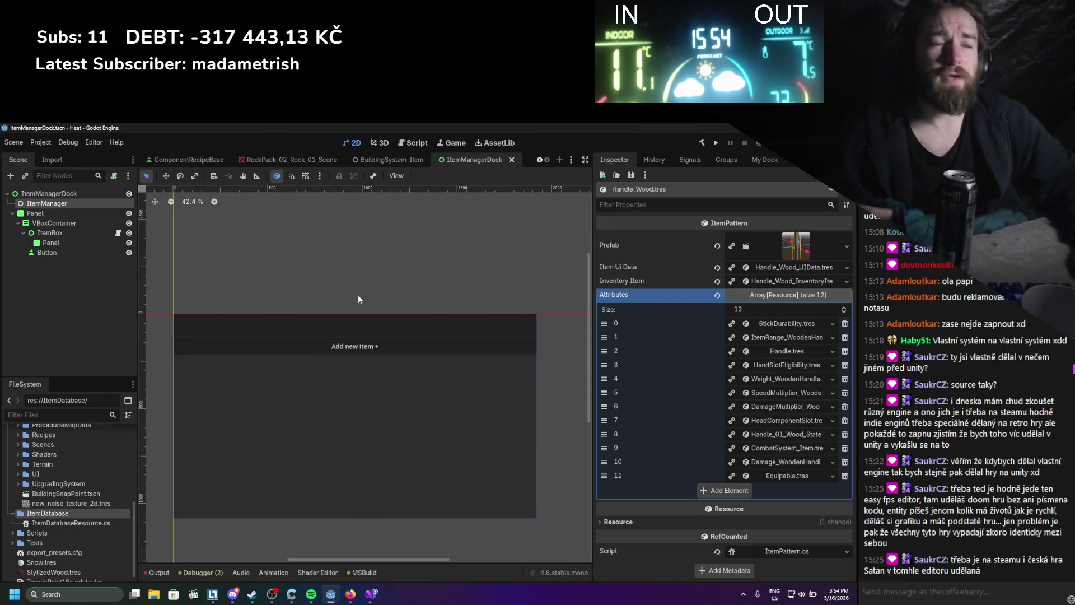
# - Cancel the 'Itemda' resource creation, filter files for 'itemuidata' and open ItemUIData.cs
pyautogui.hscroll(-1, 356, 291)
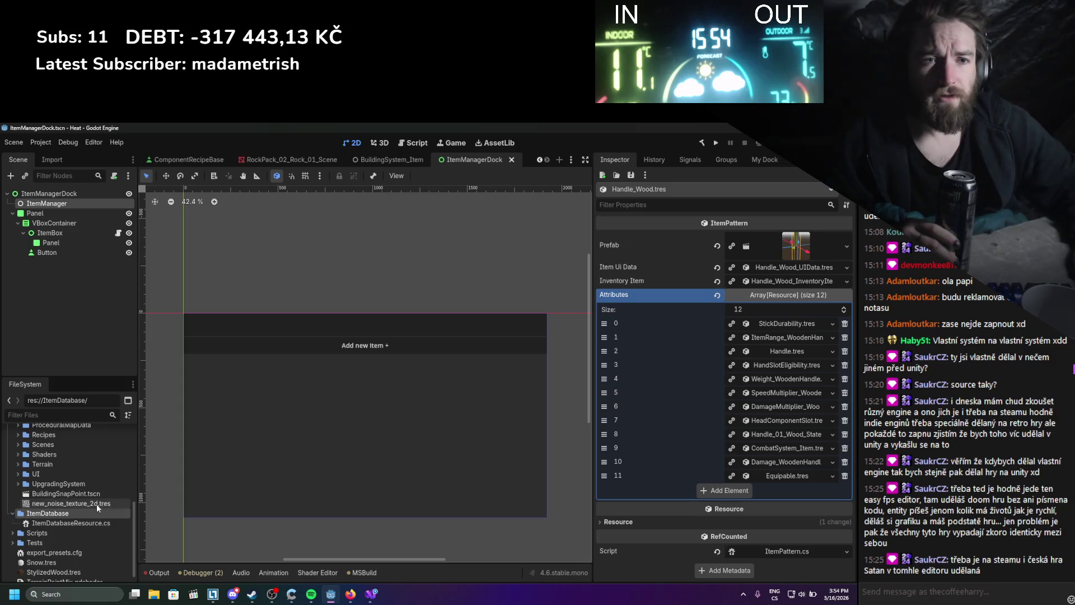
pyautogui.rightClick(79, 513)
pyautogui.moveTo(185, 425)
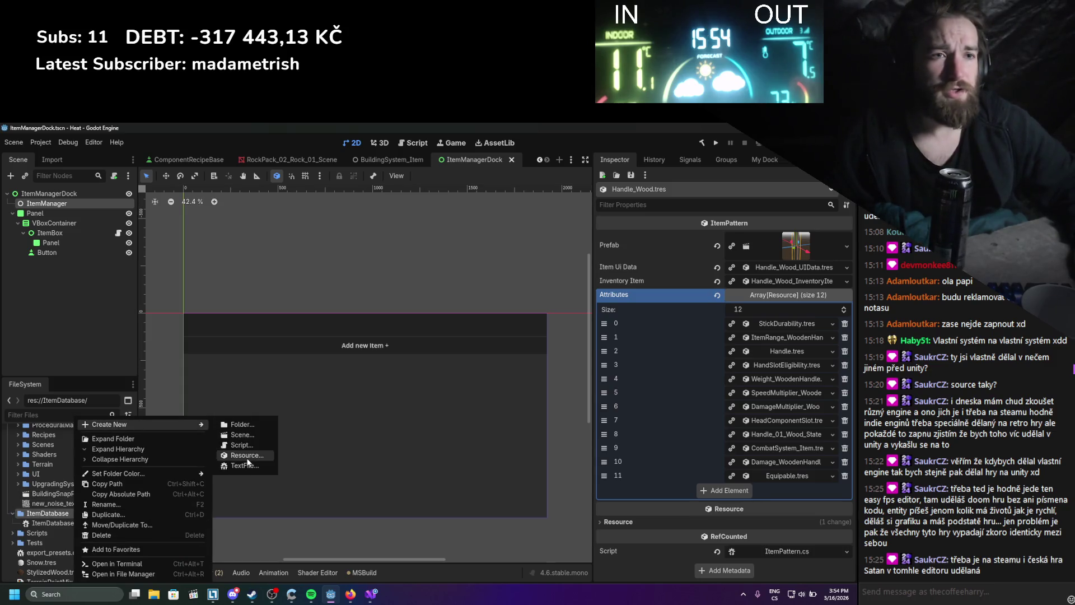
pyautogui.click(249, 456)
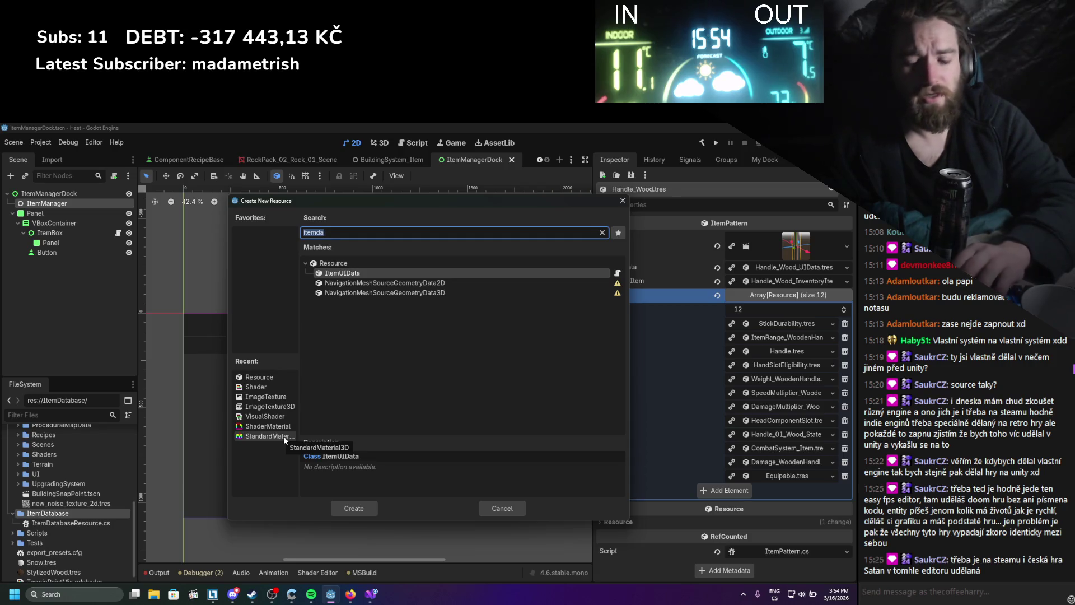
pyautogui.write('Itemda')
pyautogui.press('BackSpace')
pyautogui.press('BackSpace')
pyautogui.press('BackSpace')
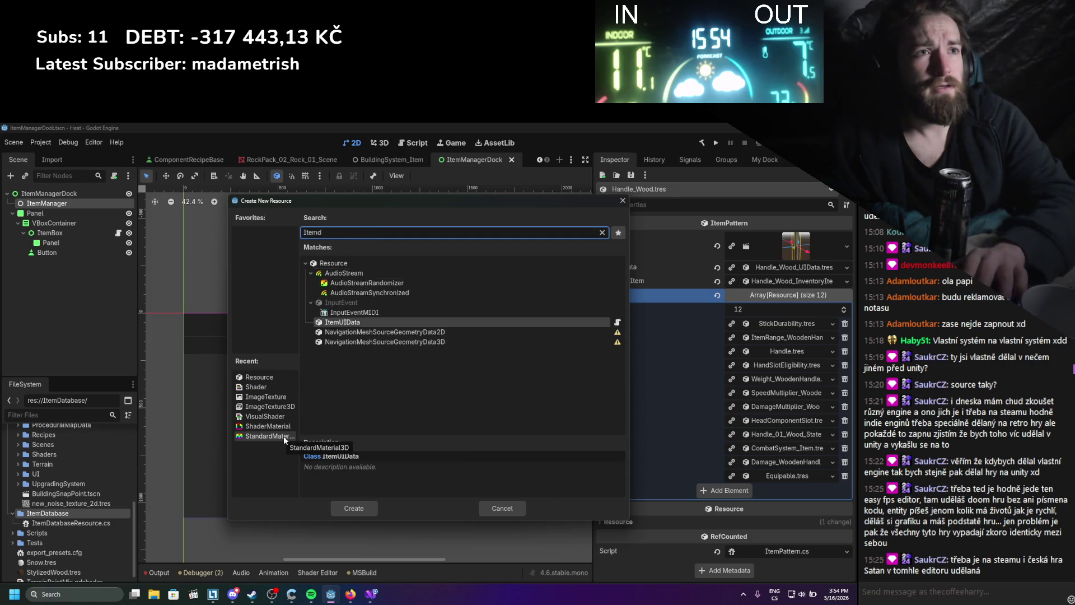
pyautogui.press('Escape')
pyautogui.write('itemuida')
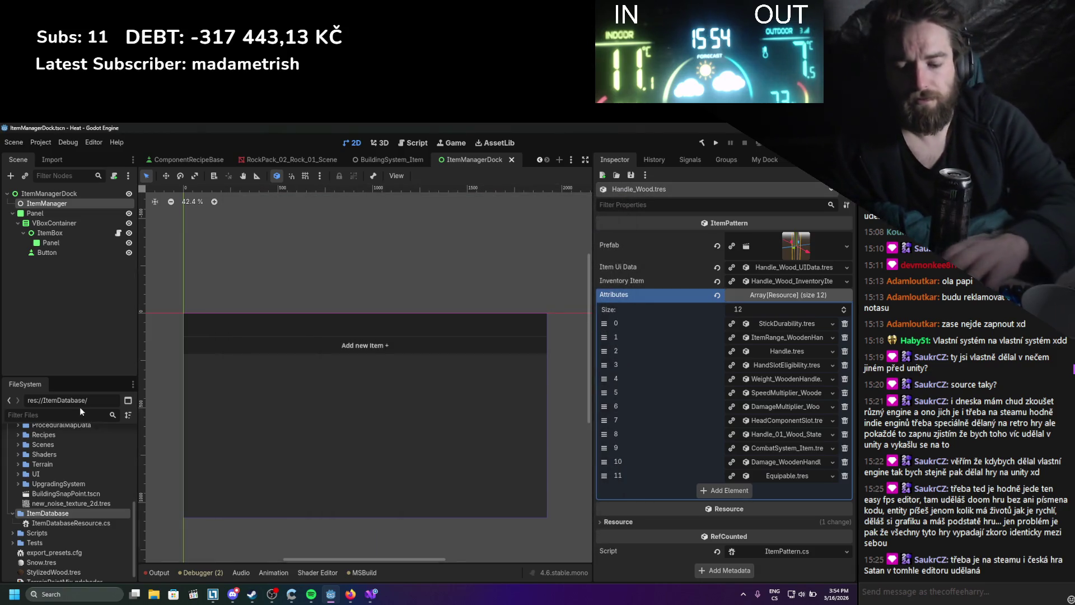
pyautogui.write('ta')
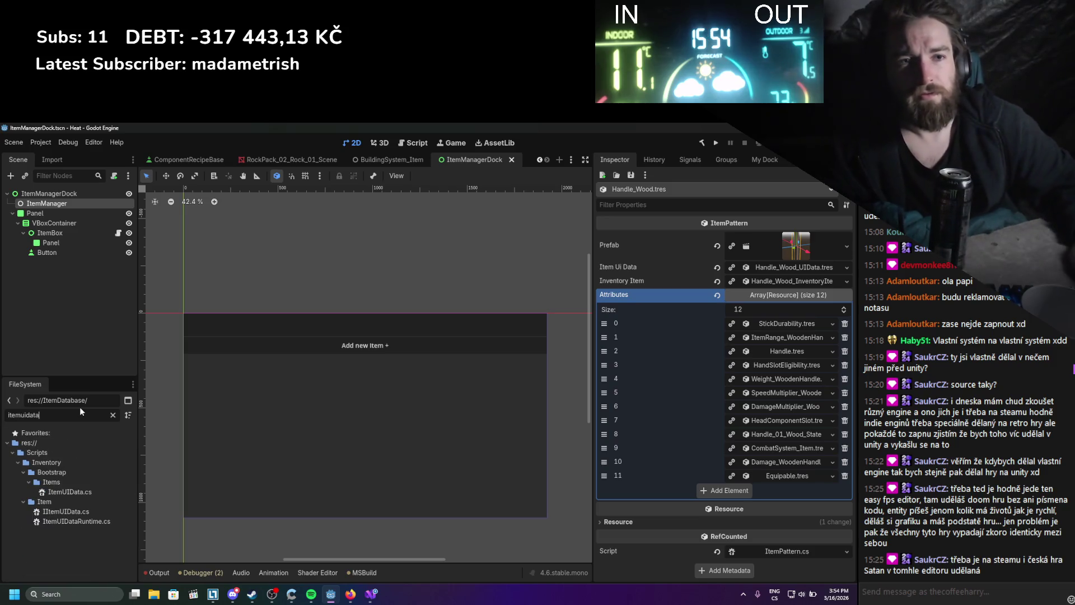
pyautogui.doubleClick(83, 492)
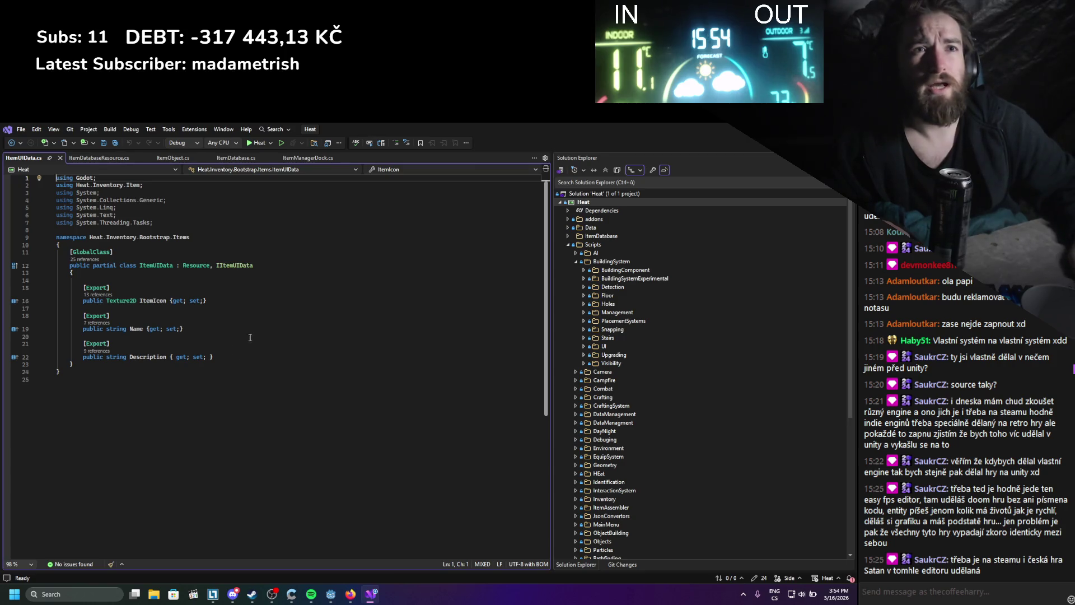
# - Close ItemUIData.cs, add [GlobalClass] above the ItemDatabaseResource class, and save the file
pyautogui.click(60, 158)
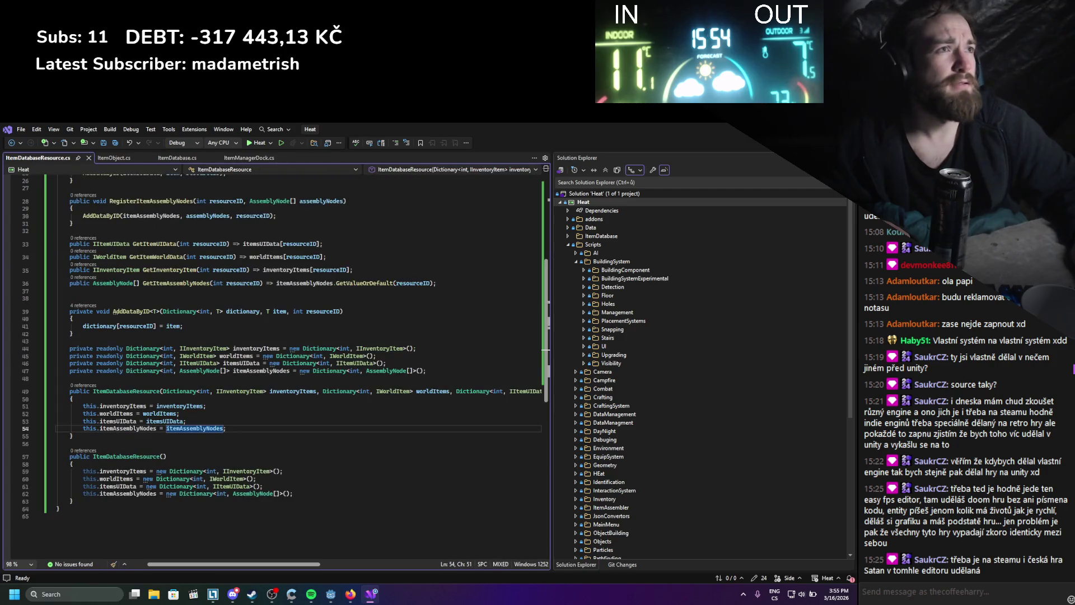
pyautogui.scroll(8, 190, 399)
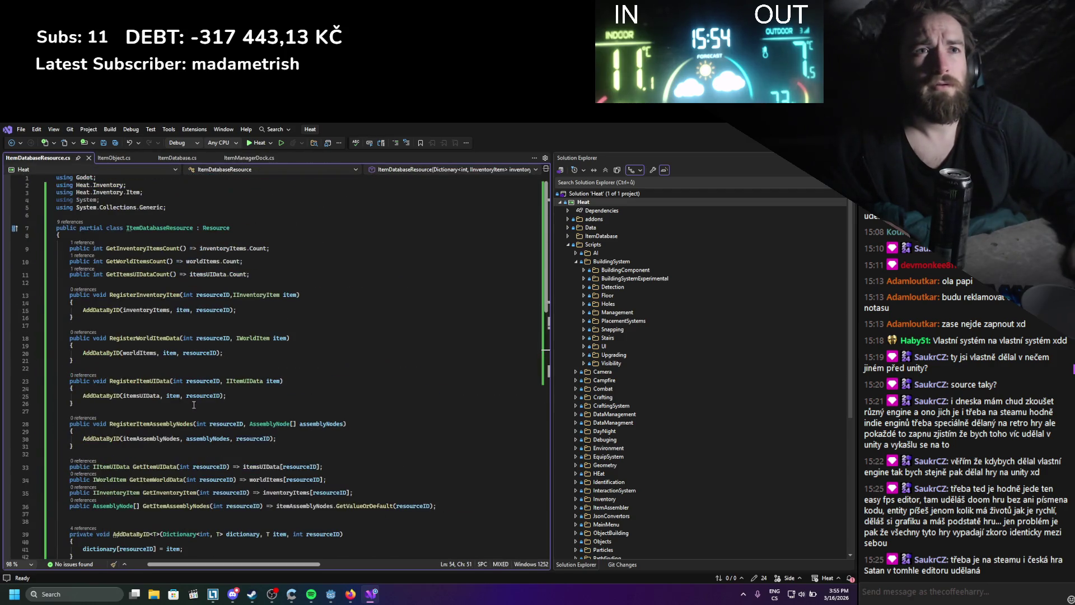
pyautogui.click(119, 217)
pyautogui.press('Return')
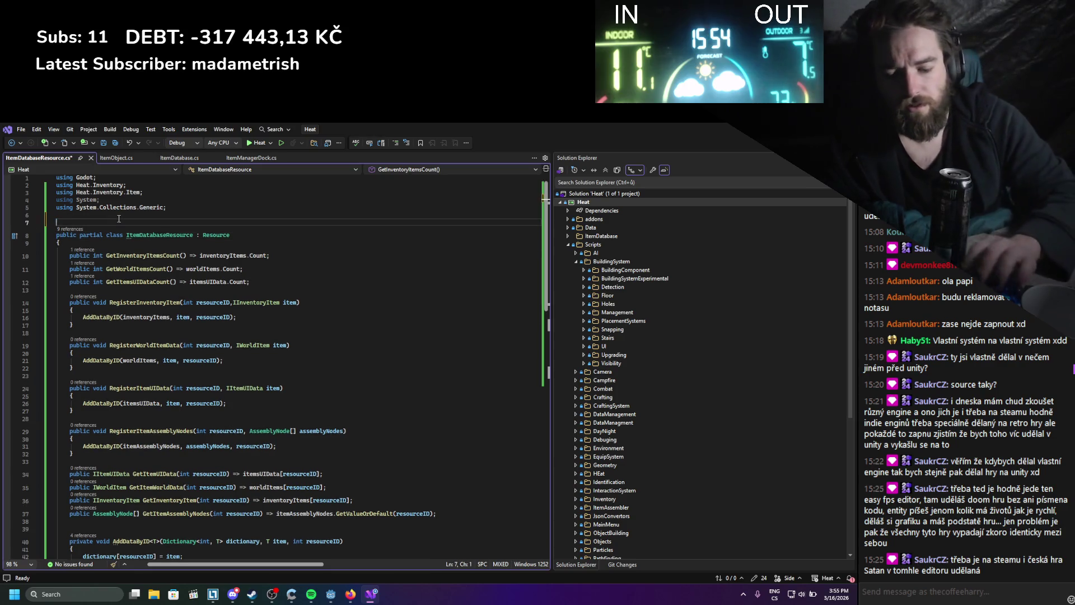
pyautogui.write('[globalc')
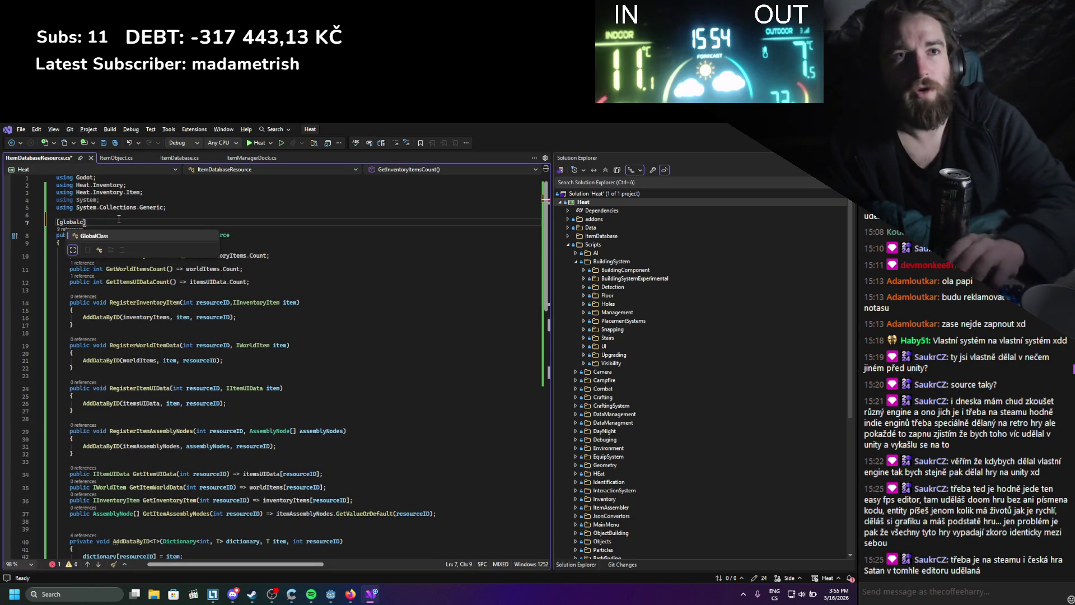
pyautogui.press('BackSpace')
pyautogui.press('BackSpace')
pyautogui.press('BackSpace')
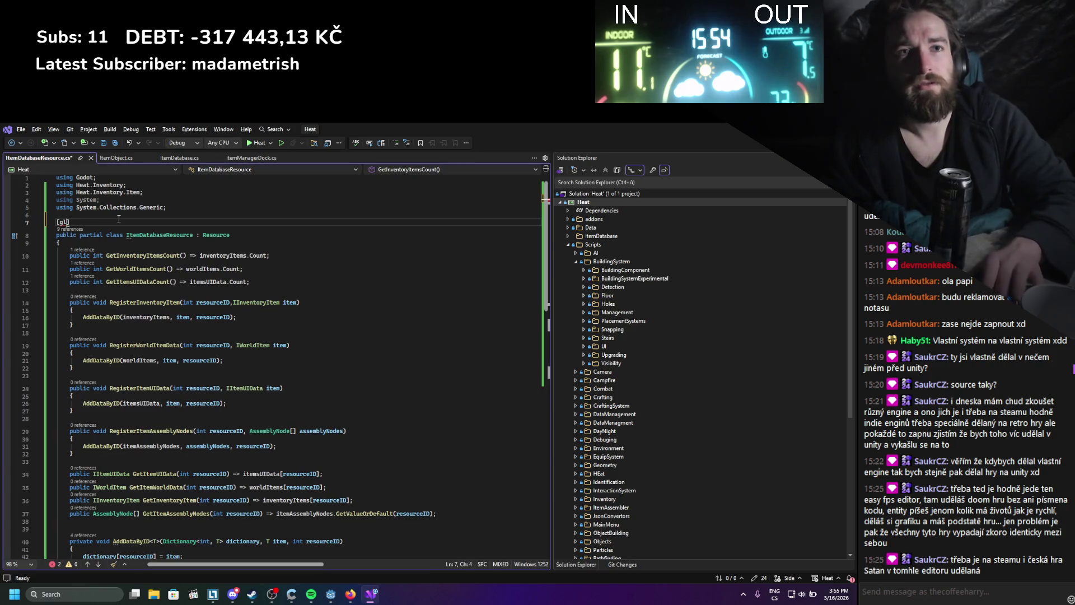
pyautogui.write('obal')
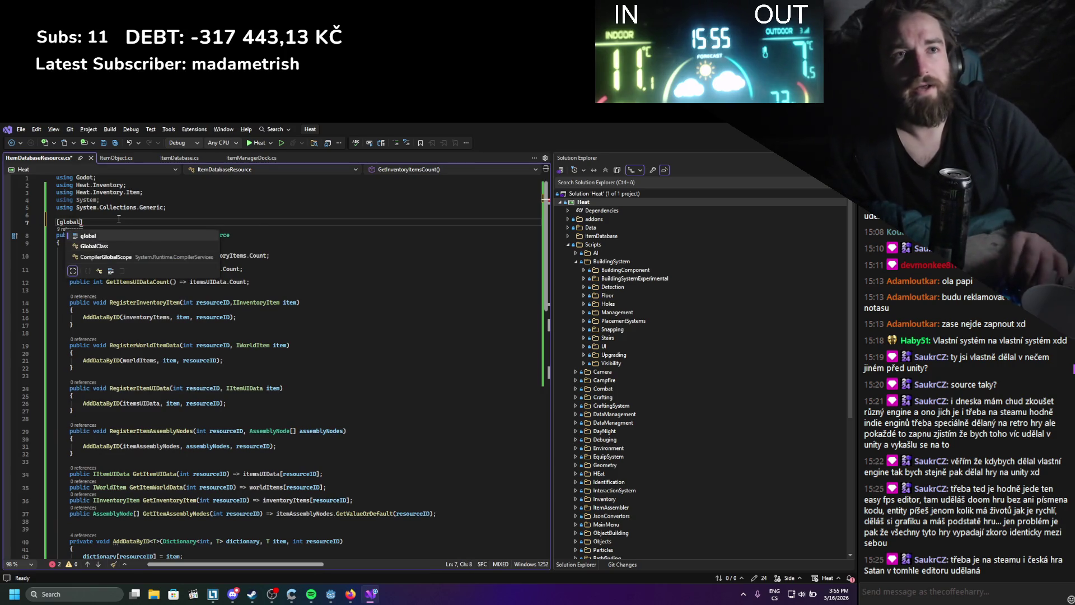
pyautogui.press('Down')
pyautogui.press('Tab')
pyautogui.hotkey('ctrl', 's')
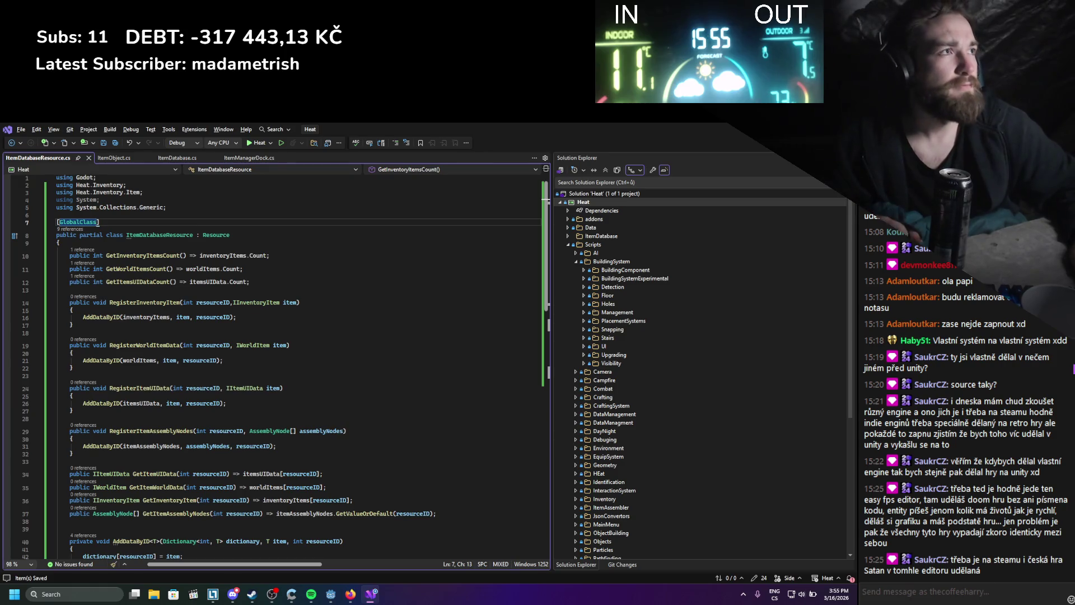
pyautogui.hotkey('alt', 'Tab')
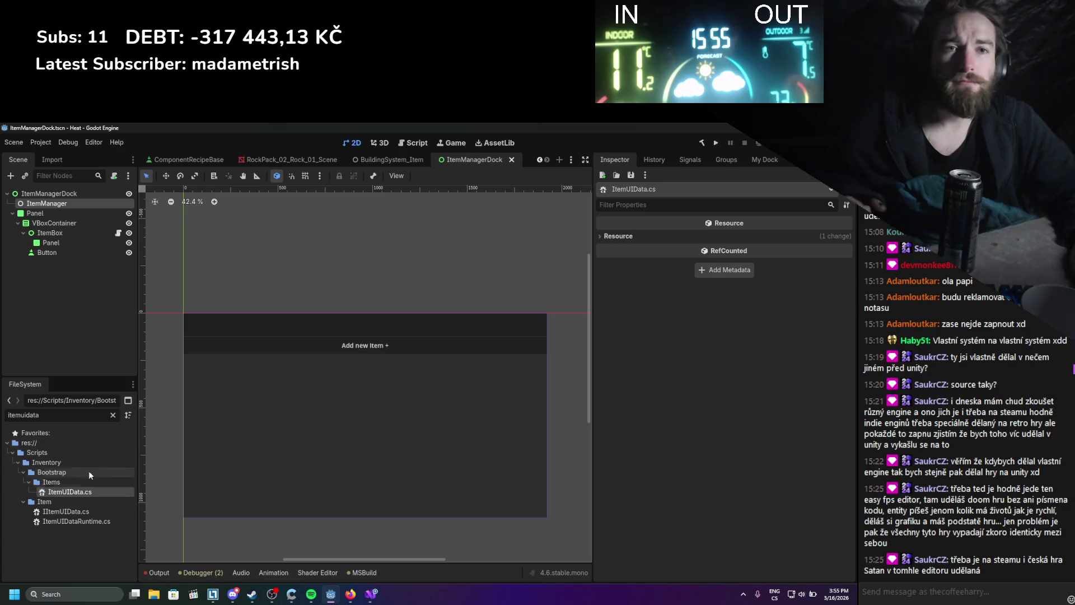
# - Clear the file filter and create an ItemDatabaseResource saved as ItemDatabaseMain.tres in ItemDatabase
pyautogui.click(113, 415)
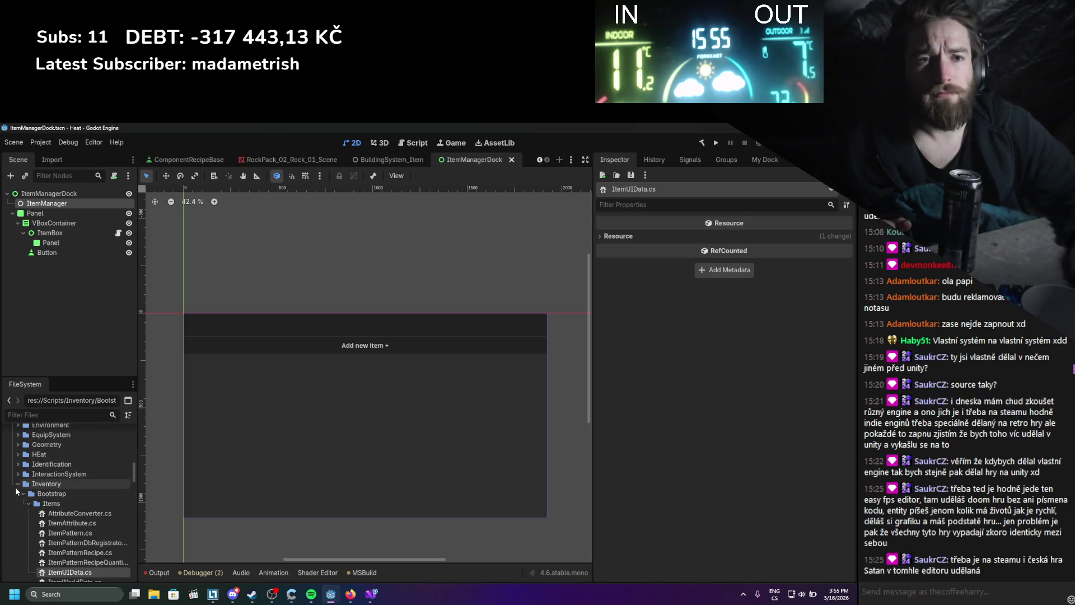
pyautogui.scroll(-15, 25, 531)
pyautogui.scroll(10, 24, 531)
pyautogui.scroll(5, 25, 528)
pyautogui.scroll(-5, 27, 519)
pyautogui.rightClick(31, 533)
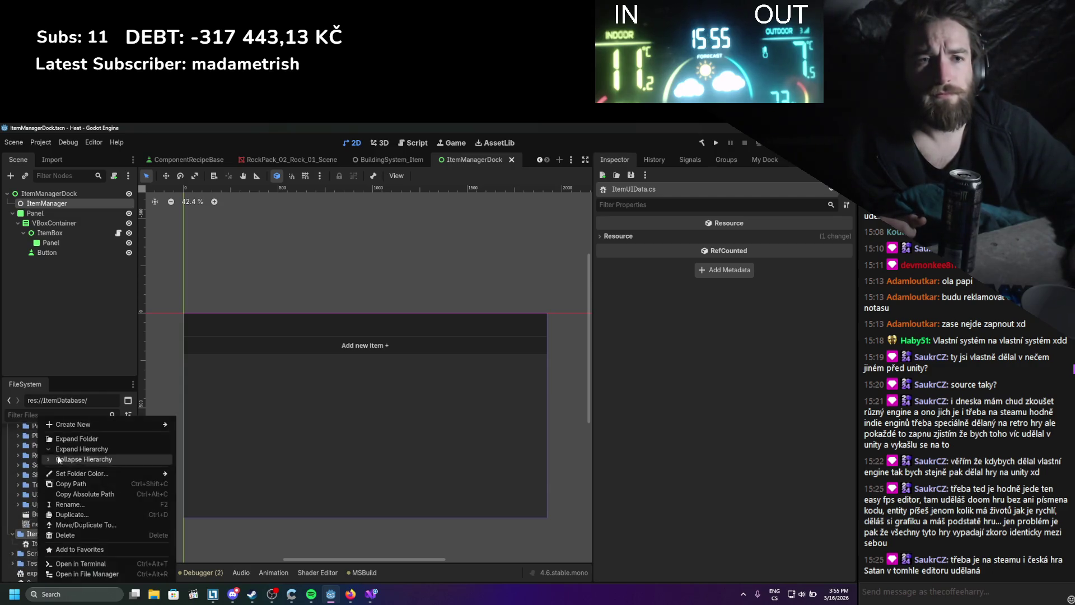
pyautogui.moveTo(69, 426)
pyautogui.click(194, 458)
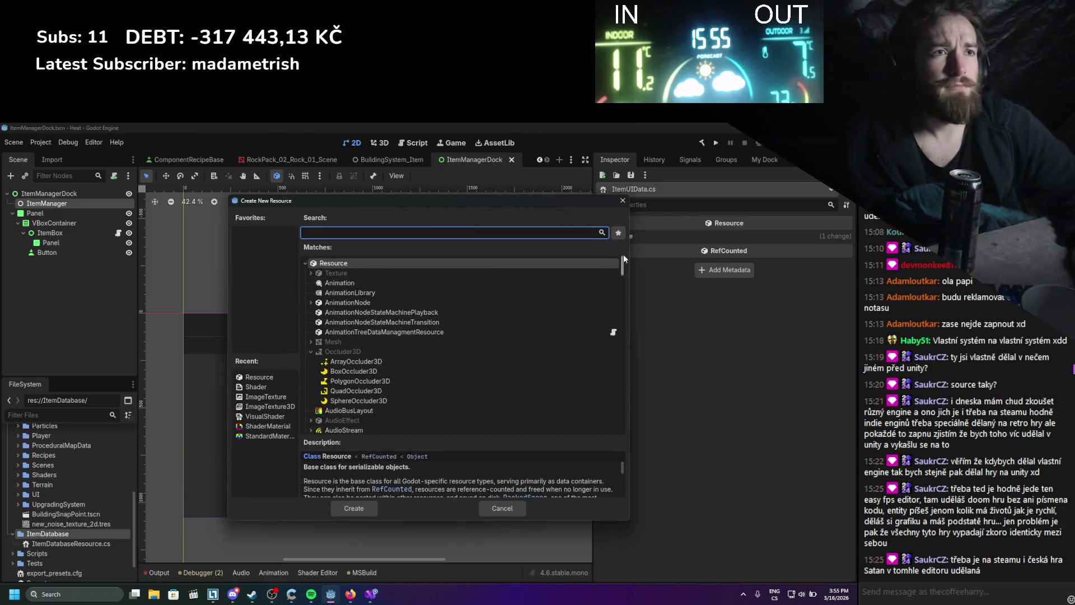
pyautogui.write('itemdata')
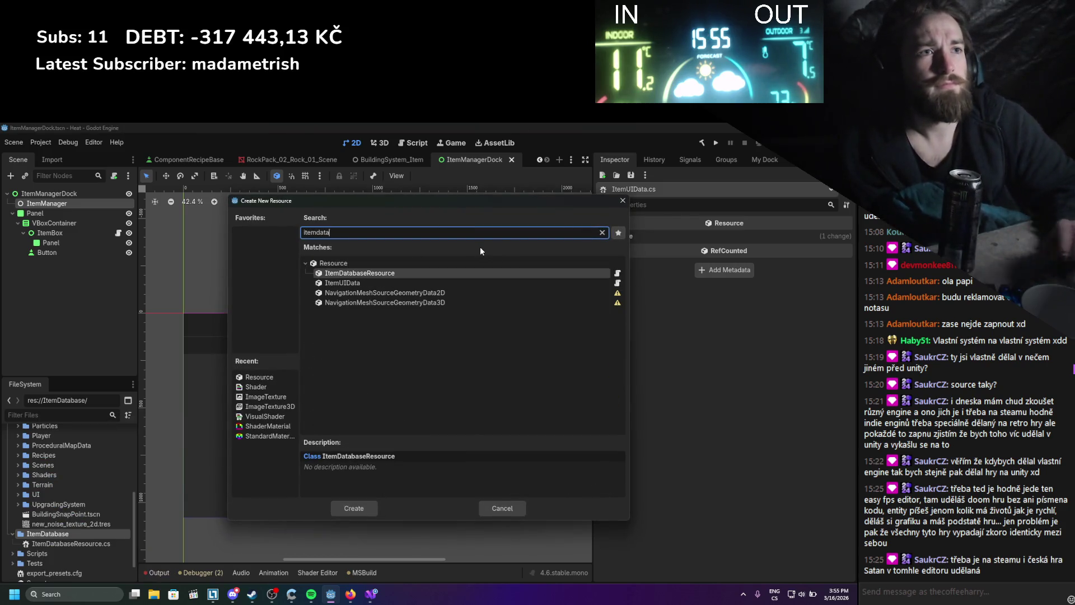
pyautogui.press('Return')
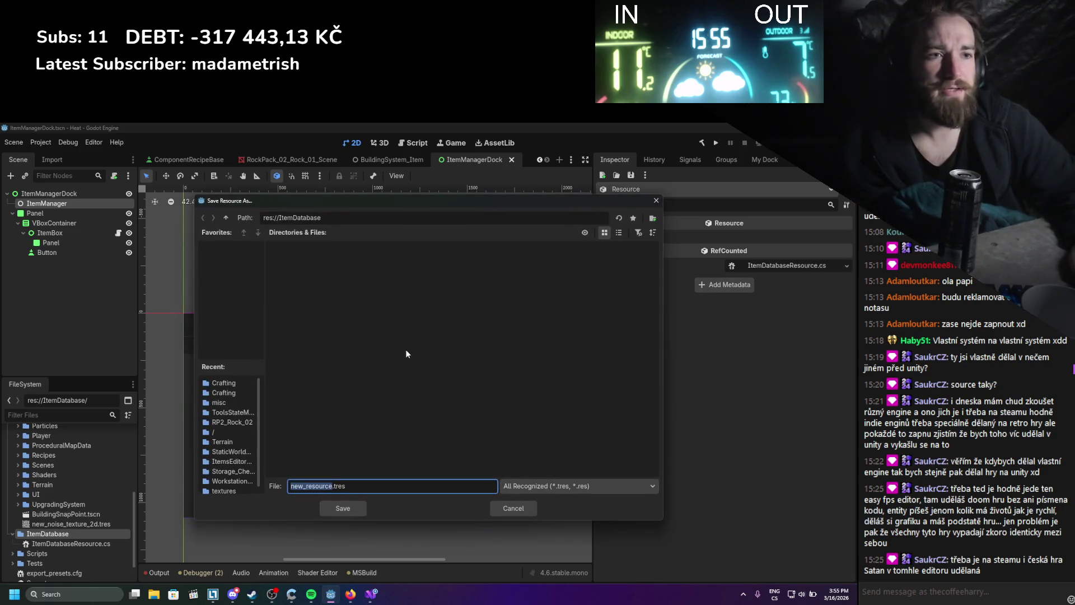
pyautogui.write('ItemDatabaseMain')
pyautogui.press('Return')
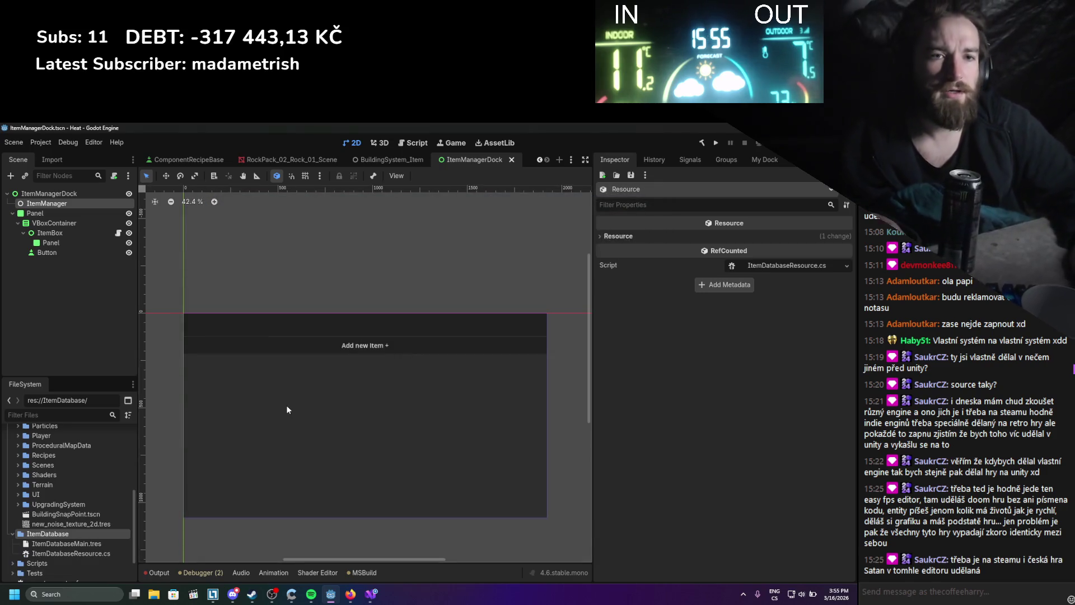
# - Show ItemDatabaseMain.tres in the Inspector and rebuild the .NET project
pyautogui.click(98, 543)
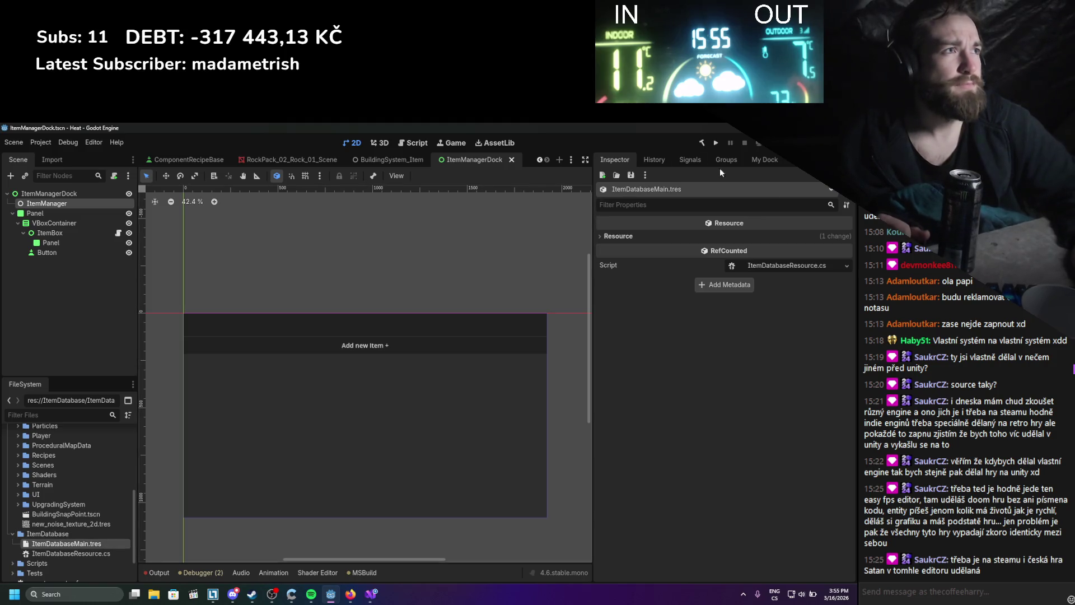
pyautogui.click(701, 145)
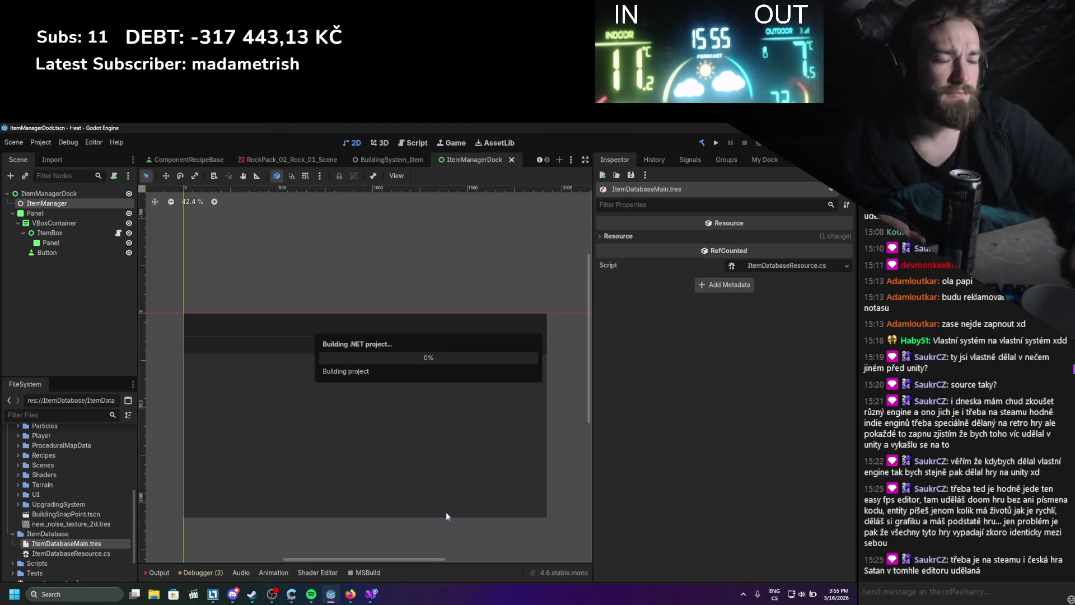
pyautogui.click(373, 598)
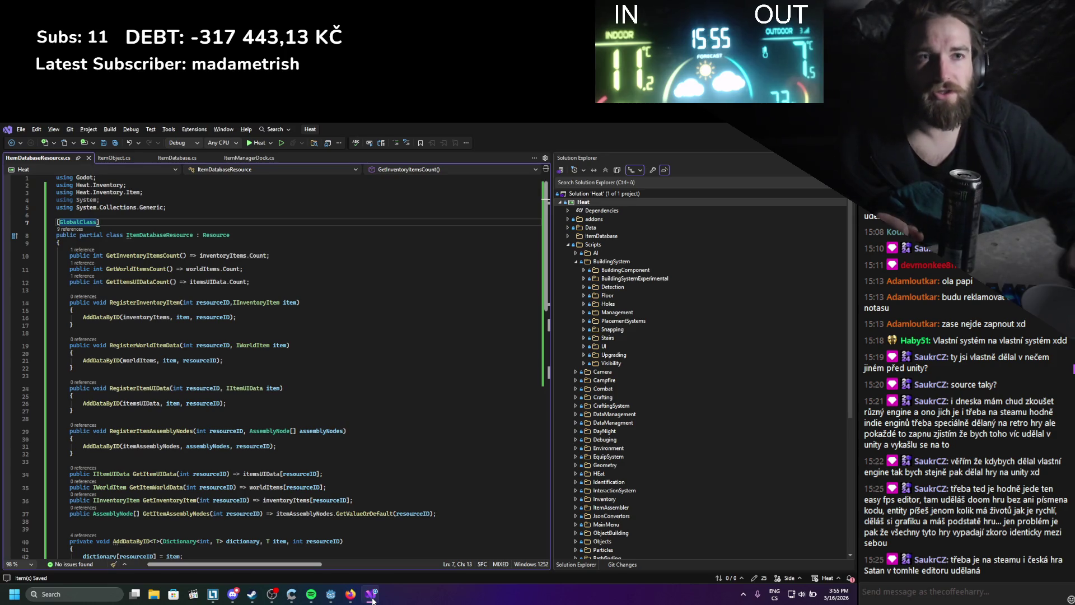
pyautogui.scroll(-4, 365, 519)
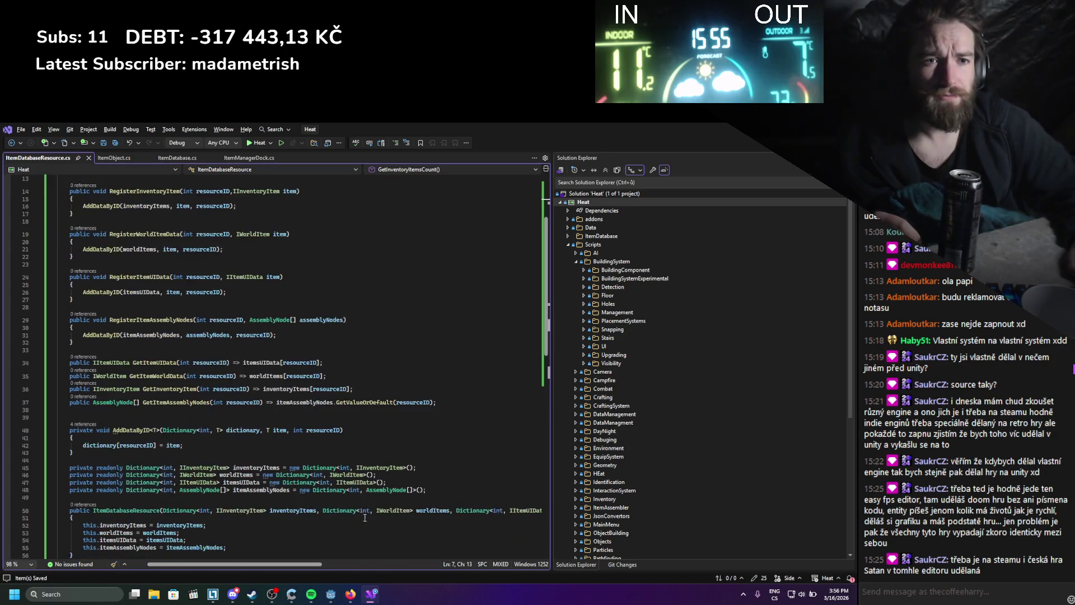
pyautogui.scroll(-4, 364, 514)
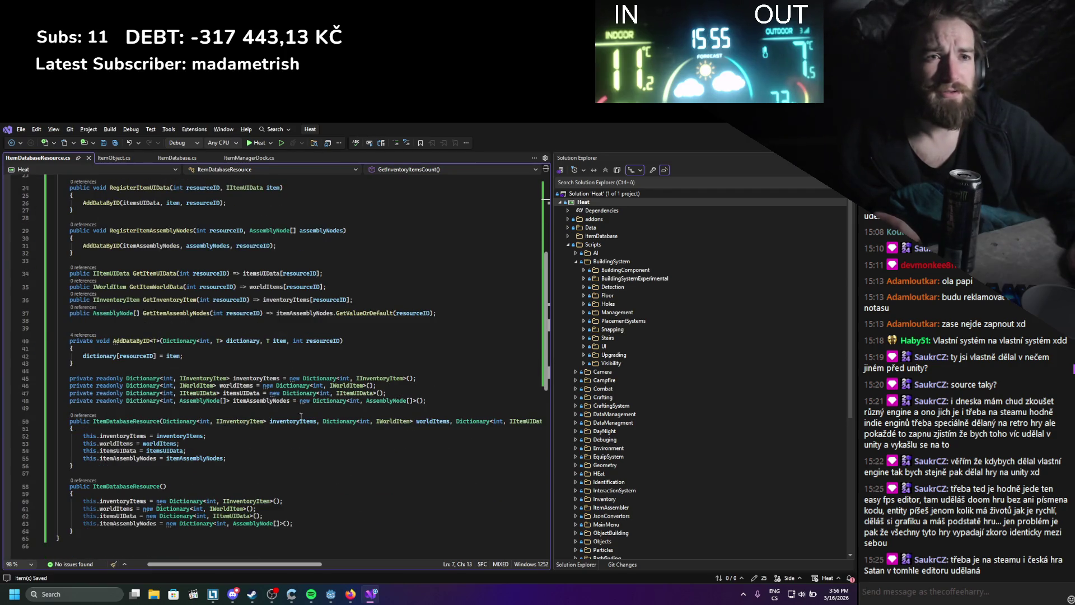
pyautogui.scroll(6, 291, 414)
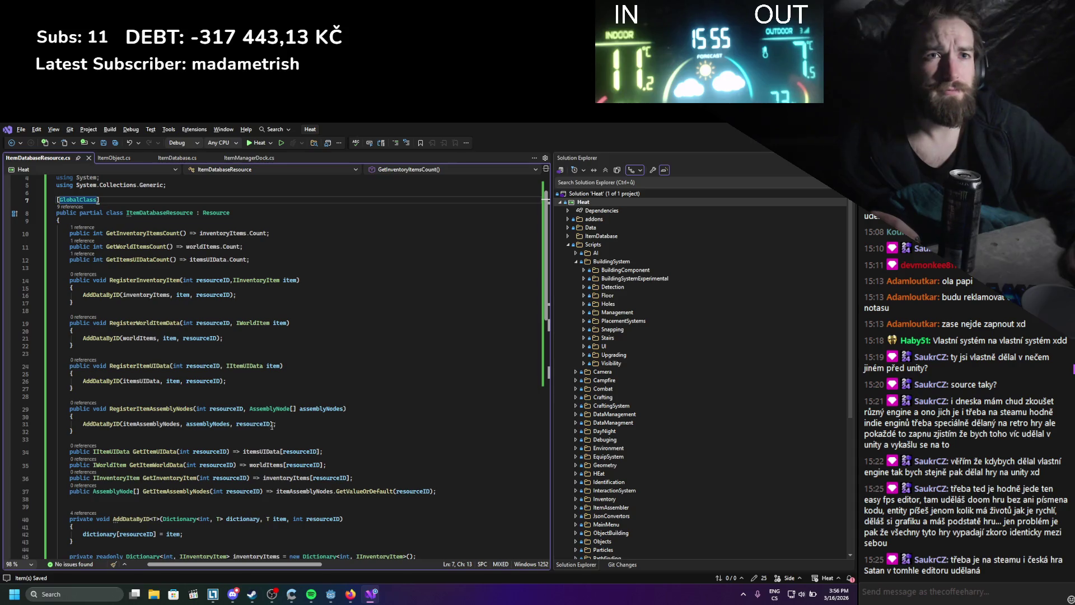
pyautogui.scroll(-3, 321, 527)
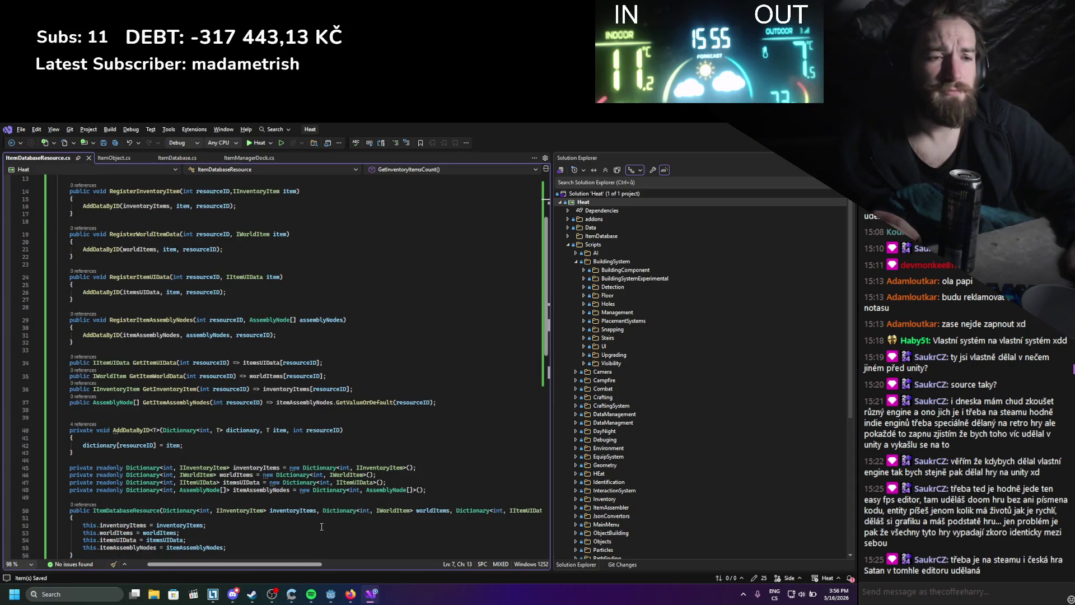
pyautogui.click(333, 597)
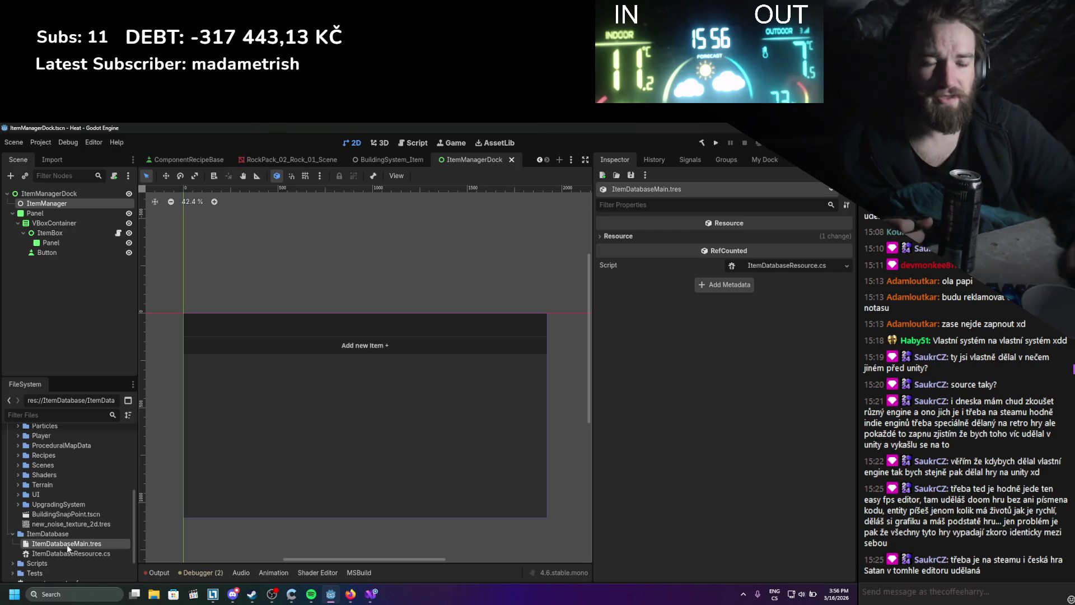
# - Select the ItemBox node in the ItemManagerDock scene to show its properties in the Inspector
pyautogui.moveTo(66, 547)
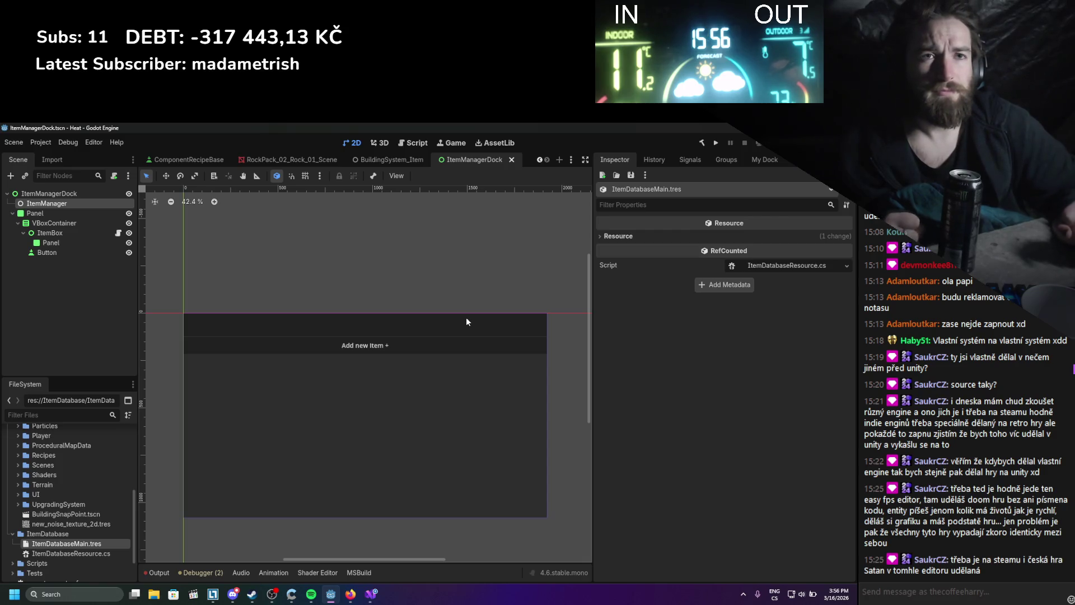
pyautogui.click(82, 234)
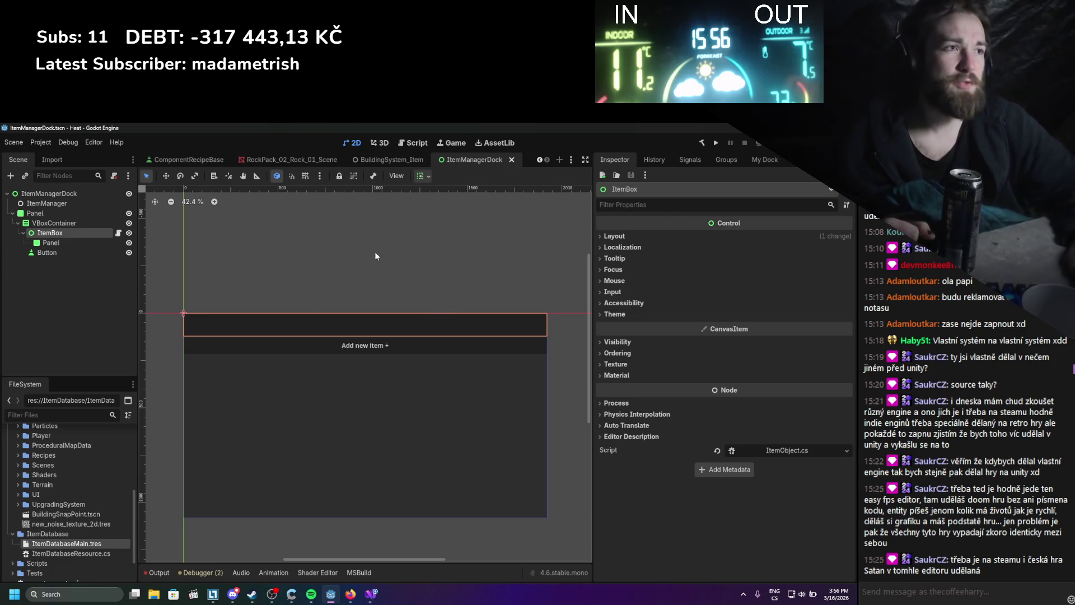
pyautogui.scroll(1, 351, 246)
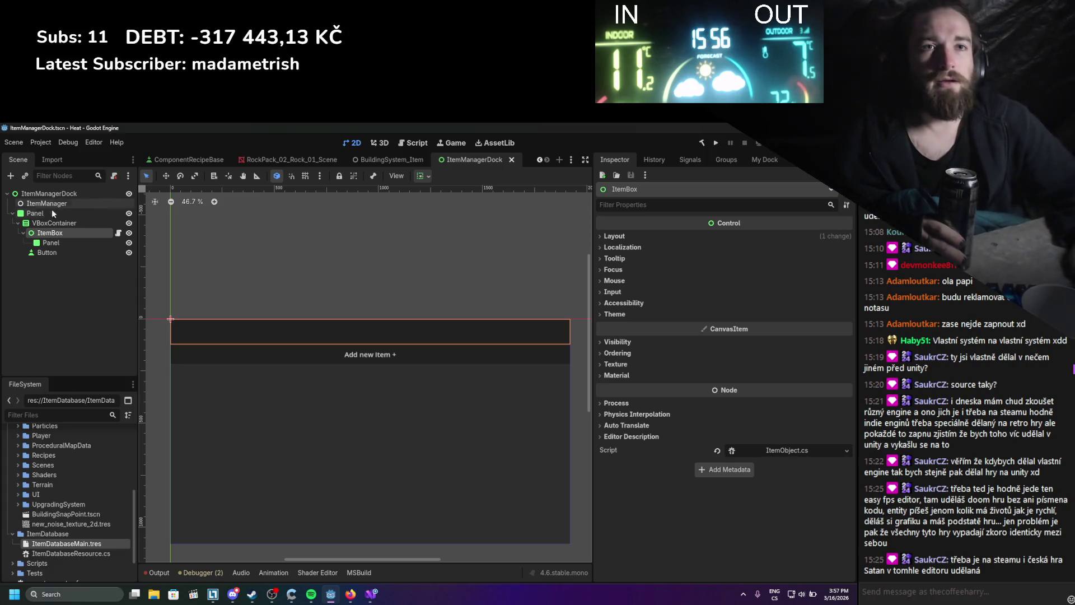
# - Start adding a child node to ItemBox and search 'input' to find the LineEdit type
pyautogui.click(52, 242)
pyautogui.rightClick(54, 235)
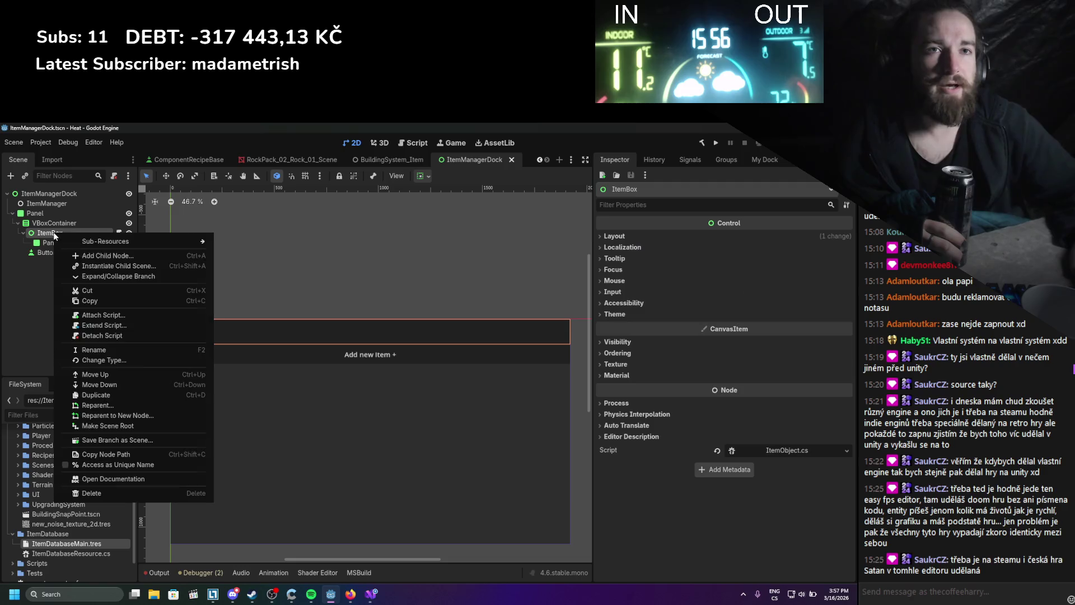
pyautogui.click(88, 255)
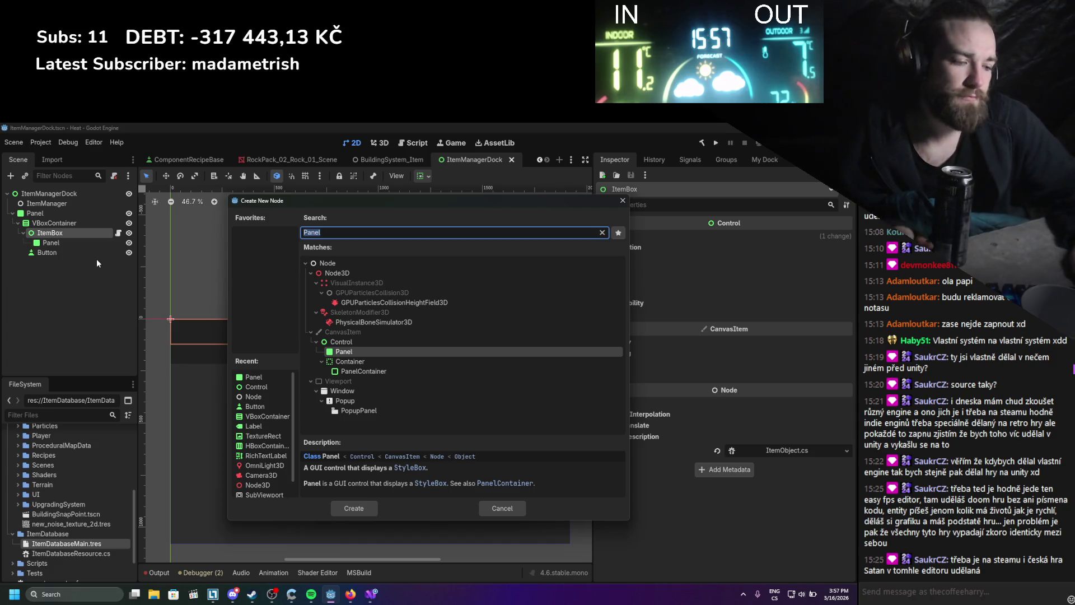
pyautogui.write('inppu')
pyautogui.press('BackSpace')
pyautogui.press('BackSpace')
pyautogui.write('u')
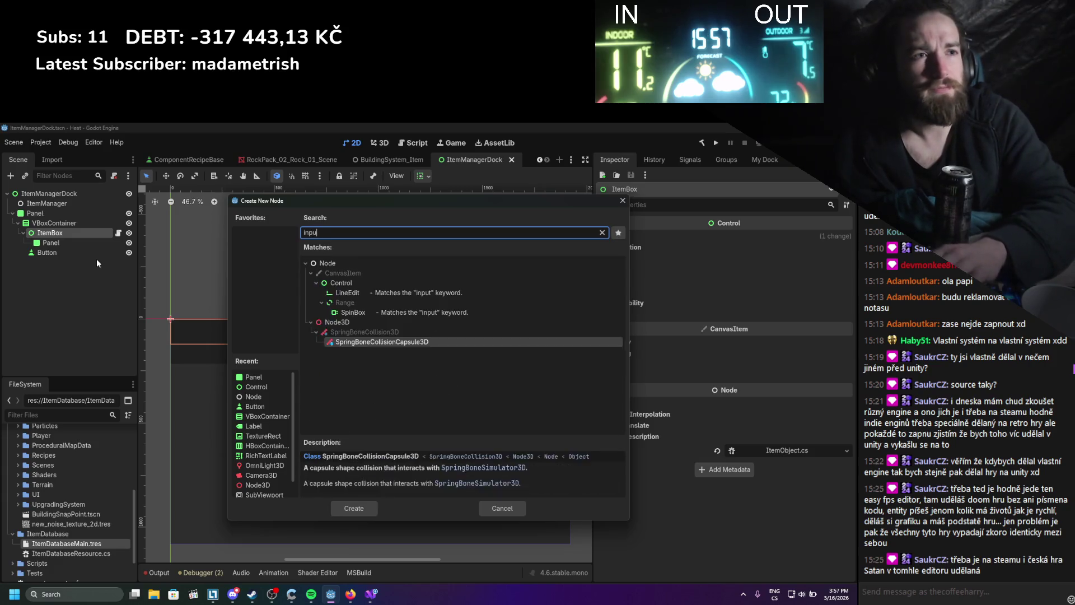
pyautogui.write('tf')
pyautogui.press('BackSpace')
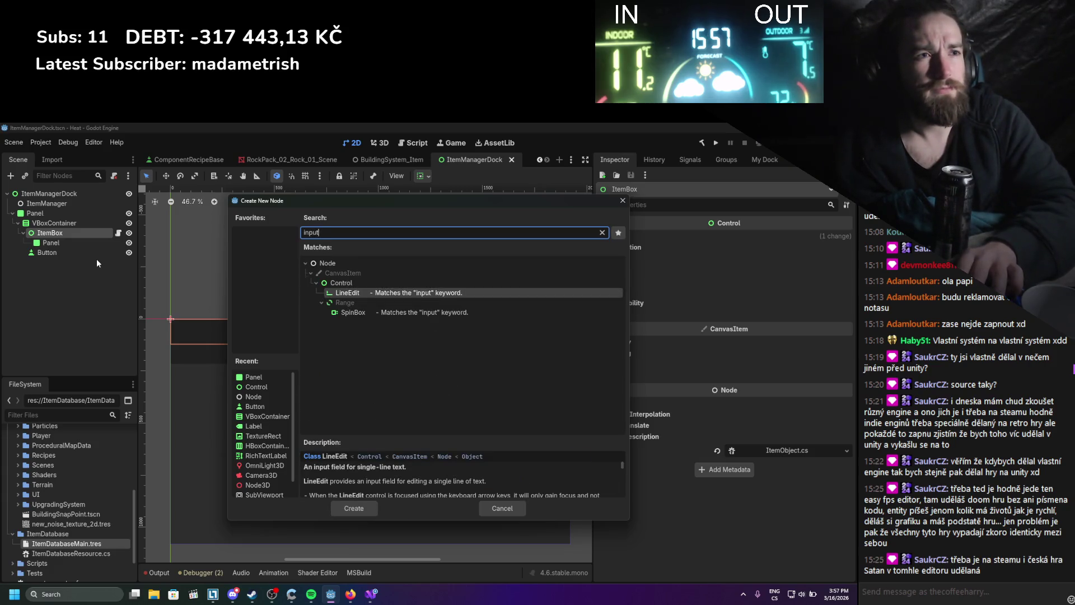